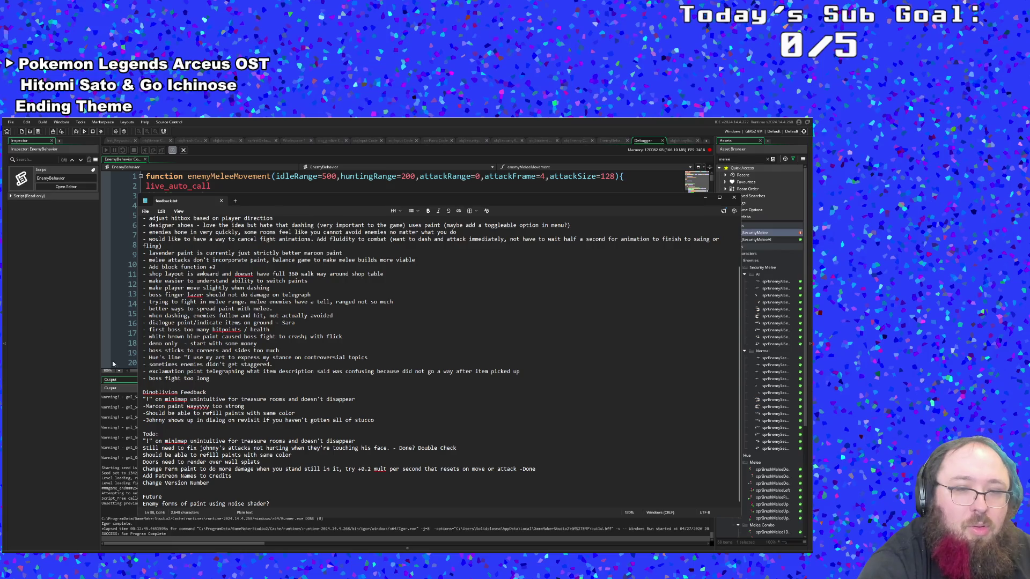
Bring GameMaker forward and open objBrush from the asset search, showing its Draw GUI code
{"action": "left_click", "coordinate": [125, 416]}
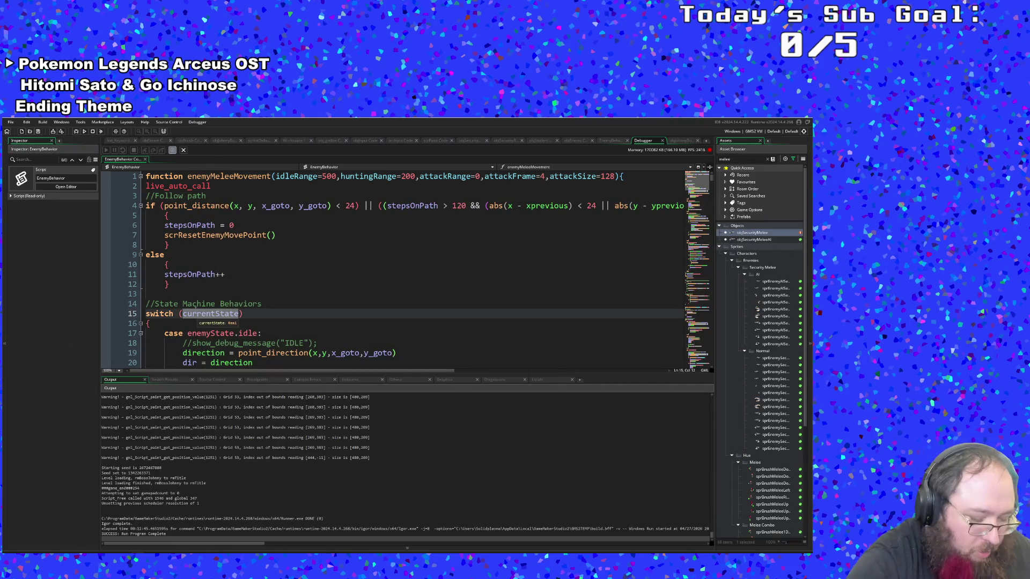
{"action": "key", "text": "ctrl+t"}
{"action": "type", "text": "ob"}
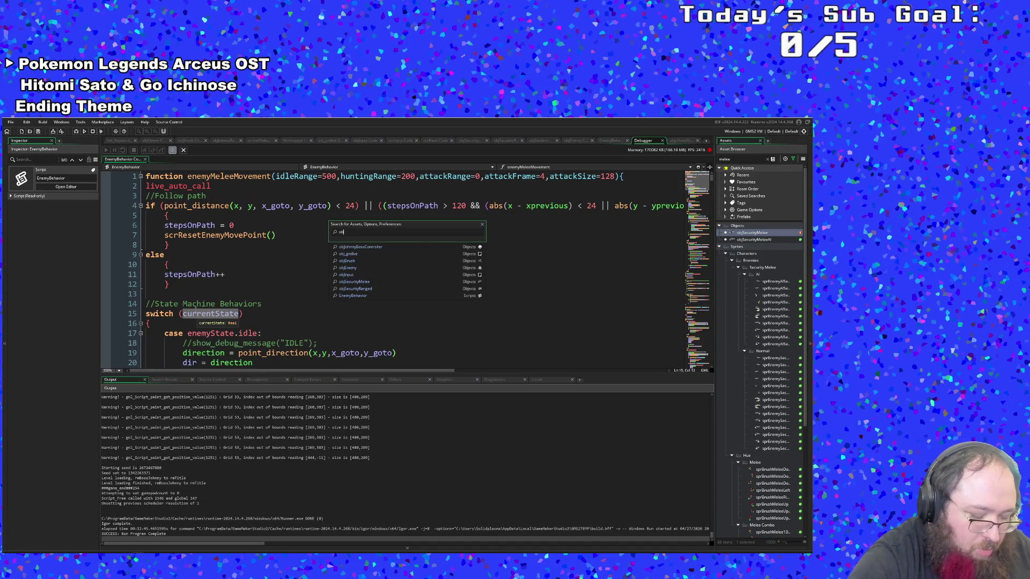
{"action": "type", "text": "jBrush"}
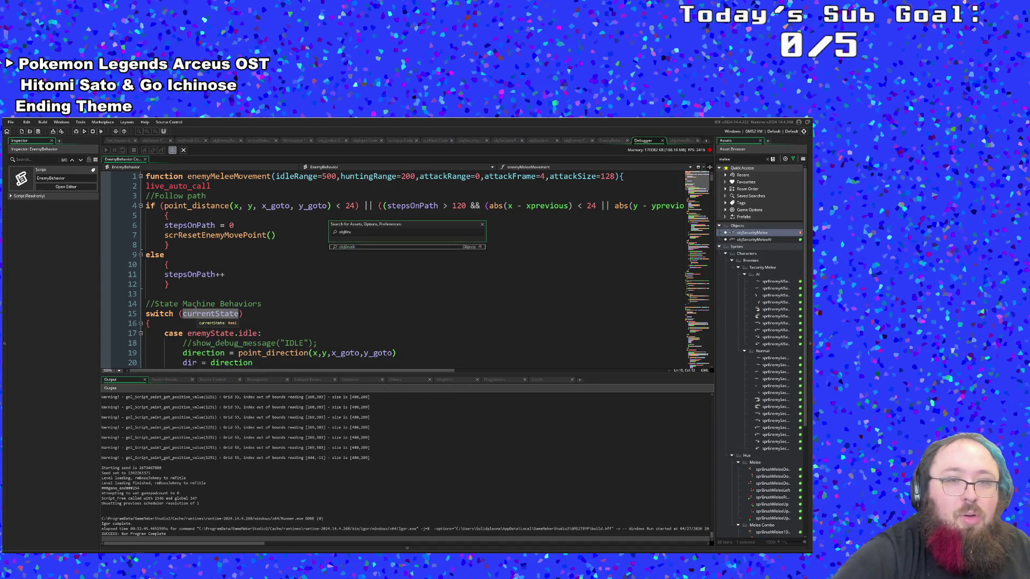
{"action": "key", "text": "Return"}
{"action": "scroll", "coordinate": [226, 263], "scroll_direction": "up", "scroll_amount": 20}
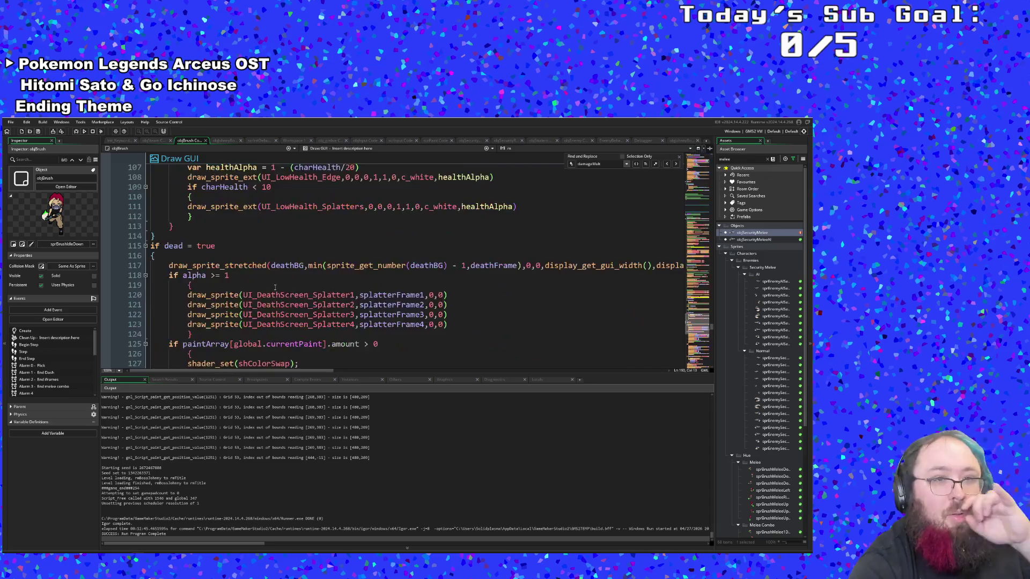
Scroll through objBrush's event code to find the Step event
{"action": "scroll", "coordinate": [282, 309], "scroll_direction": "up", "scroll_amount": 20}
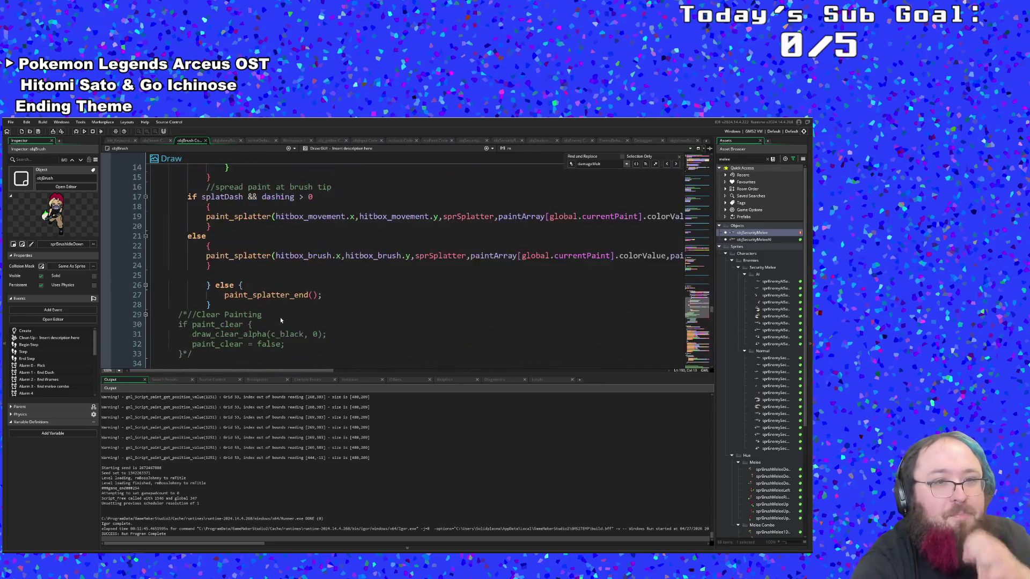
{"action": "scroll", "coordinate": [280, 320], "scroll_direction": "up", "scroll_amount": 10}
{"action": "scroll", "coordinate": [231, 311], "scroll_direction": "down", "scroll_amount": 12}
{"action": "scroll", "coordinate": [231, 311], "scroll_direction": "down", "scroll_amount": 20}
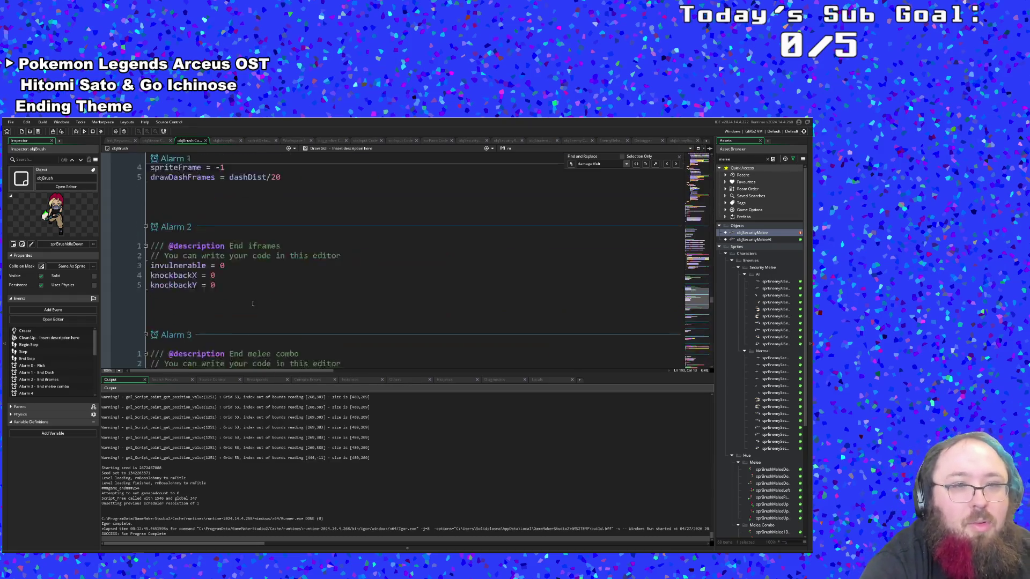
{"action": "scroll", "coordinate": [259, 310], "scroll_direction": "up", "scroll_amount": 20}
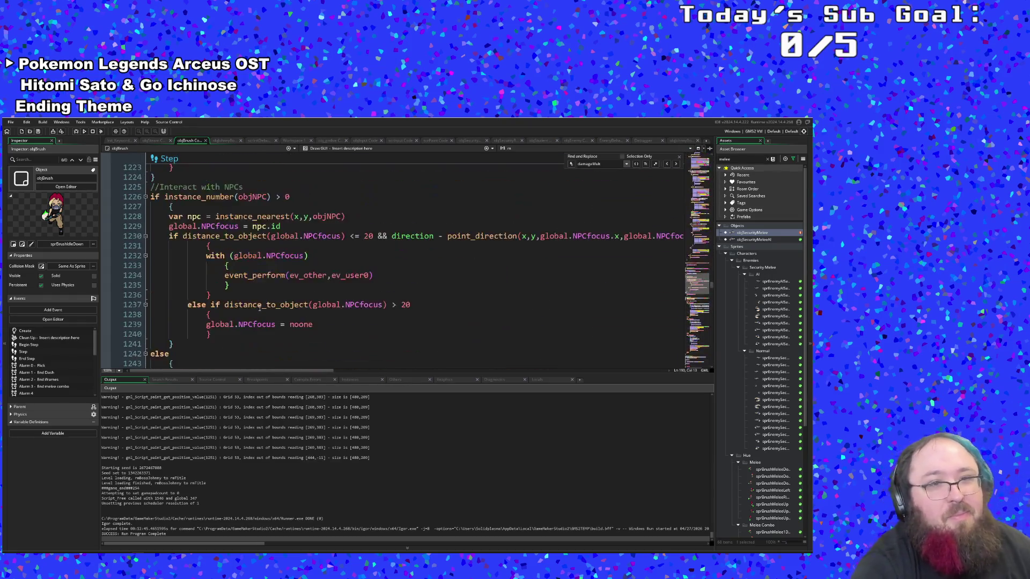
{"action": "scroll", "coordinate": [259, 308], "scroll_direction": "up", "scroll_amount": 20}
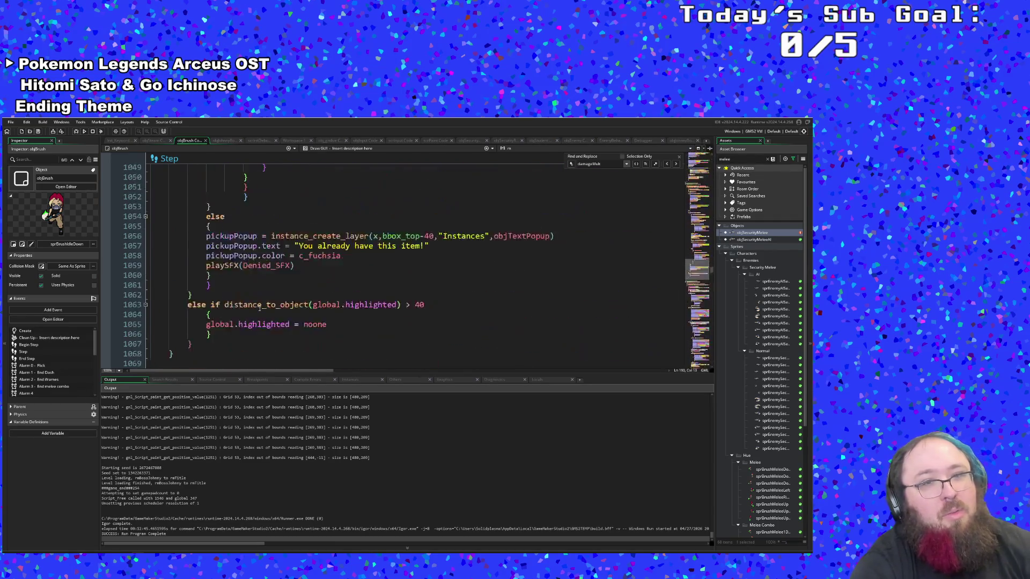
{"action": "scroll", "coordinate": [259, 308], "scroll_direction": "up", "scroll_amount": 20}
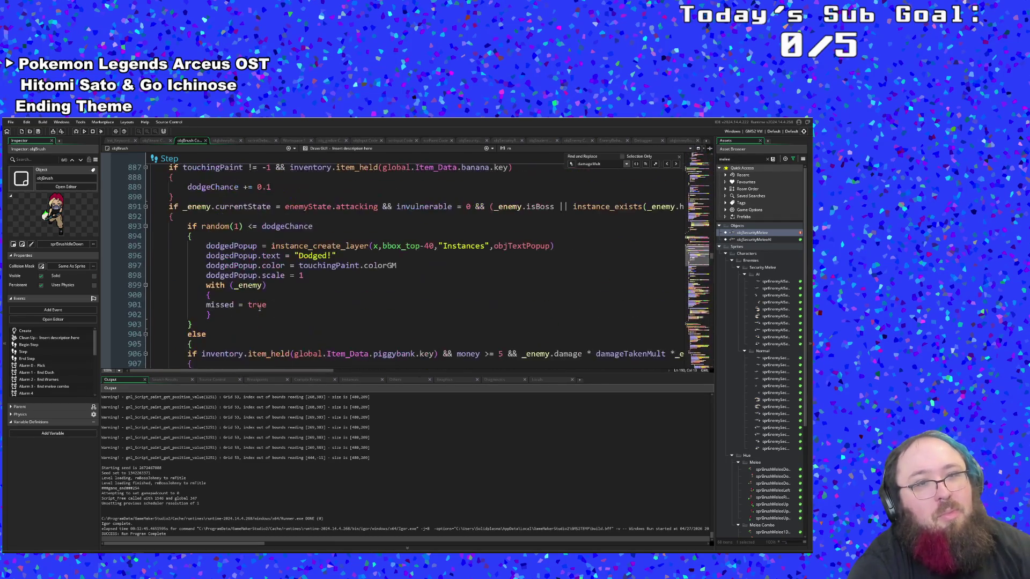
{"action": "scroll", "coordinate": [259, 309], "scroll_direction": "up", "scroll_amount": 20}
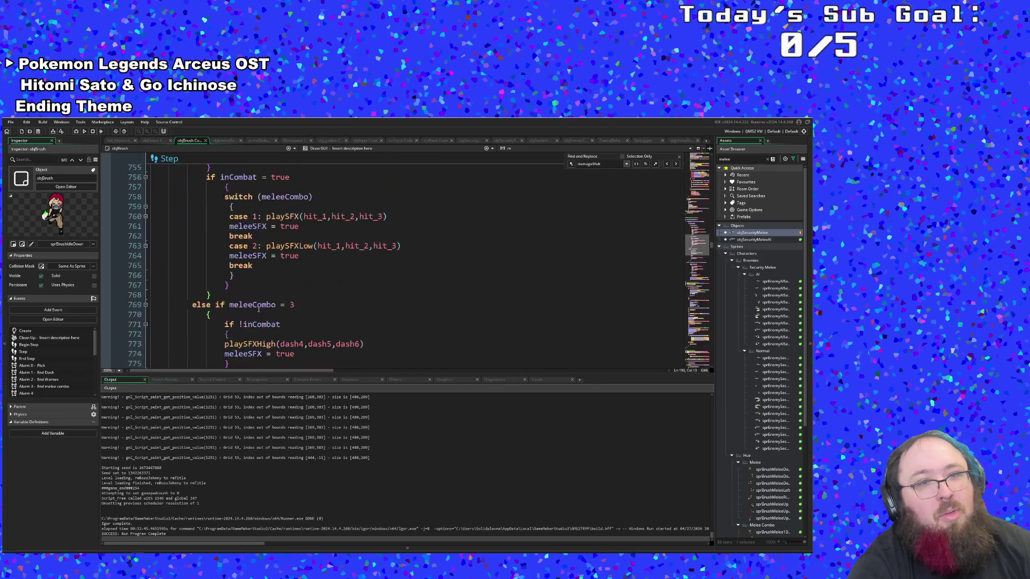
{"action": "scroll", "coordinate": [259, 308], "scroll_direction": "up", "scroll_amount": 20}
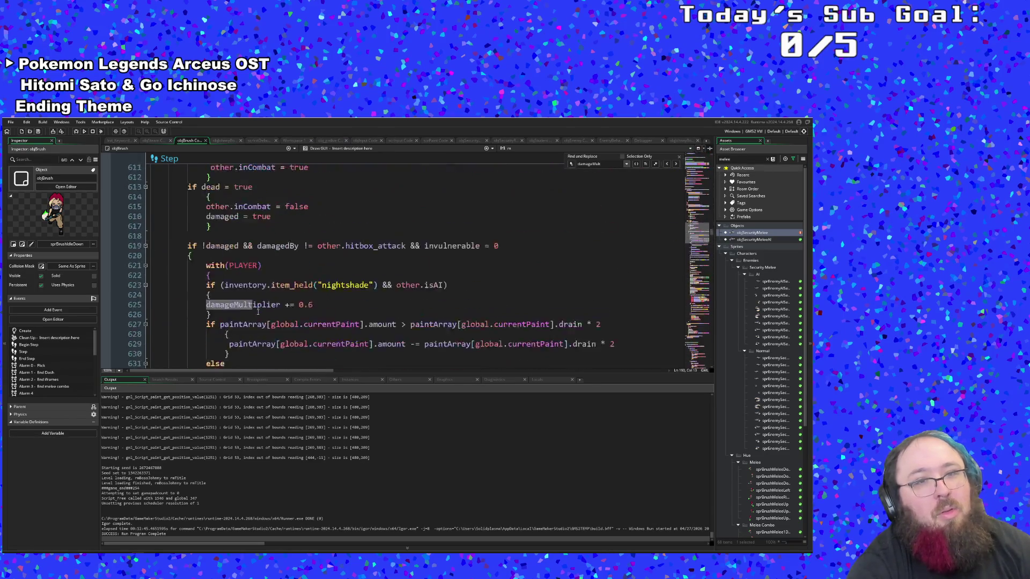
{"action": "scroll", "coordinate": [258, 311], "scroll_direction": "up", "scroll_amount": 12}
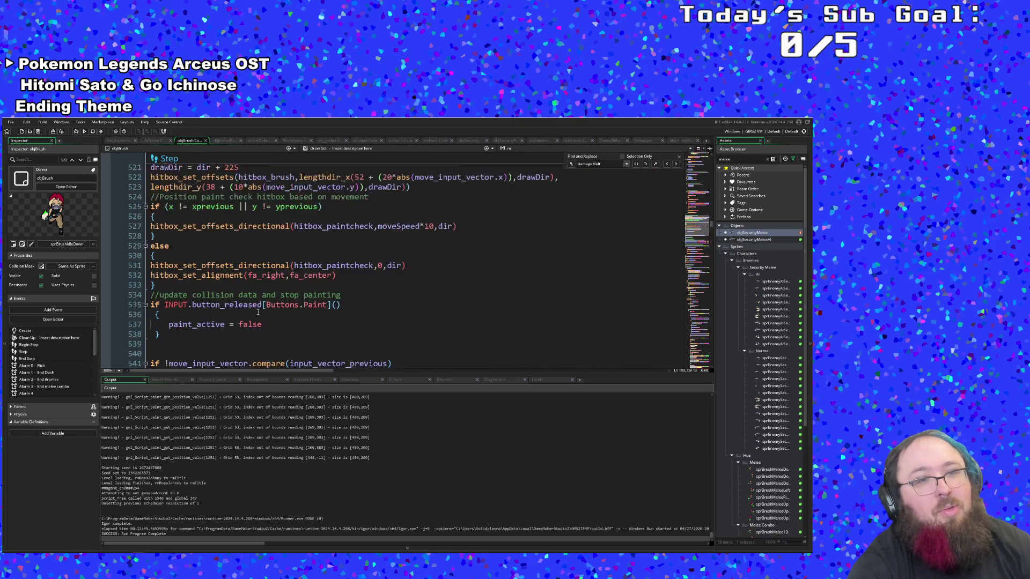
{"action": "scroll", "coordinate": [259, 311], "scroll_direction": "down", "scroll_amount": 8}
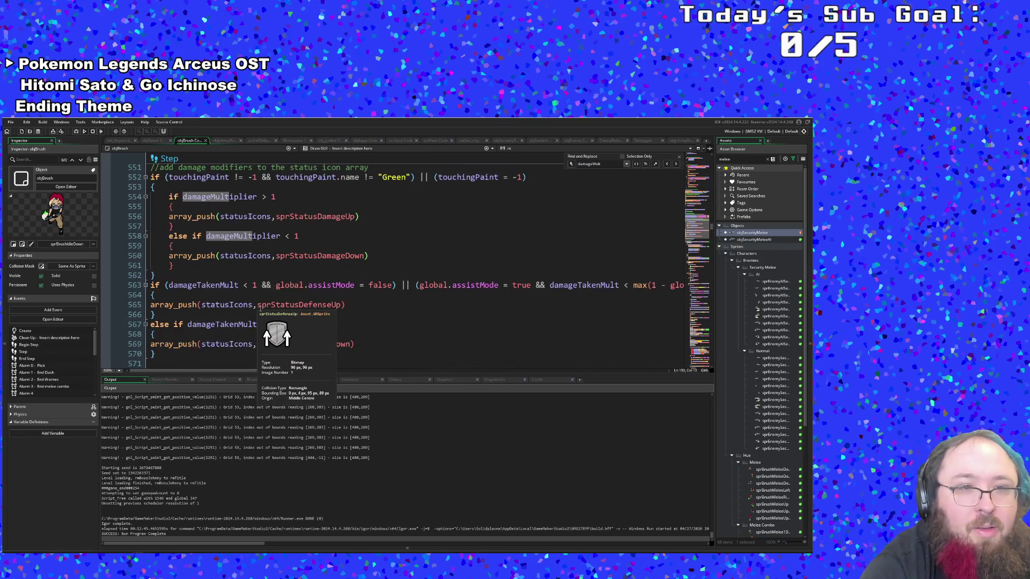
Move to the touchingPaint section near line 227 and place the caret in the Fern paint block
{"action": "left_click", "coordinate": [256, 325]}
{"action": "scroll", "coordinate": [257, 325], "scroll_direction": "up", "scroll_amount": 18}
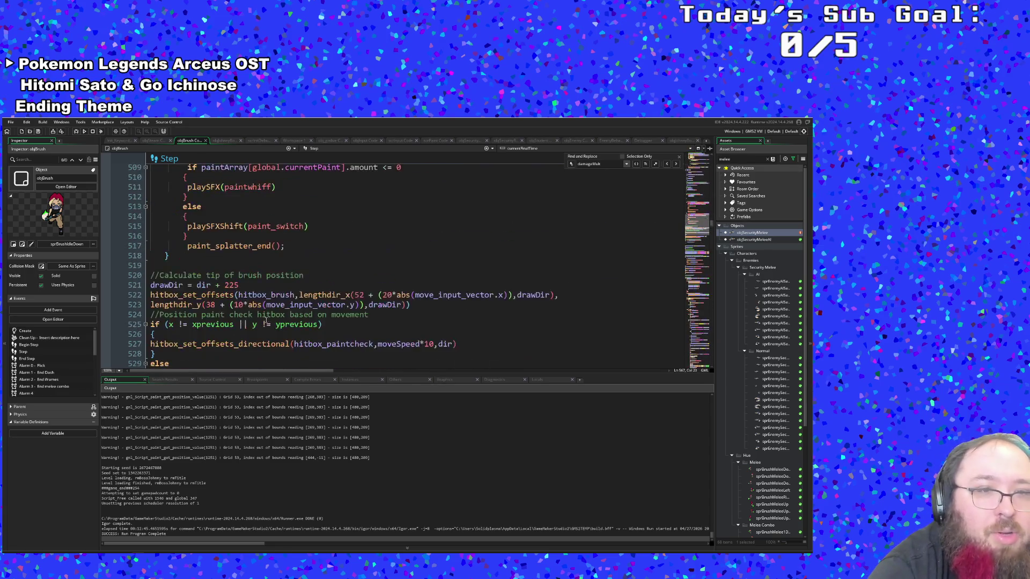
{"action": "scroll", "coordinate": [266, 320], "scroll_direction": "up", "scroll_amount": 20}
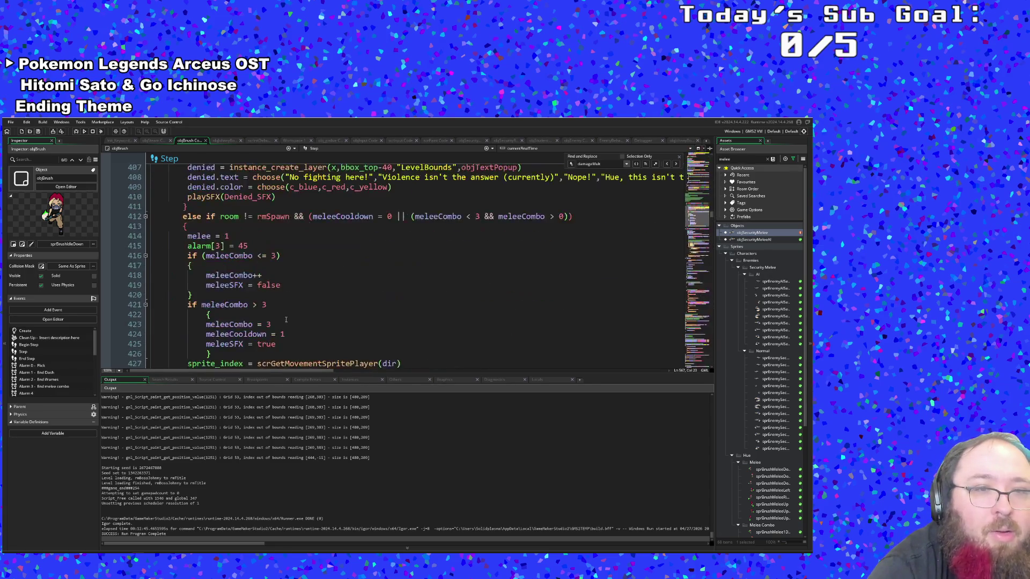
{"action": "scroll", "coordinate": [283, 319], "scroll_direction": "up", "scroll_amount": 20}
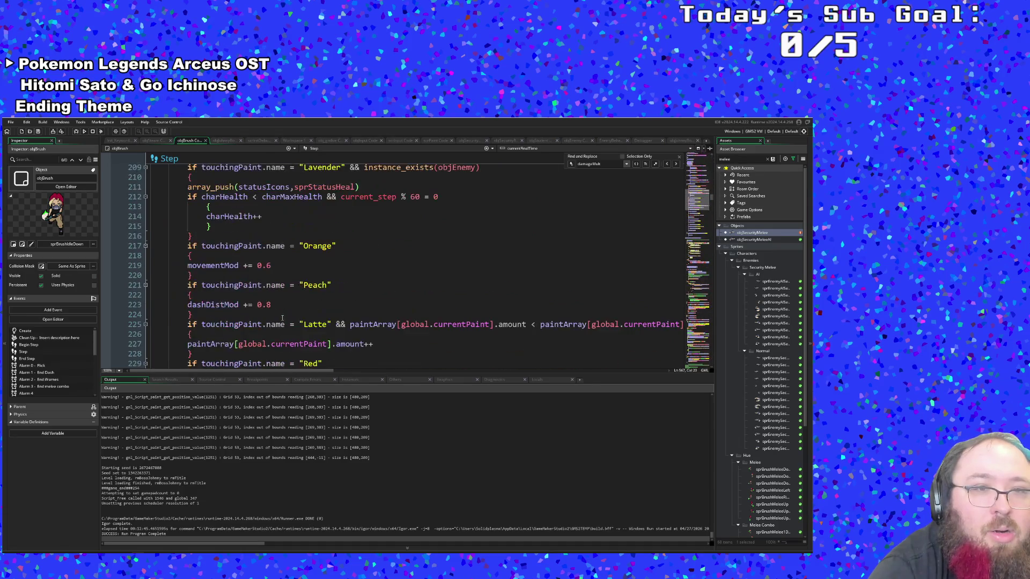
{"action": "left_click", "coordinate": [271, 265]}
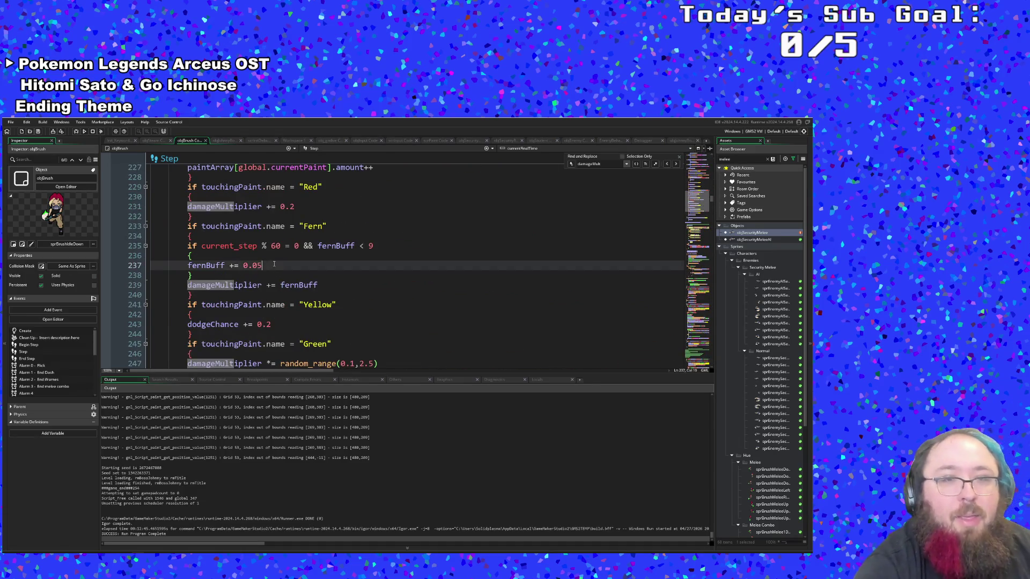
{"action": "left_click", "coordinate": [270, 258]}
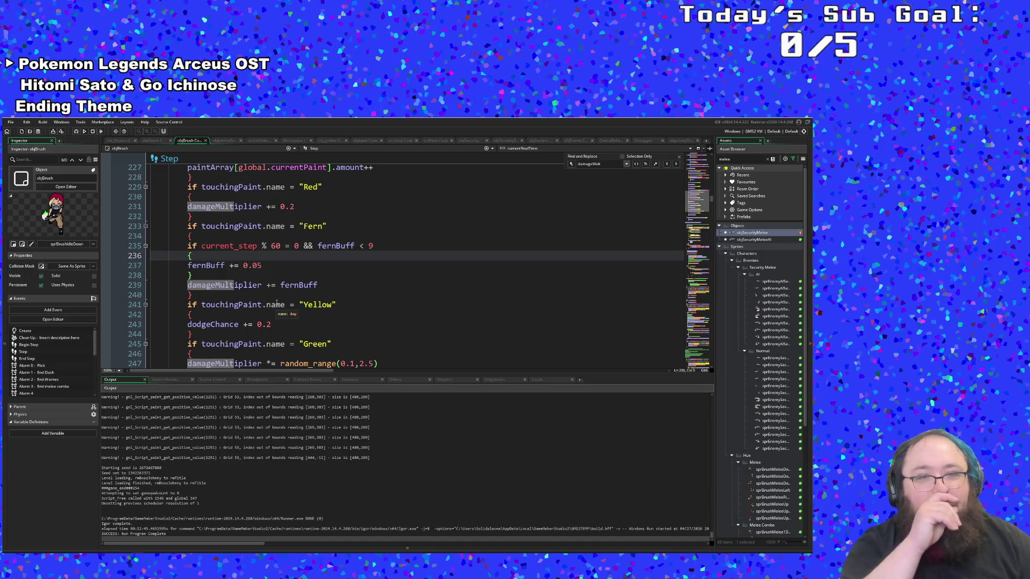
{"action": "left_click", "coordinate": [289, 263]}
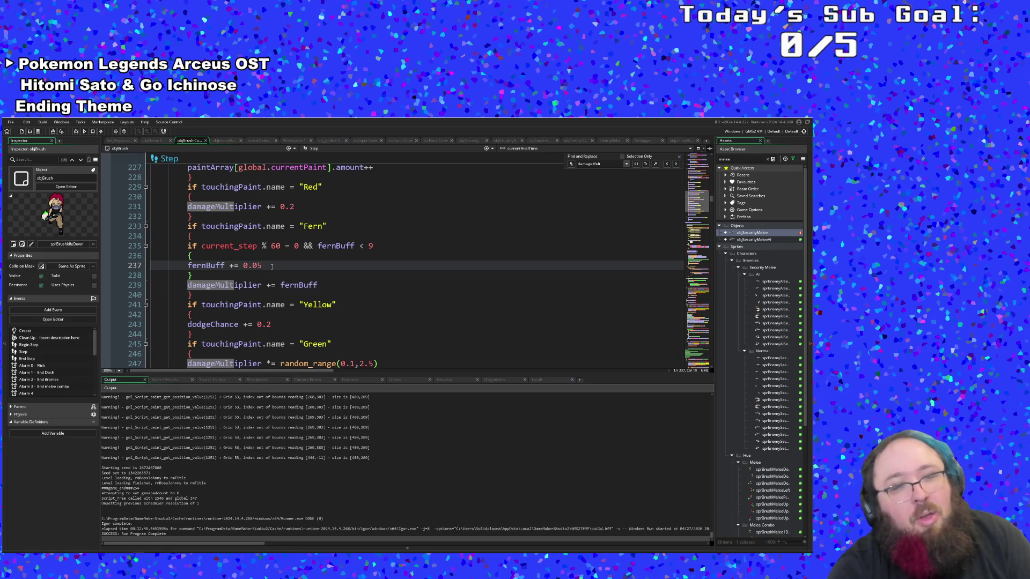
{"action": "double_click", "coordinate": [272, 266]}
{"action": "left_click", "coordinate": [272, 274]}
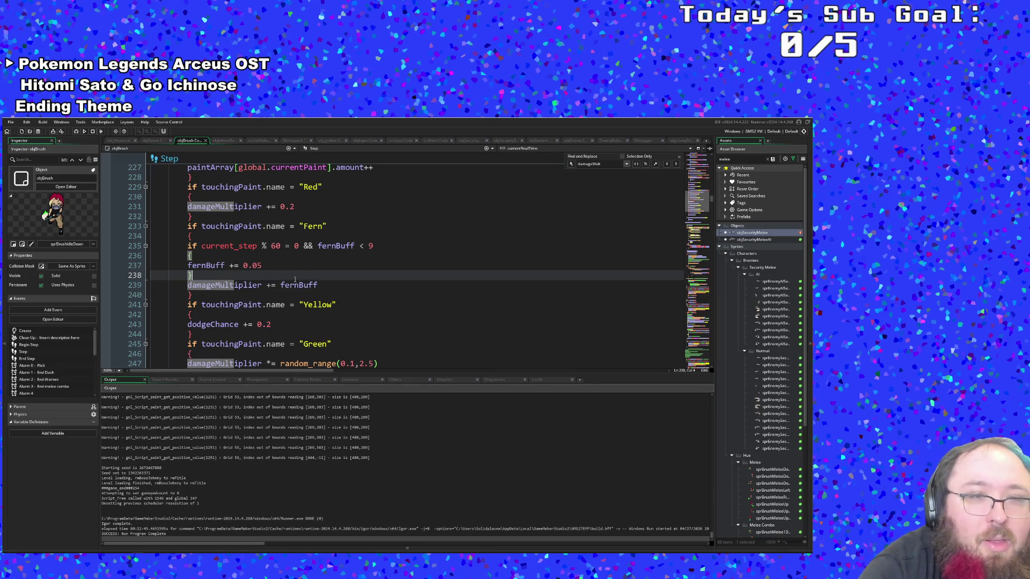
{"action": "left_click", "coordinate": [282, 285]}
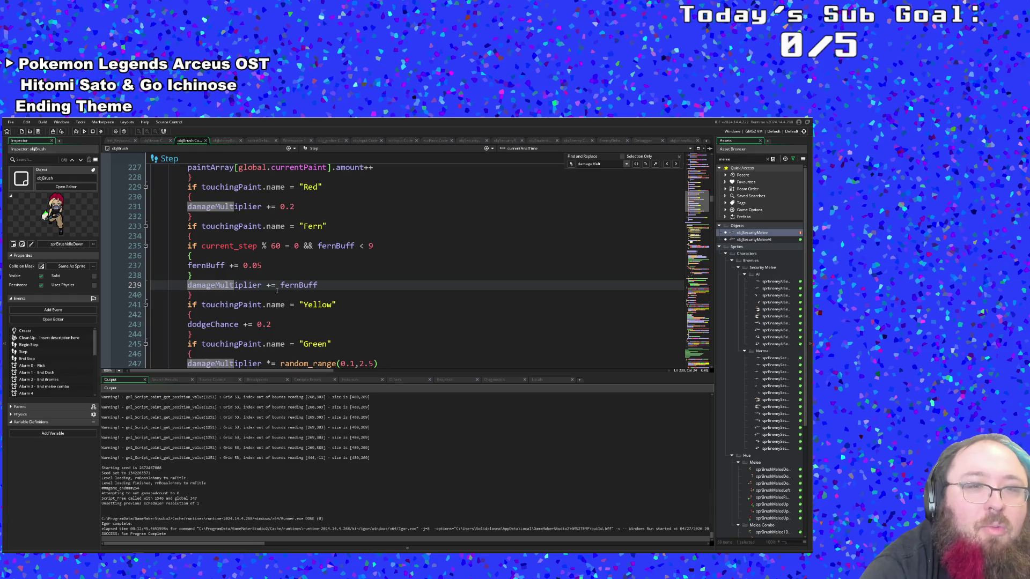
{"action": "scroll", "coordinate": [277, 290], "scroll_direction": "down", "scroll_amount": 6}
{"action": "scroll", "coordinate": [273, 294], "scroll_direction": "up", "scroll_amount": 2}
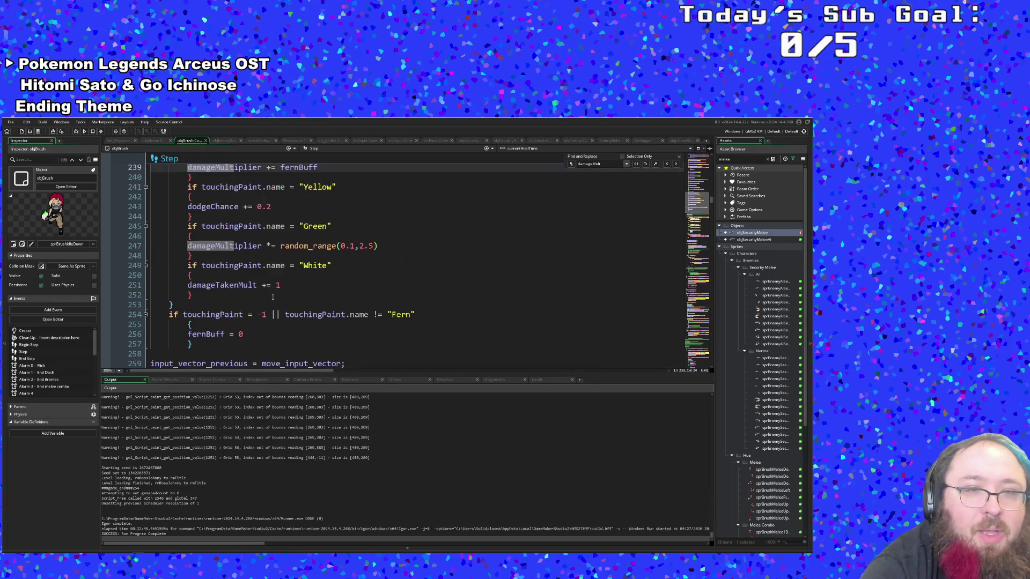
{"action": "scroll", "coordinate": [267, 305], "scroll_direction": "down", "scroll_amount": 2}
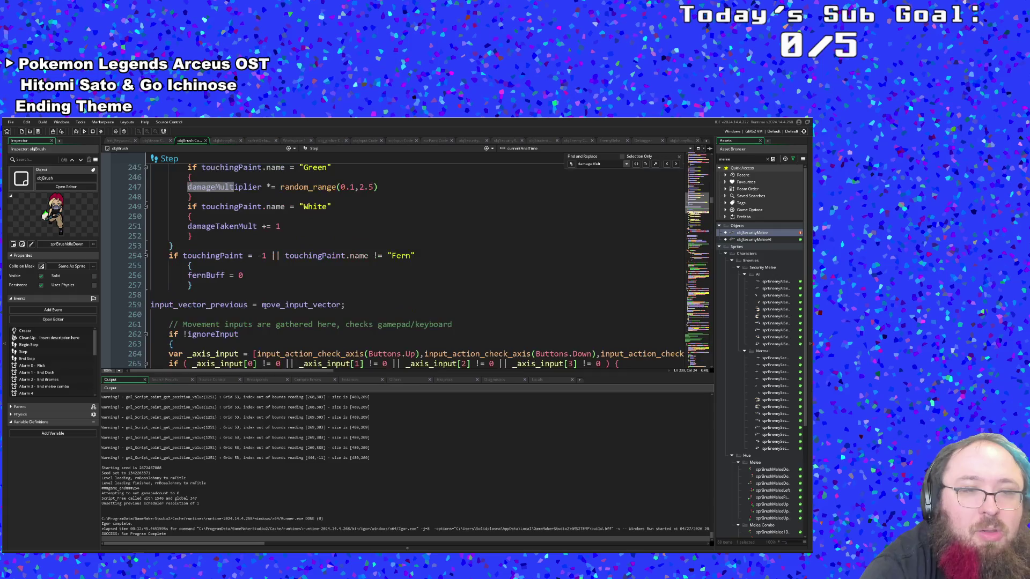
{"action": "left_click", "coordinate": [271, 275]}
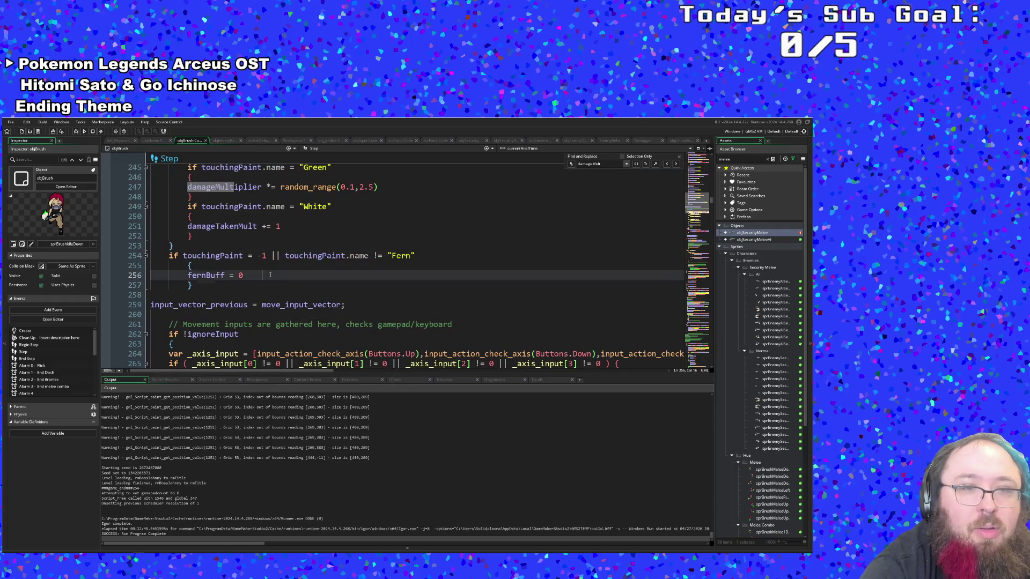
{"action": "left_click", "coordinate": [427, 256]}
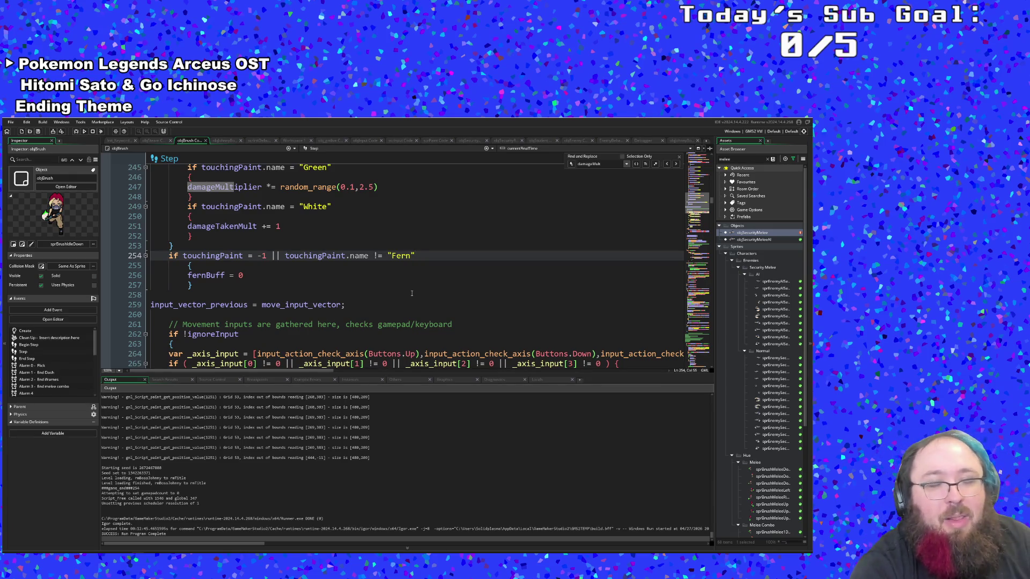
{"action": "scroll", "coordinate": [413, 294], "scroll_direction": "up", "scroll_amount": 8}
{"action": "scroll", "coordinate": [414, 295], "scroll_direction": "down", "scroll_amount": 8}
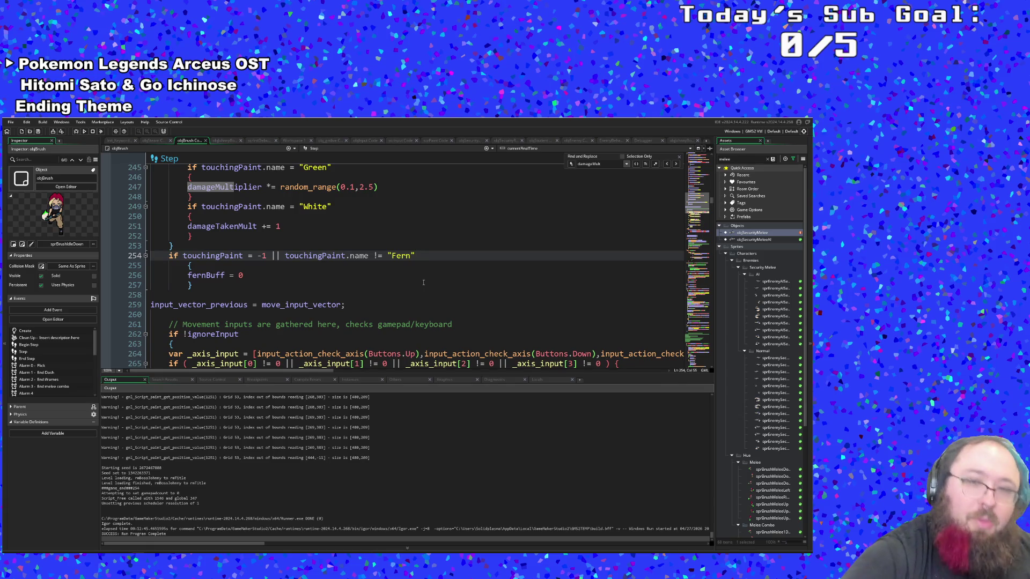
{"action": "type", "text": " ||"}
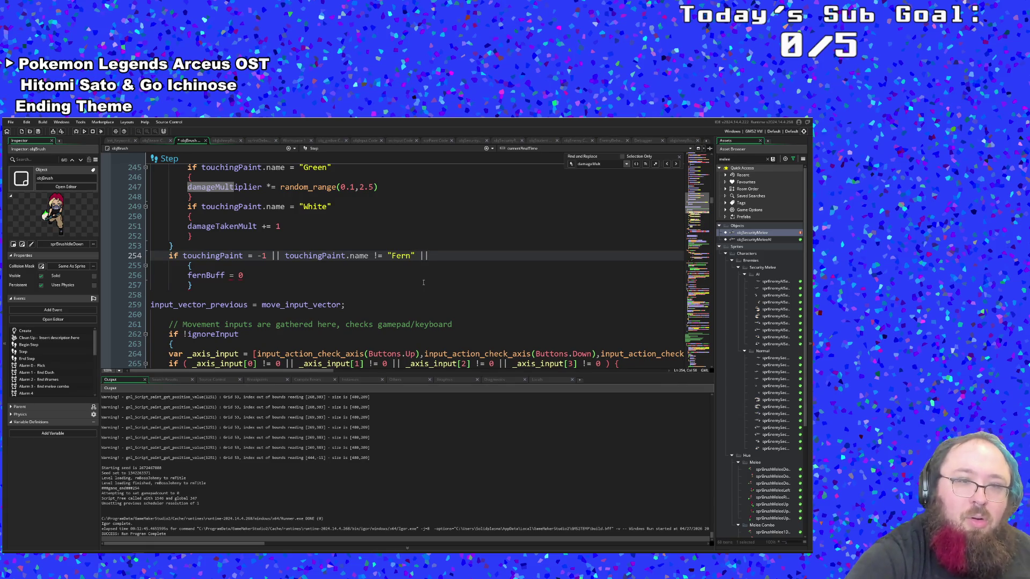
{"action": "type", "text": " objEme"}
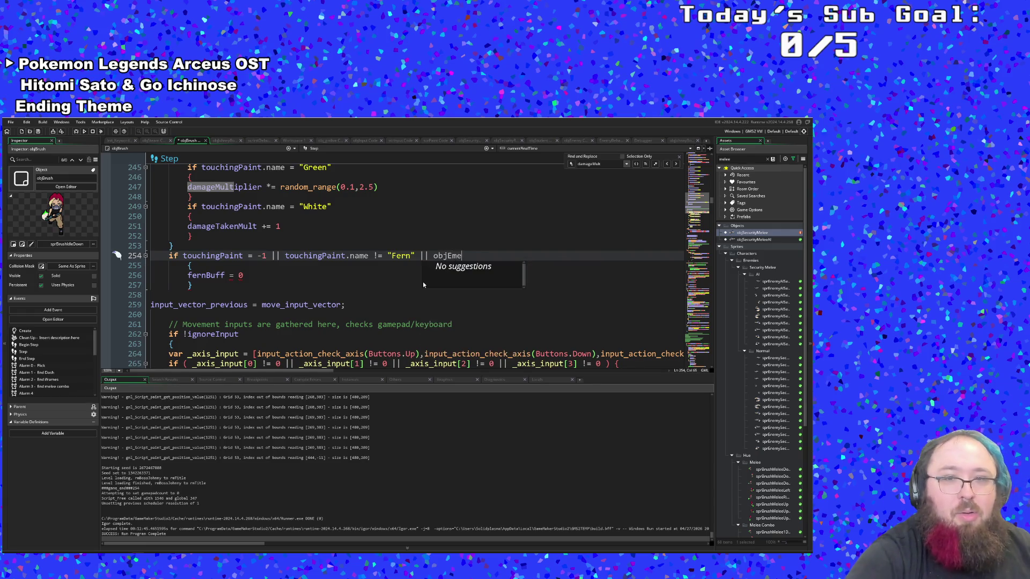
Add !instance_exists(objEnemy) to the line 254 fernBuff reset condition
{"action": "key", "text": "BackSpace"}
{"action": "key", "text": "BackSpace"}
{"action": "key", "text": "BackSpace"}
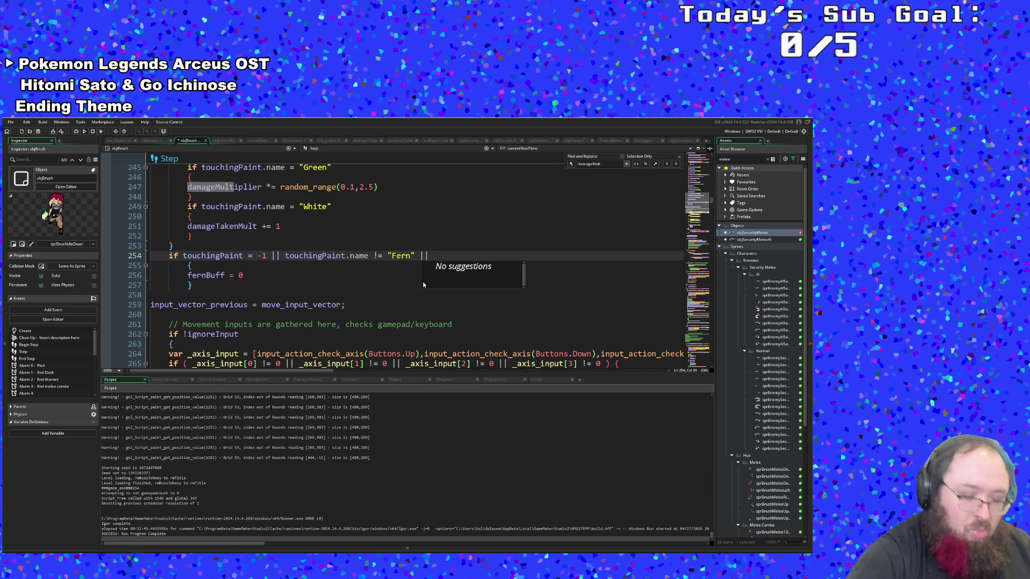
{"action": "type", "text": "instan"}
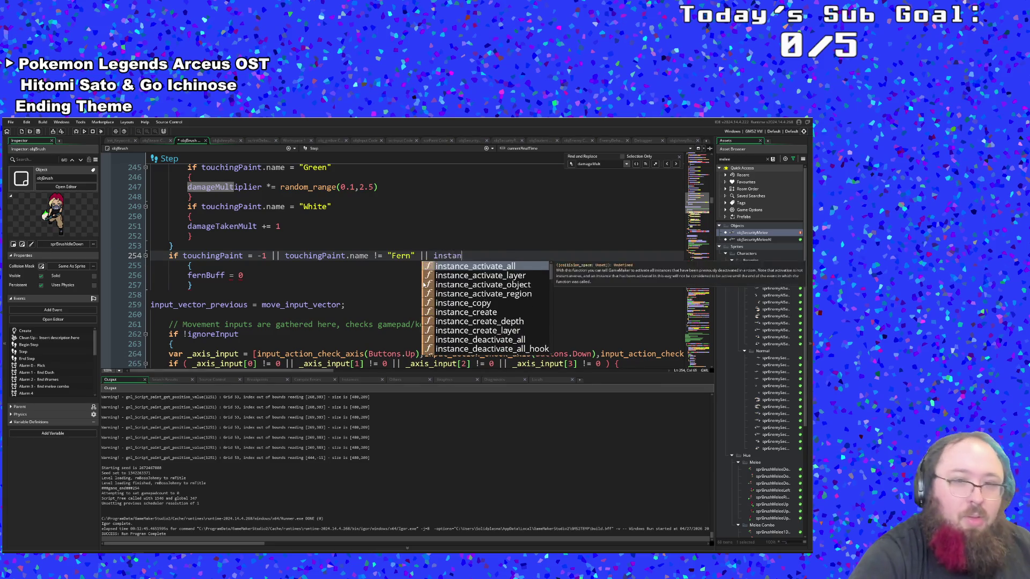
{"action": "type", "text": "ce_ex"}
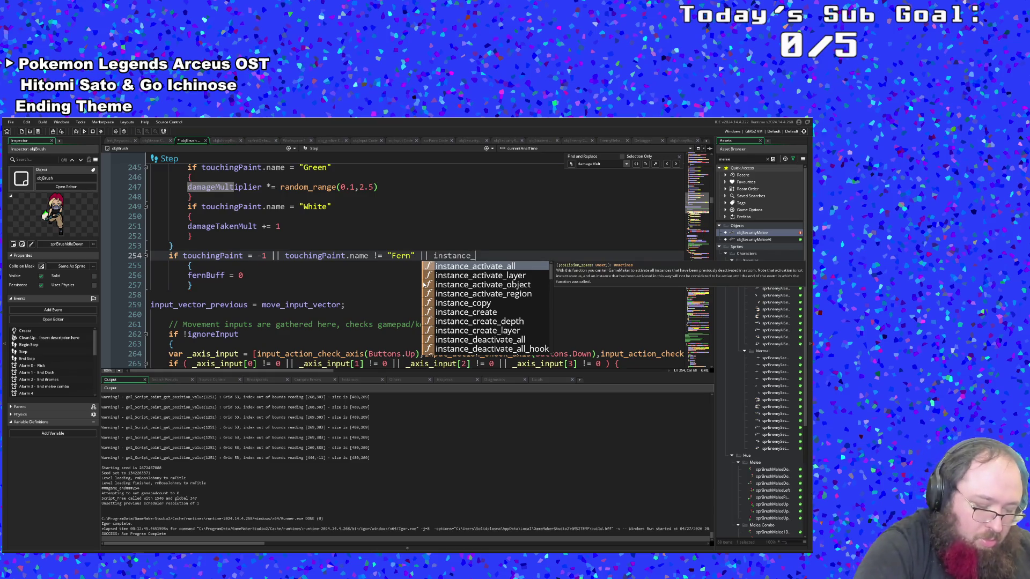
{"action": "key", "text": "Return"}
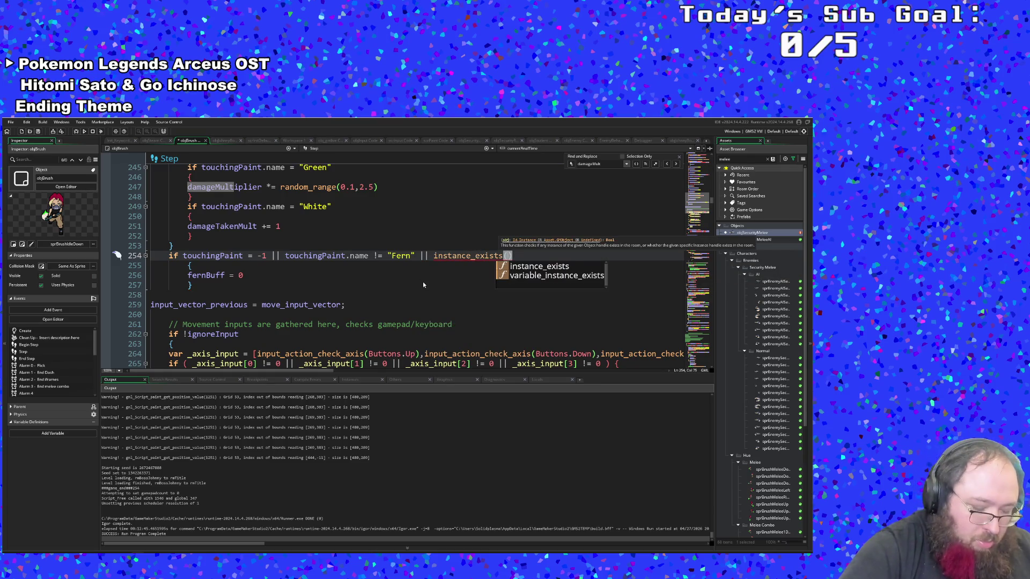
{"action": "type", "text": "objEnemy"}
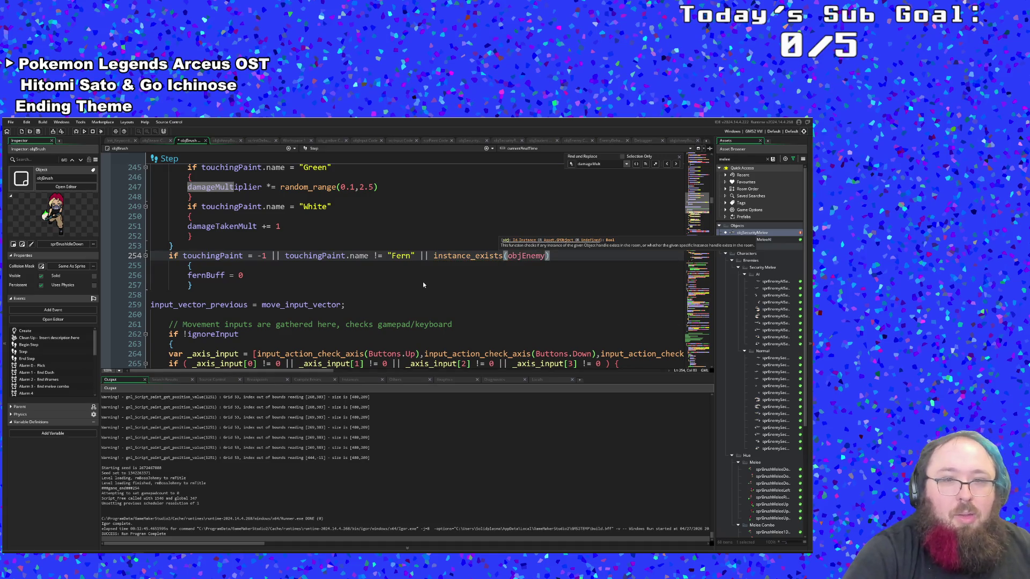
{"action": "left_click", "coordinate": [333, 284]}
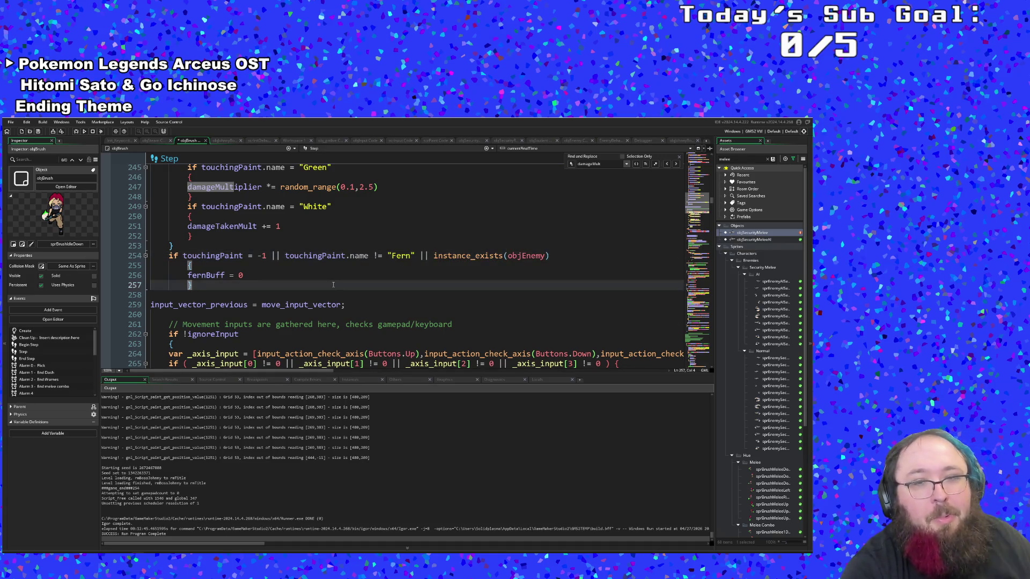
{"action": "left_click", "coordinate": [545, 256]}
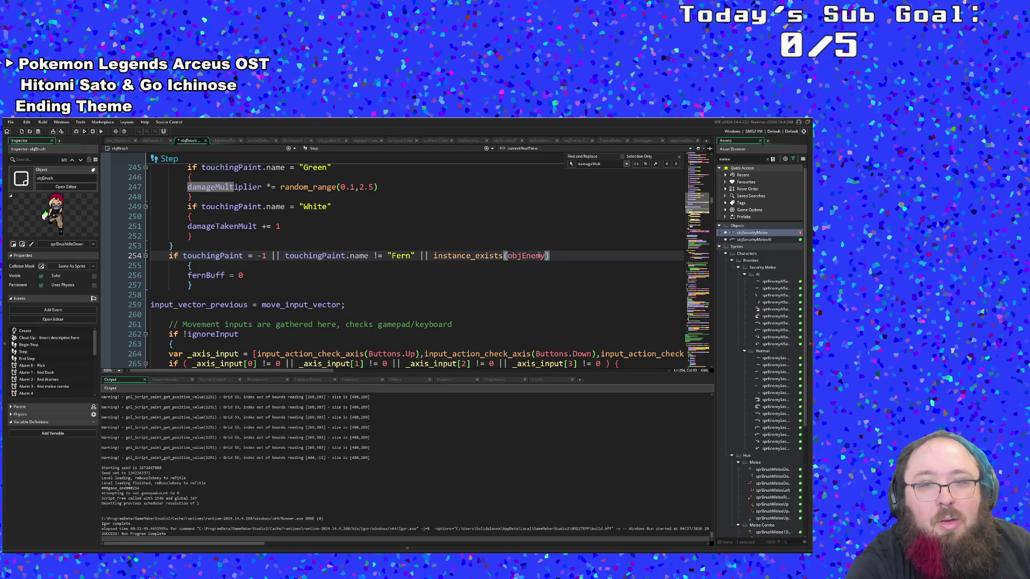
{"action": "left_click", "coordinate": [434, 256]}
{"action": "type", "text": "!"}
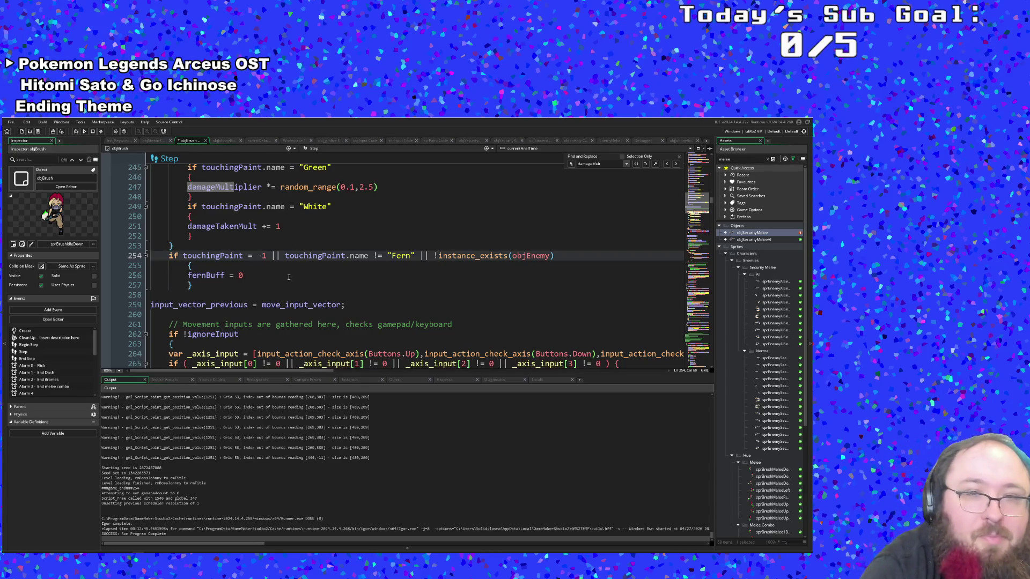
Review the reset block and the new !instance_exists(objEnemy) check
{"action": "scroll", "coordinate": [355, 294], "scroll_direction": "up", "scroll_amount": 2}
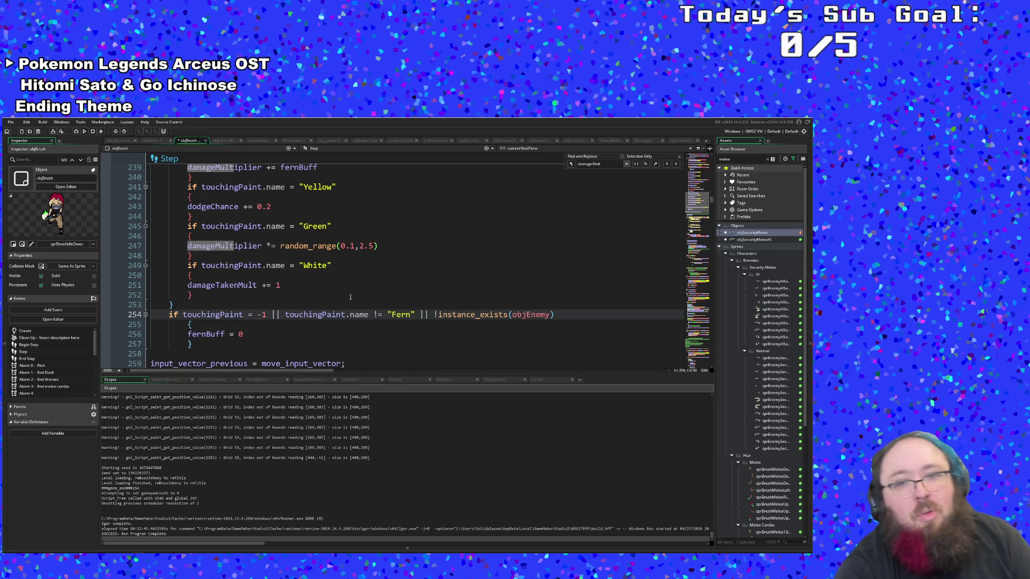
{"action": "scroll", "coordinate": [368, 270], "scroll_direction": "up", "scroll_amount": 4}
{"action": "scroll", "coordinate": [368, 268], "scroll_direction": "down", "scroll_amount": 6}
{"action": "key", "text": "Down"}
{"action": "key", "text": "Down"}
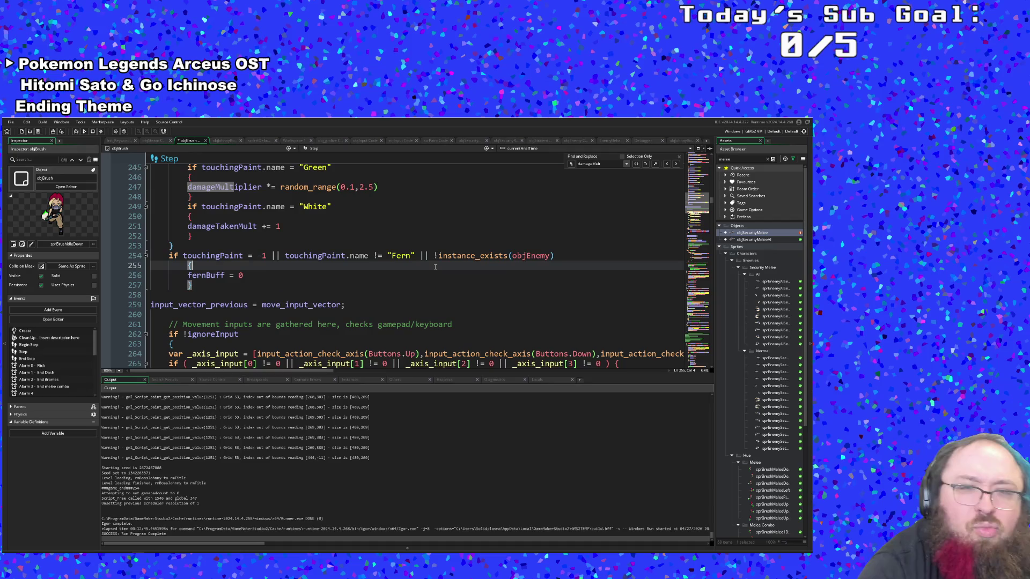
{"action": "key", "text": "Up"}
{"action": "key", "text": "Up"}
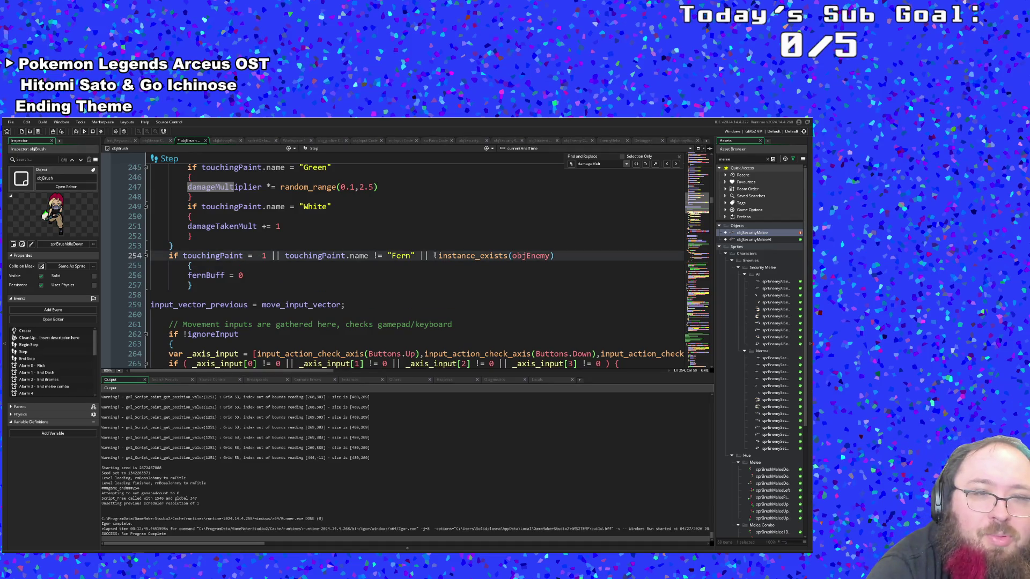
{"action": "mouse_move", "coordinate": [438, 256]}
{"action": "left_mouse_down"}
{"action": "mouse_move", "coordinate": [557, 265]}
{"action": "mouse_move", "coordinate": [554, 256]}
{"action": "left_mouse_up"}
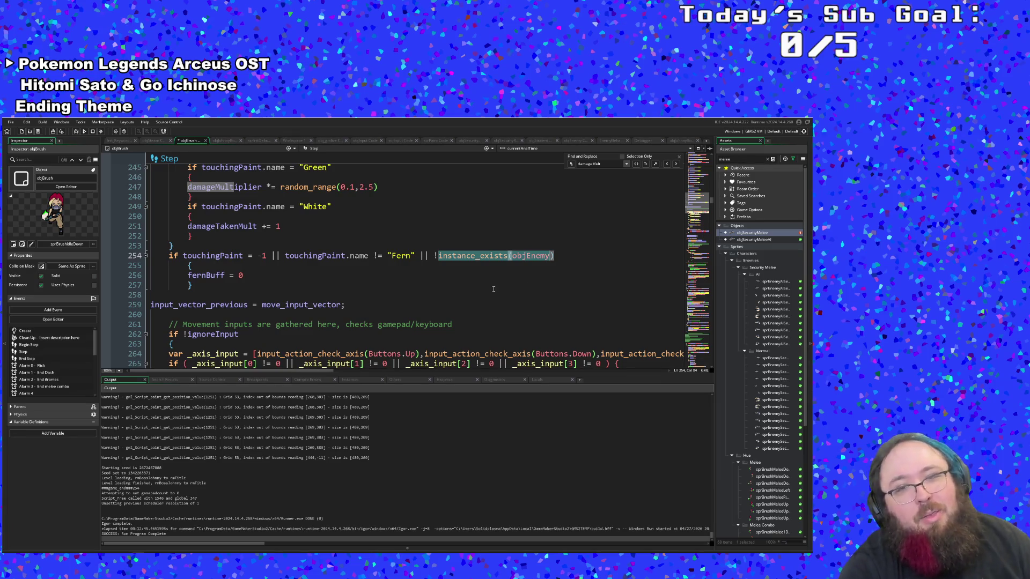
{"action": "left_click", "coordinate": [421, 279]}
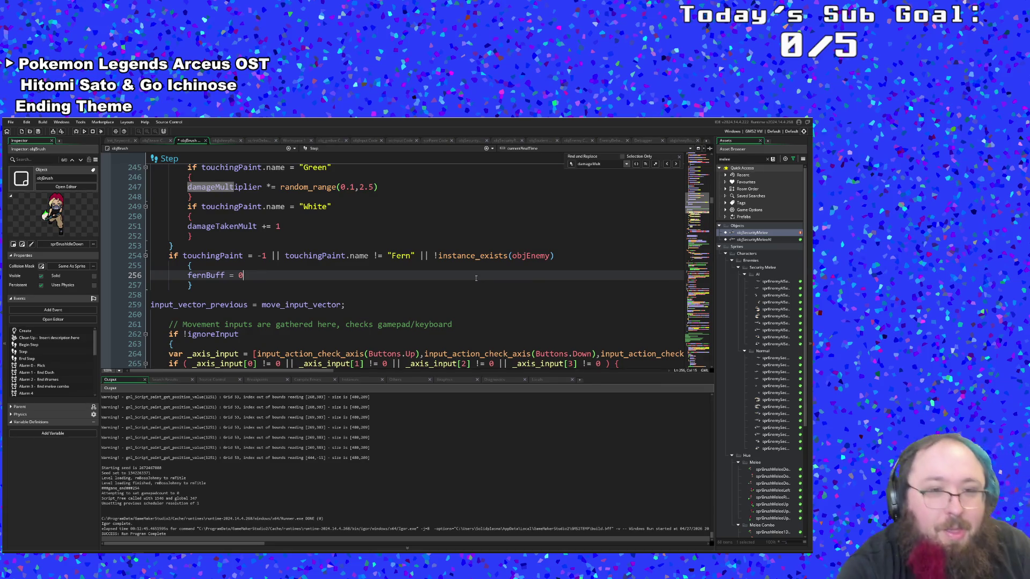
{"action": "scroll", "coordinate": [476, 279], "scroll_direction": "up", "scroll_amount": 8}
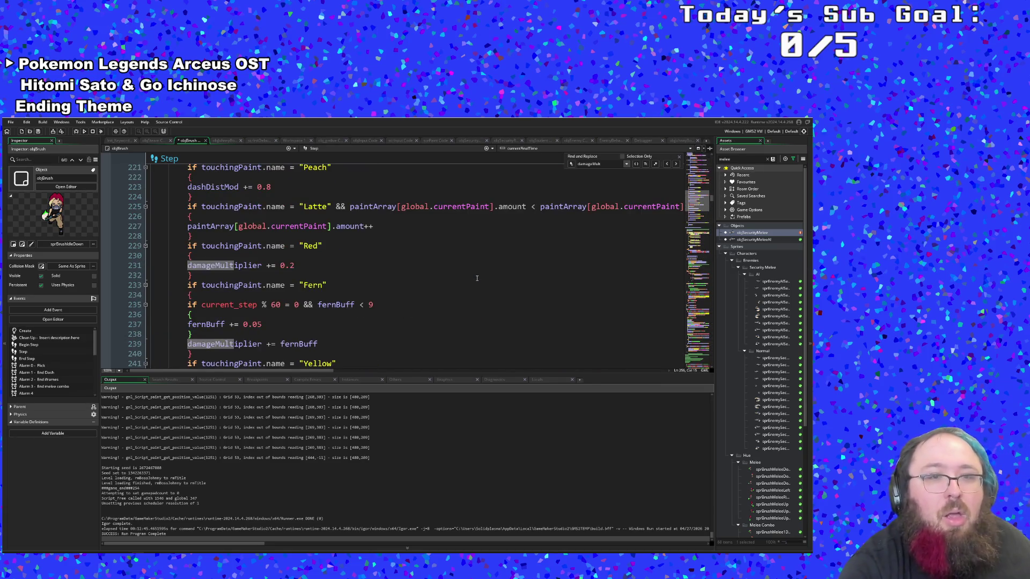
{"action": "scroll", "coordinate": [476, 278], "scroll_direction": "down", "scroll_amount": 4}
{"action": "scroll", "coordinate": [476, 279], "scroll_direction": "up", "scroll_amount": 2}
{"action": "left_click", "coordinate": [370, 274]}
{"action": "left_click", "coordinate": [297, 261]}
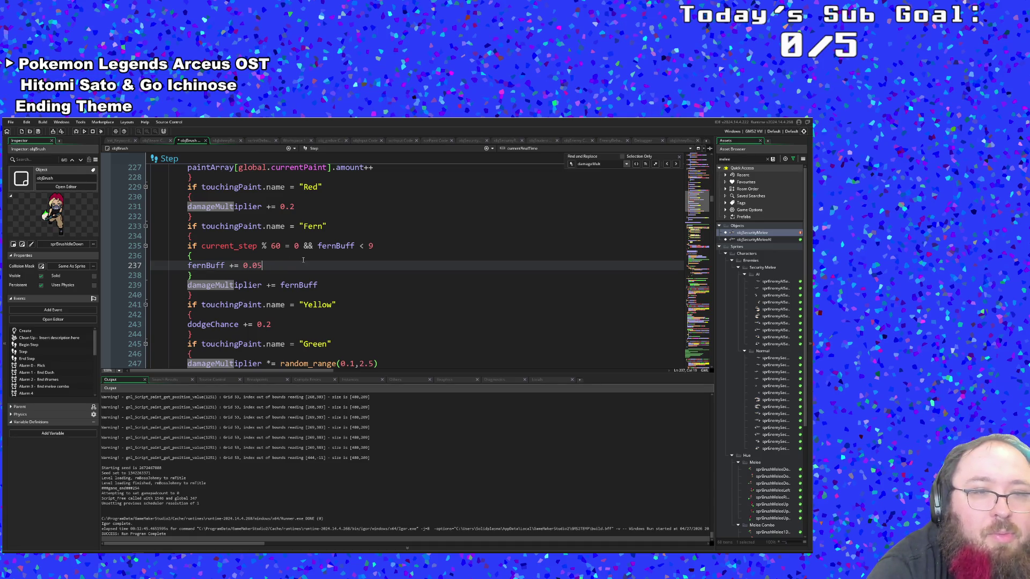
{"action": "scroll", "coordinate": [303, 261], "scroll_direction": "down", "scroll_amount": 6}
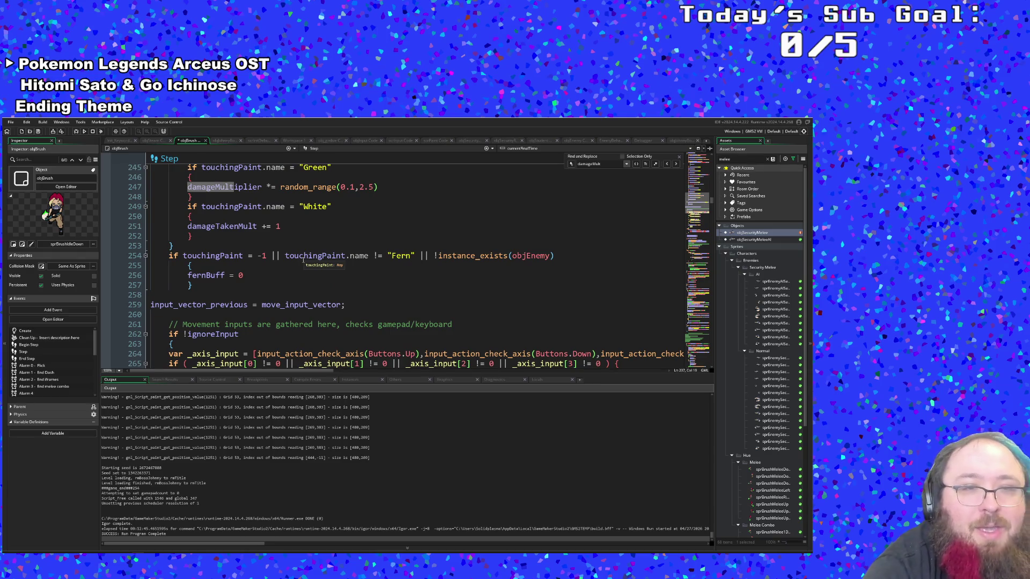
{"action": "scroll", "coordinate": [303, 260], "scroll_direction": "up", "scroll_amount": 8}
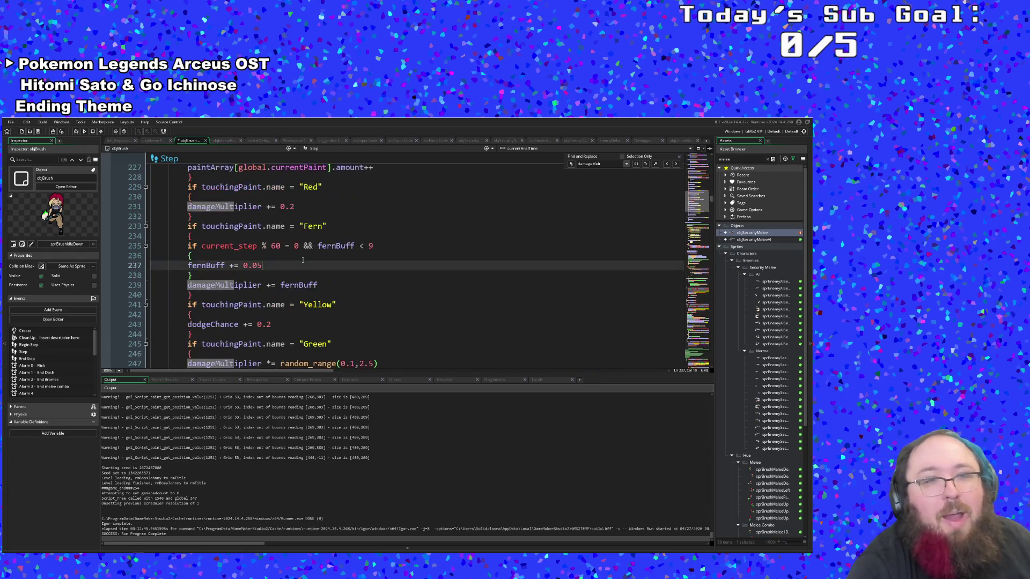
{"action": "scroll", "coordinate": [299, 266], "scroll_direction": "down", "scroll_amount": 2}
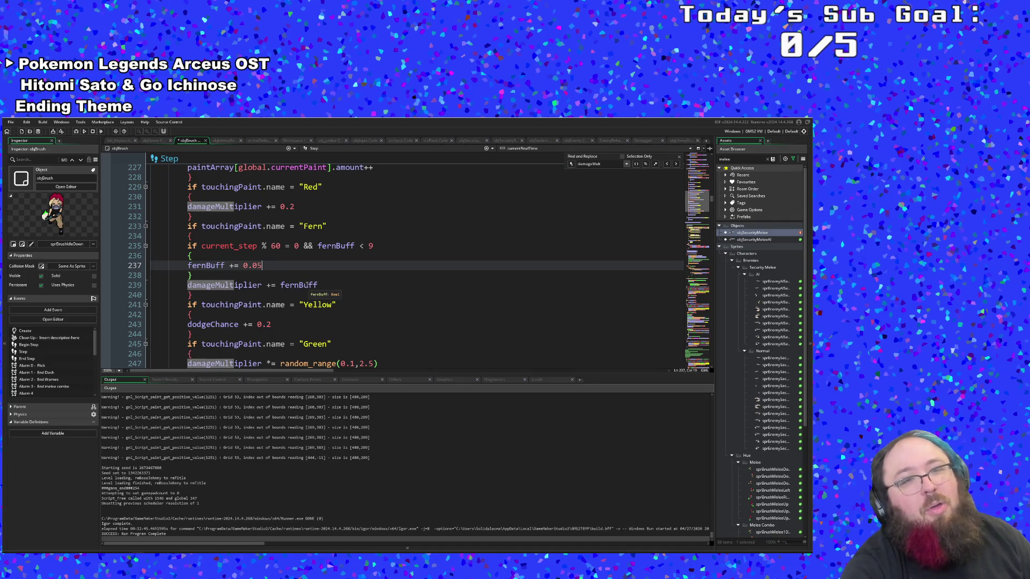
{"action": "scroll", "coordinate": [301, 271], "scroll_direction": "down", "scroll_amount": 8}
{"action": "scroll", "coordinate": [307, 276], "scroll_direction": "up", "scroll_amount": 4}
{"action": "scroll", "coordinate": [303, 282], "scroll_direction": "down", "scroll_amount": 2}
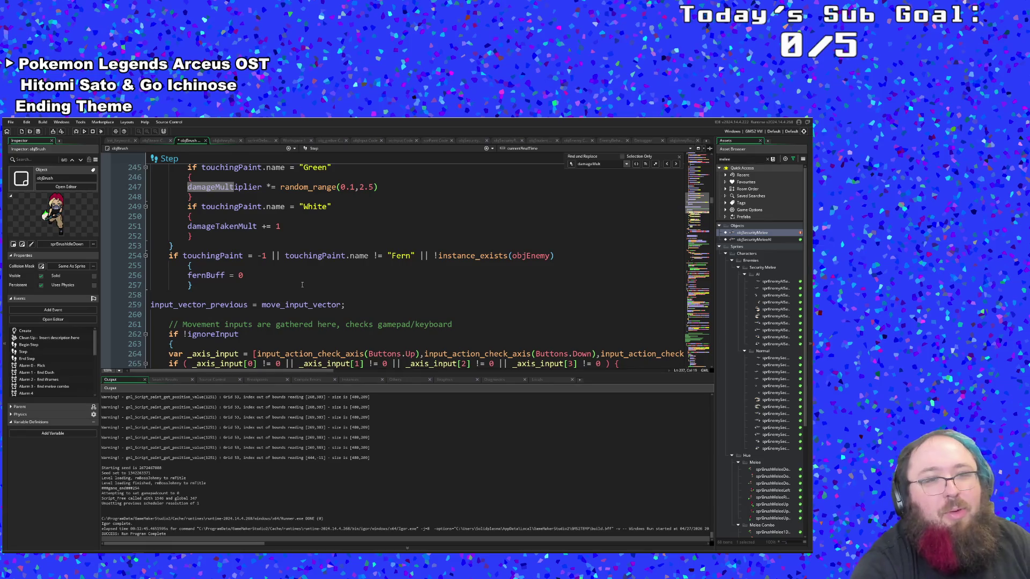
{"action": "scroll", "coordinate": [305, 279], "scroll_direction": "up", "scroll_amount": 6}
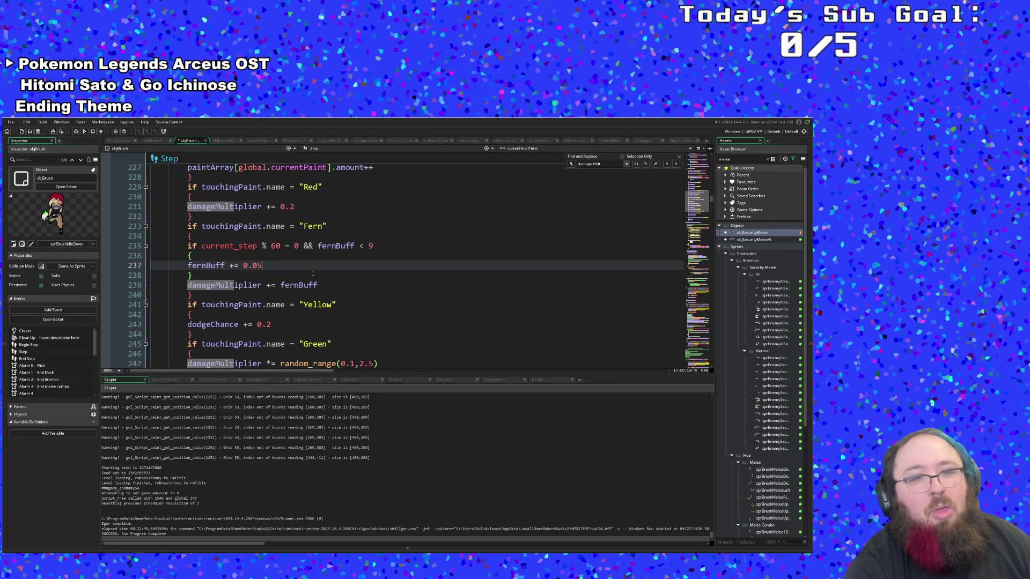
{"action": "left_click", "coordinate": [319, 285]}
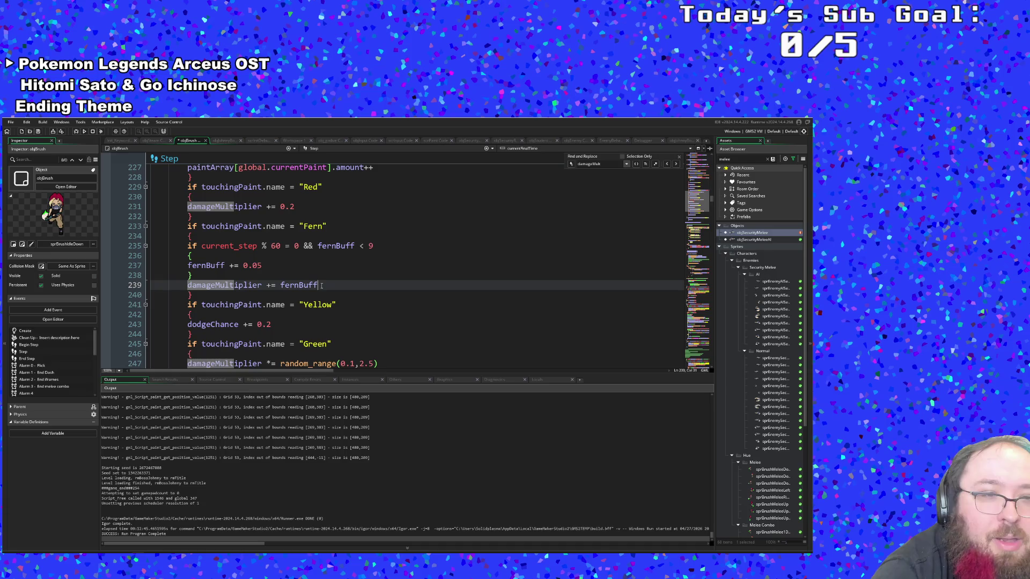
Delete the damageMultiplier += fernBuff line and the leftover empty line
{"action": "left_click_drag", "start_coordinate": [321, 285], "coordinate": [187, 285]}
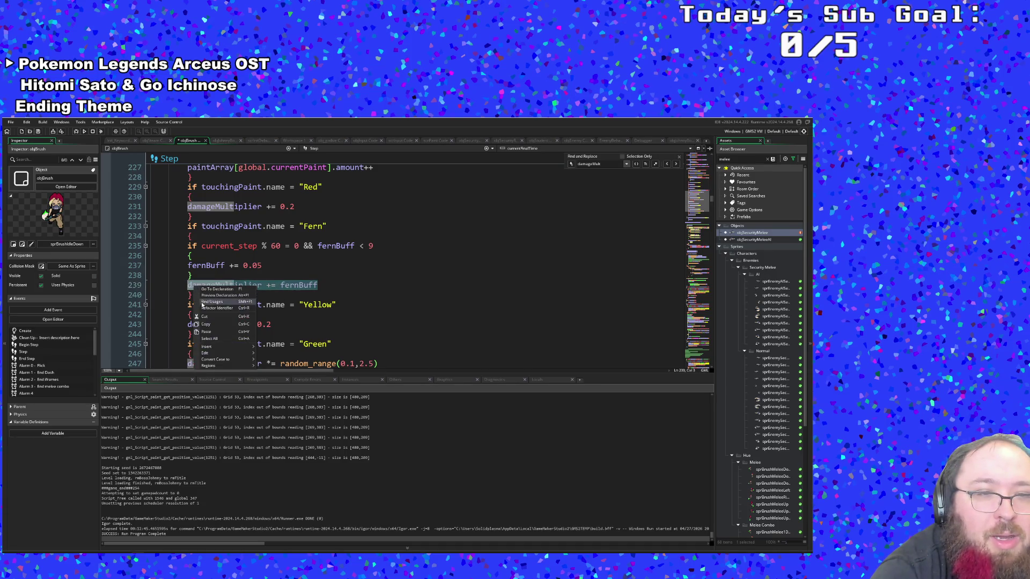
{"action": "key", "text": "BackSpace"}
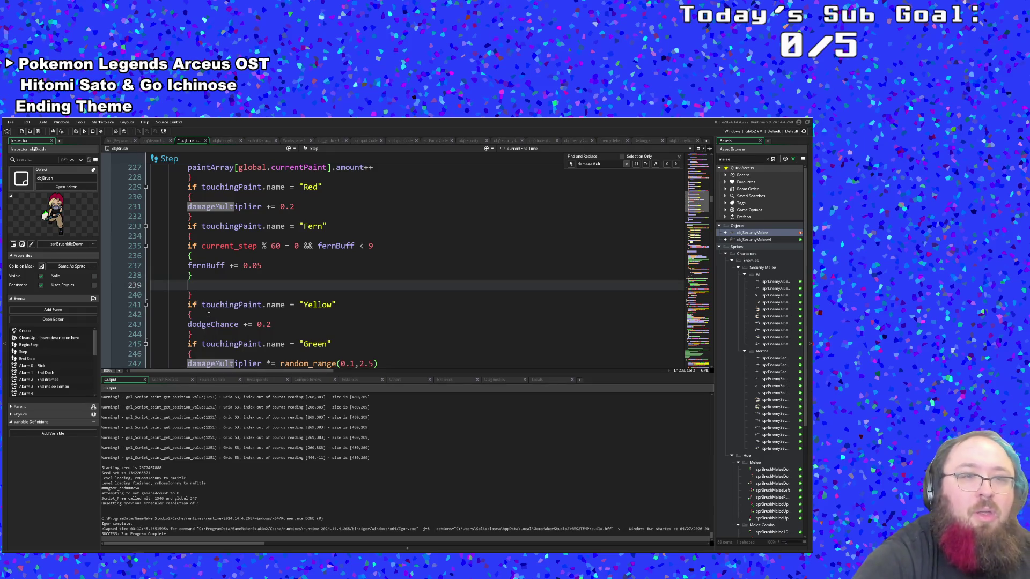
{"action": "key", "text": "BackSpace"}
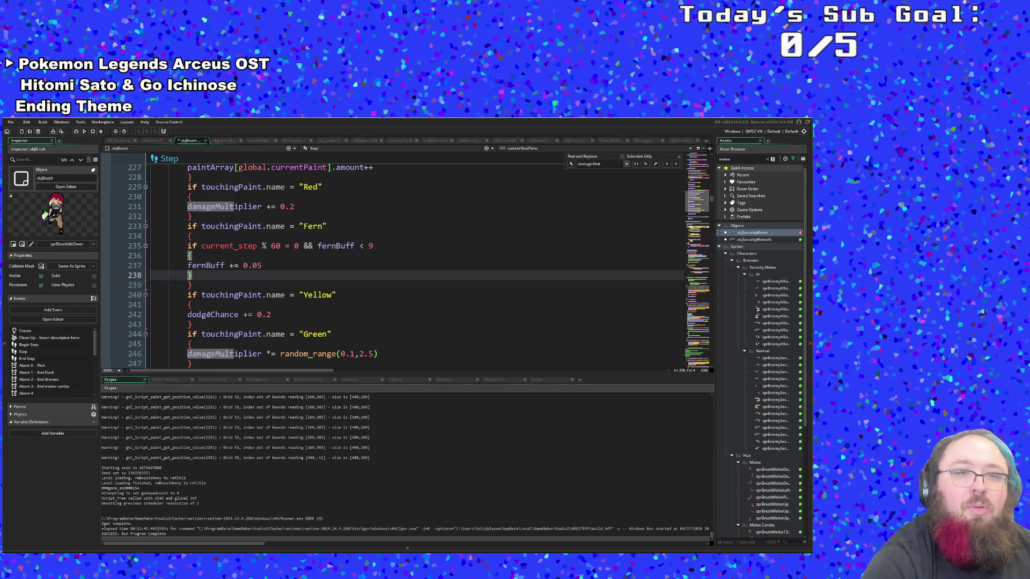
Indent the nested block's braces and fernBuff += 0.05 line one level
{"action": "left_click", "coordinate": [187, 256]}
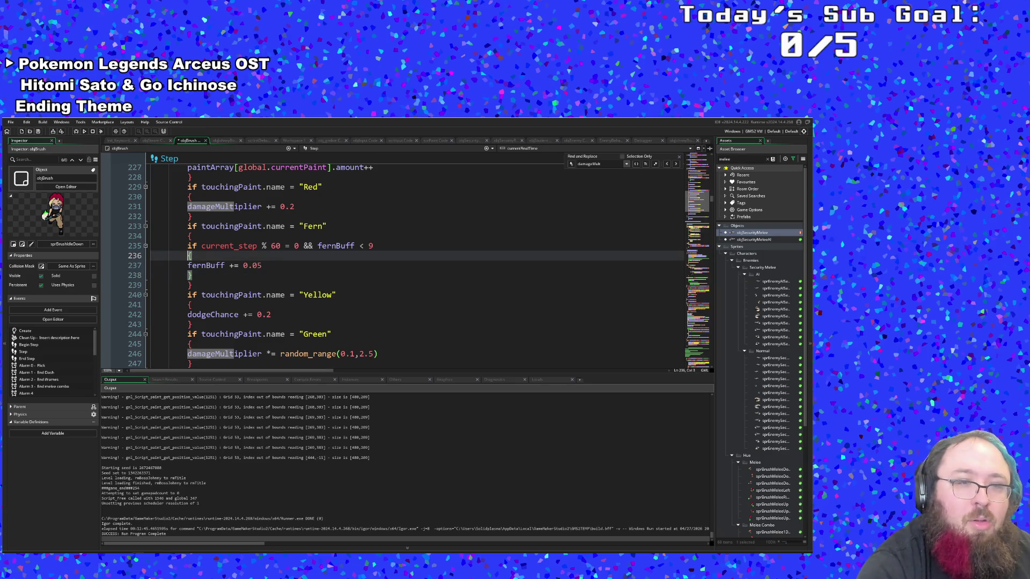
{"action": "key", "text": "Tab"}
{"action": "left_click", "coordinate": [189, 265]}
{"action": "key", "text": "Tab"}
{"action": "left_click", "coordinate": [188, 273]}
{"action": "key", "text": "Tab"}
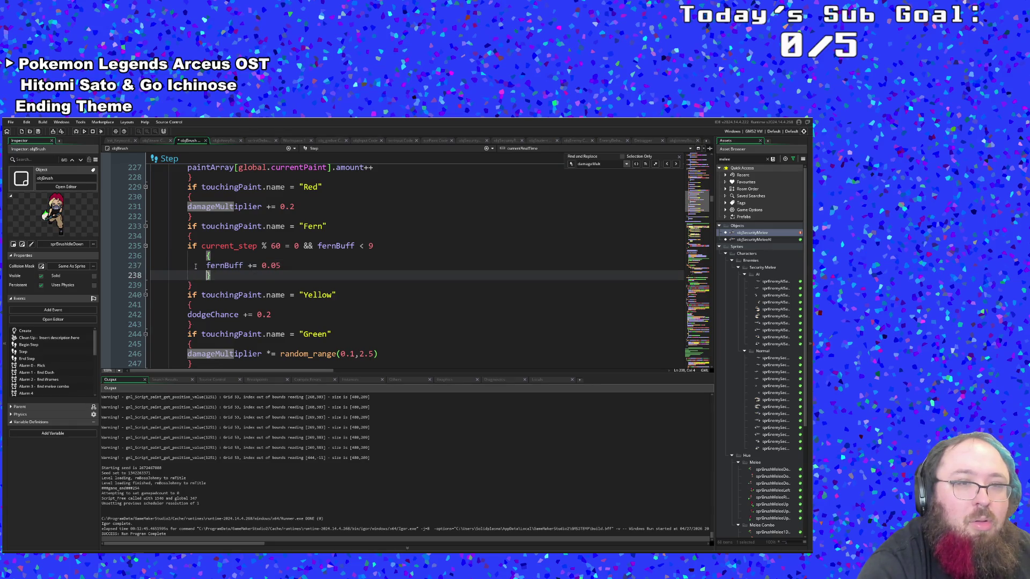
{"action": "left_click", "coordinate": [196, 265]}
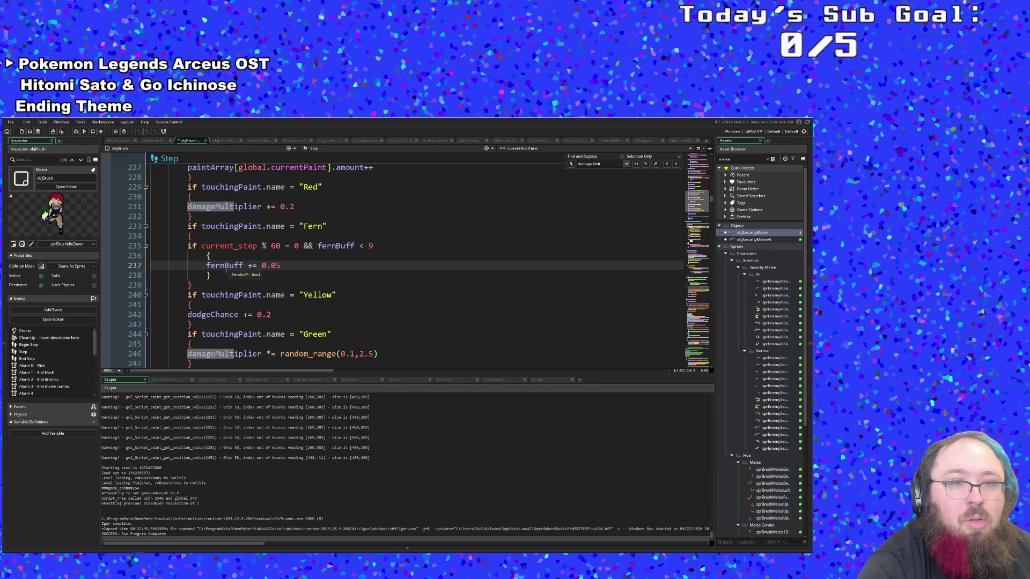
Indent the current_step if line and push its braced fernBuff block one more level
{"action": "left_click", "coordinate": [189, 246]}
{"action": "key", "text": "Tab"}
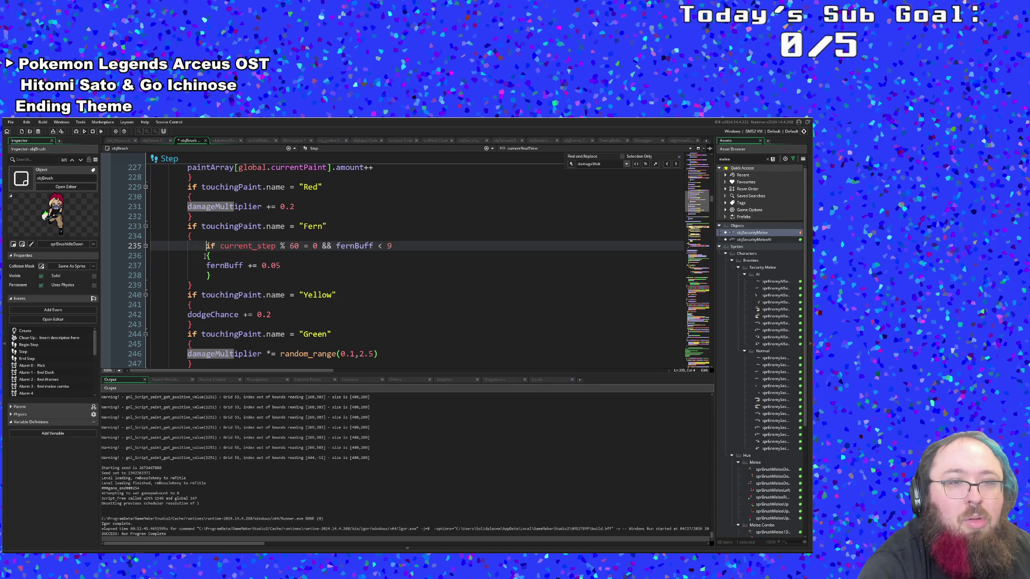
{"action": "left_click", "coordinate": [205, 256]}
{"action": "key", "text": "Tab"}
{"action": "left_click", "coordinate": [205, 265]}
{"action": "key", "text": "Tab"}
{"action": "left_click", "coordinate": [206, 275]}
{"action": "key", "text": "Tab"}
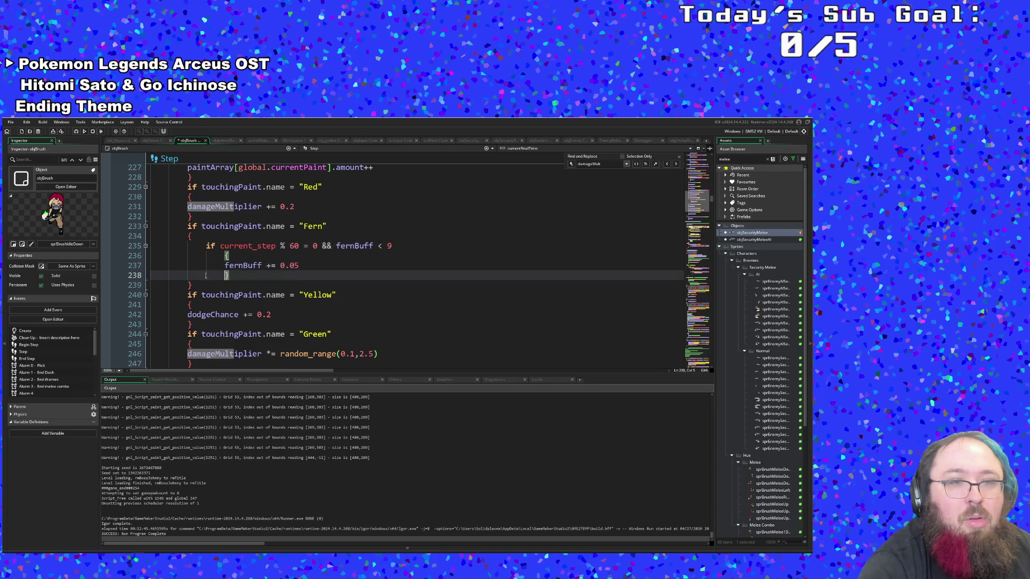
{"action": "scroll", "coordinate": [205, 275], "scroll_direction": "down", "scroll_amount": 2}
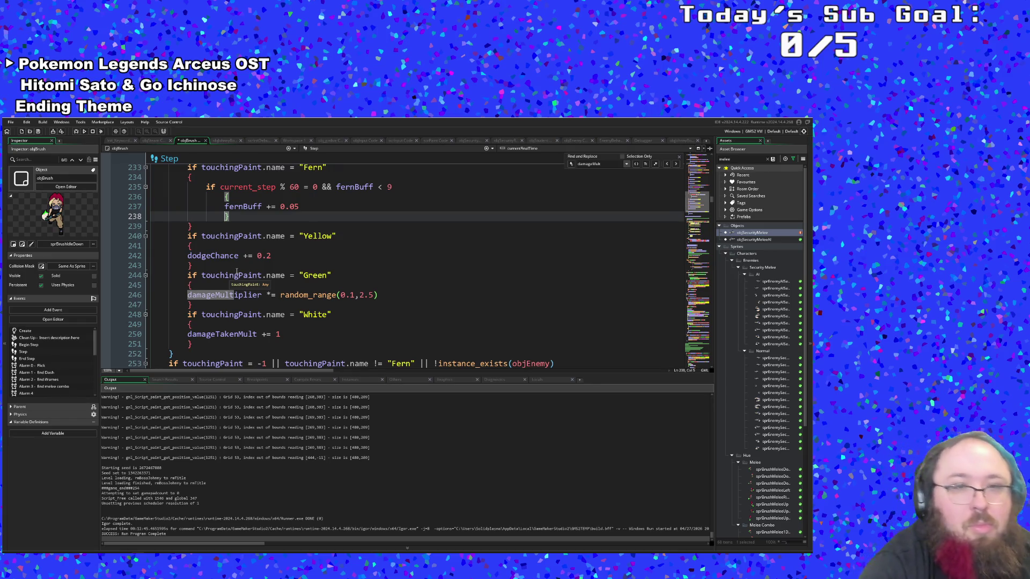
{"action": "scroll", "coordinate": [235, 272], "scroll_direction": "down", "scroll_amount": 4}
{"action": "left_click", "coordinate": [228, 275]}
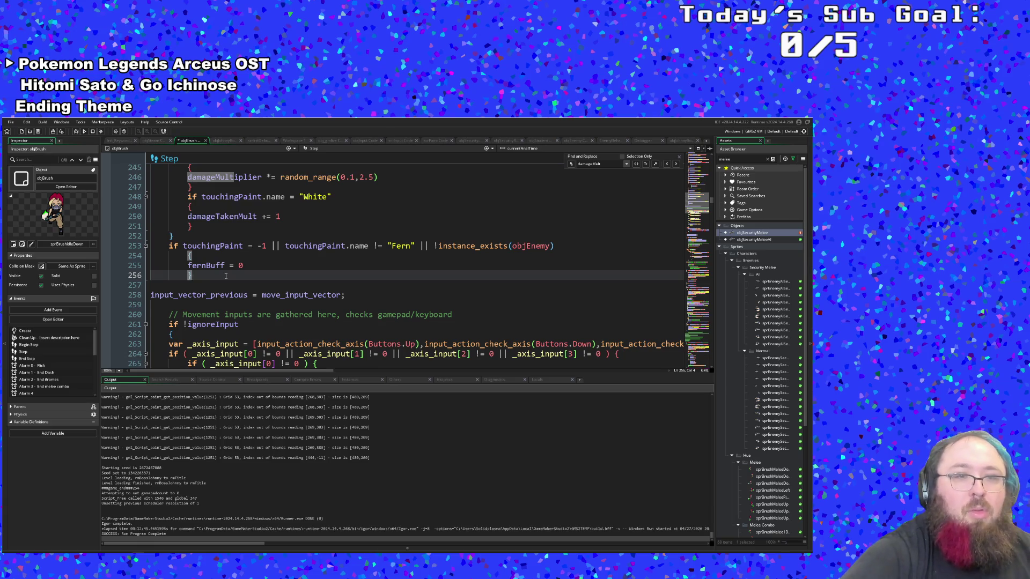
{"action": "key", "text": "Return"}
{"action": "type", "text": "damageMultiplier += fernBuff"}
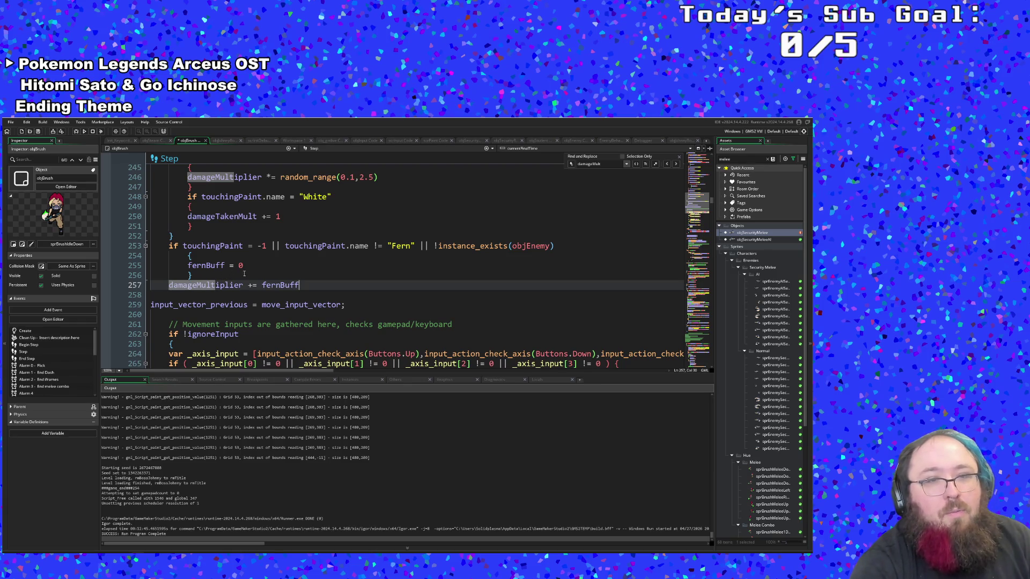
{"action": "scroll", "coordinate": [249, 271], "scroll_direction": "up", "scroll_amount": 4}
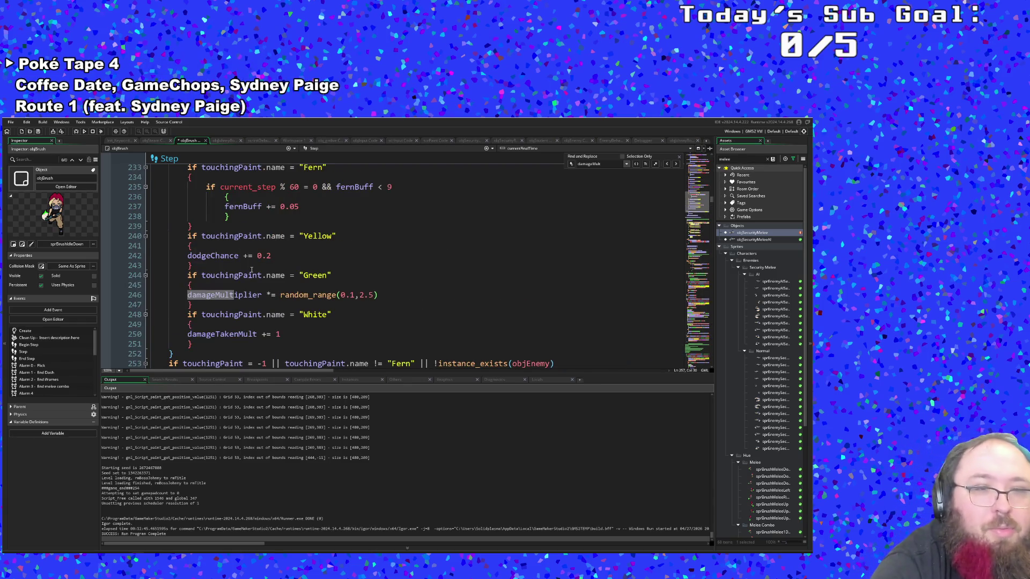
{"action": "scroll", "coordinate": [251, 270], "scroll_direction": "up", "scroll_amount": 4}
{"action": "scroll", "coordinate": [263, 290], "scroll_direction": "down", "scroll_amount": 4}
{"action": "scroll", "coordinate": [269, 306], "scroll_direction": "down", "scroll_amount": 4}
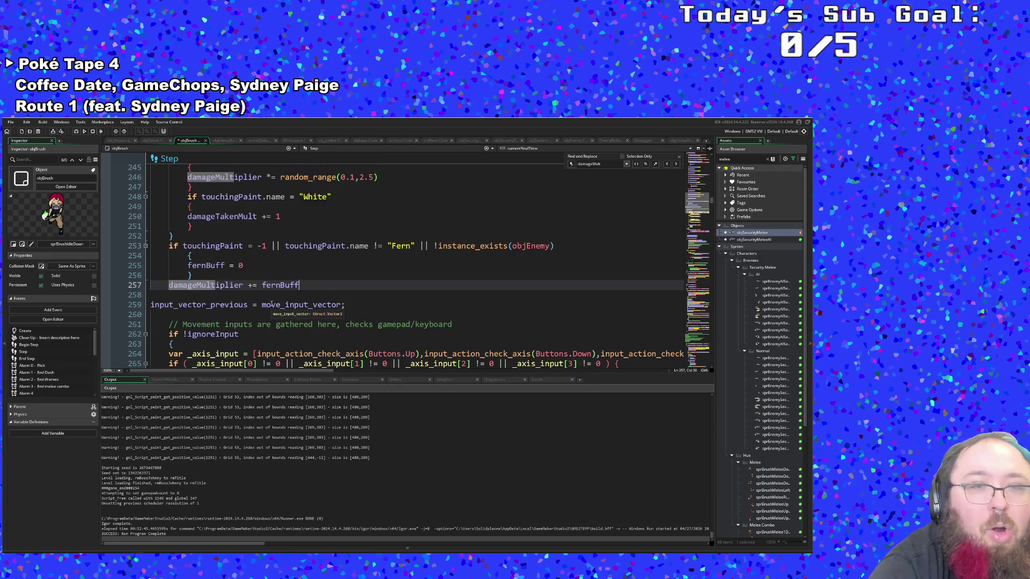
{"action": "scroll", "coordinate": [272, 305], "scroll_direction": "up", "scroll_amount": 2}
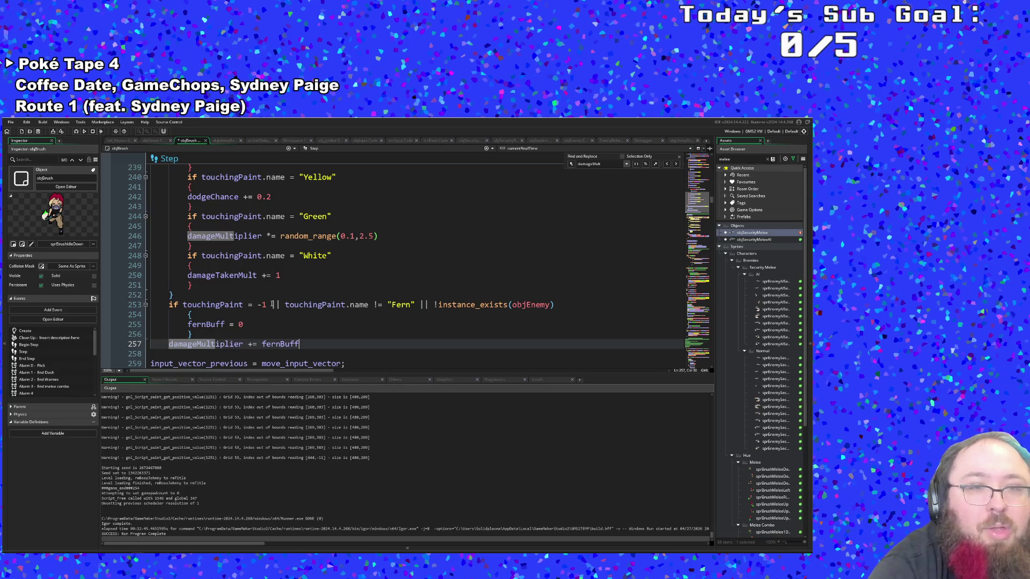
{"action": "scroll", "coordinate": [272, 304], "scroll_direction": "down", "scroll_amount": 2}
{"action": "scroll", "coordinate": [272, 305], "scroll_direction": "up", "scroll_amount": 2}
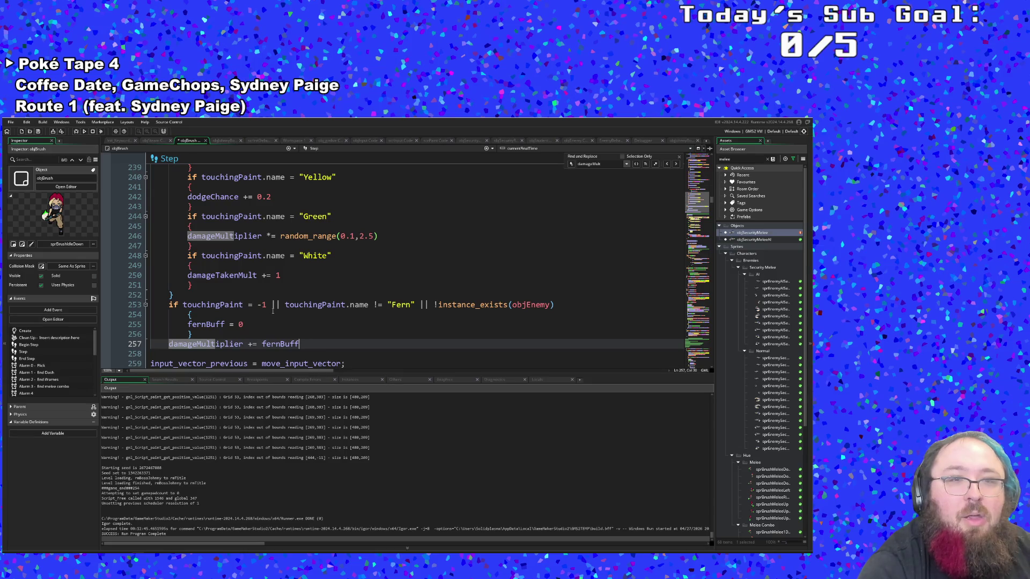
{"action": "scroll", "coordinate": [272, 311], "scroll_direction": "up", "scroll_amount": 2}
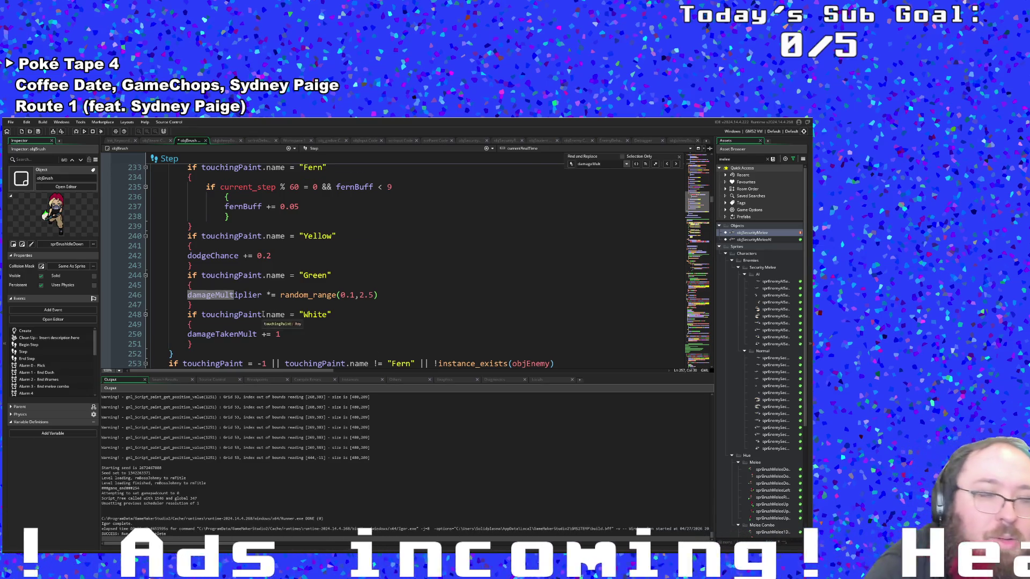
{"action": "scroll", "coordinate": [273, 309], "scroll_direction": "up", "scroll_amount": 4}
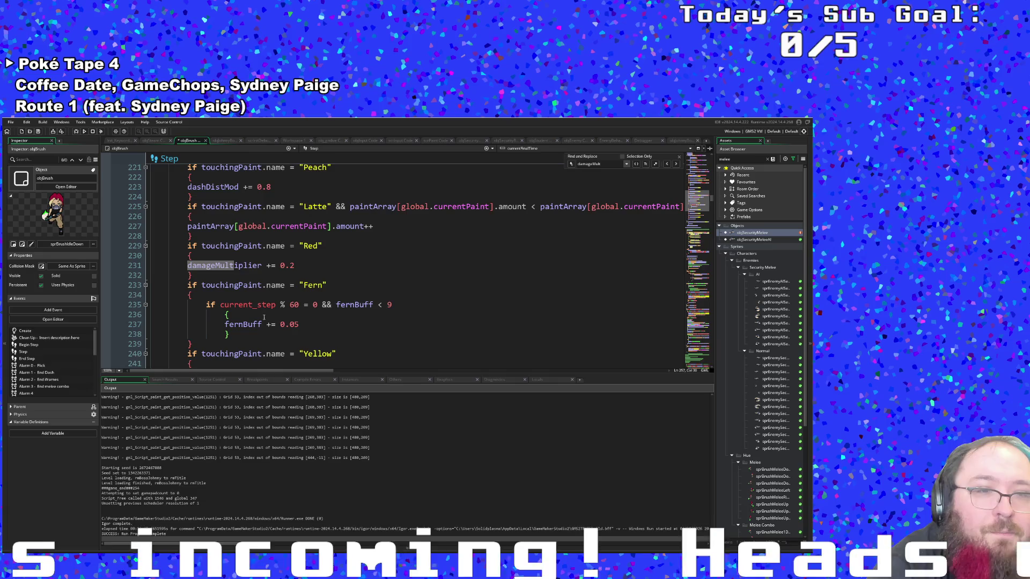
{"action": "scroll", "coordinate": [264, 317], "scroll_direction": "down", "scroll_amount": 8}
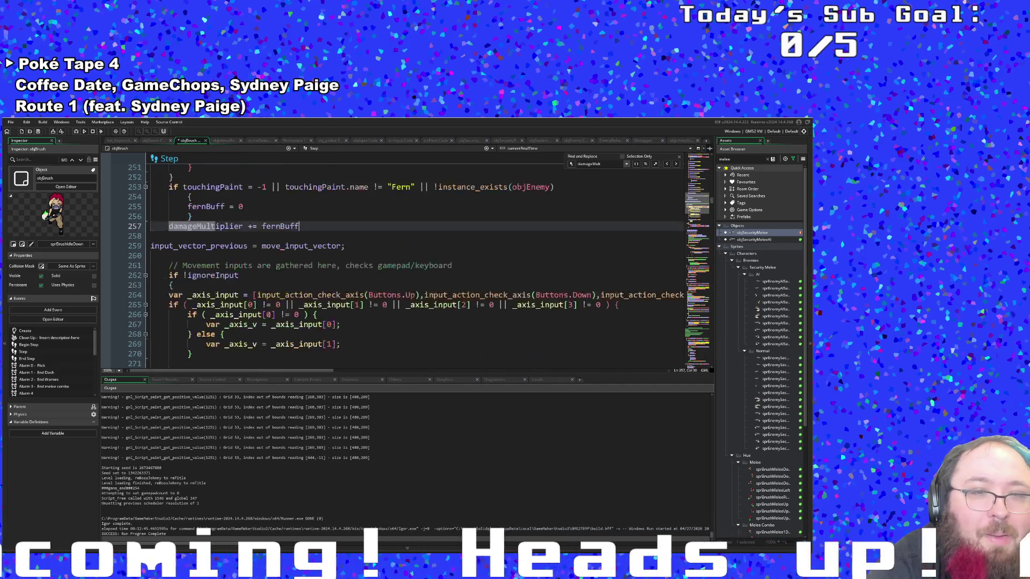
{"action": "scroll", "coordinate": [271, 314], "scroll_direction": "up", "scroll_amount": 2}
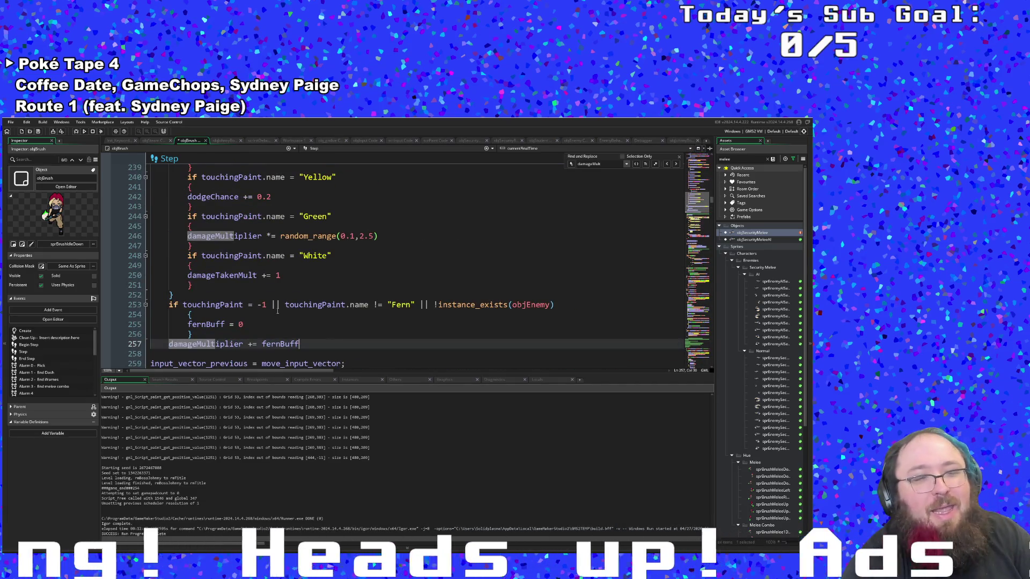
{"action": "scroll", "coordinate": [278, 310], "scroll_direction": "down", "scroll_amount": 4}
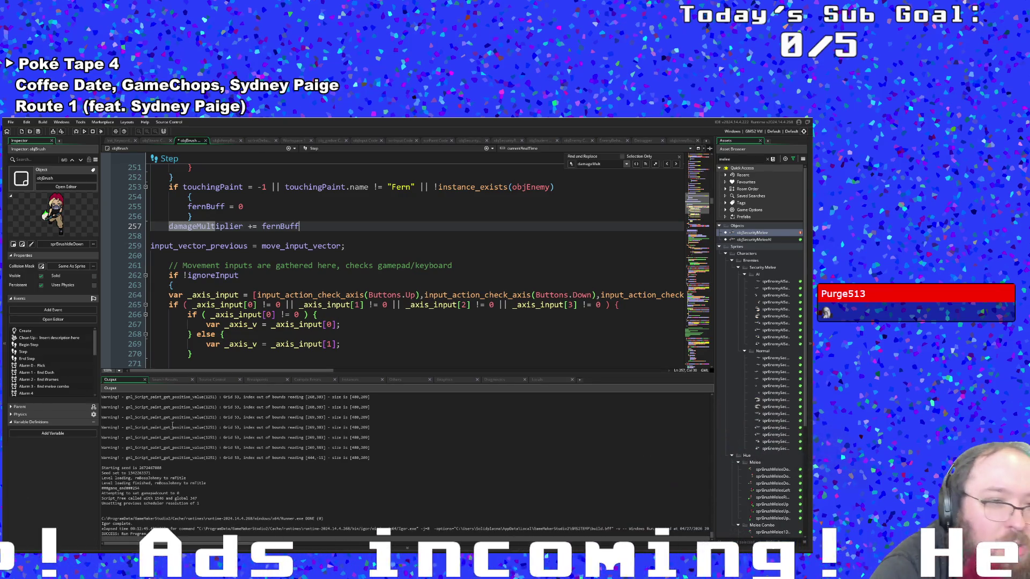
{"action": "scroll", "coordinate": [312, 330], "scroll_direction": "down", "scroll_amount": 10}
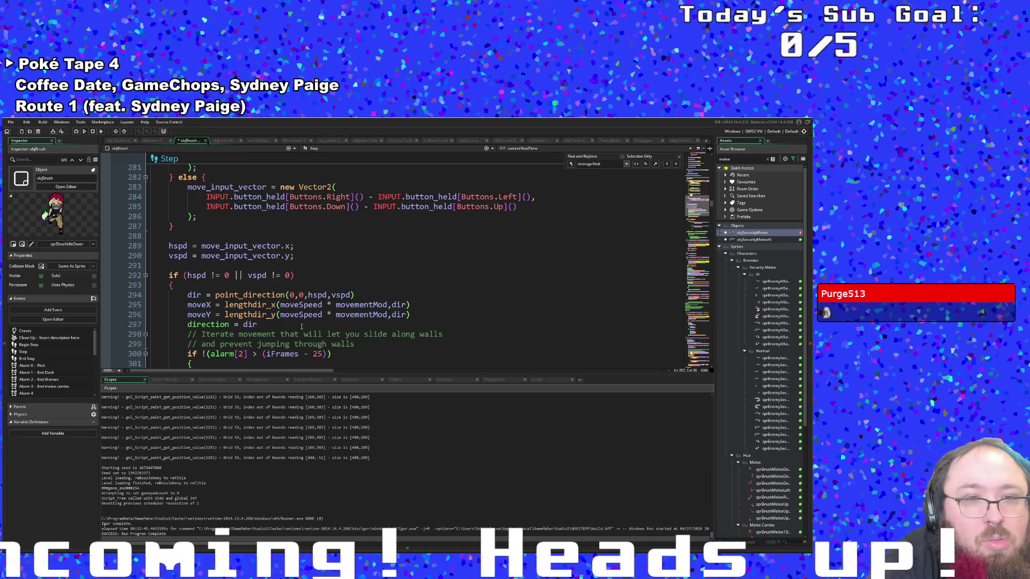
{"action": "scroll", "coordinate": [301, 326], "scroll_direction": "up", "scroll_amount": 18}
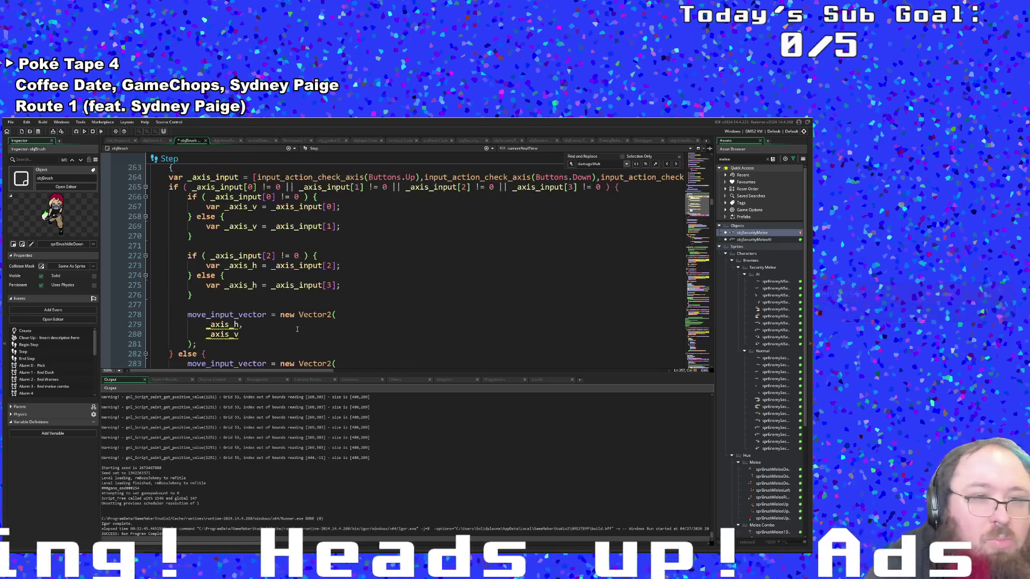
{"action": "scroll", "coordinate": [297, 329], "scroll_direction": "up", "scroll_amount": 20}
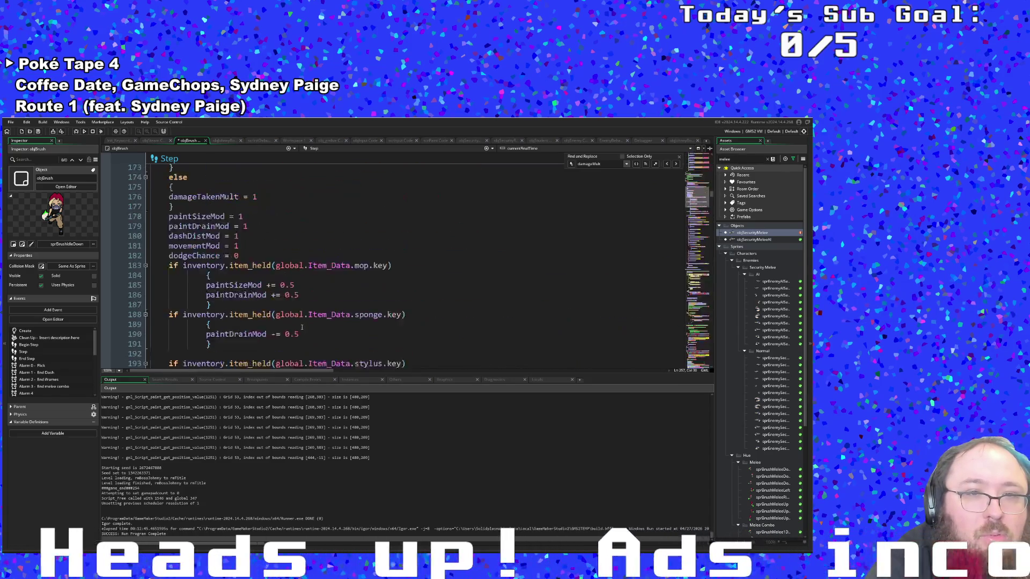
{"action": "scroll", "coordinate": [301, 329], "scroll_direction": "down", "scroll_amount": 16}
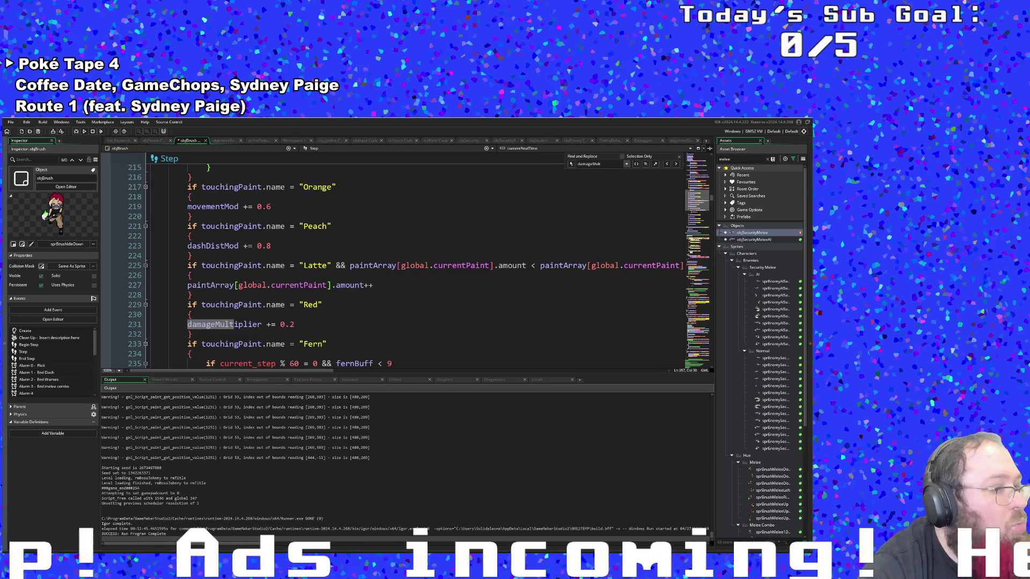
{"action": "left_click", "coordinate": [302, 318]}
{"action": "scroll", "coordinate": [301, 320], "scroll_direction": "down", "scroll_amount": 4}
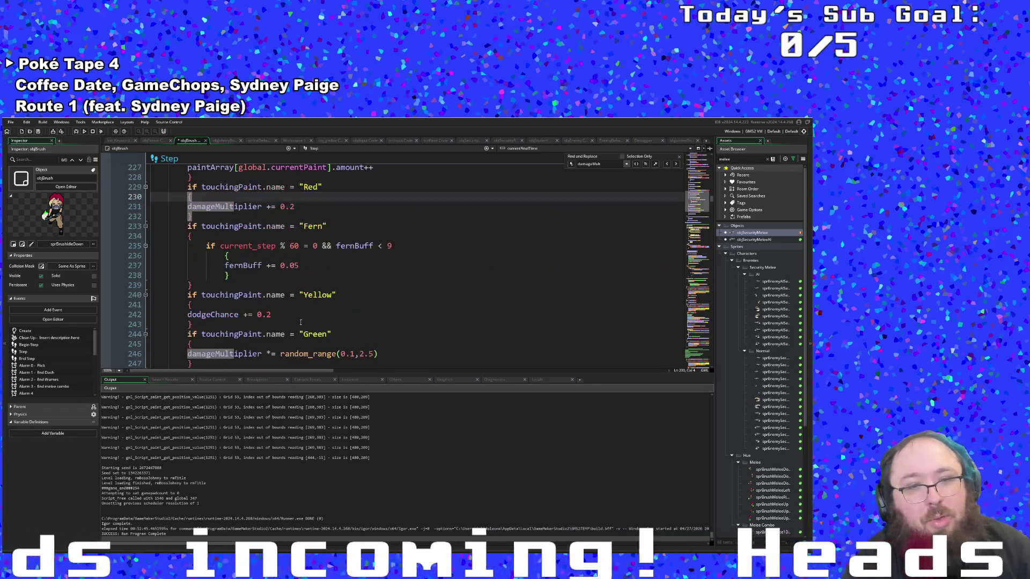
{"action": "left_click", "coordinate": [302, 322]}
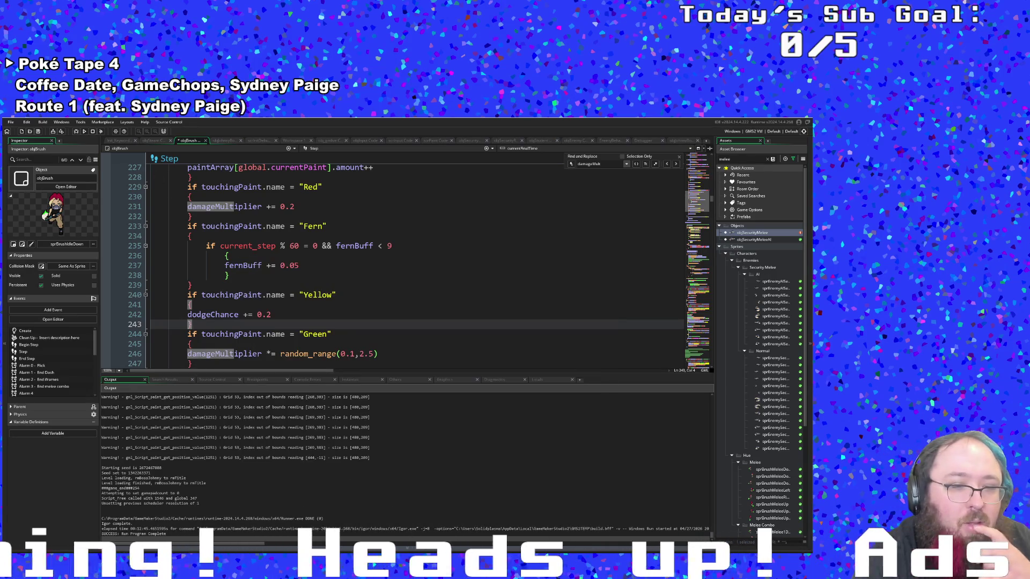
{"action": "key", "text": "alt+Tab"}
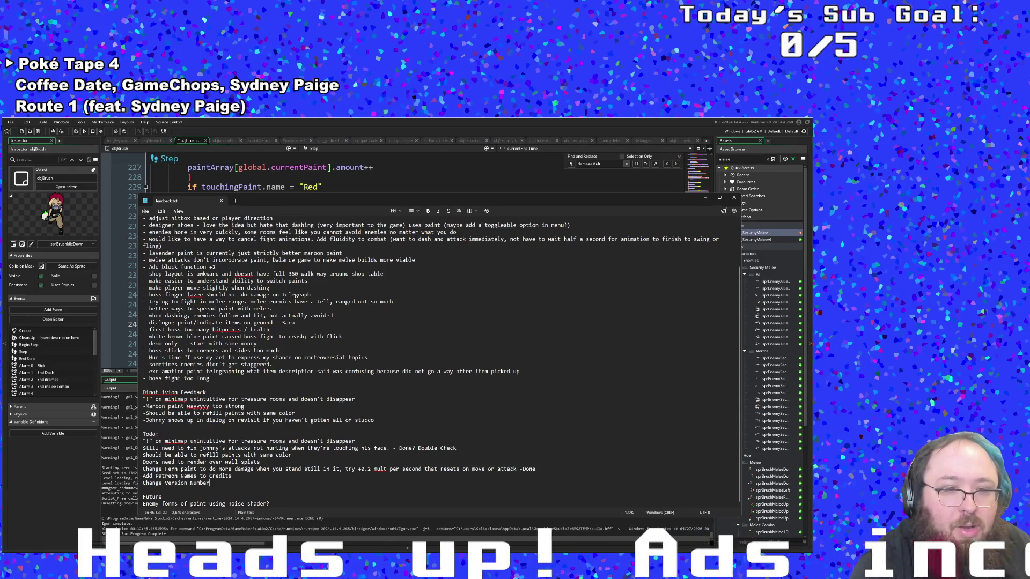
{"action": "left_click", "coordinate": [279, 461]}
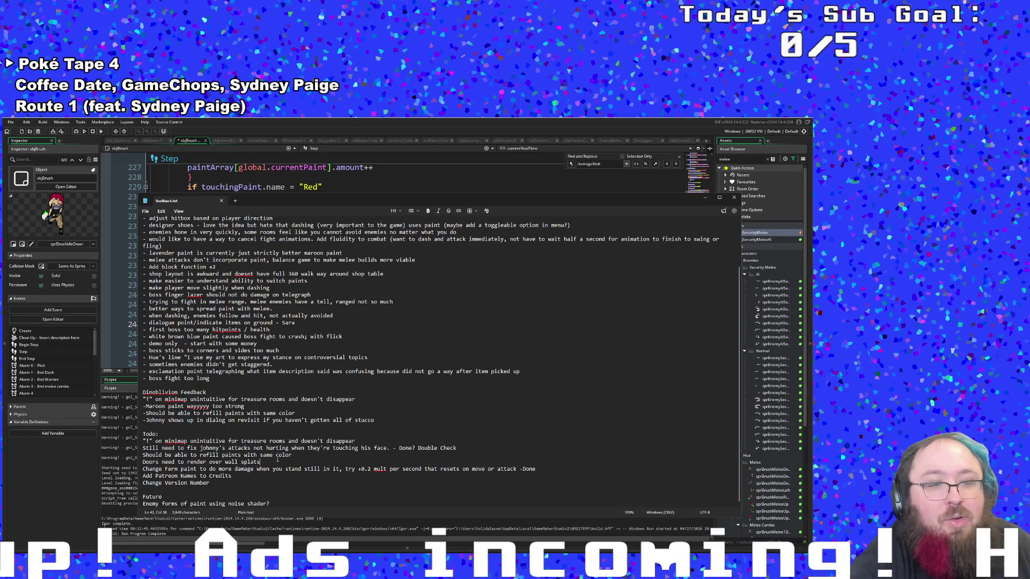
{"action": "left_click", "coordinate": [102, 468]}
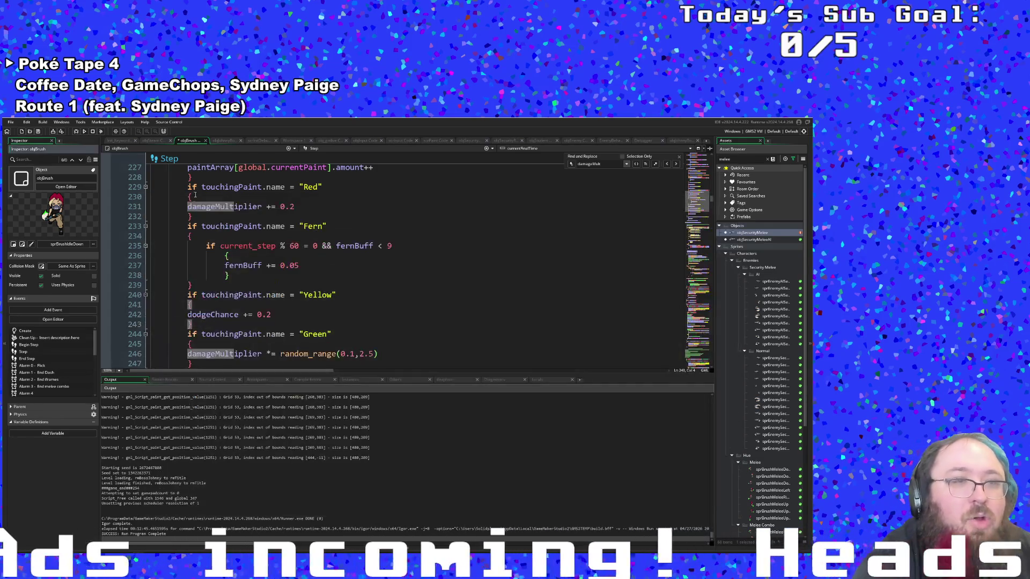
{"action": "left_click", "coordinate": [116, 131]}
Edit the last Version number field on the Windows options page and confirm with OK
{"action": "left_click", "coordinate": [236, 210]}
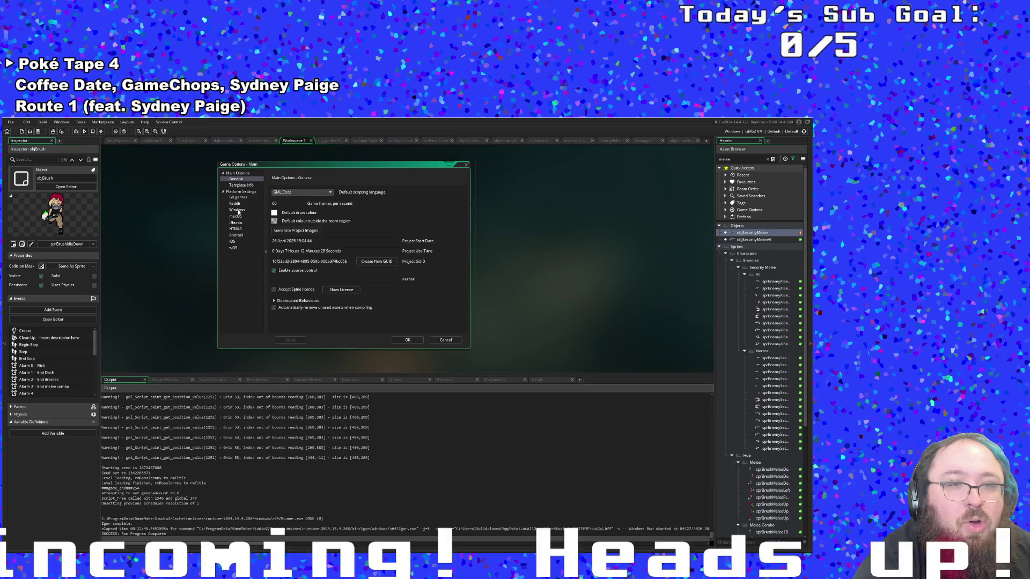
{"action": "left_click", "coordinate": [335, 221]}
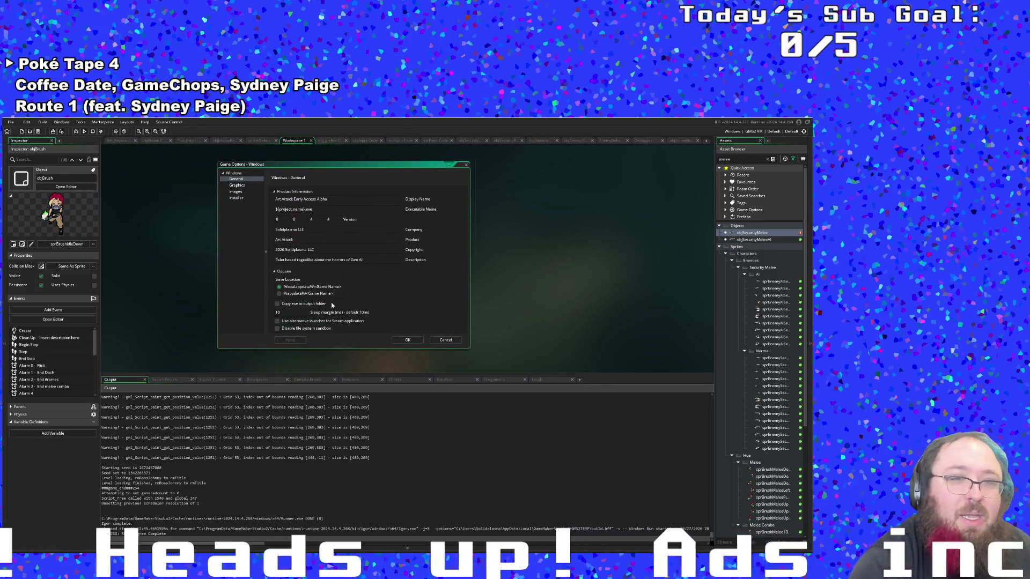
{"action": "left_click", "coordinate": [397, 342]}
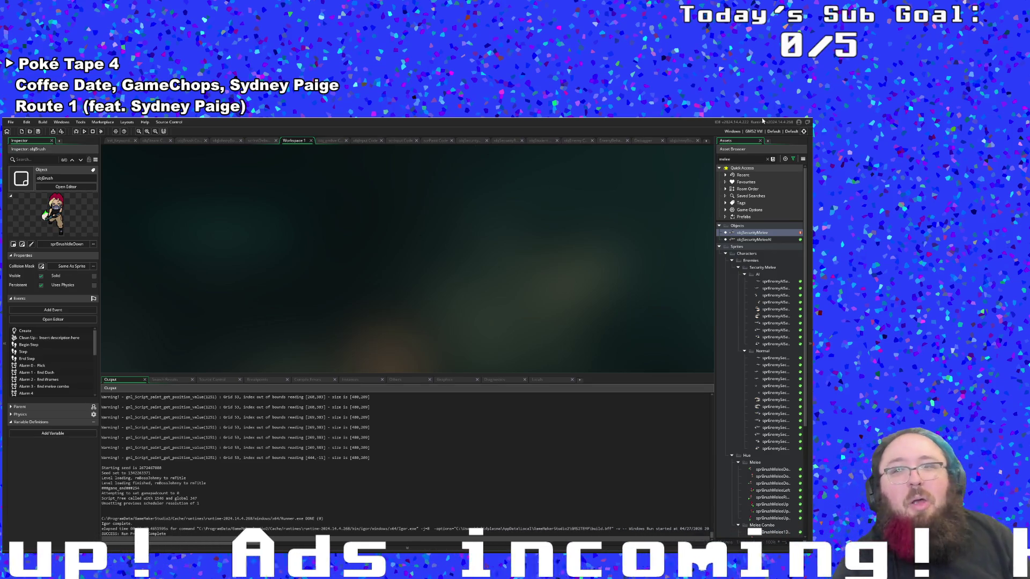
{"action": "left_click", "coordinate": [790, 132]}
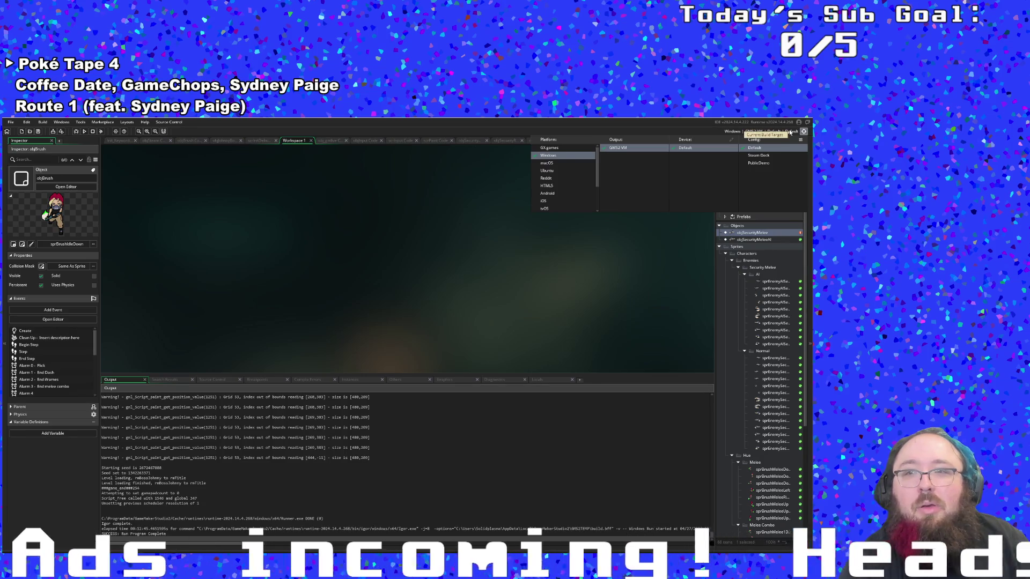
{"action": "left_click", "coordinate": [789, 132]}
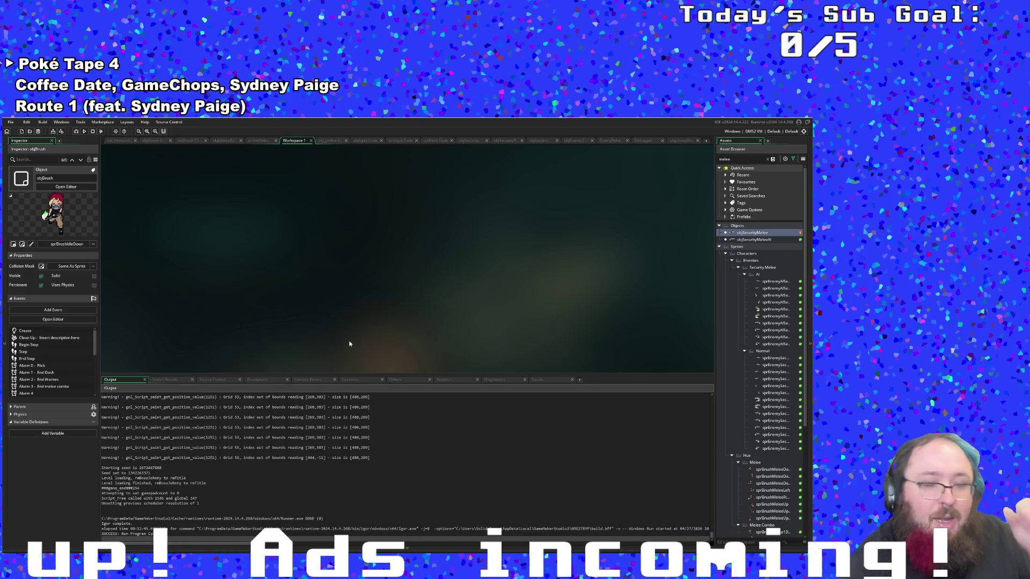
{"action": "key", "text": "ctrl+t"}
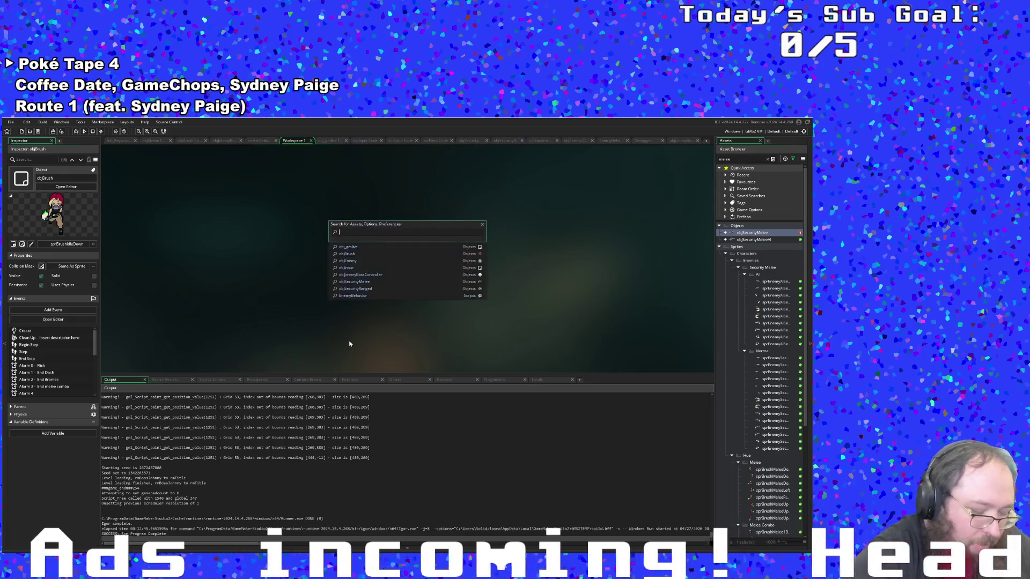
Open objTitle from the asset search and scroll through its event code to the end
{"action": "type", "text": "Cr"}
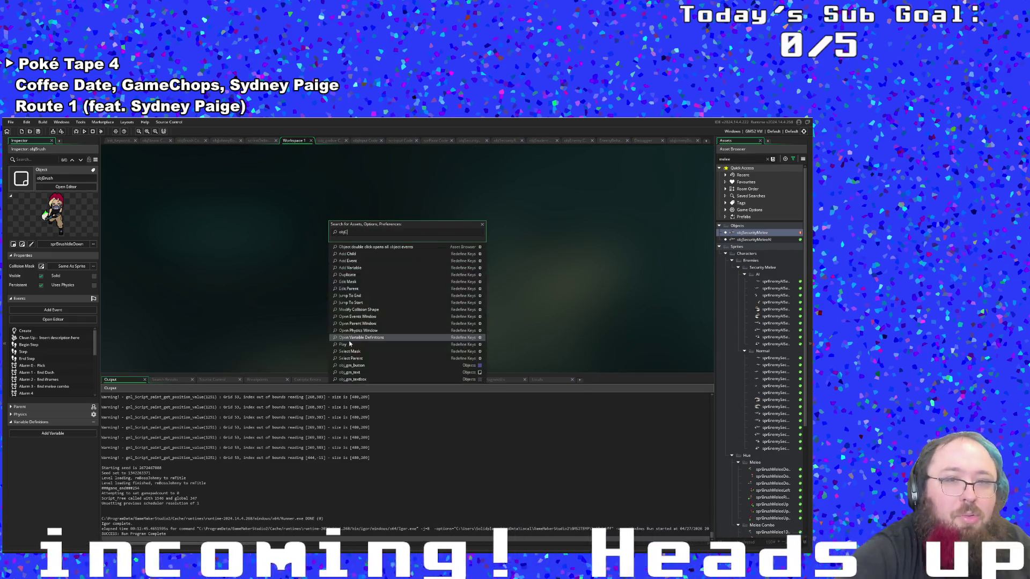
{"action": "key", "text": "BackSpace"}
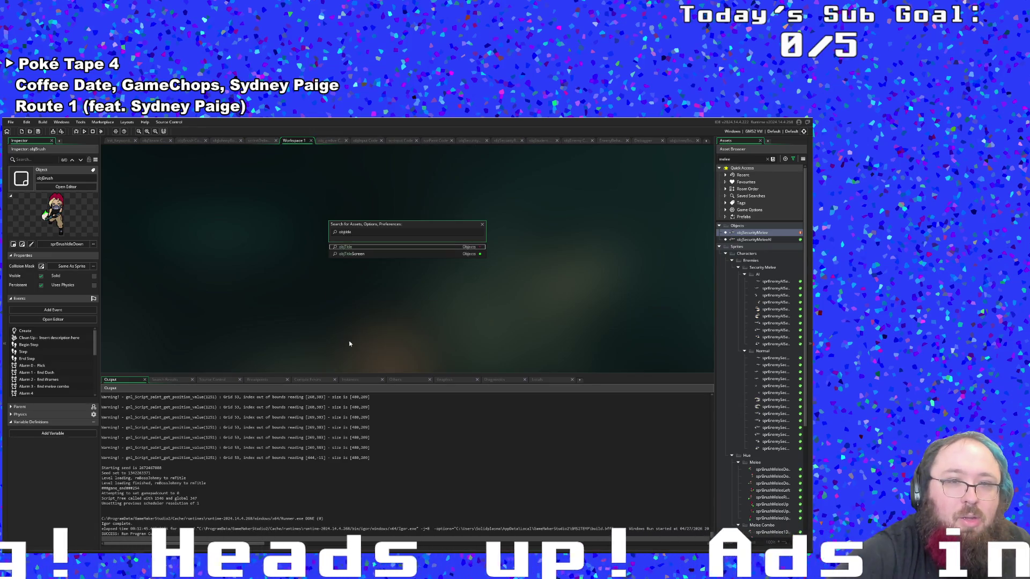
{"action": "key", "text": "Return"}
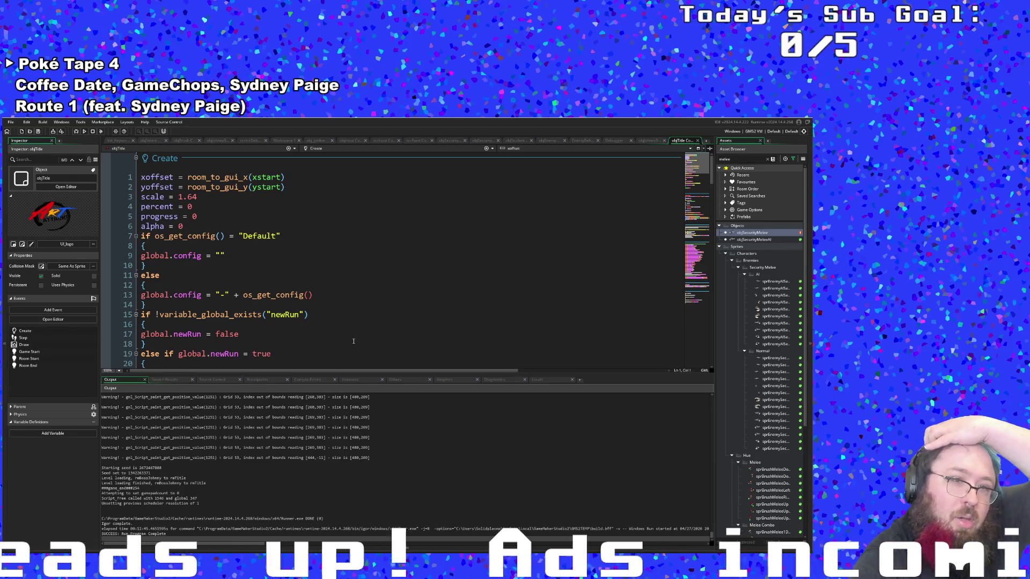
{"action": "scroll", "coordinate": [349, 344], "scroll_direction": "down", "scroll_amount": 10}
{"action": "scroll", "coordinate": [345, 341], "scroll_direction": "up", "scroll_amount": 10}
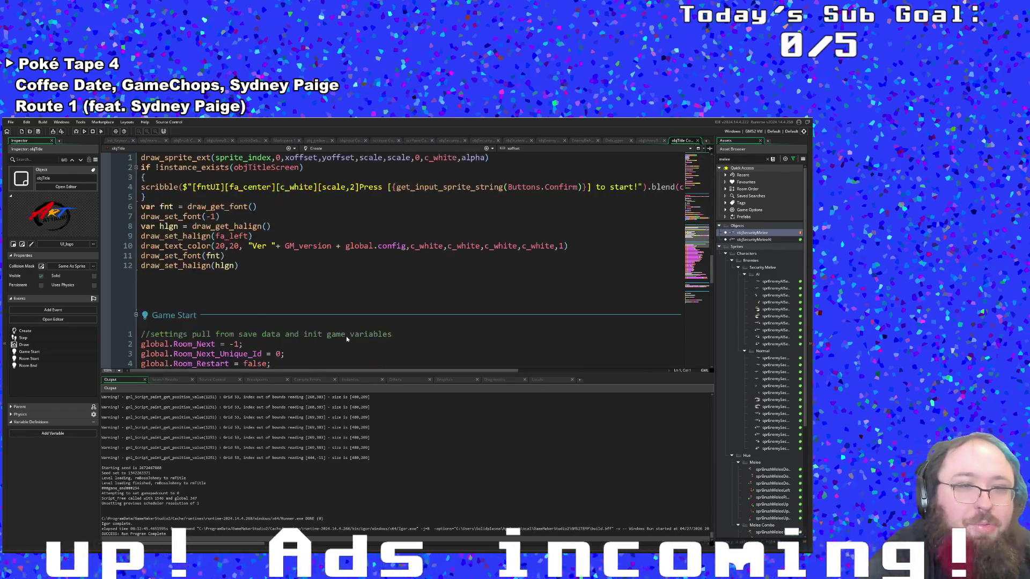
{"action": "key", "text": "ctrl+End"}
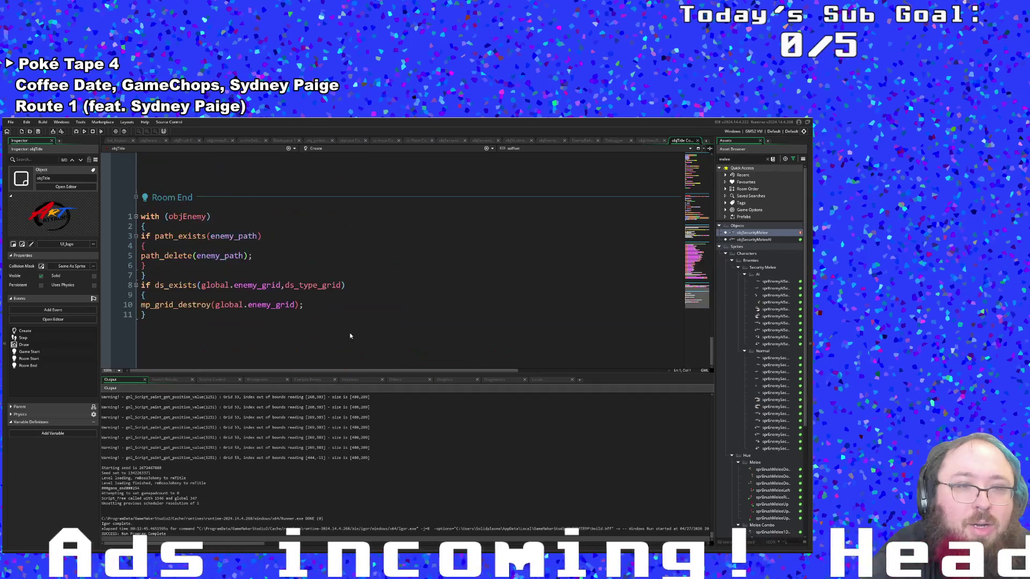
{"action": "key", "text": "ctrl+t"}
Open objTitleScreen and switch its event list to User Event 4
{"action": "type", "text": "objtitle"}
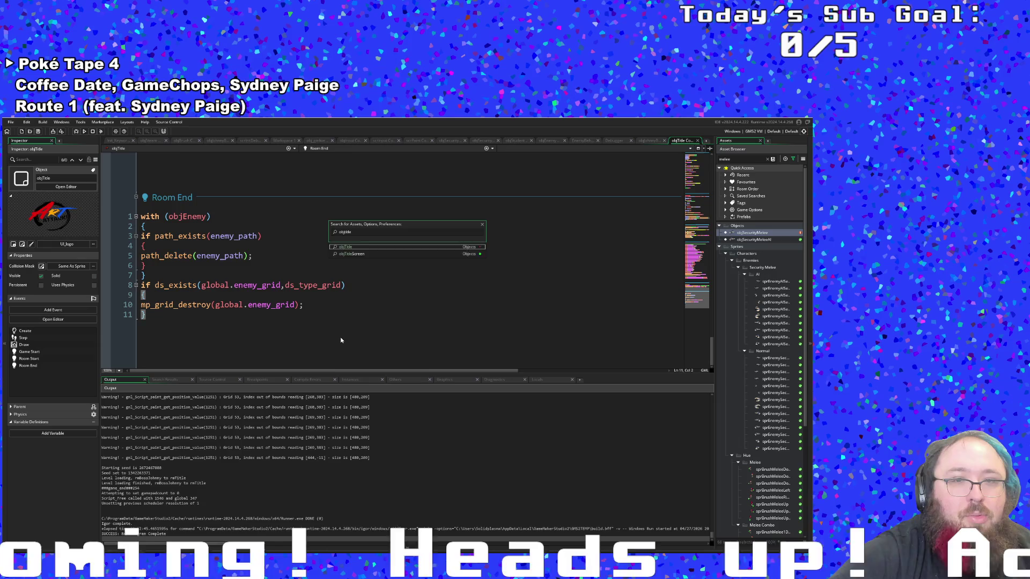
{"action": "key", "text": "Down"}
{"action": "key", "text": "Return"}
{"action": "left_click", "coordinate": [317, 148]}
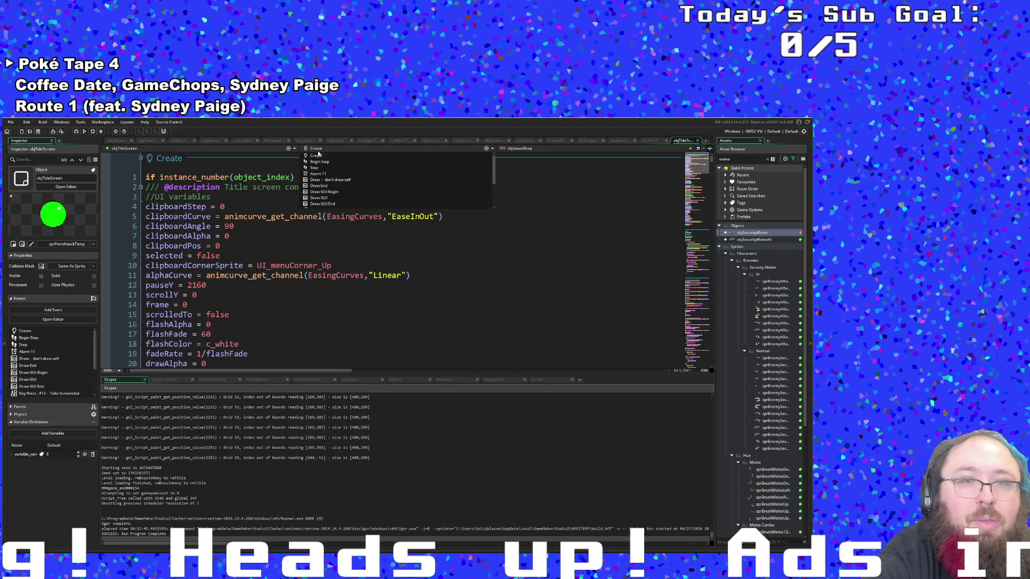
{"action": "left_click", "coordinate": [330, 189]}
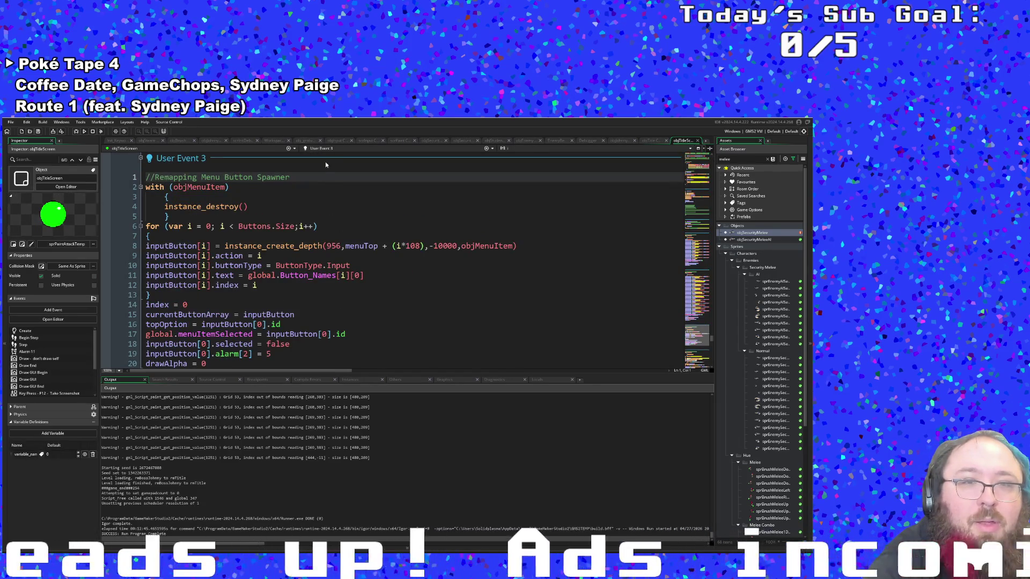
{"action": "left_click", "coordinate": [320, 148]}
{"action": "left_click", "coordinate": [325, 195]}
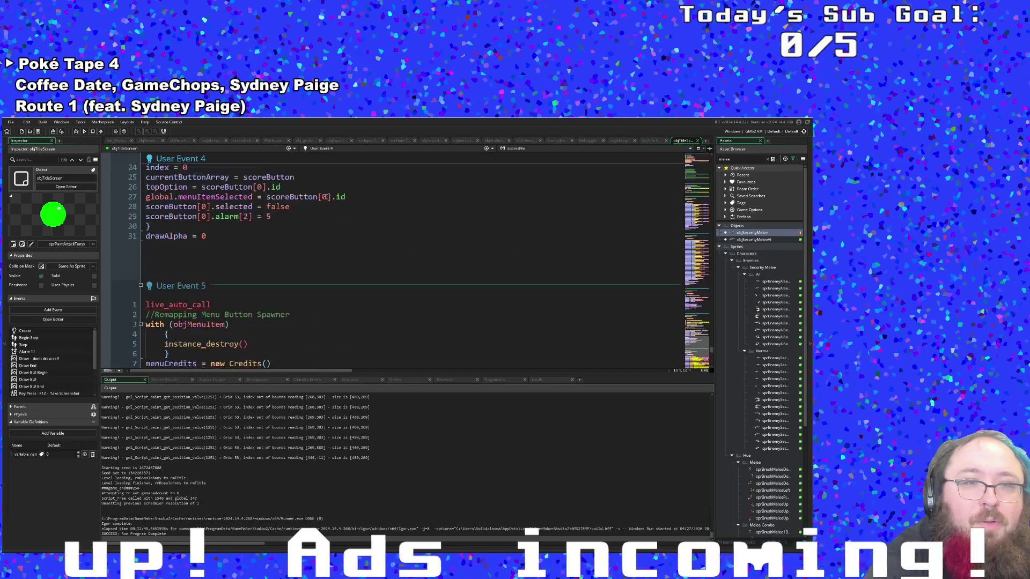
{"action": "scroll", "coordinate": [325, 197], "scroll_direction": "down", "scroll_amount": 6}
Inspect User Event 5's role colours and credits, then select the Writing AddRole line
{"action": "left_click", "coordinate": [343, 255]}
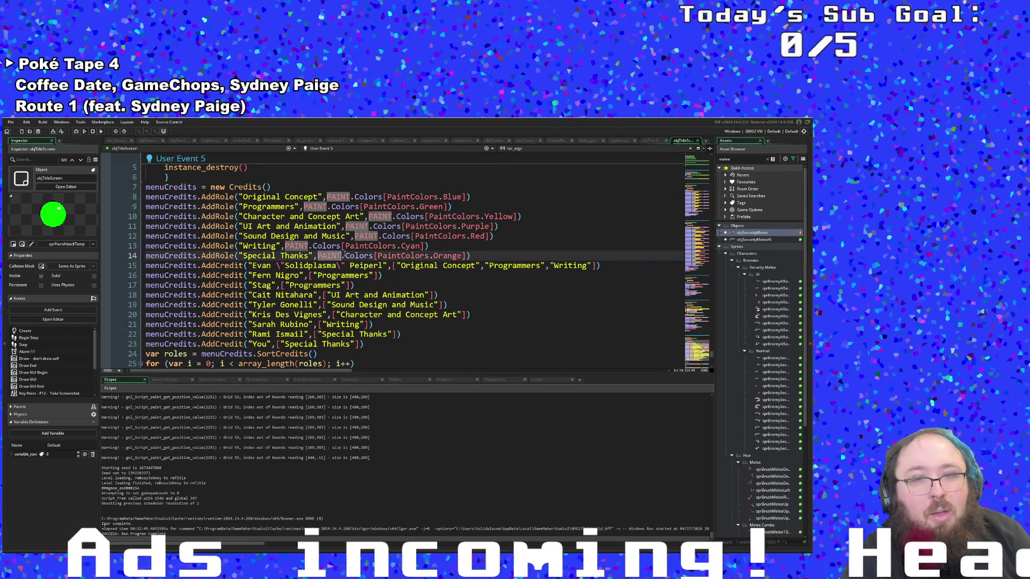
{"action": "scroll", "coordinate": [344, 256], "scroll_direction": "down", "scroll_amount": 2}
{"action": "left_click", "coordinate": [322, 285]}
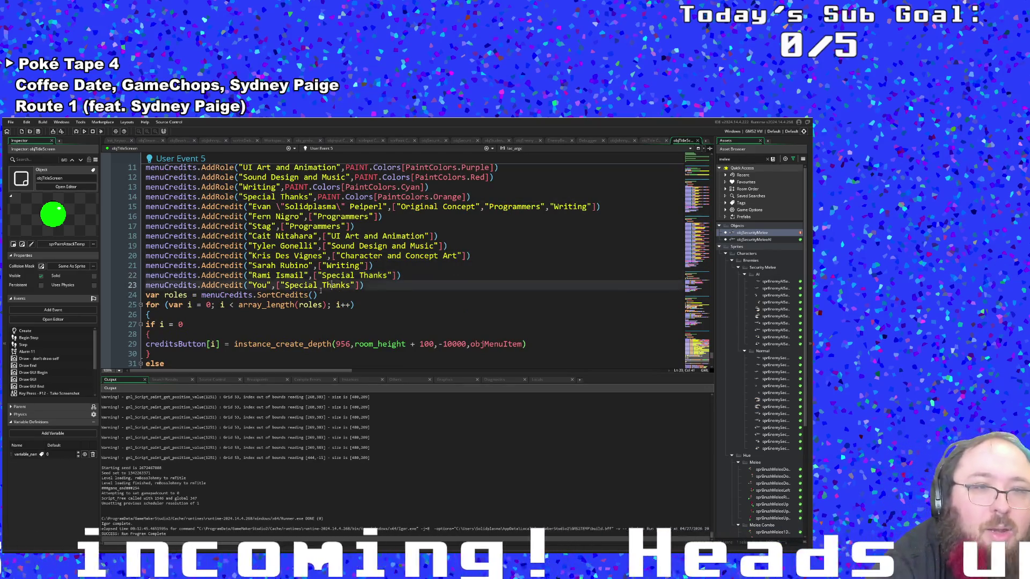
{"action": "left_click", "coordinate": [321, 294]}
{"action": "left_click", "coordinate": [462, 196]}
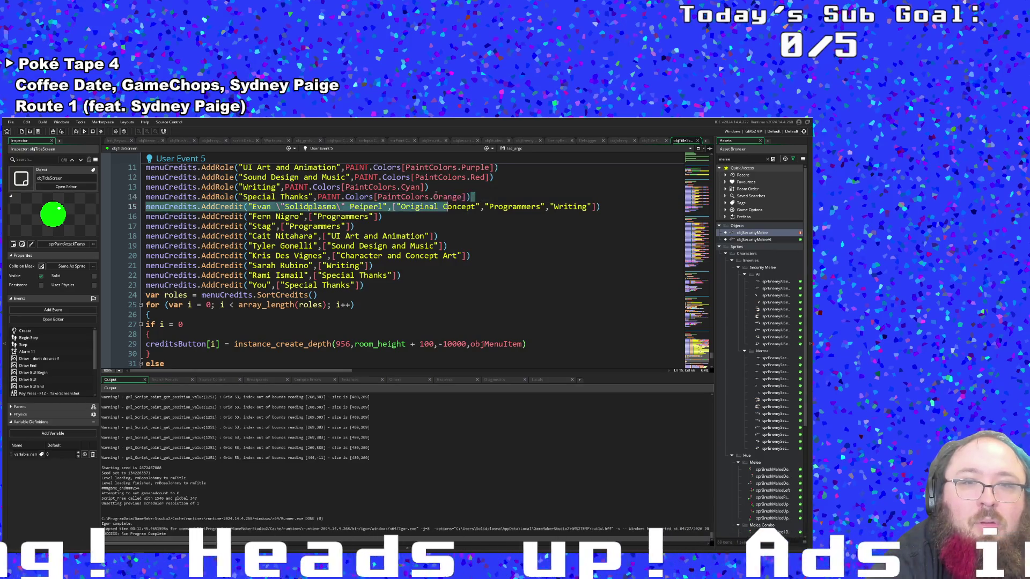
{"action": "left_click_drag", "start_coordinate": [429, 187], "coordinate": [134, 196]}
{"action": "key", "text": "ctrl+c"}
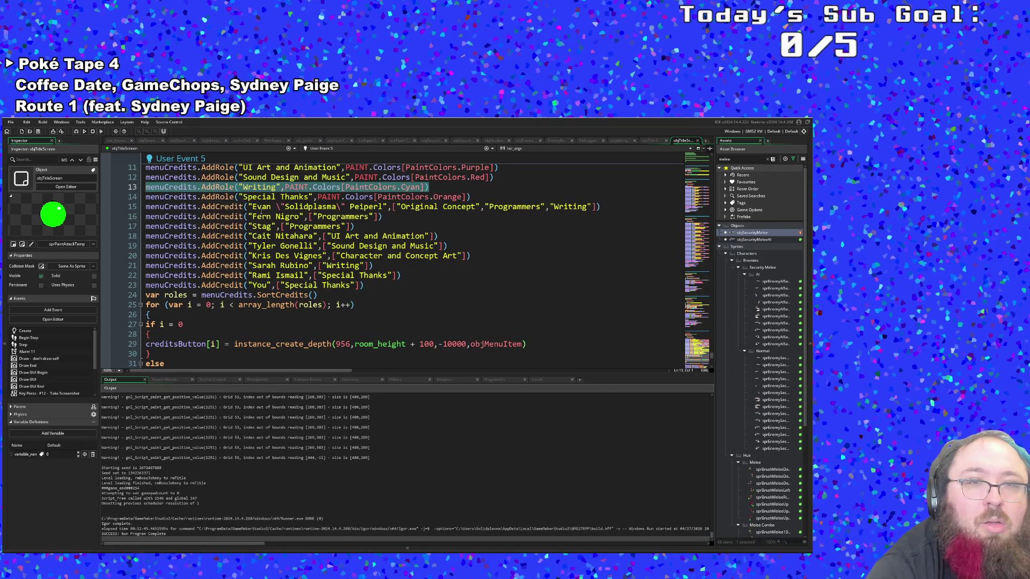
{"action": "left_click", "coordinate": [432, 190]}
Paste a copy of the Writing role line and change Special Thanks' colour to PaintColors.Gold
{"action": "key", "text": "Return"}
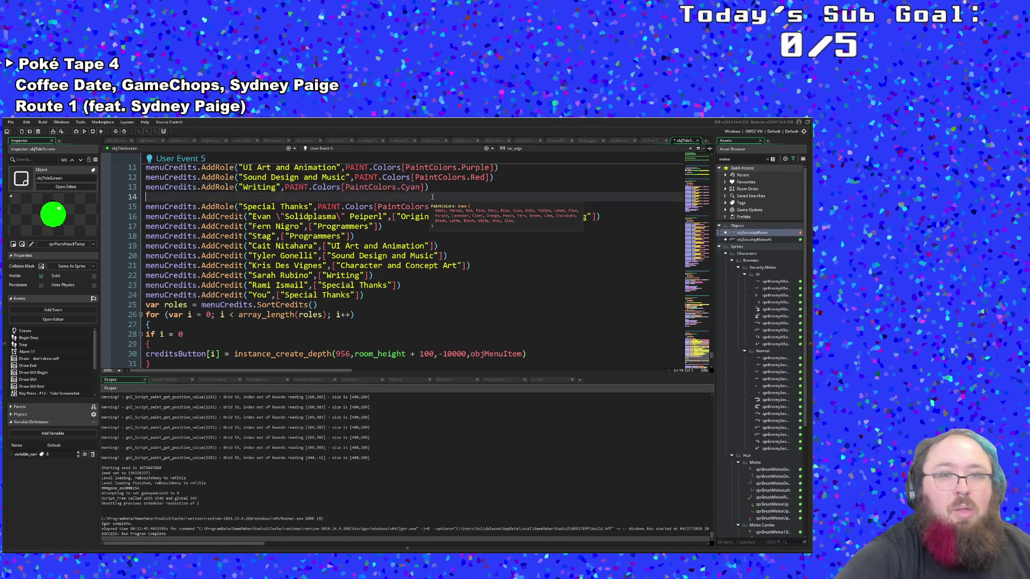
{"action": "key", "text": "ctrl+v"}
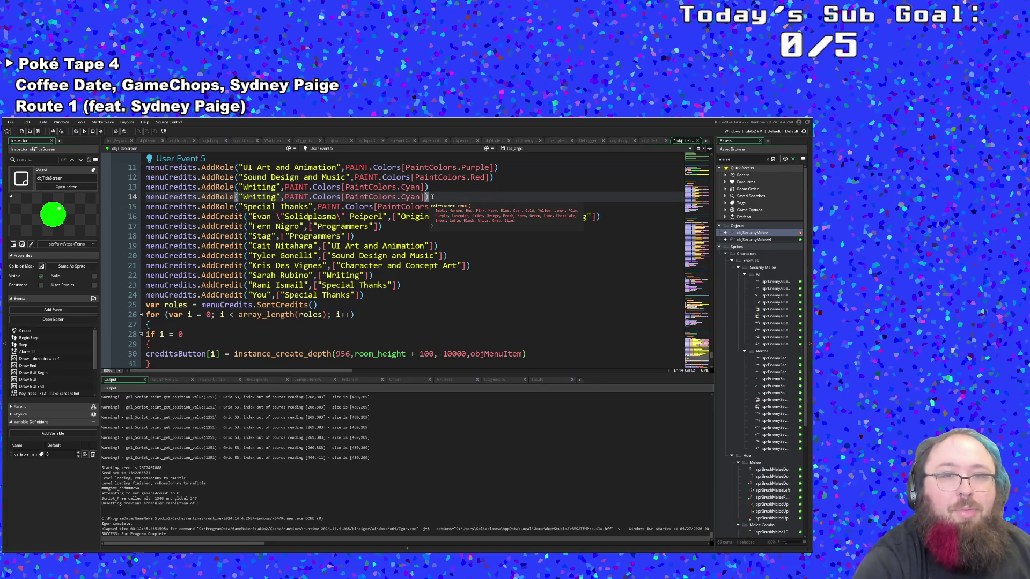
{"action": "left_click", "coordinate": [458, 216]}
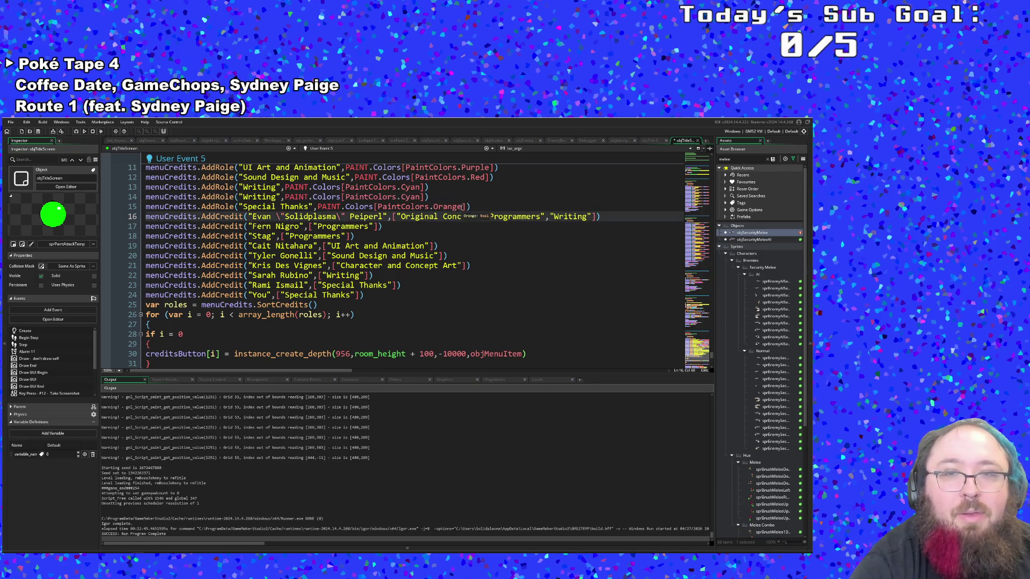
{"action": "left_click", "coordinate": [448, 210]}
{"action": "left_click", "coordinate": [433, 208]}
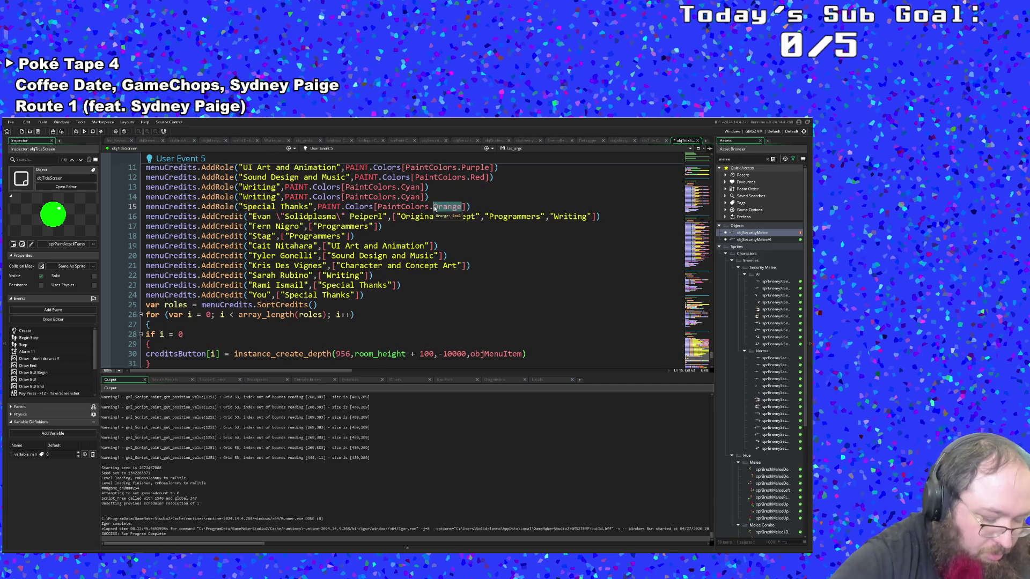
{"action": "type", "text": "Gold"}
Rename the copied role to 'Patreon Supporters' with colour PaintColors.Orange
{"action": "left_click", "coordinate": [369, 197]}
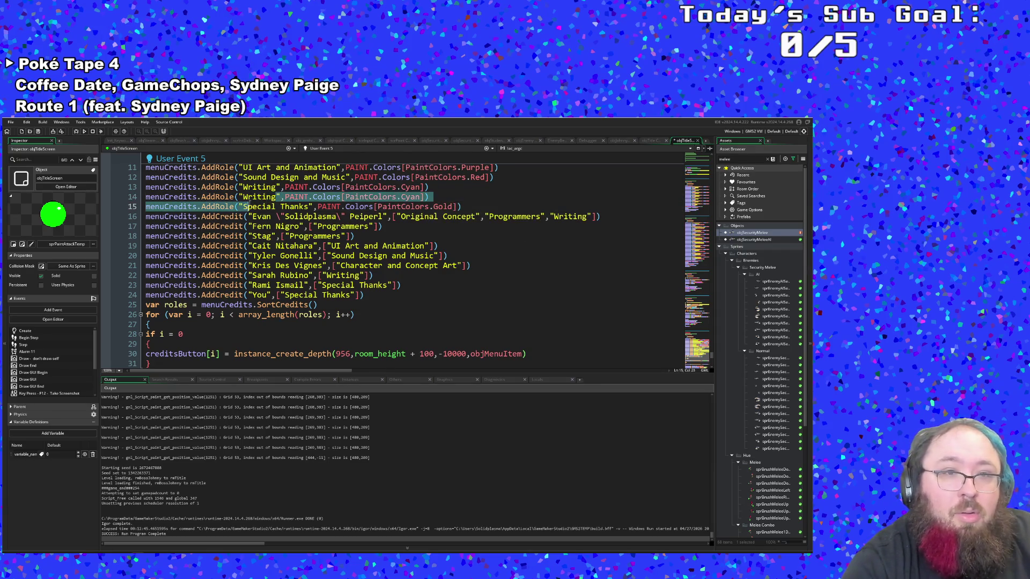
{"action": "left_click", "coordinate": [243, 197]}
{"action": "double_click", "coordinate": [244, 198]}
{"action": "type", "text": "Patreon "}
{"action": "type", "text": "Support"}
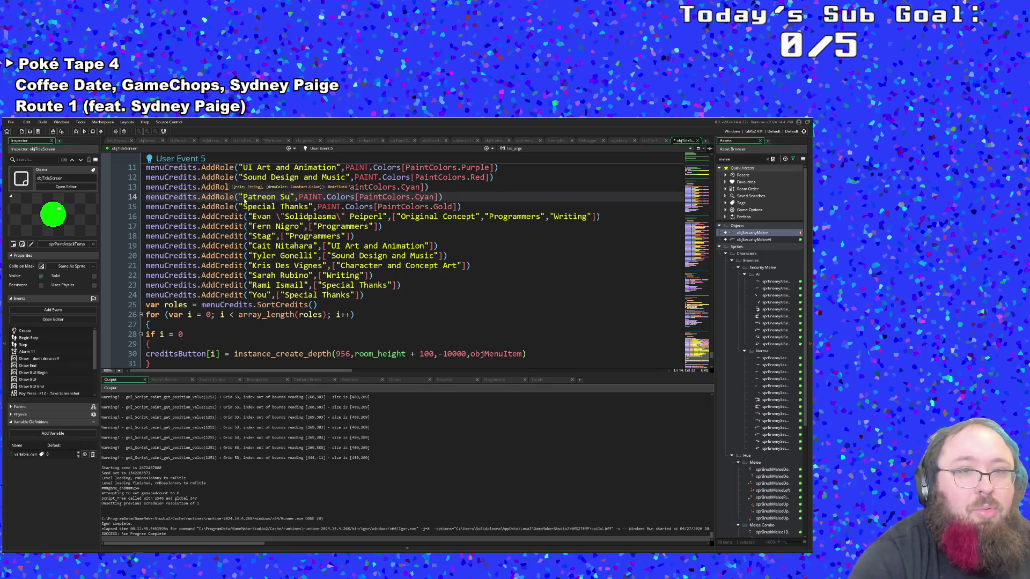
{"action": "type", "text": "ers"}
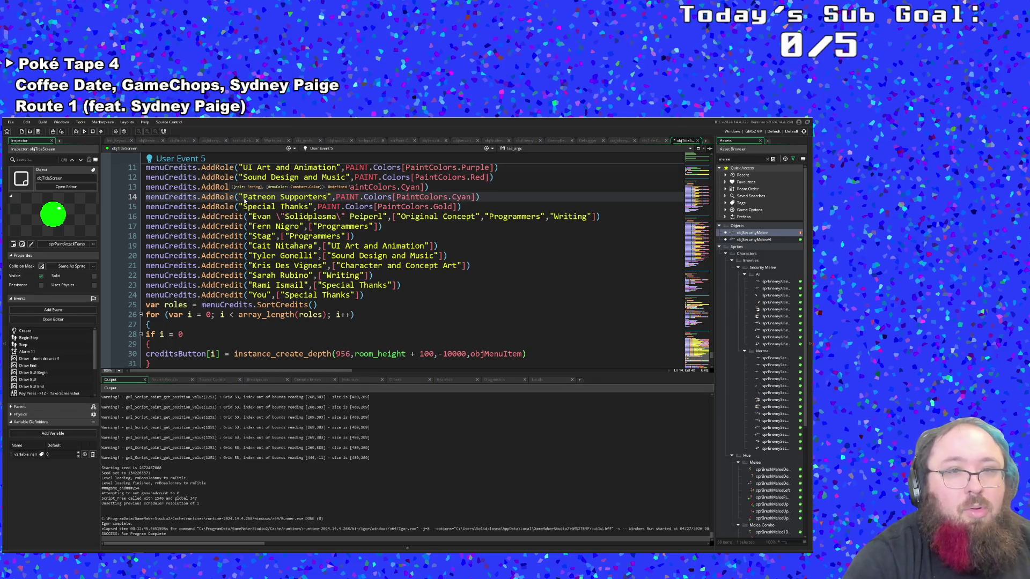
{"action": "double_click", "coordinate": [462, 197]}
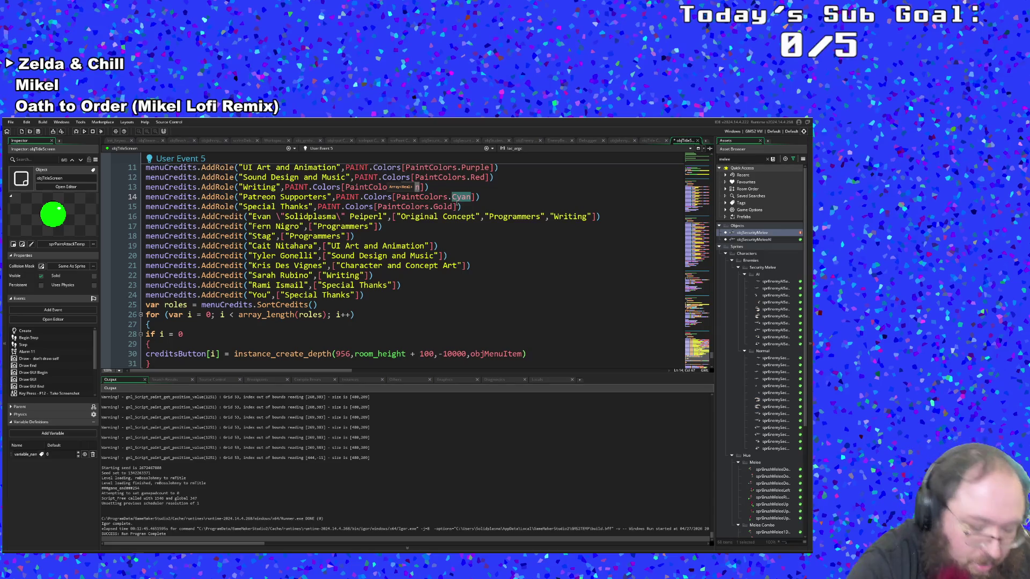
{"action": "type", "text": "Oragne"}
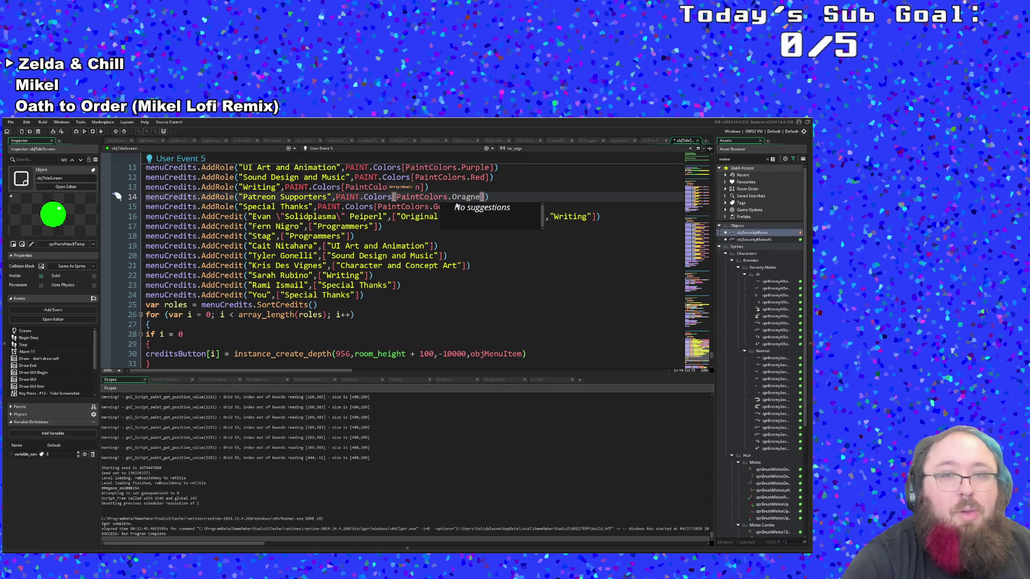
{"action": "key", "text": "BackSpace"}
{"action": "key", "text": "BackSpace"}
{"action": "key", "text": "BackSpace"}
{"action": "type", "text": "nge"}
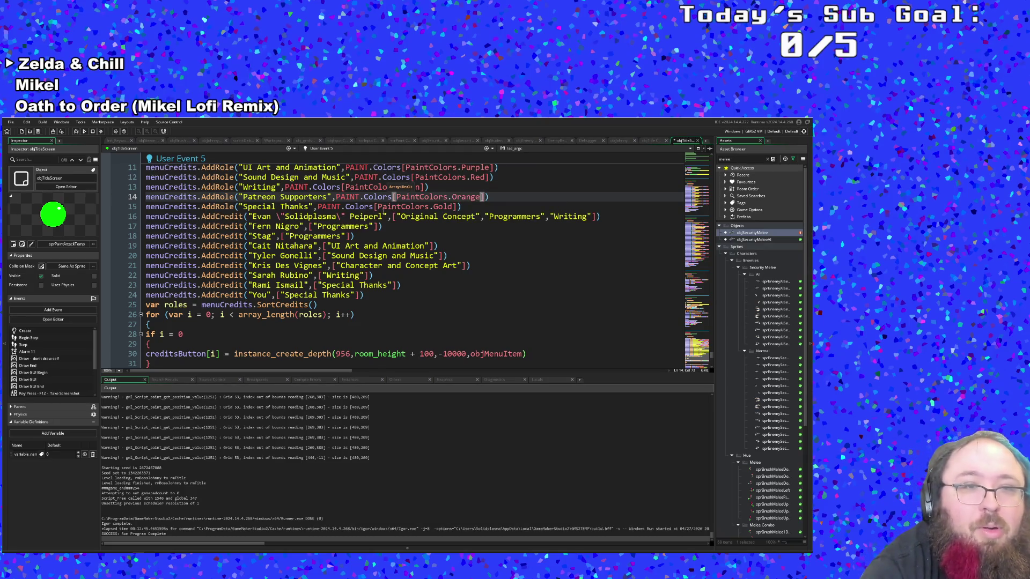
{"action": "left_click", "coordinate": [369, 265]}
{"action": "left_click", "coordinate": [369, 296]}
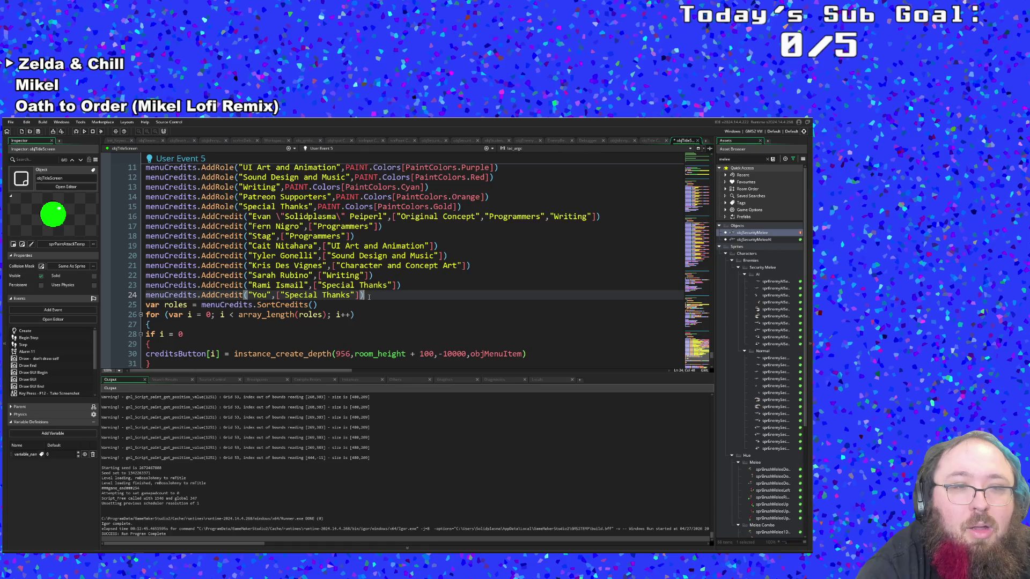
Try pasting a Special Thanks credit line copy above the existing one, then undo it
{"action": "left_click_drag", "start_coordinate": [374, 297], "coordinate": [145, 295]}
{"action": "left_click", "coordinate": [290, 285]}
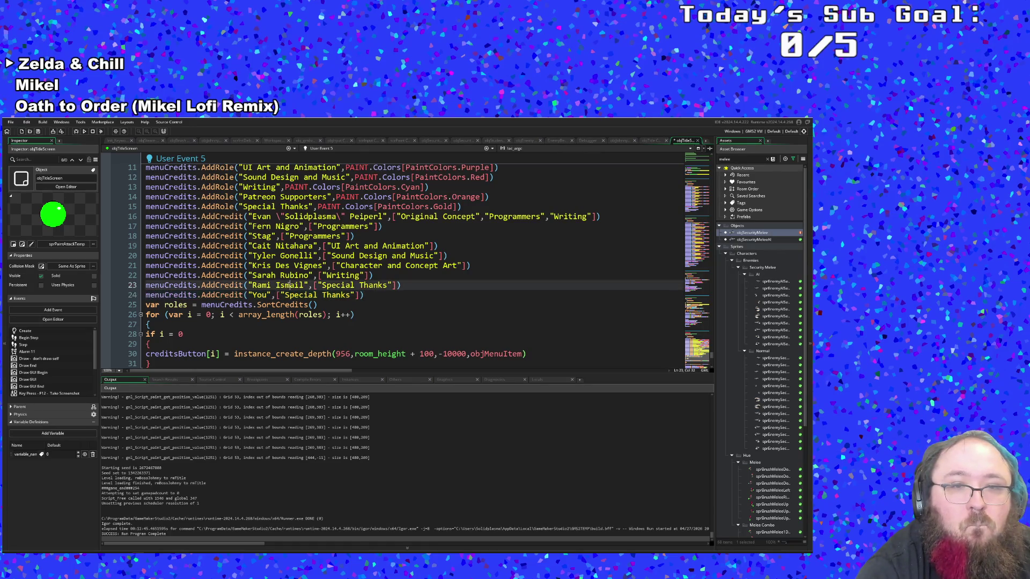
{"action": "left_click_drag", "start_coordinate": [401, 285], "coordinate": [146, 286]}
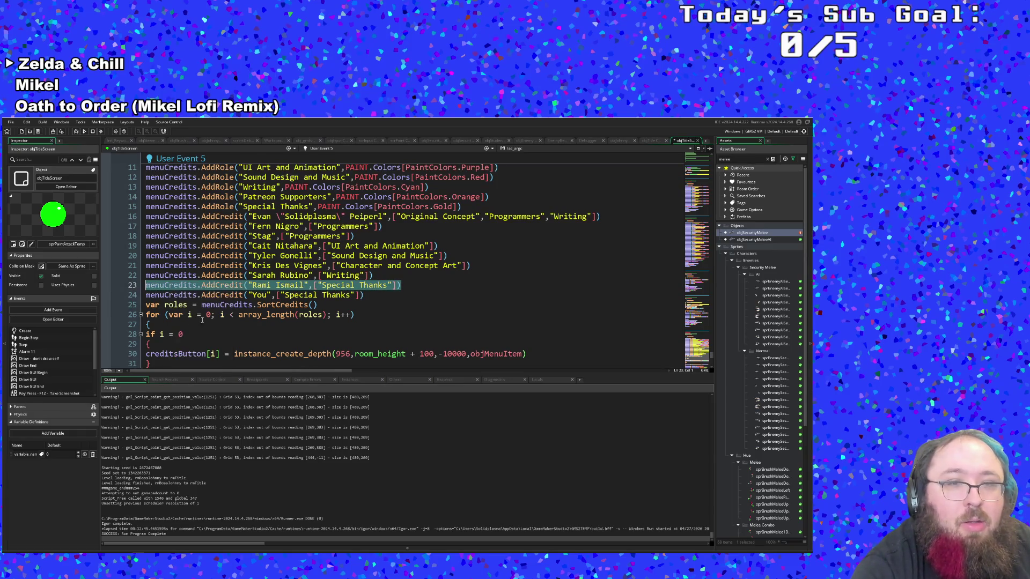
{"action": "left_click", "coordinate": [389, 276]}
{"action": "key", "text": "Return"}
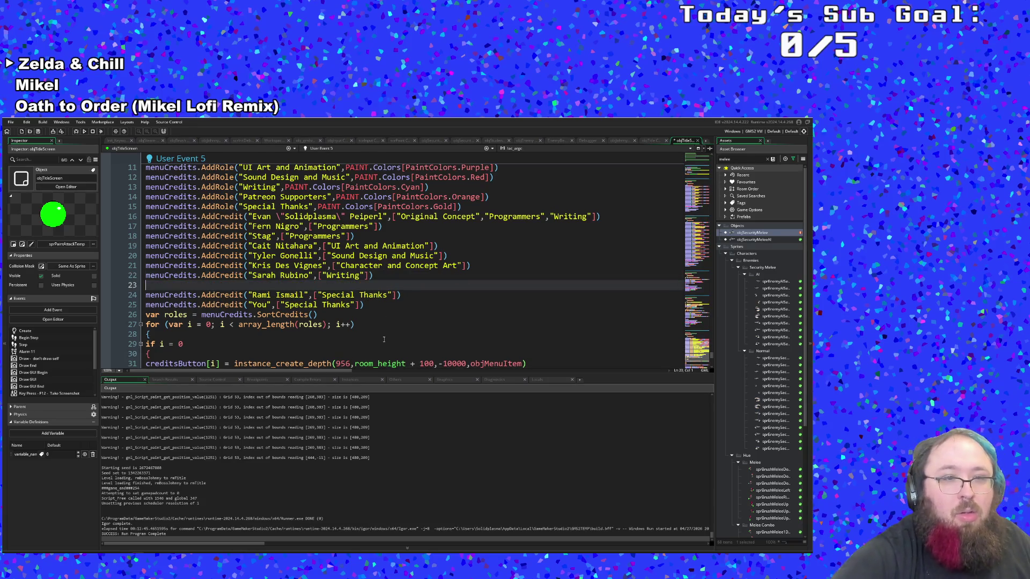
{"action": "type", "text": "menuCredits.AddCredit(\"Rami Ismail\",[\"Special Thanks\"])"}
{"action": "key", "text": "Left"}
{"action": "key", "text": "Left"}
{"action": "key", "text": "Left"}
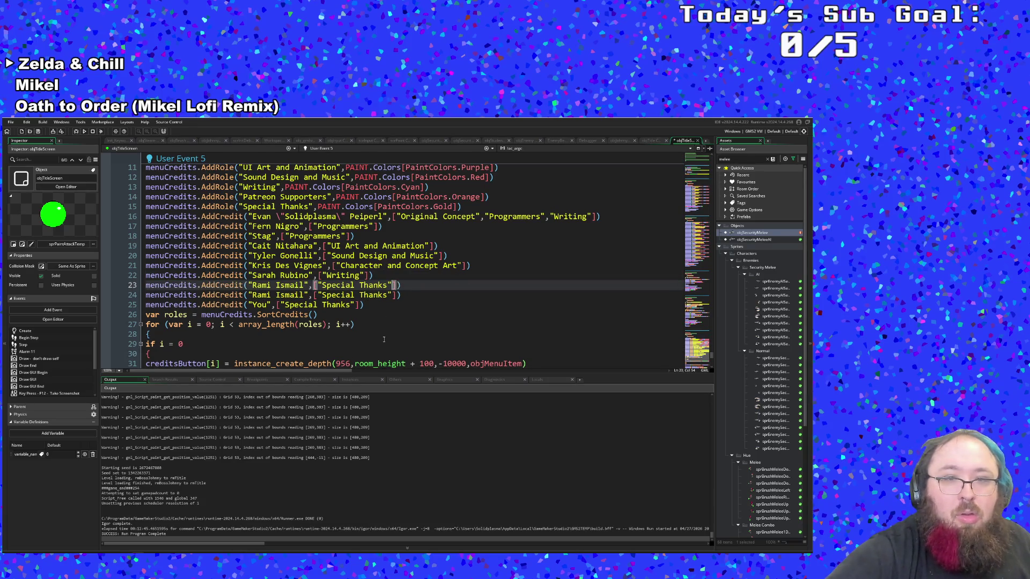
{"action": "key", "text": "BackSpace"}
{"action": "key", "text": "BackSpace"}
{"action": "key", "text": "BackSpace"}
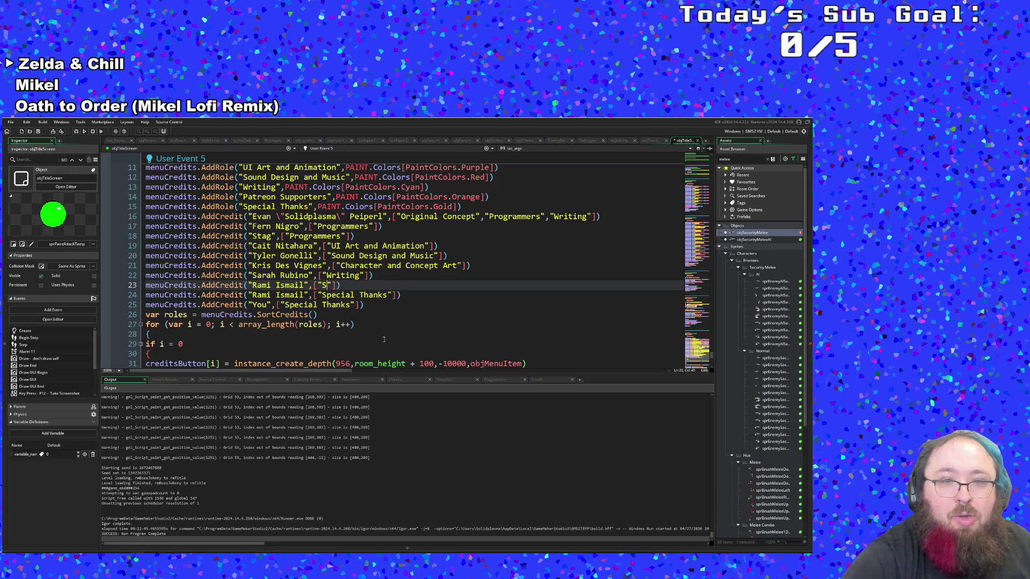
{"action": "type", "text": "Special"}
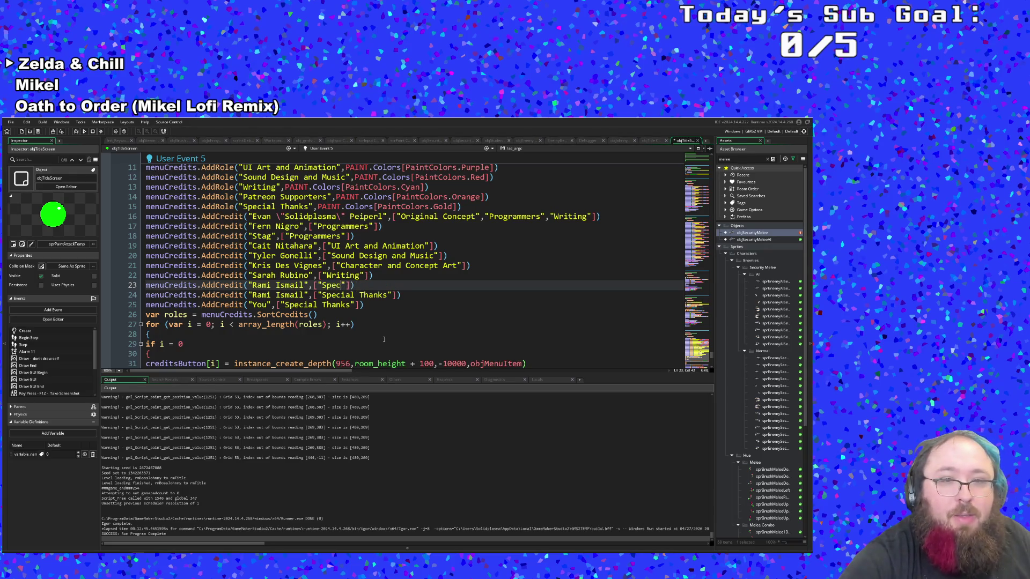
{"action": "type", "text": "l Thanks"}
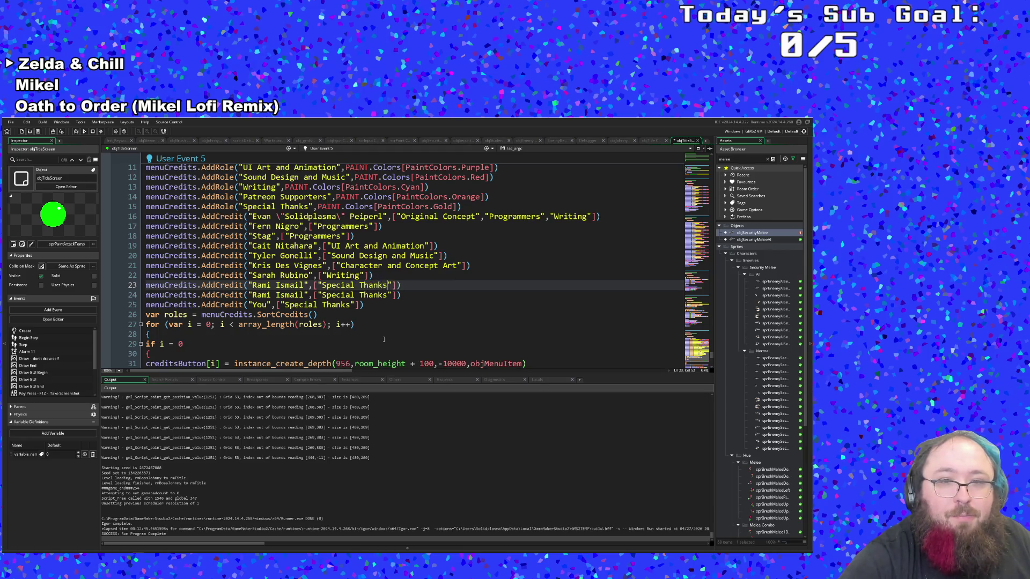
{"action": "key", "text": "ctrl+z"}
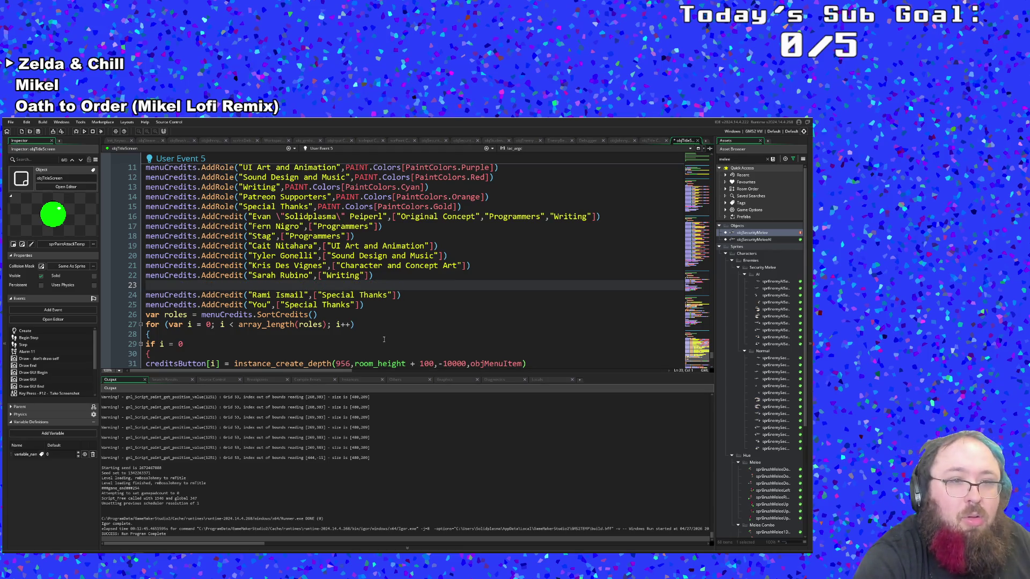
Duplicate the existing Special Thanks credit line and rename the copy 'The Game Maker Community Discord'
{"action": "key", "text": "ctrl+t"}
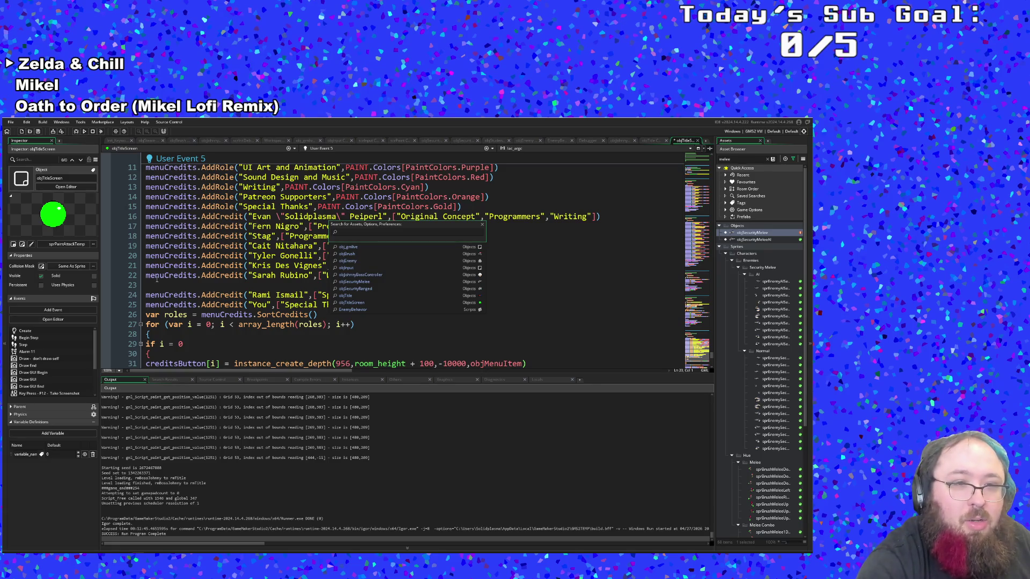
{"action": "left_click", "coordinate": [156, 277]}
{"action": "left_click", "coordinate": [155, 287]}
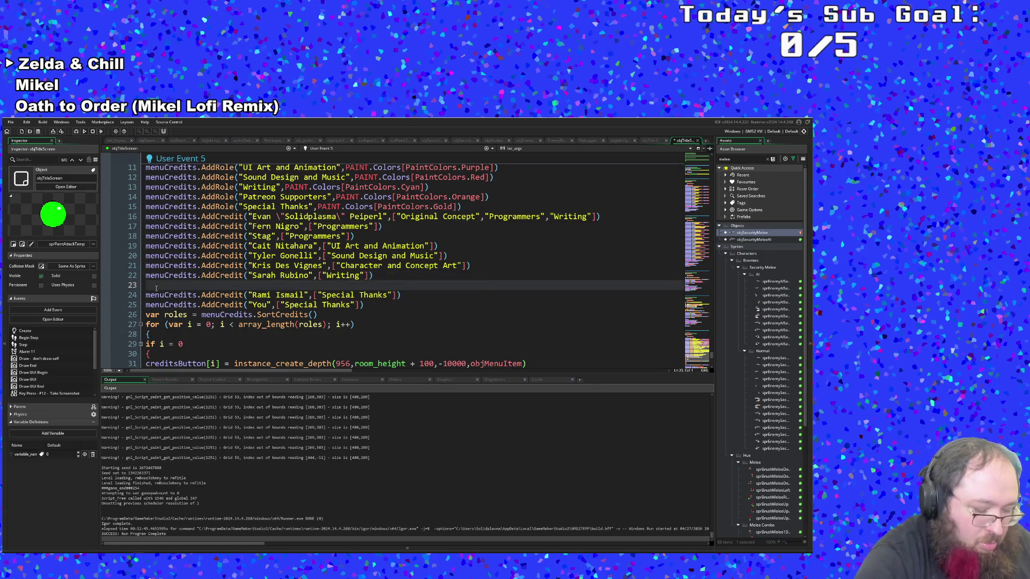
{"action": "key", "text": "BackSpace"}
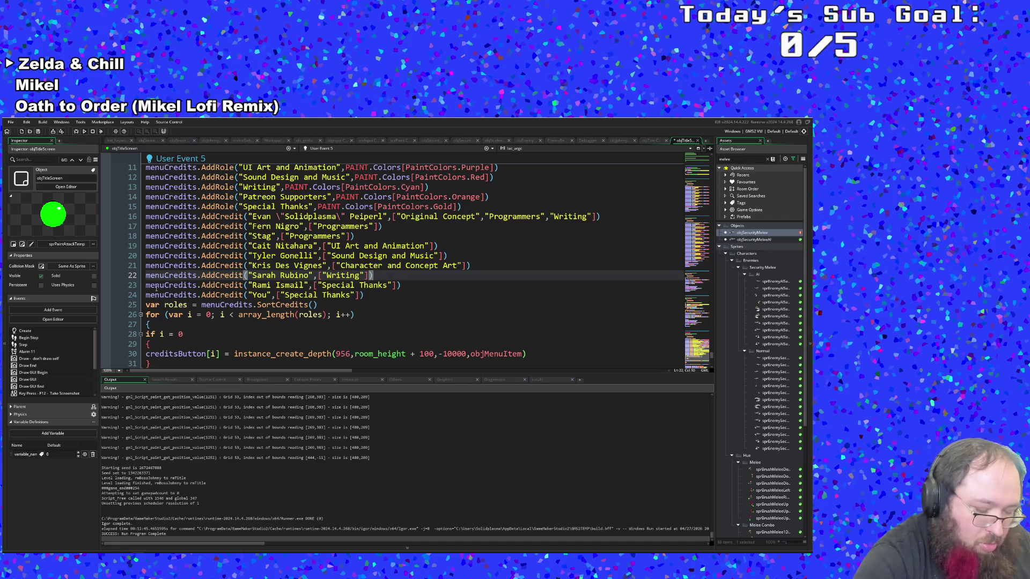
{"action": "key", "text": "Down"}
{"action": "key", "text": "End"}
{"action": "key", "text": "ctrl+d"}
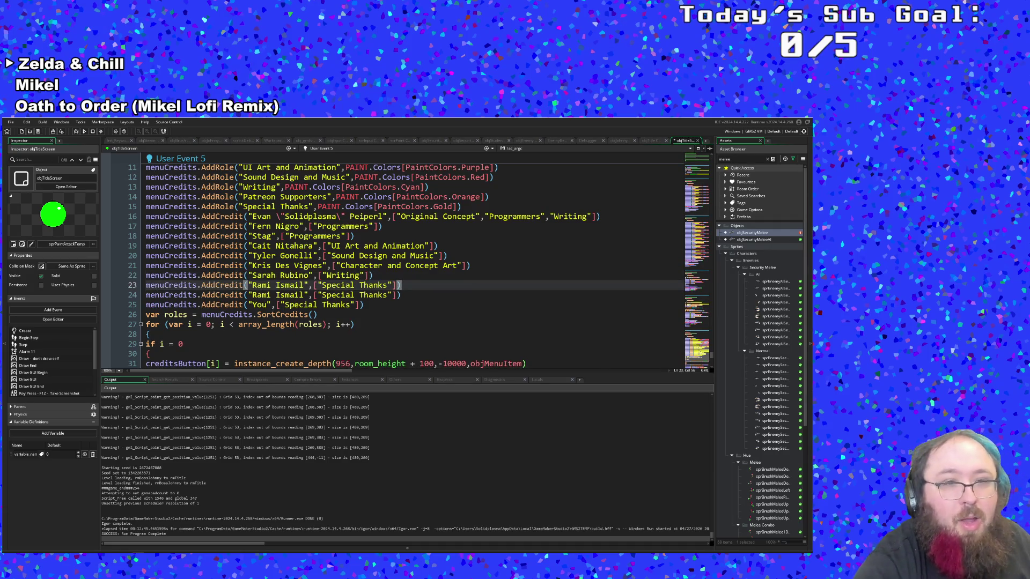
{"action": "key", "text": "ctrl+z"}
{"action": "key", "text": "ctrl+y"}
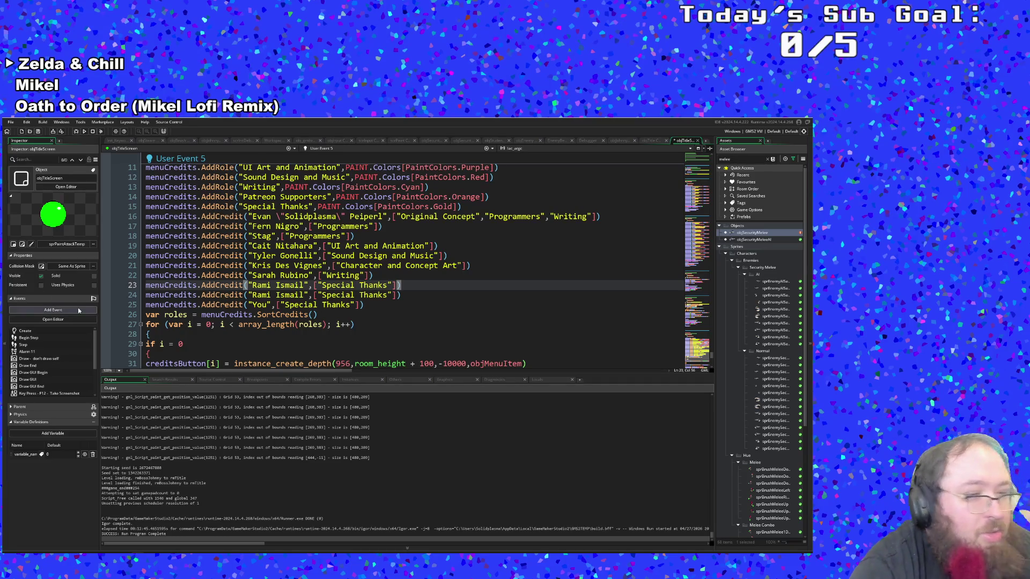
{"action": "left_click", "coordinate": [293, 287]}
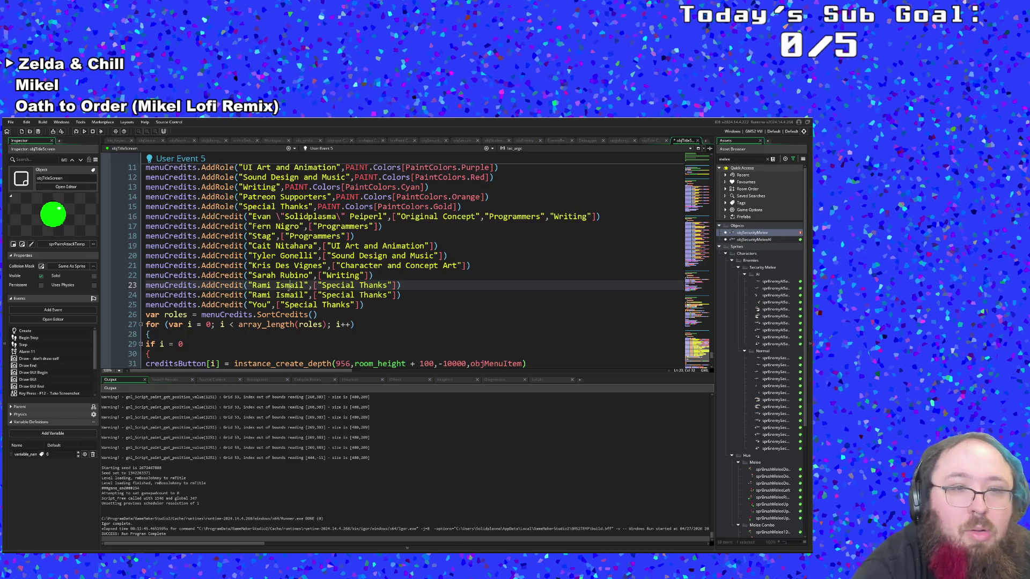
{"action": "left_click_drag", "start_coordinate": [304, 295], "coordinate": [252, 295]}
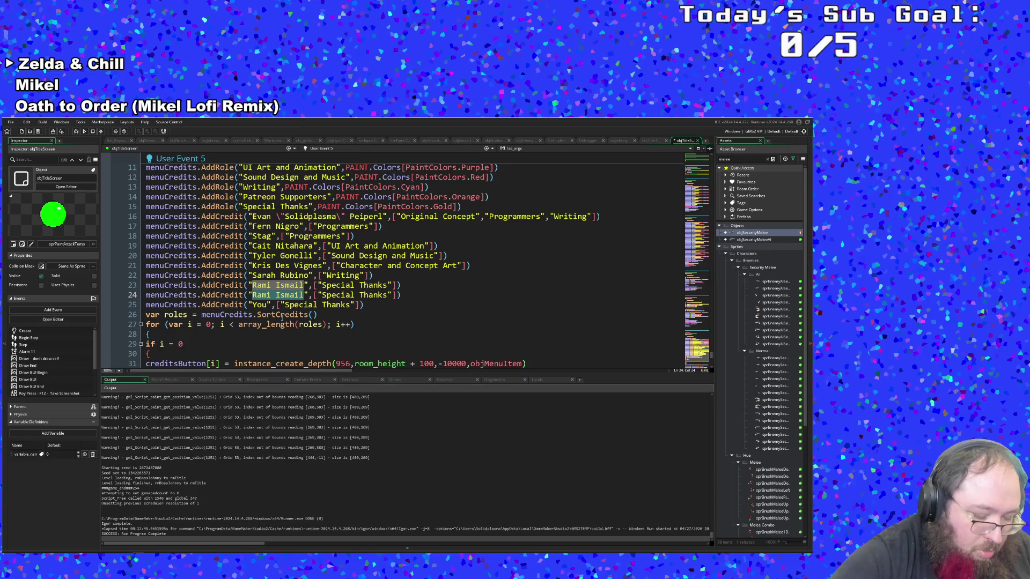
{"action": "type", "text": "The G"}
{"action": "type", "text": "ame Ma"}
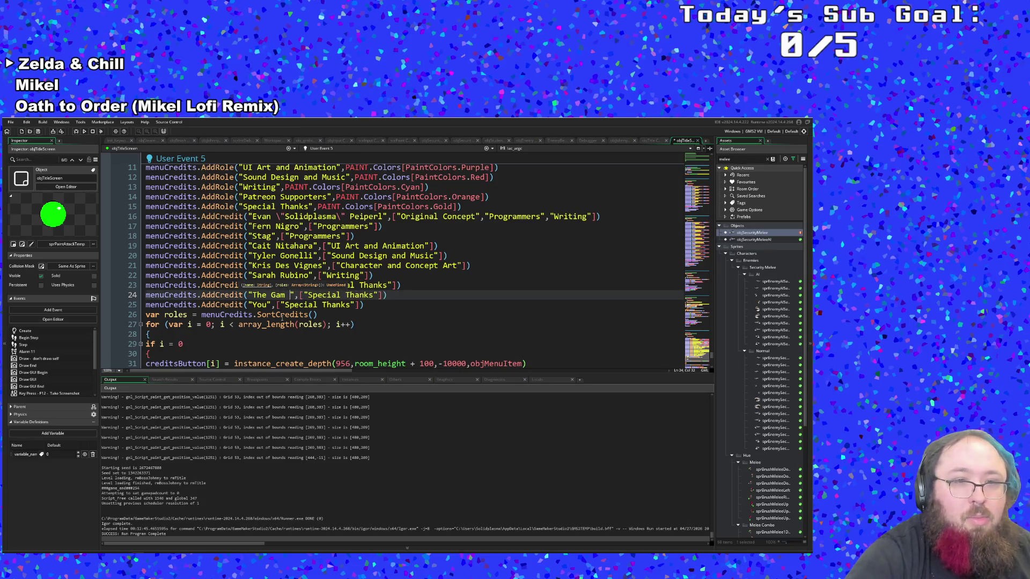
{"action": "type", "text": "ker Commun"}
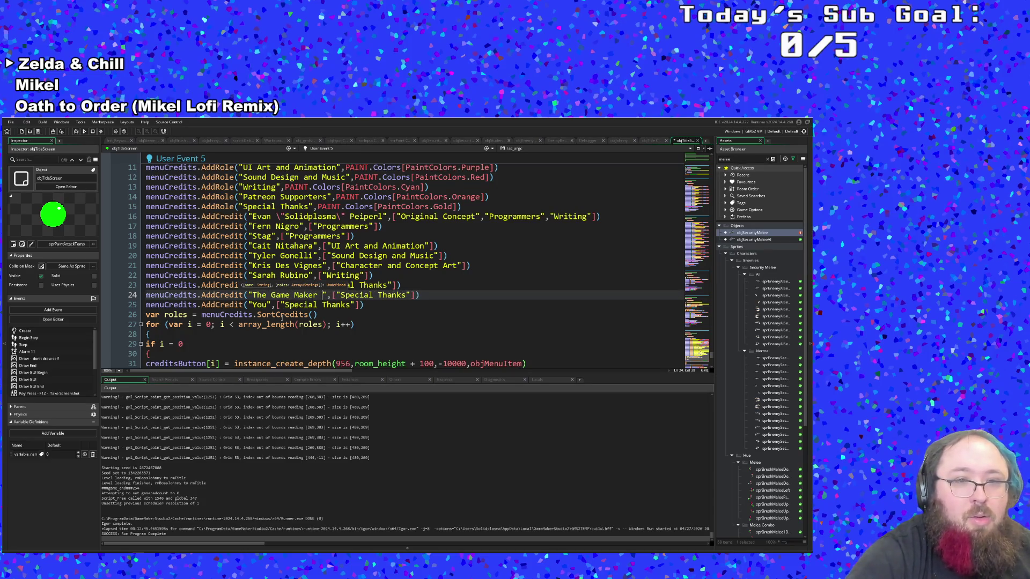
{"action": "type", "text": "ity Discord"}
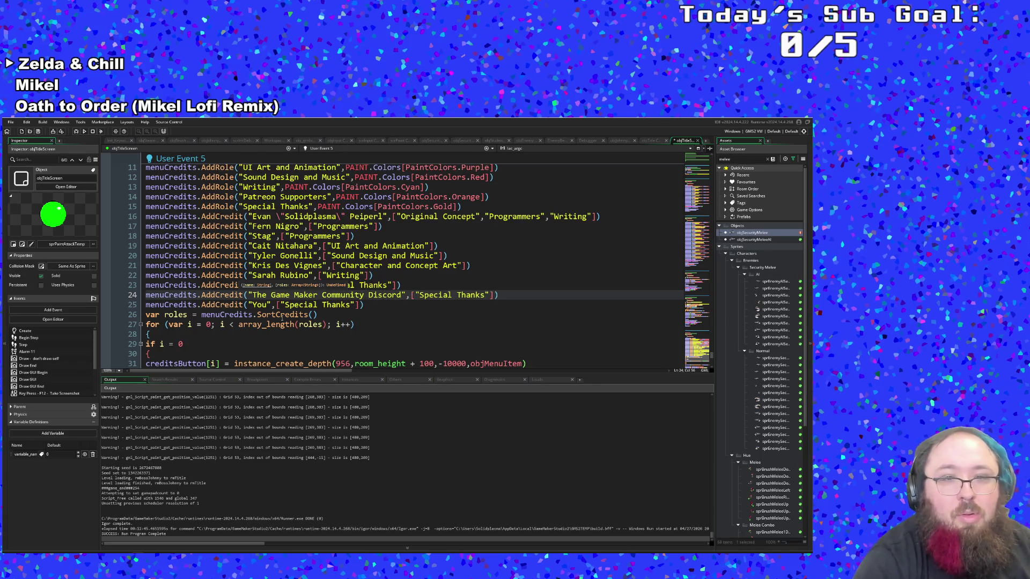
Check the credit lines and start a new line below the Writing credit
{"action": "left_click", "coordinate": [368, 314]}
{"action": "left_click", "coordinate": [382, 306]}
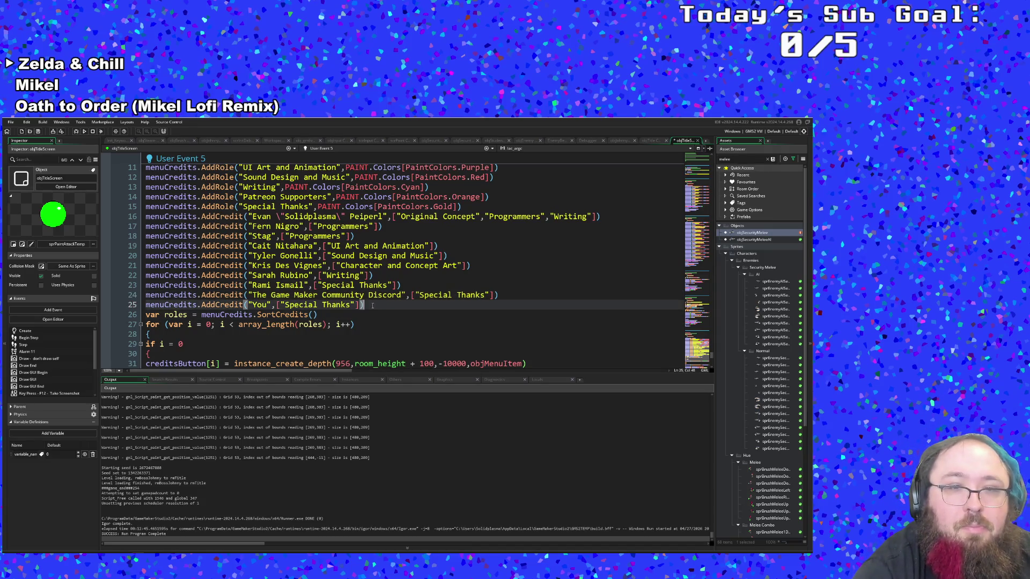
{"action": "left_click", "coordinate": [507, 296]}
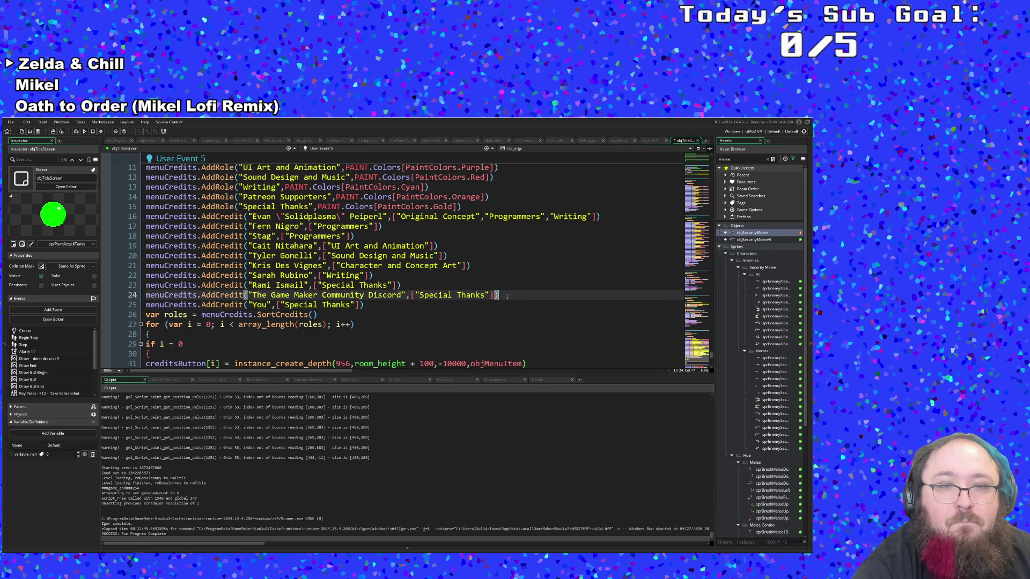
{"action": "left_click", "coordinate": [435, 321]}
{"action": "left_click", "coordinate": [413, 315]}
{"action": "left_click", "coordinate": [397, 295]}
{"action": "left_click", "coordinate": [374, 305]}
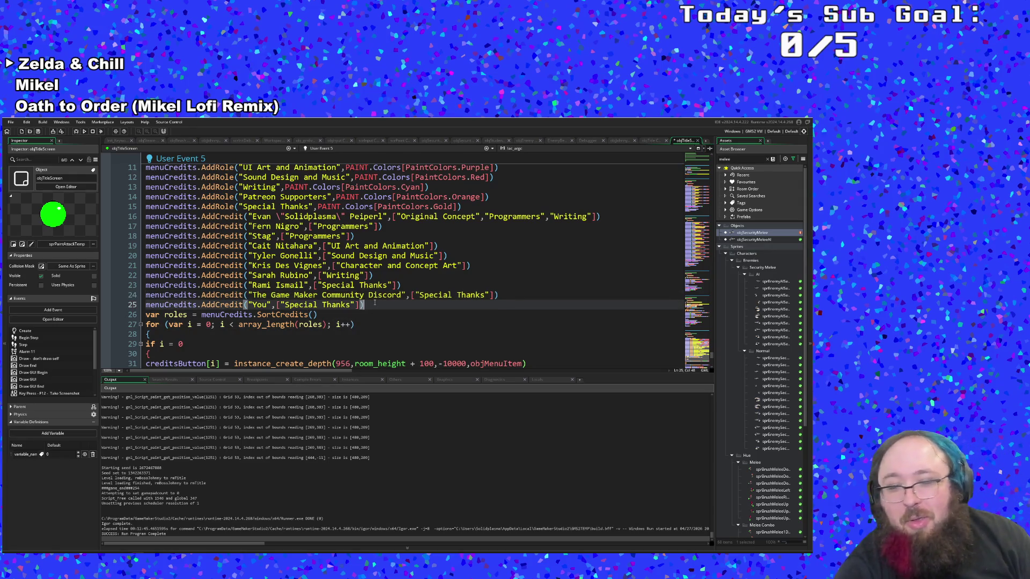
{"action": "scroll", "coordinate": [376, 303], "scroll_direction": "up", "scroll_amount": 3}
{"action": "scroll", "coordinate": [379, 302], "scroll_direction": "down", "scroll_amount": 3}
{"action": "left_click", "coordinate": [374, 295]}
{"action": "left_click", "coordinate": [373, 286]}
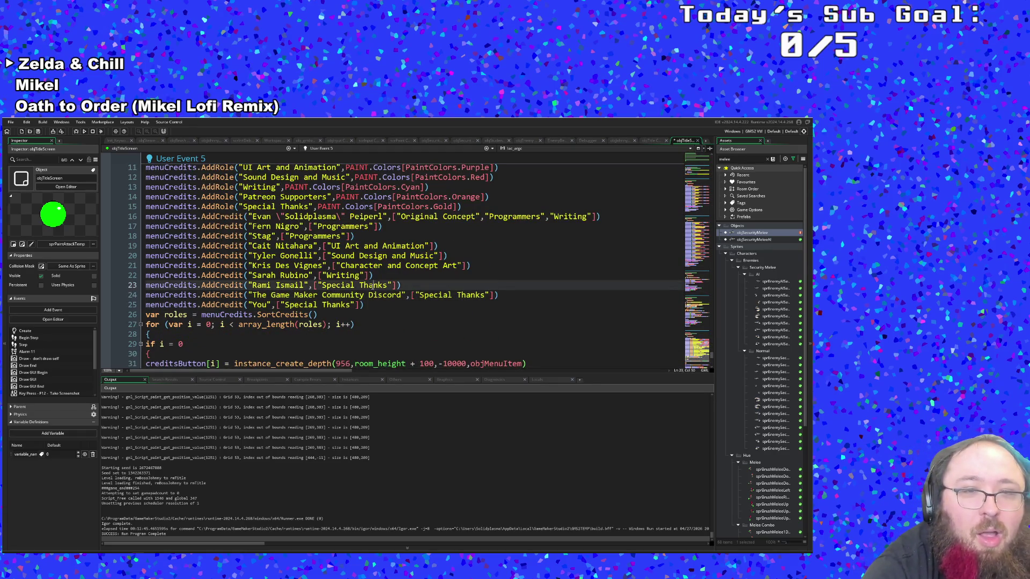
{"action": "left_click", "coordinate": [366, 275]}
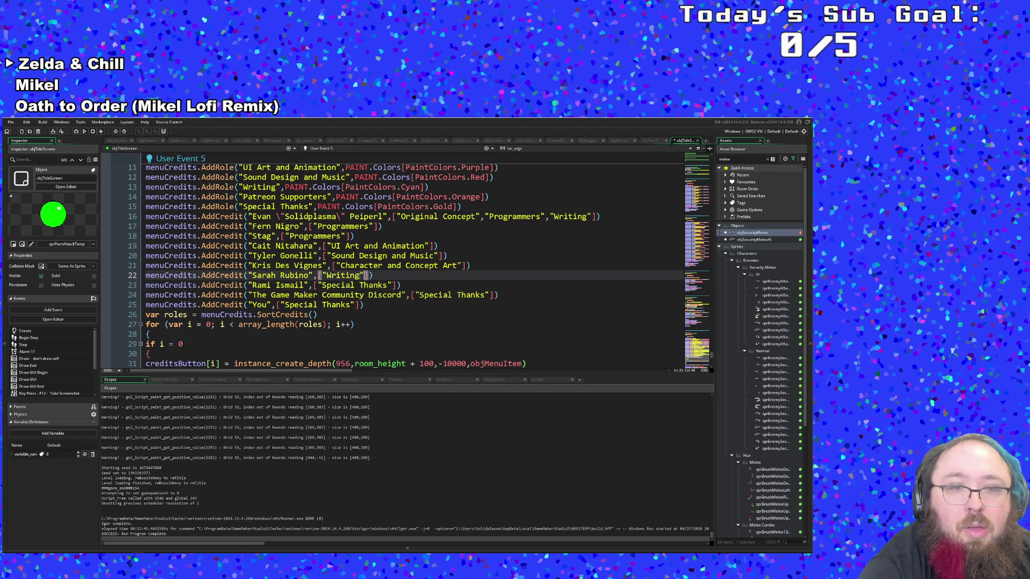
{"action": "left_click", "coordinate": [379, 275]}
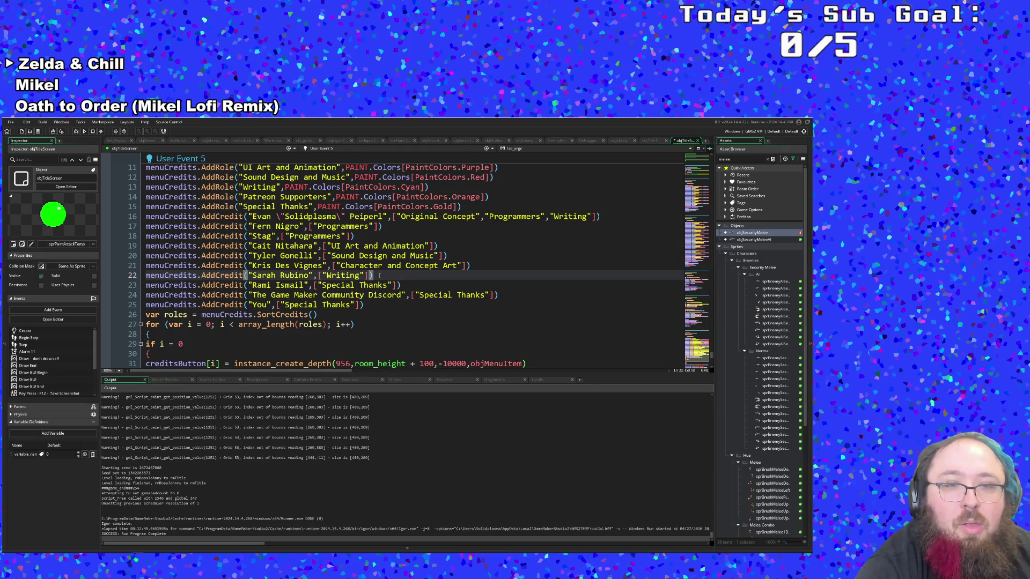
{"action": "key", "text": "Return"}
Paste a credit line under Writing, putting in the supporter's handle with role 'Patreon Supporters'
{"action": "type", "text": "menuCredits.AddCredit(\"Rami Ismail\",[\"Special Thanks\"])"}
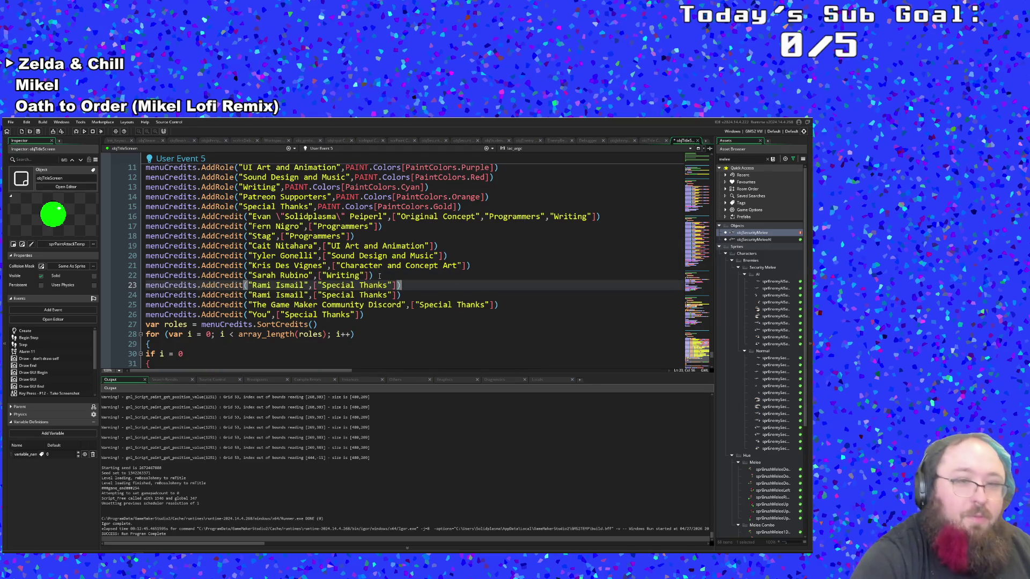
{"action": "key", "text": "Left"}
{"action": "key", "text": "Left"}
{"action": "key", "text": "Left"}
{"action": "key", "text": "BackSpace"}
{"action": "key", "text": "BackSpace"}
{"action": "key", "text": "BackSpace"}
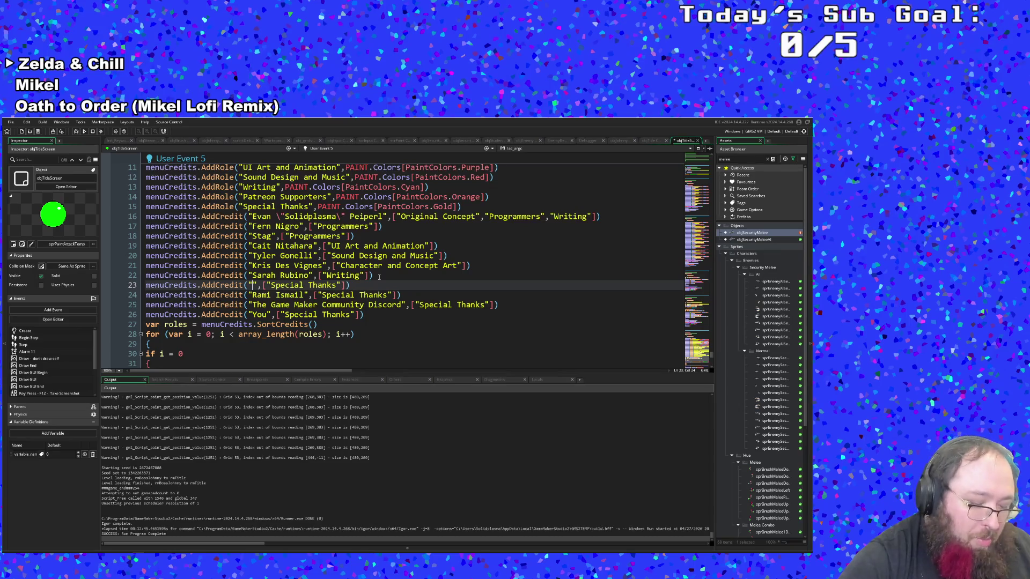
{"action": "type", "text": "Sanix"}
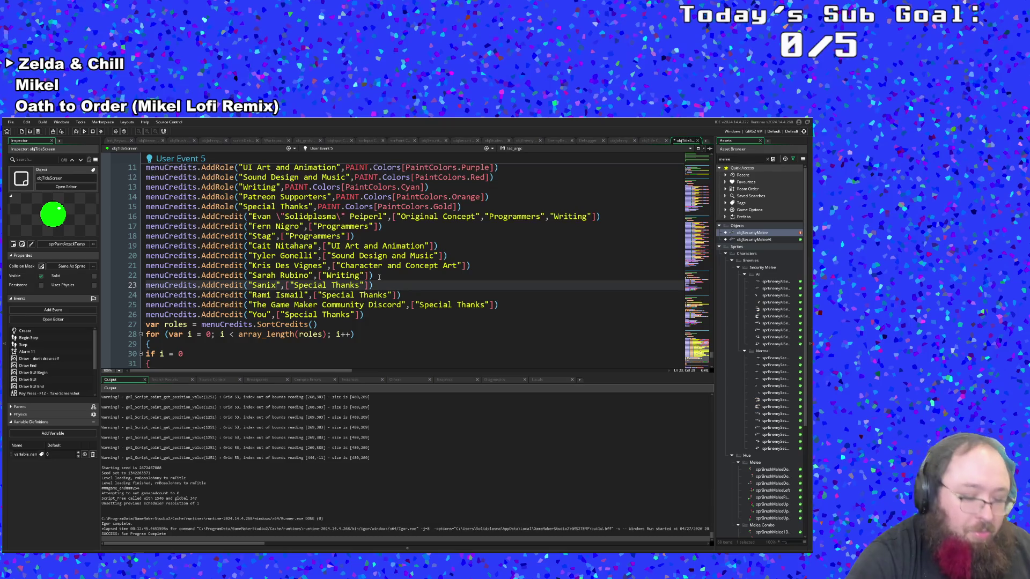
{"action": "type", "text": "900"}
{"action": "key", "text": "Right"}
{"action": "key", "text": "Right"}
{"action": "key", "text": "Right"}
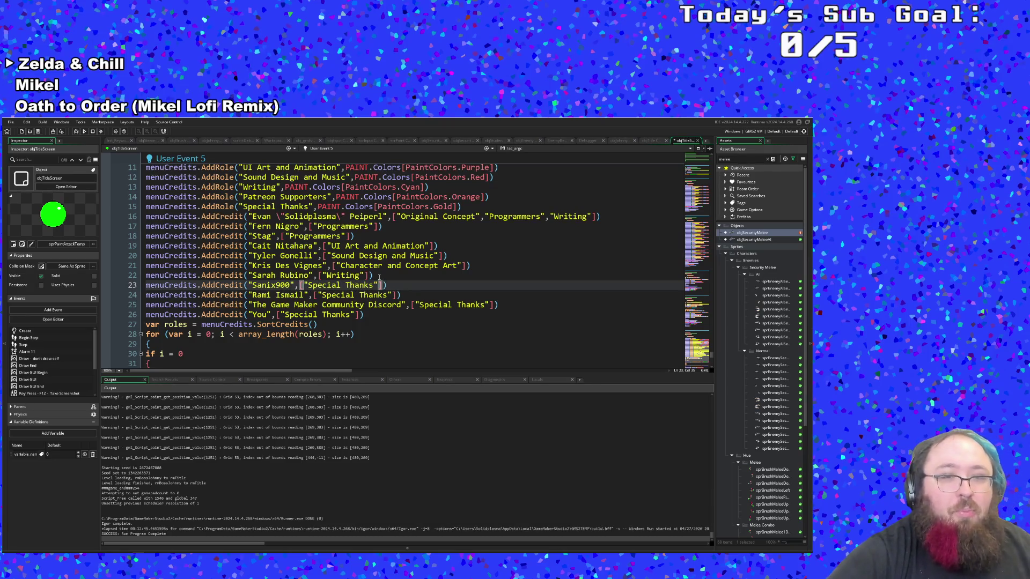
{"action": "key", "text": "ctrl+Right"}
{"action": "key", "text": "ctrl+Right"}
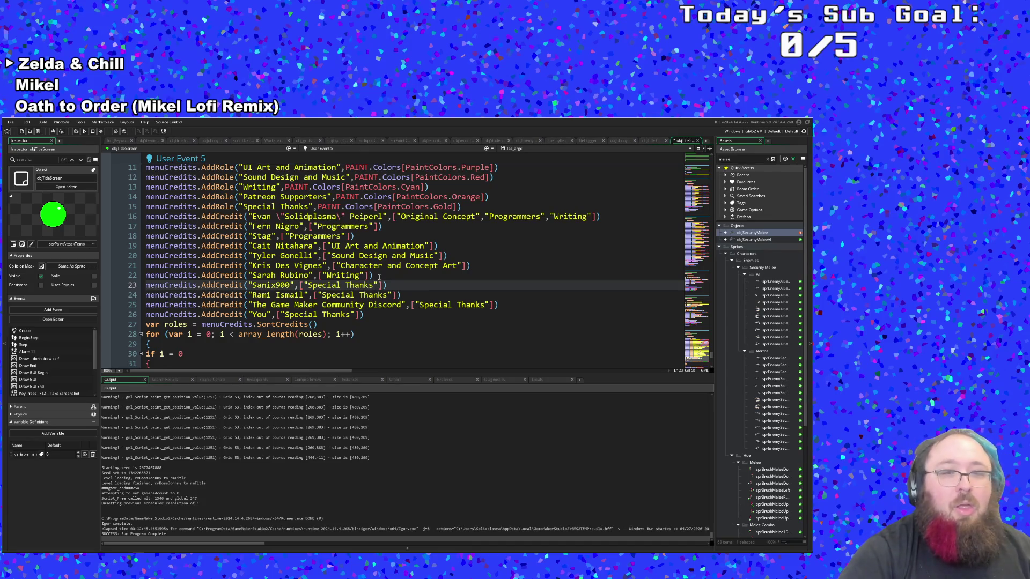
{"action": "key", "text": "BackSpace"}
{"action": "key", "text": "BackSpace"}
{"action": "key", "text": "BackSpace"}
{"action": "key", "text": "BackSpace"}
{"action": "key", "text": "BackSpace"}
{"action": "key", "text": "BackSpace"}
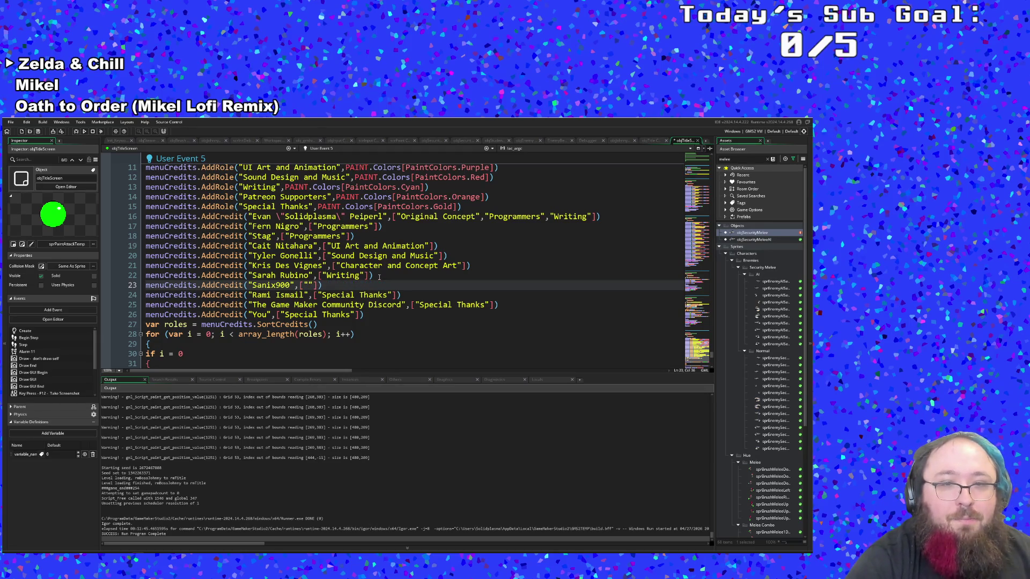
{"action": "type", "text": "Patreon"}
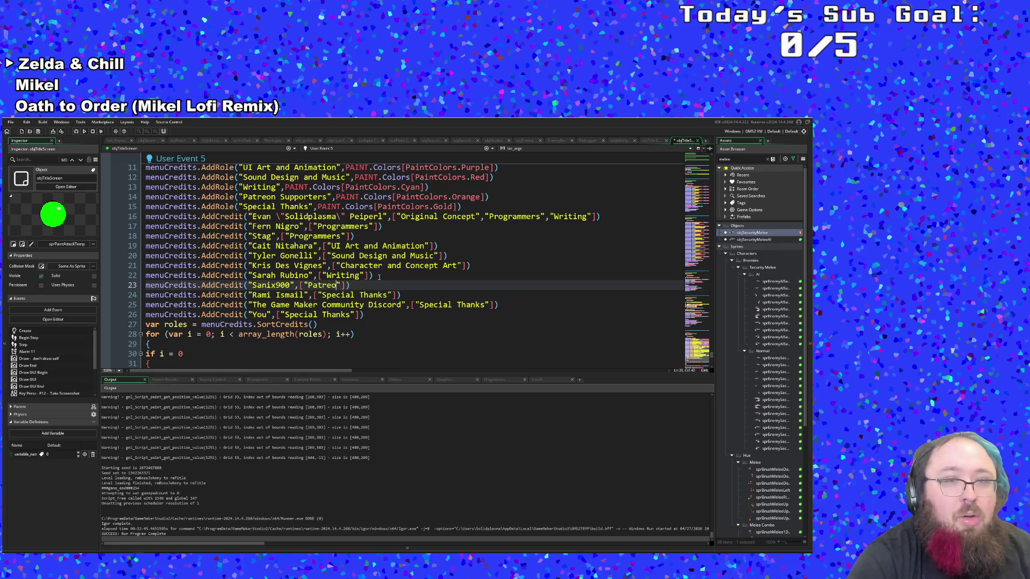
{"action": "type", "text": " Support"}
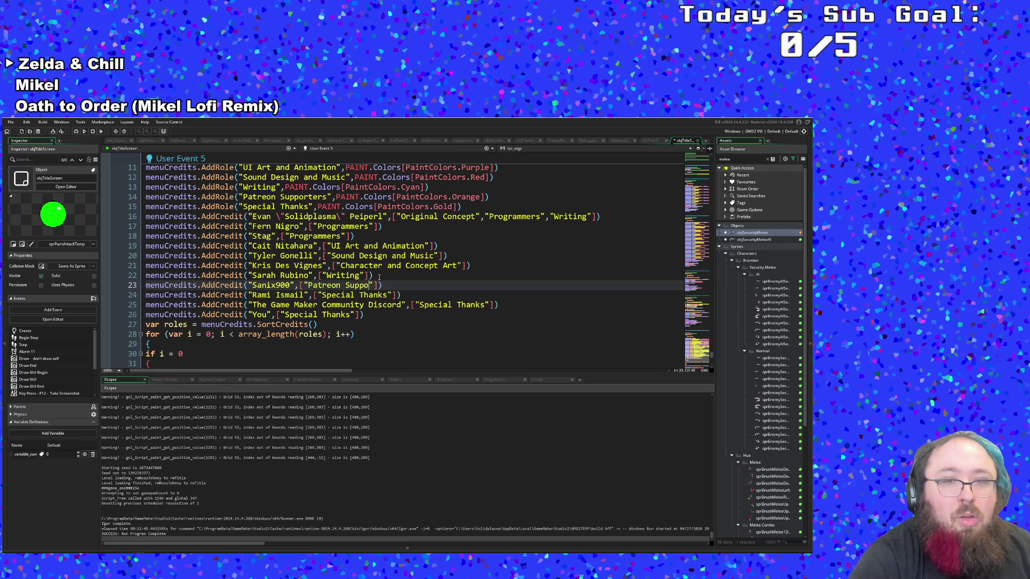
{"action": "type", "text": "ers"}
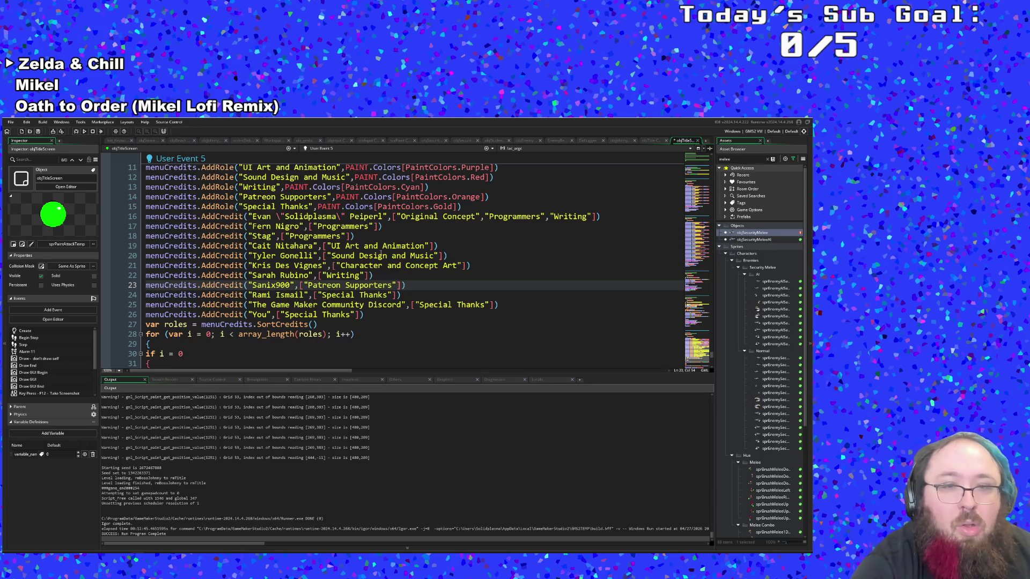
Copy the new Patreon Supporters line and paste a duplicate on the line below
{"action": "left_click_drag", "start_coordinate": [411, 285], "coordinate": [145, 286]}
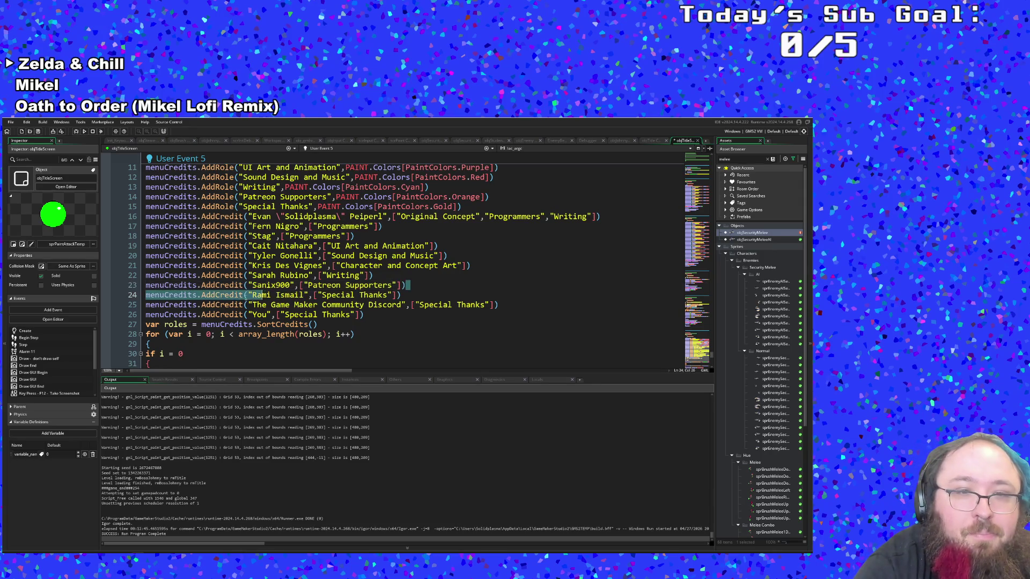
{"action": "right_click", "coordinate": [152, 289]}
{"action": "left_click", "coordinate": [190, 322]}
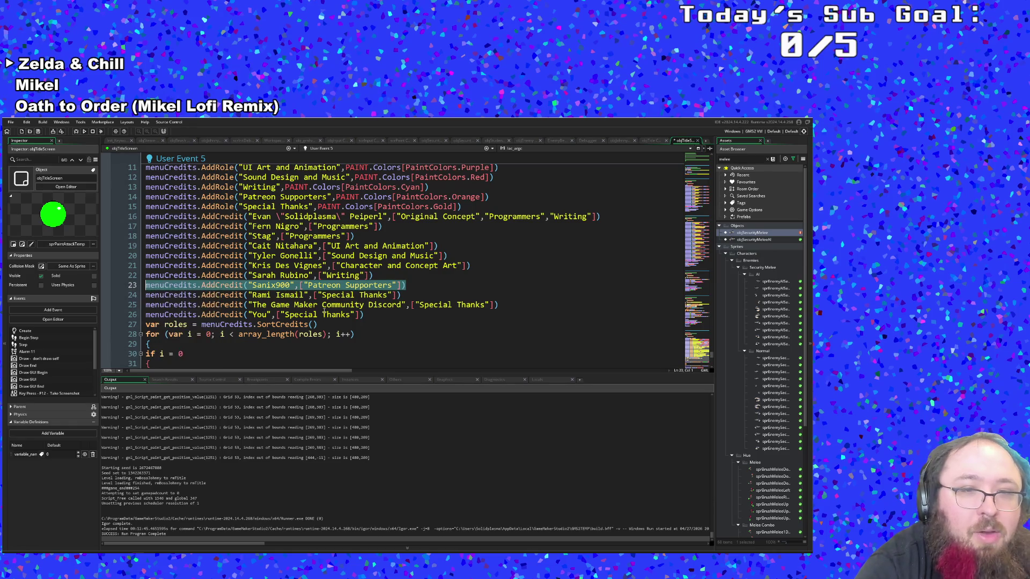
{"action": "left_click", "coordinate": [407, 285]}
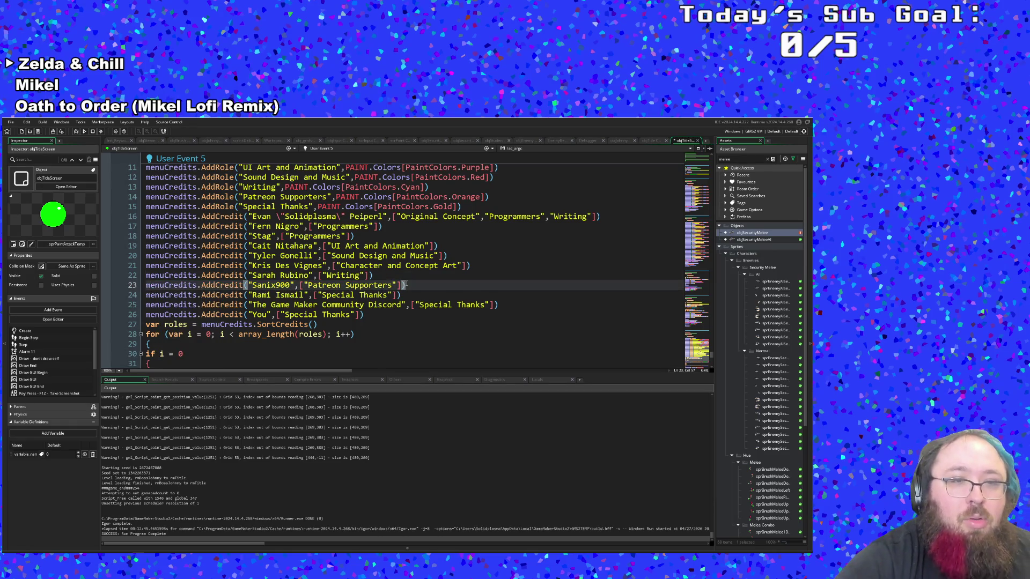
{"action": "key", "text": "Return"}
{"action": "key", "text": "ctrl+v"}
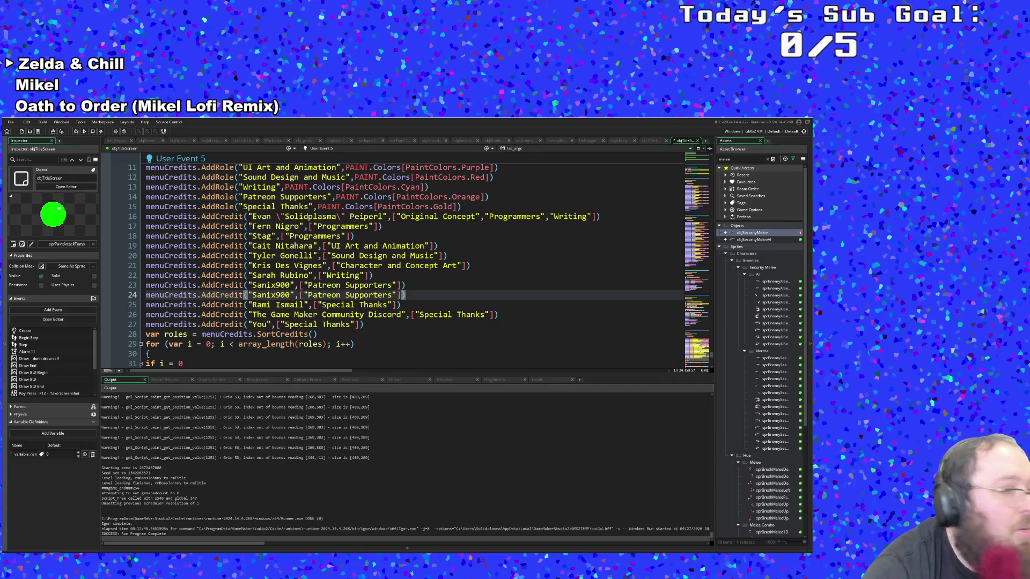
Replace the name on the duplicated line with the second supporter's handle
{"action": "left_click", "coordinate": [387, 295]}
{"action": "left_click_drag", "start_coordinate": [291, 295], "coordinate": [252, 295]}
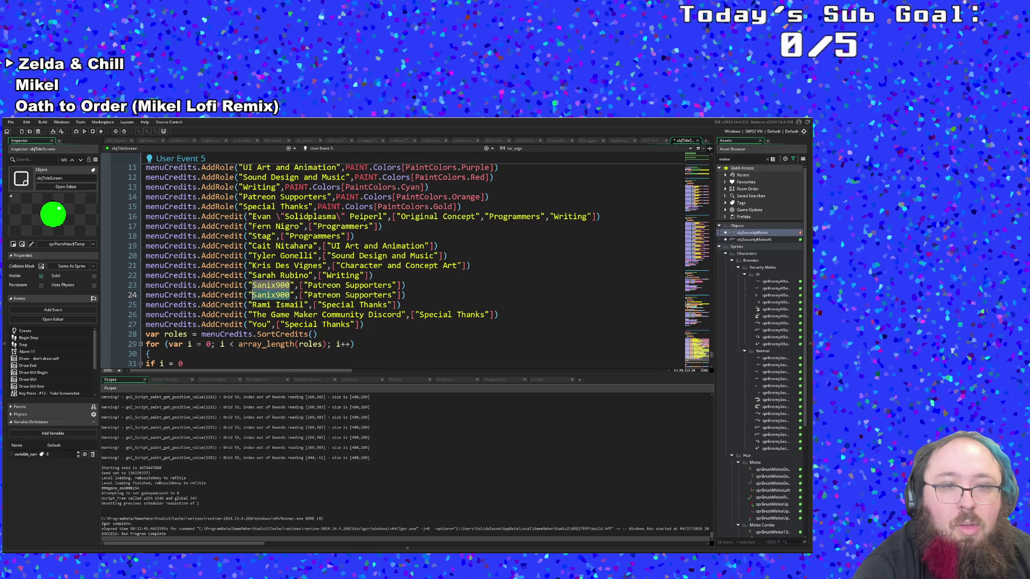
{"action": "type", "text": "Tiny "}
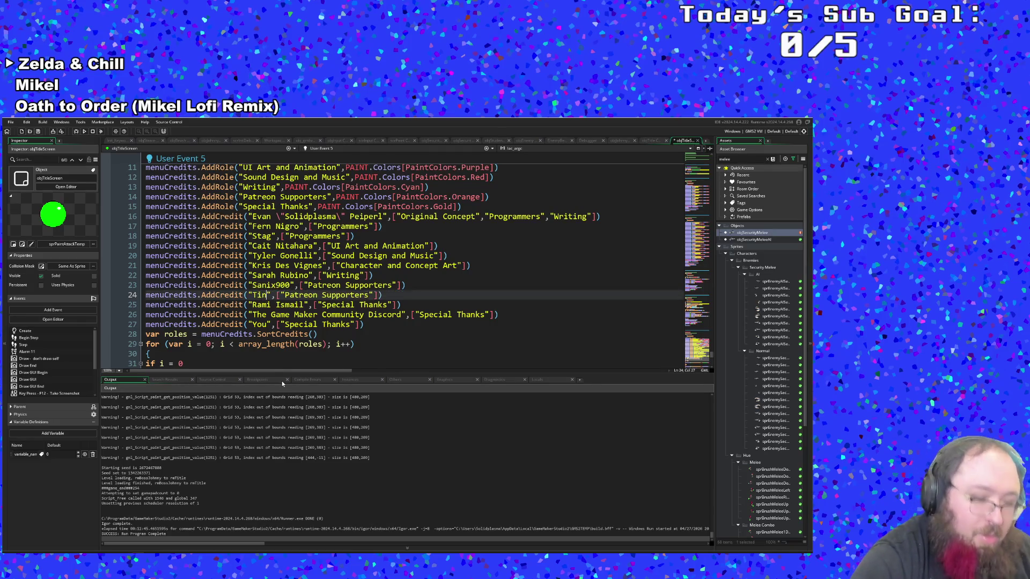
{"action": "type", "text": "Gay "}
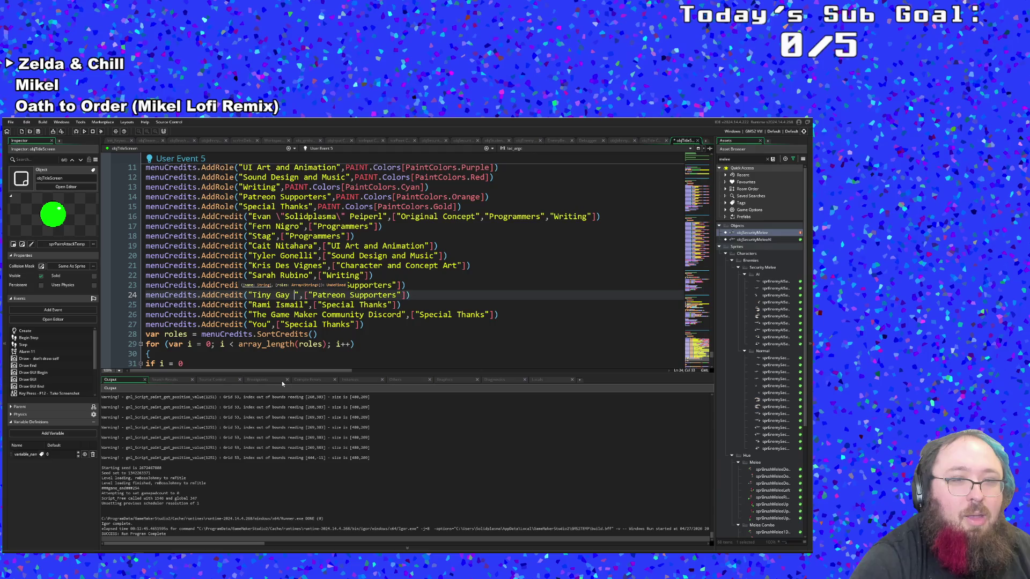
{"action": "type", "text": "Elf"}
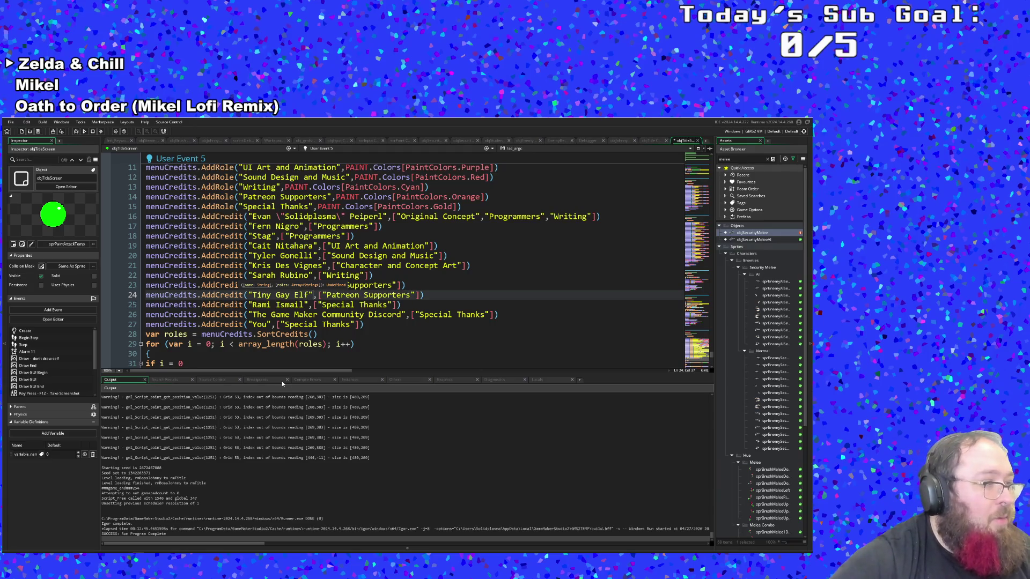
{"action": "key", "text": "Right"}
{"action": "key", "text": "Right"}
{"action": "key", "text": "End"}
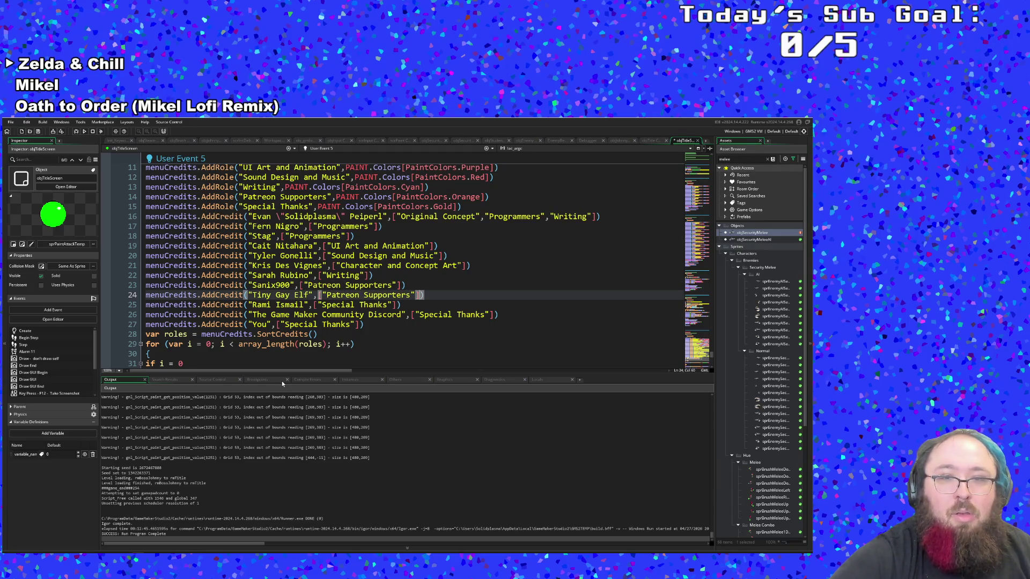
Add a third Patreon Supporters credit line with another supporter's handle
{"action": "key", "text": "Return"}
{"action": "key", "text": "ctrl+v"}
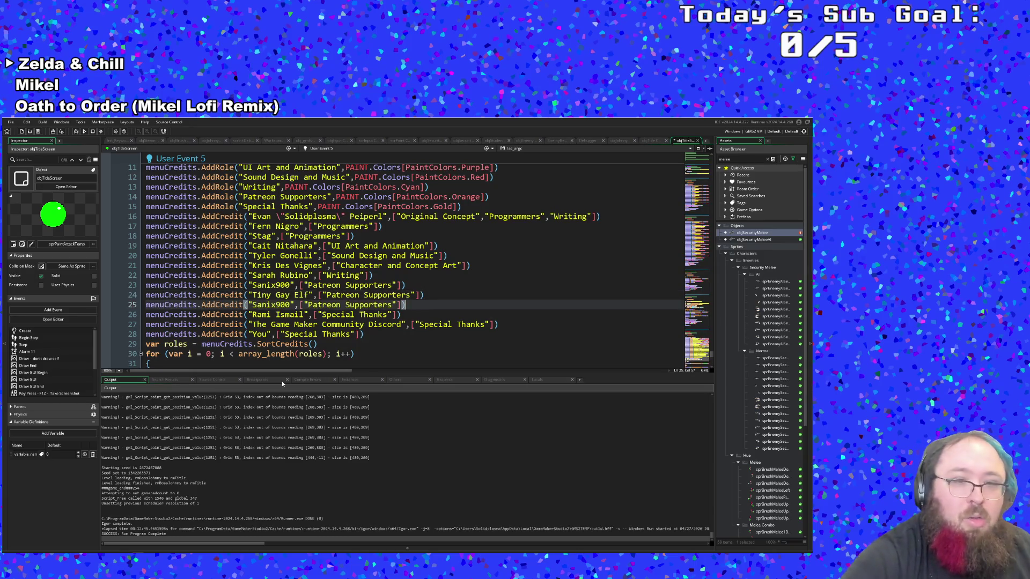
{"action": "key", "text": "ctrl+Left"}
{"action": "key", "text": "ctrl+Left"}
{"action": "key", "text": "ctrl+Left"}
{"action": "key", "text": "BackSpace"}
{"action": "key", "text": "BackSpace"}
{"action": "key", "text": "BackSpace"}
{"action": "key", "text": "BackSpace"}
{"action": "key", "text": "BackSpace"}
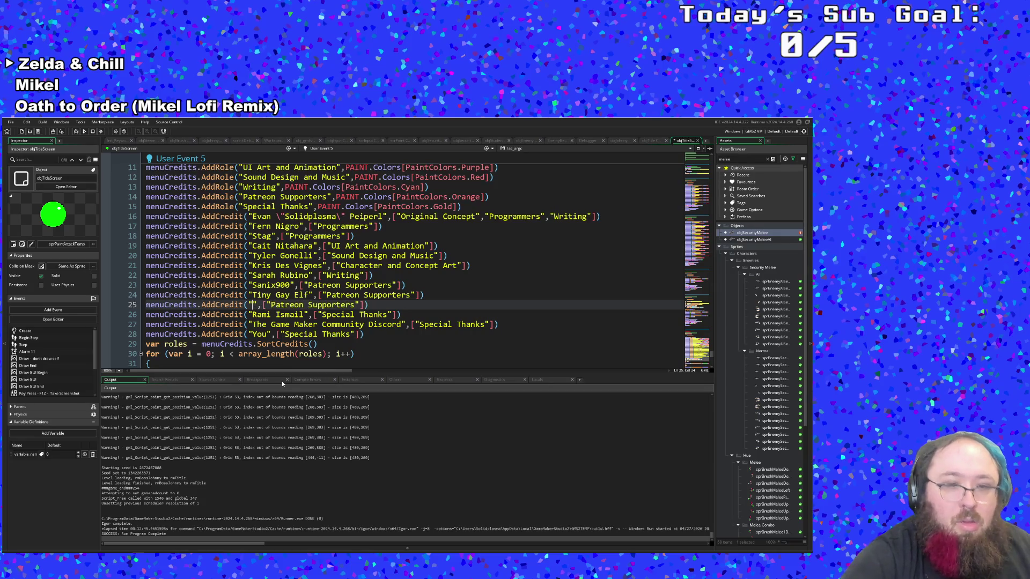
{"action": "type", "text": "Leecario"}
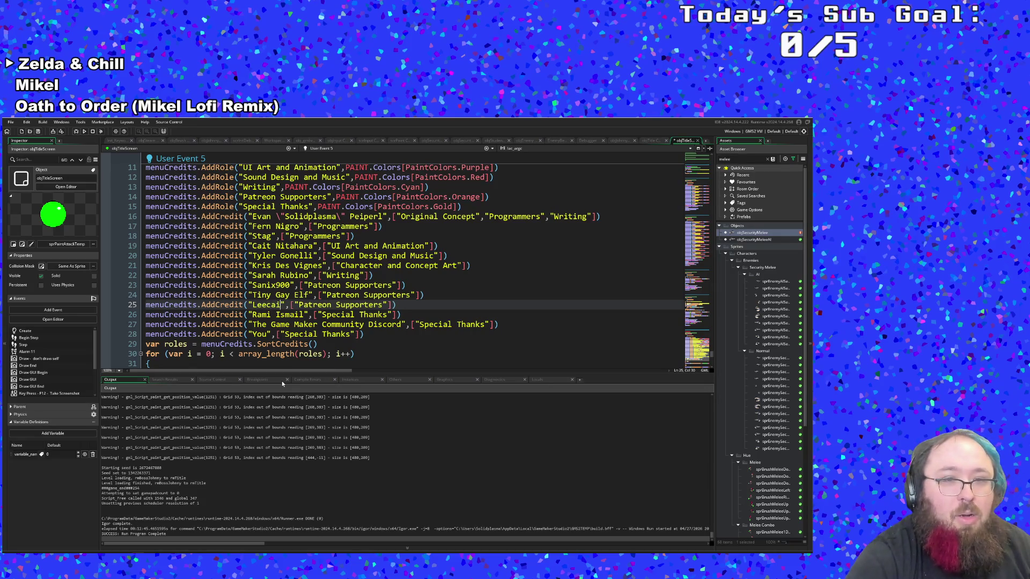
{"action": "type", "text": "A"}
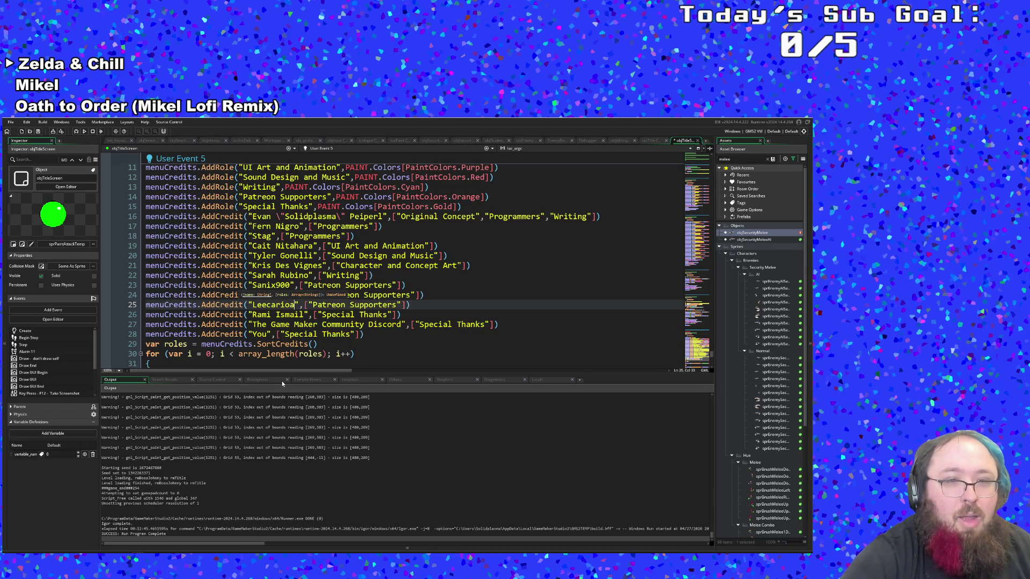
{"action": "type", "text": "W"}
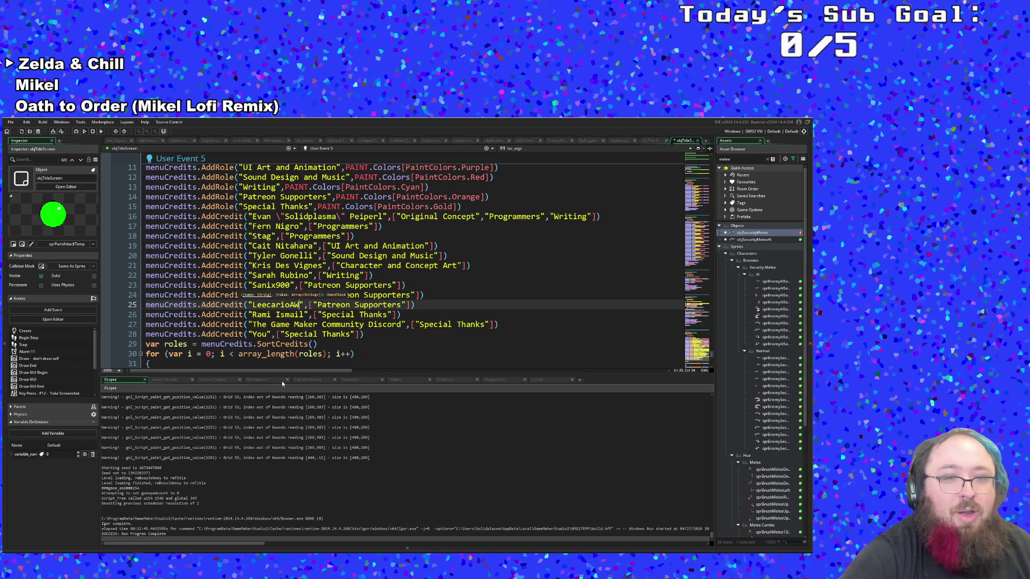
{"action": "key", "text": "Down"}
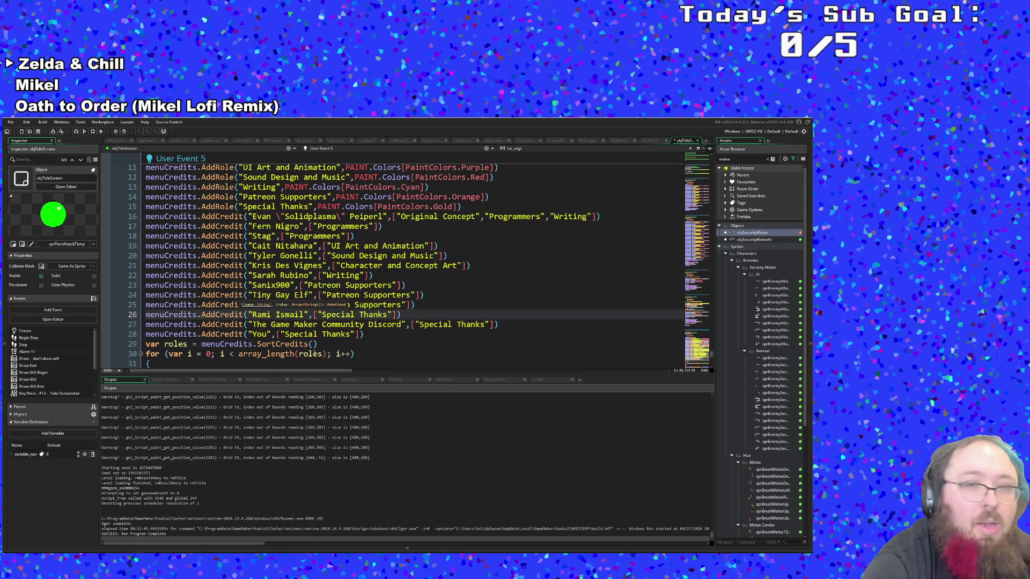
{"action": "key", "text": "End"}
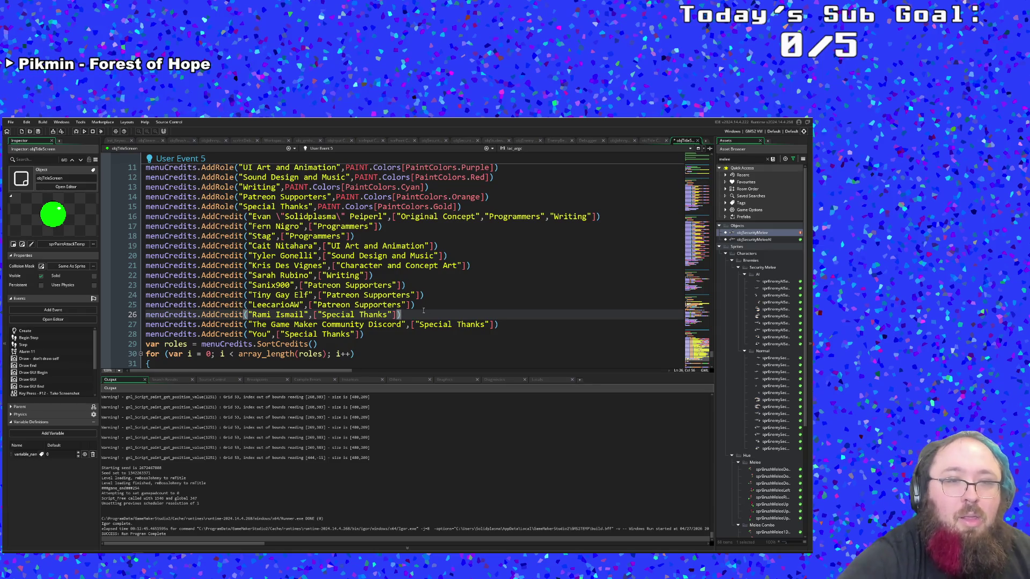
Paste a copy of the first supporter credit after the first Special Thanks entry
{"action": "key", "text": "Return"}
{"action": "key", "text": "ctrl+v"}
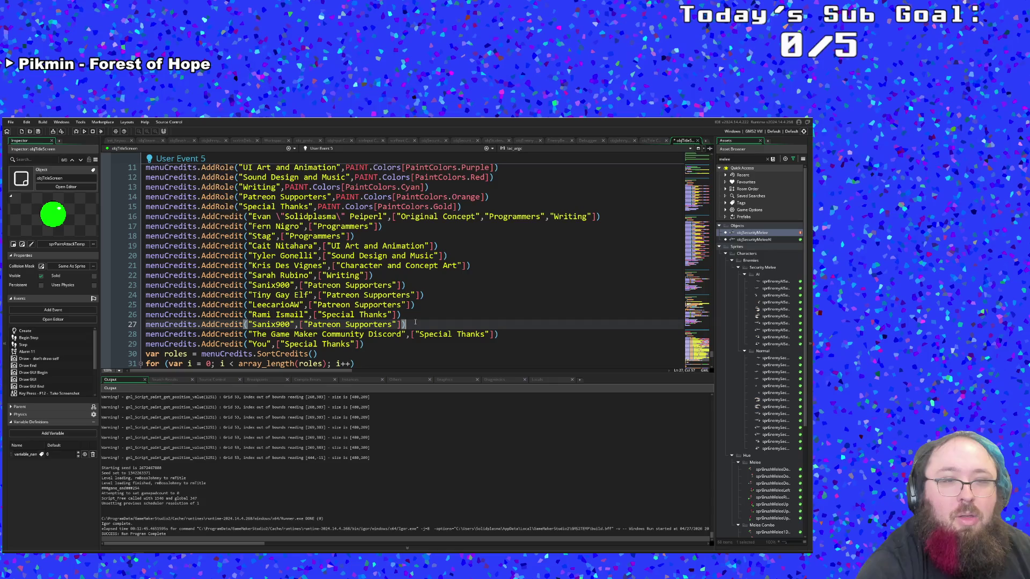
Delete the duplicated supporter credit line from among the Special Thanks entries
{"action": "key", "text": "Return"}
{"action": "key", "text": "BackSpace"}
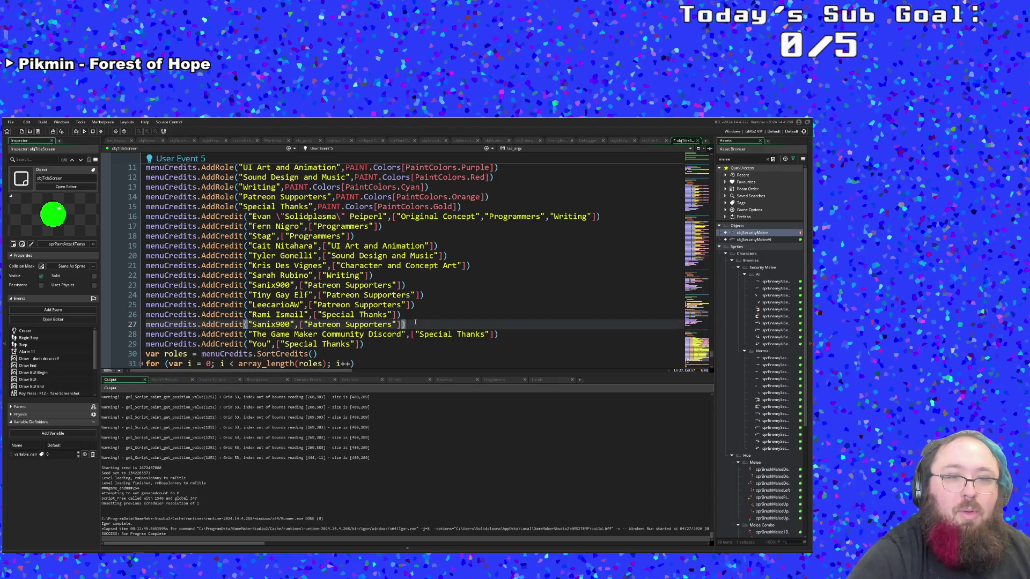
{"action": "key", "text": "Up"}
{"action": "key", "text": "Left"}
{"action": "key", "text": "Left"}
{"action": "key", "text": "Left"}
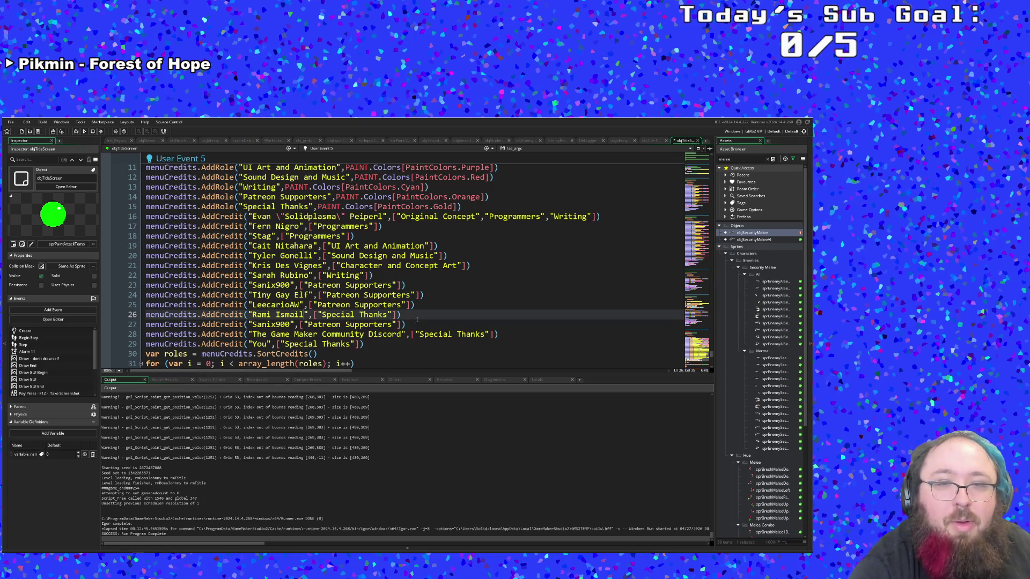
{"action": "left_click_drag", "start_coordinate": [407, 325], "coordinate": [154, 325]}
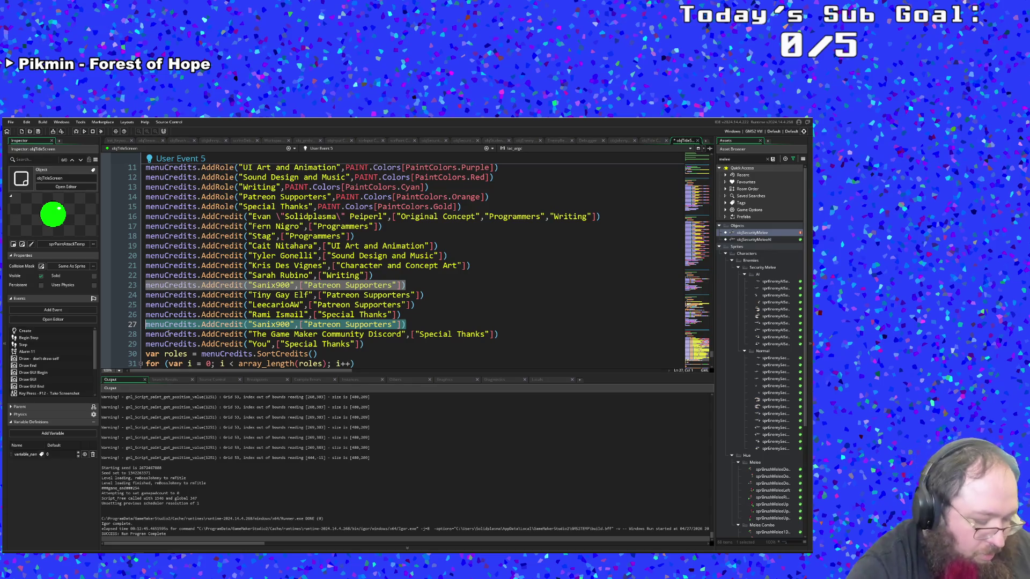
{"action": "key", "text": "End"}
{"action": "key", "text": "Return"}
{"action": "key", "text": "BackSpace"}
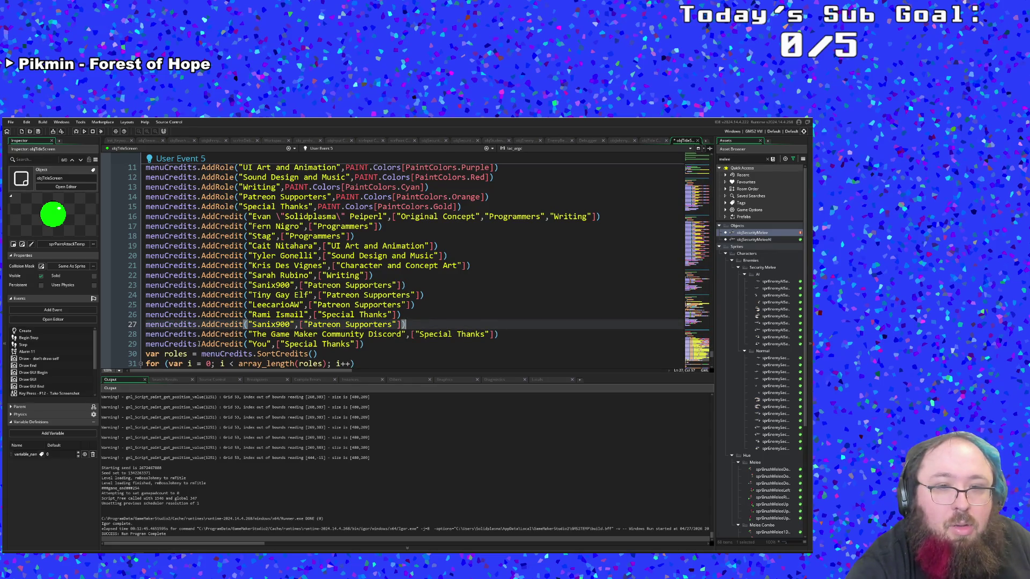
{"action": "key", "text": "shift+Up"}
{"action": "key", "text": "BackSpace"}
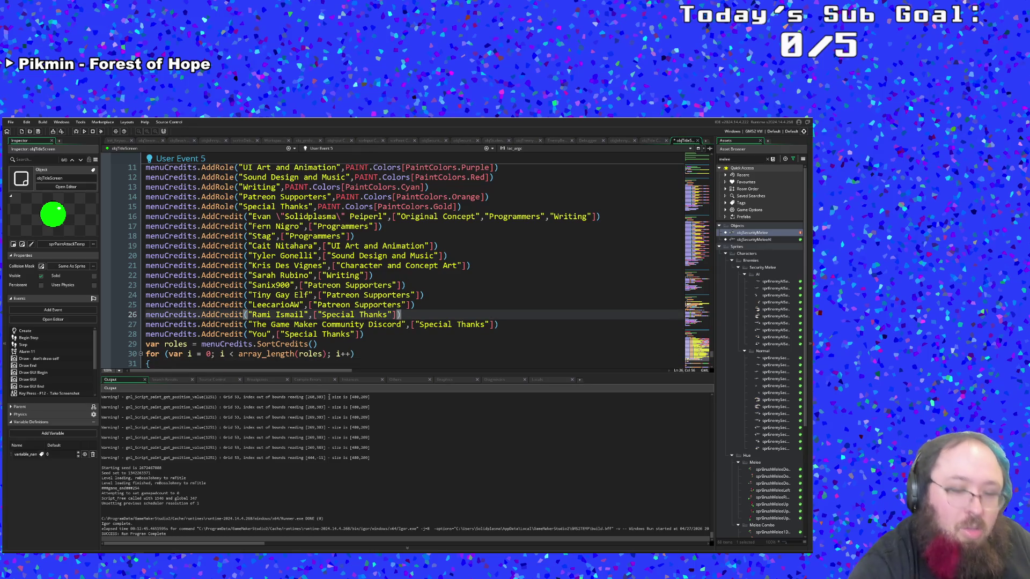
{"action": "key", "text": "ctrl+z"}
{"action": "key", "text": "ctrl+z"}
{"action": "key", "text": "ctrl+y"}
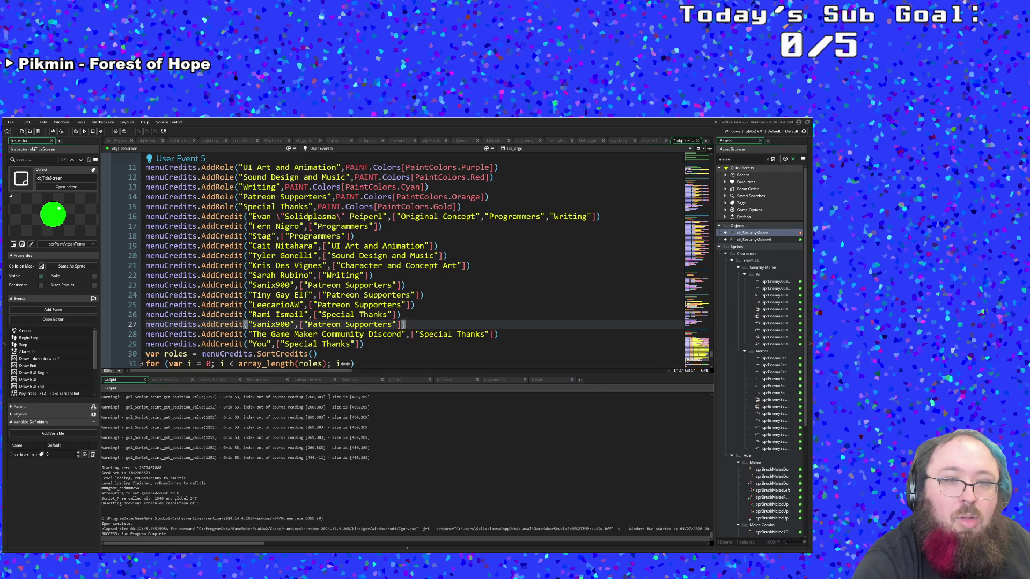
{"action": "key", "text": "ctrl+z"}
{"action": "key", "text": "ctrl+y"}
{"action": "key", "text": "ctrl+y"}
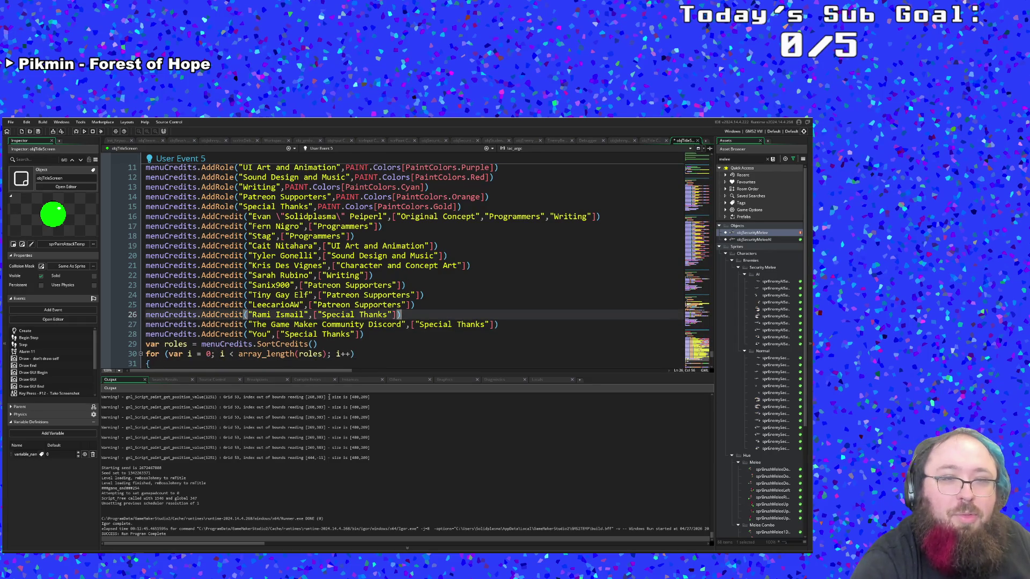
Paste the copied supporter credit on a new line after the second supporter entry
{"action": "left_click", "coordinate": [429, 294]}
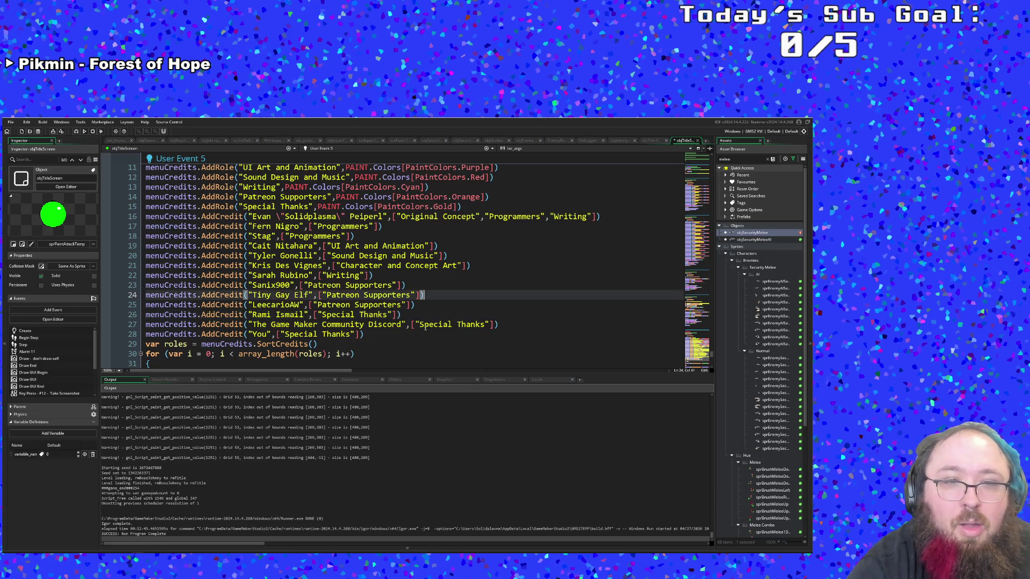
{"action": "key", "text": "Return"}
{"action": "type", "text": "menuCredits.AddCredit(\"Sanix900\",[\"Patreon Supporters\"])"}
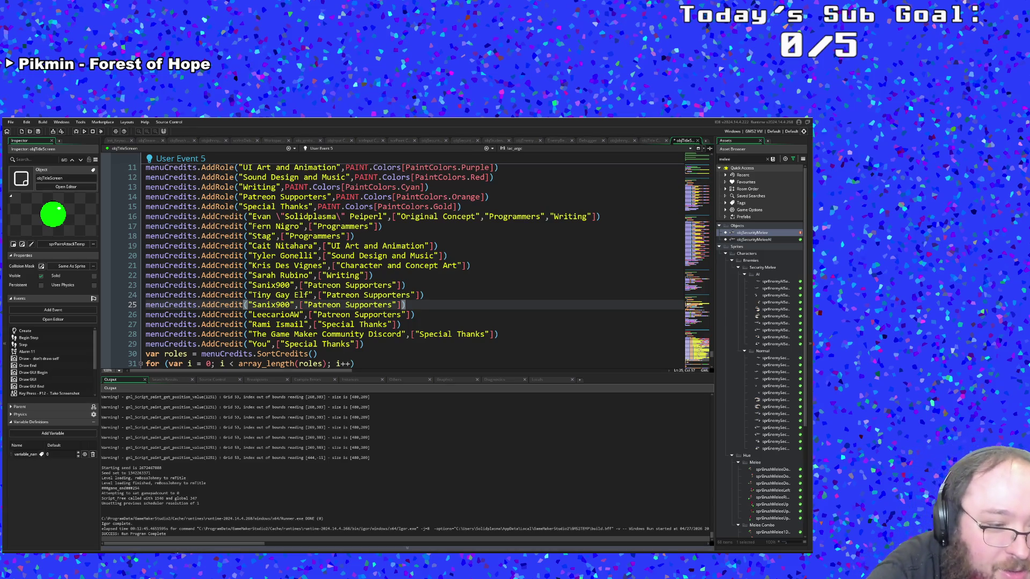
Confirm the fourth Patreon Supporters credit sits inside the supporters group
{"action": "mouse_move", "coordinate": [165, 558]}
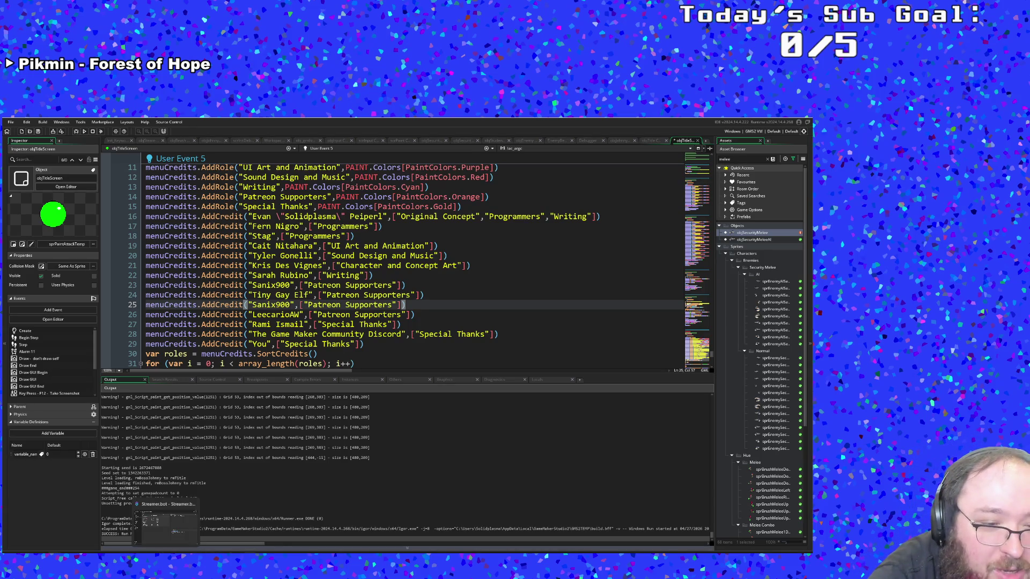
Load the Echoes of Essence Steam store page in the browser from the pasted URL
{"action": "left_click", "coordinate": [215, 514]}
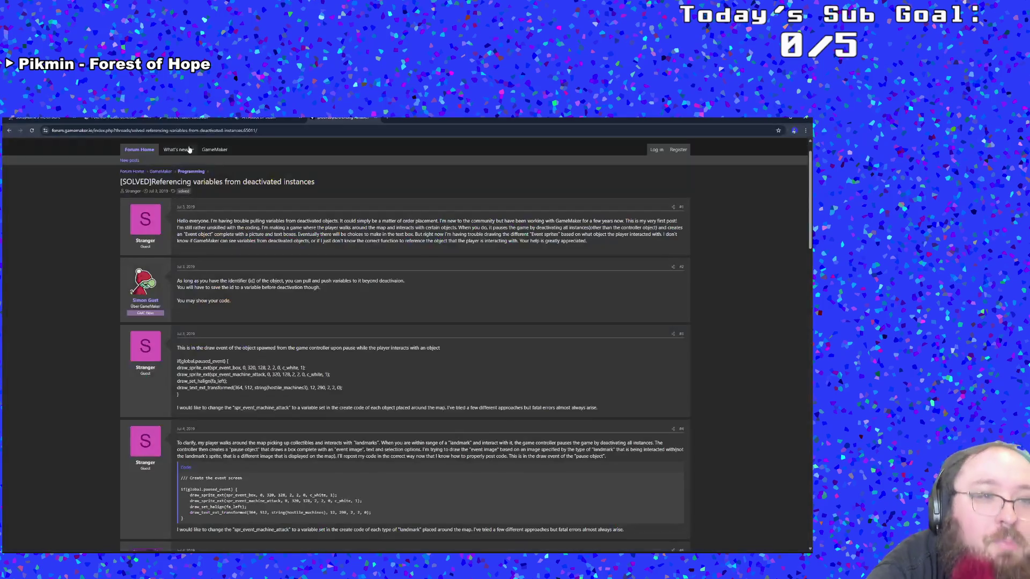
{"action": "left_click", "coordinate": [222, 130]}
{"action": "key", "text": "ctrl+v"}
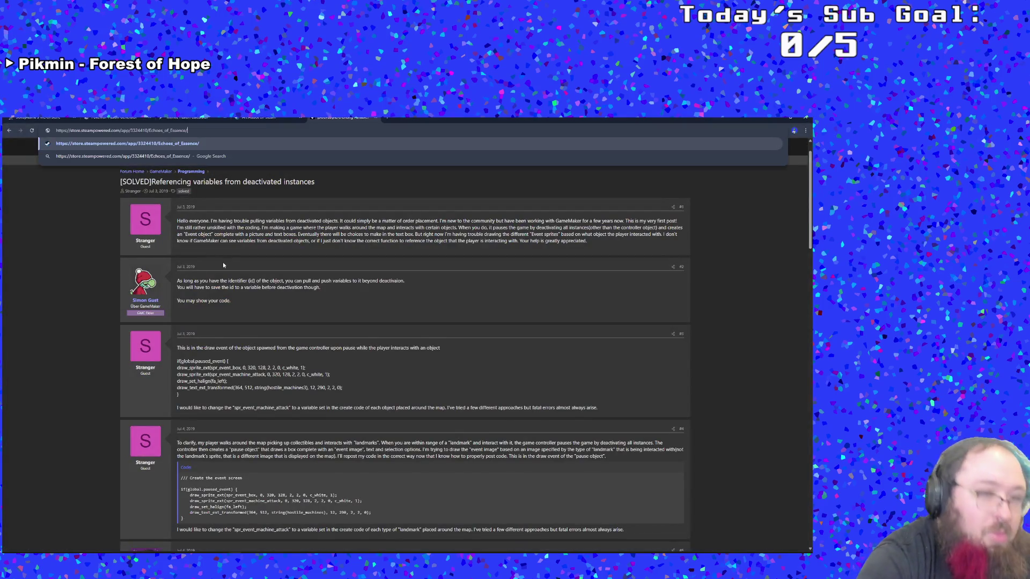
{"action": "key", "text": "Return"}
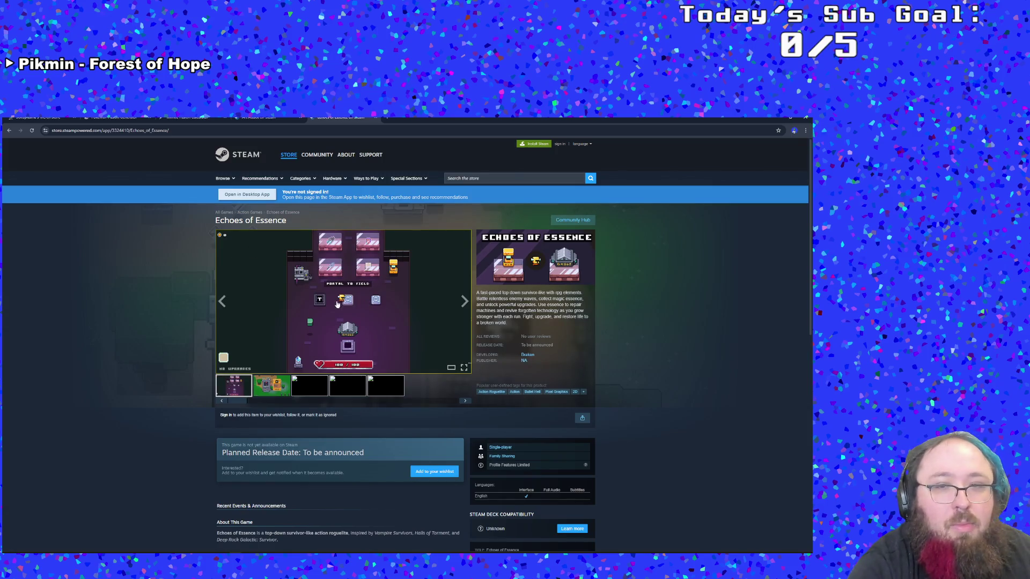
Browse the Echoes of Essence screenshot carousel forward and back
{"action": "left_click", "coordinate": [337, 304]}
{"action": "left_click", "coordinate": [50, 361]}
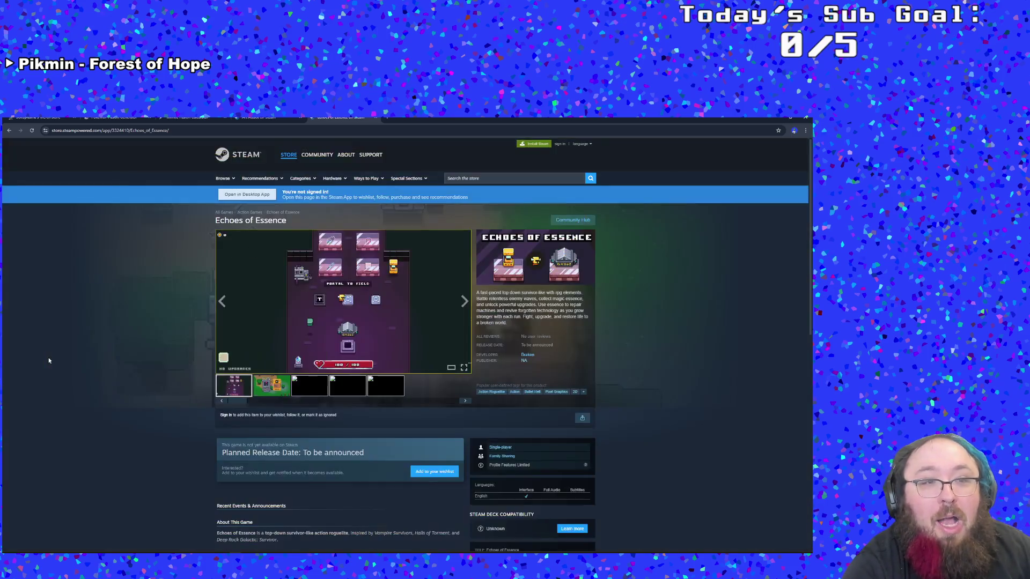
{"action": "left_click", "coordinate": [464, 305]}
{"action": "left_click", "coordinate": [464, 308]}
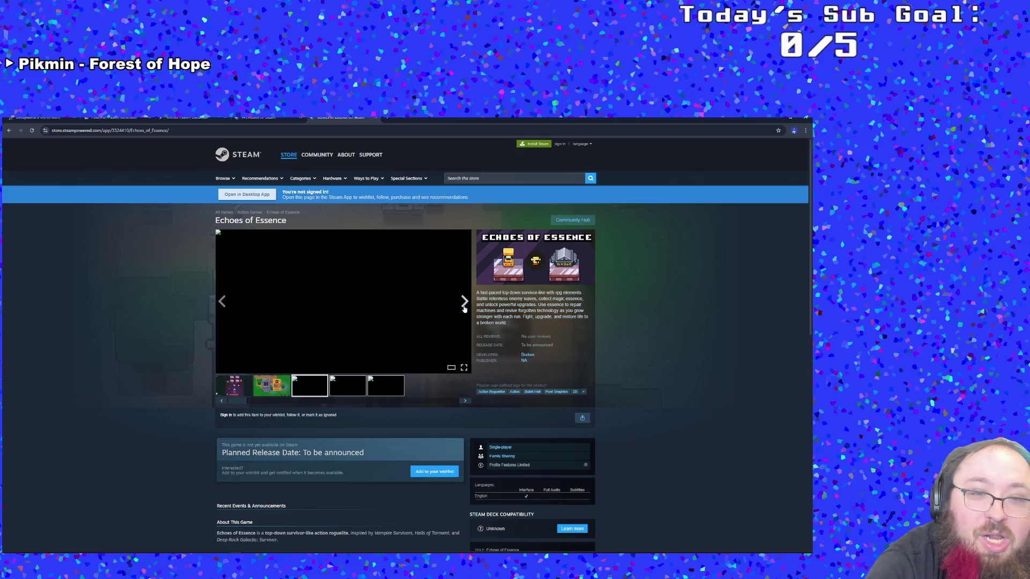
{"action": "left_click", "coordinate": [464, 307]}
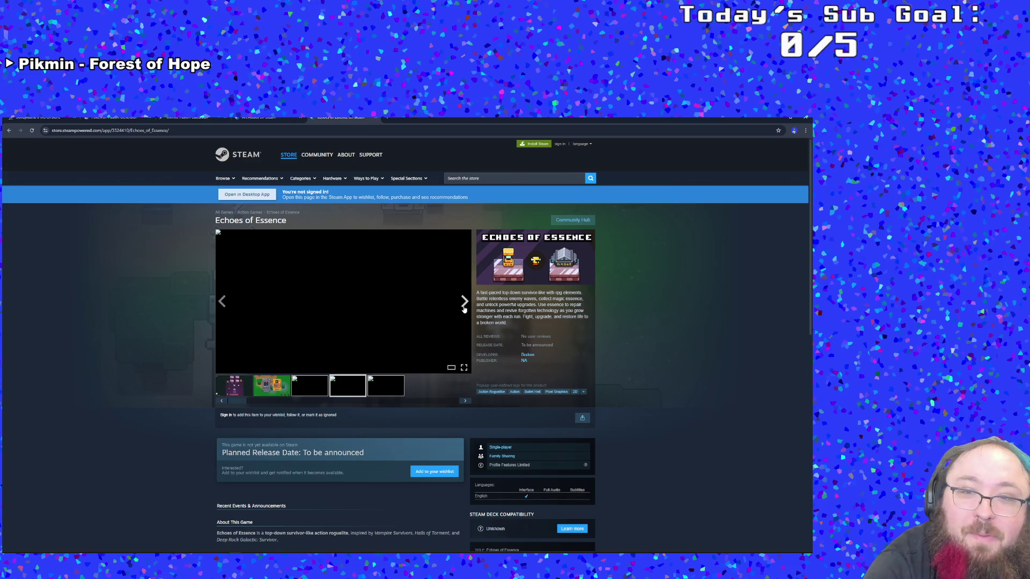
{"action": "left_click", "coordinate": [464, 308]}
{"action": "left_click", "coordinate": [464, 309]}
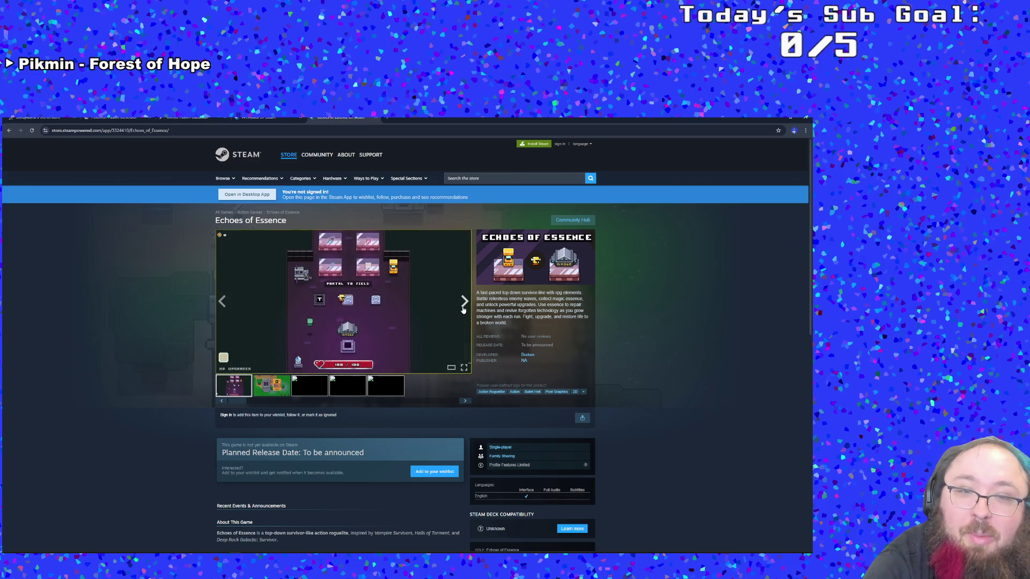
{"action": "left_click", "coordinate": [464, 310]}
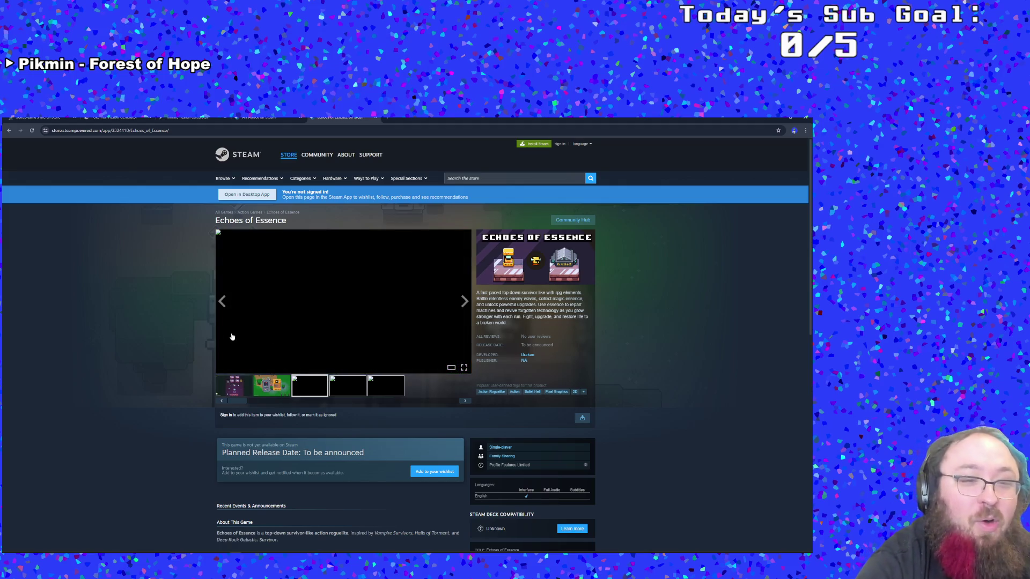
{"action": "left_click", "coordinate": [222, 302]}
{"action": "left_click", "coordinate": [221, 301]}
{"action": "left_click", "coordinate": [222, 302]}
Scroll the store page and try adding Echoes of Essence to the wishlist
{"action": "scroll", "coordinate": [171, 360], "scroll_direction": "down", "scroll_amount": 1}
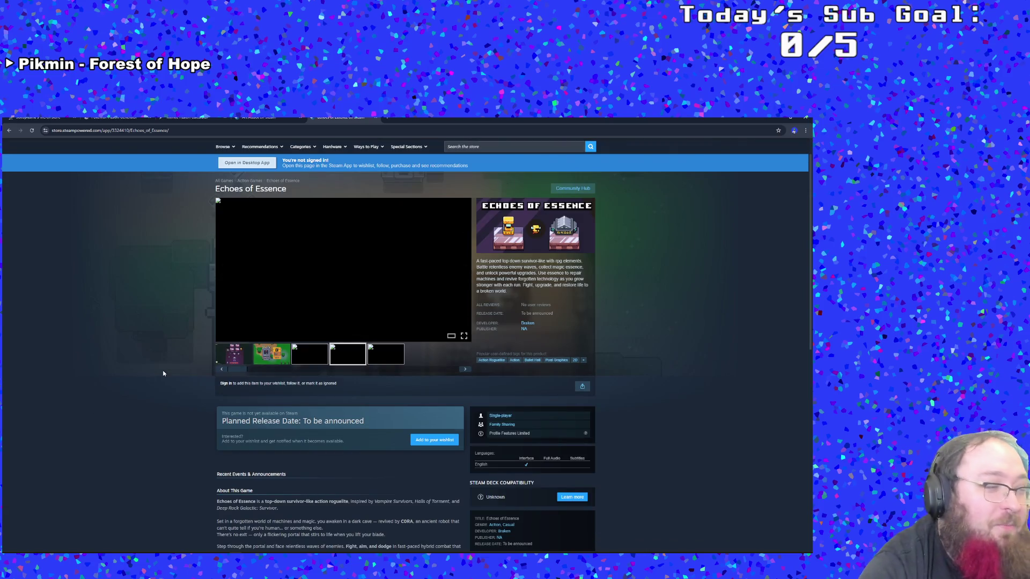
{"action": "scroll", "coordinate": [170, 361], "scroll_direction": "down", "scroll_amount": 2}
{"action": "scroll", "coordinate": [172, 353], "scroll_direction": "down", "scroll_amount": 1}
{"action": "scroll", "coordinate": [172, 354], "scroll_direction": "up", "scroll_amount": 2}
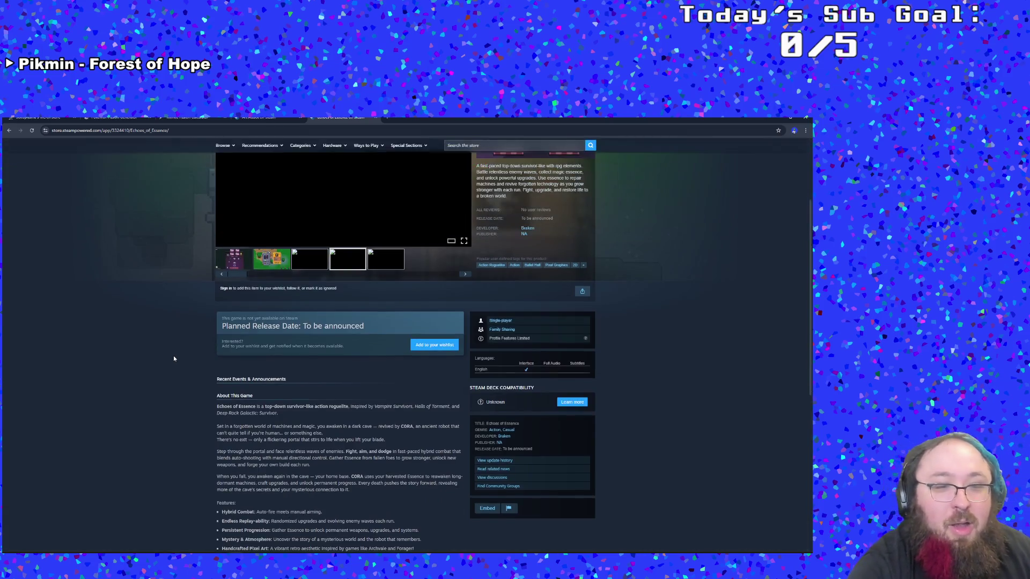
{"action": "scroll", "coordinate": [177, 365], "scroll_direction": "down", "scroll_amount": 1}
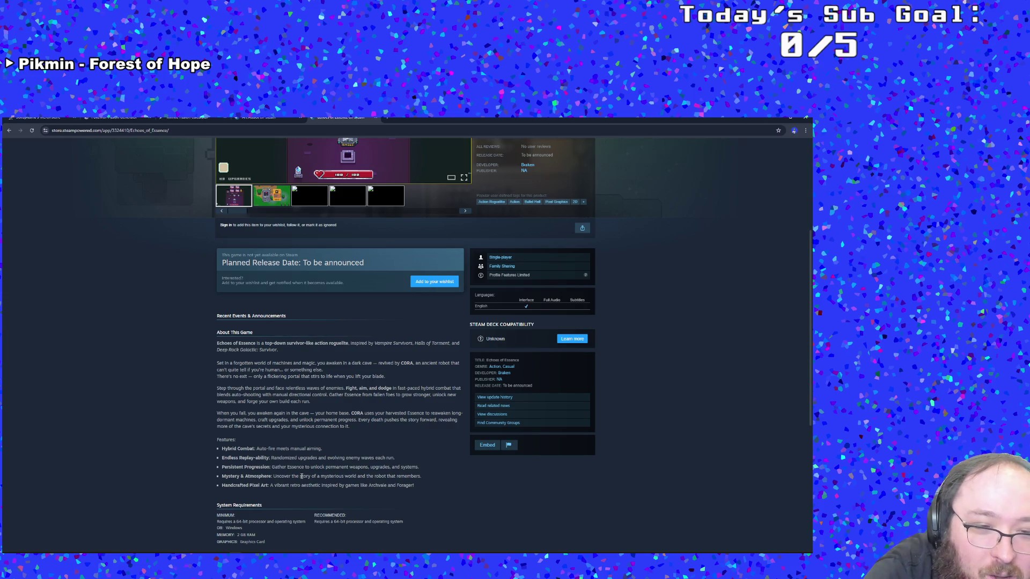
{"action": "scroll", "coordinate": [302, 476], "scroll_direction": "up", "scroll_amount": 4}
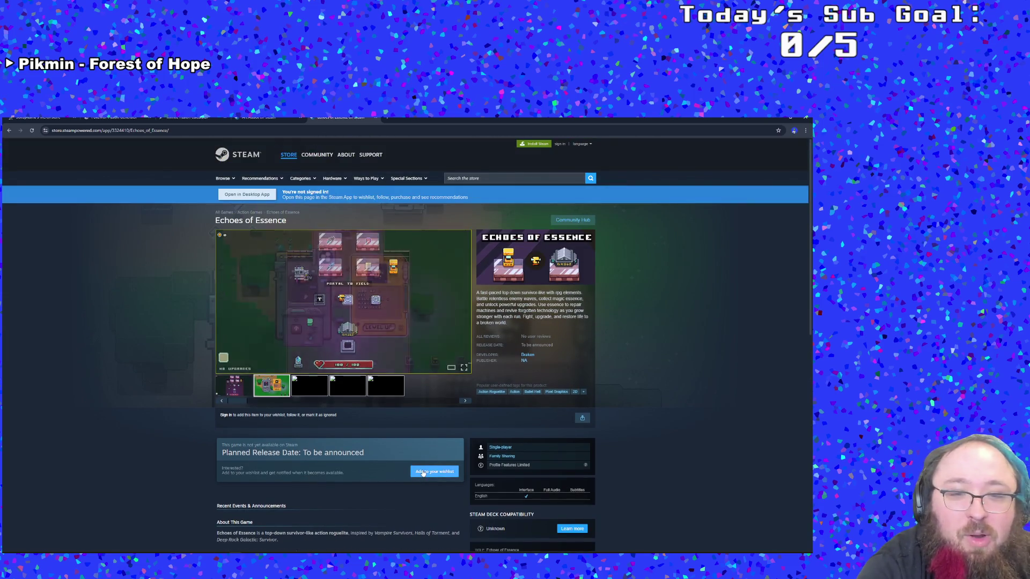
{"action": "left_click", "coordinate": [423, 473]}
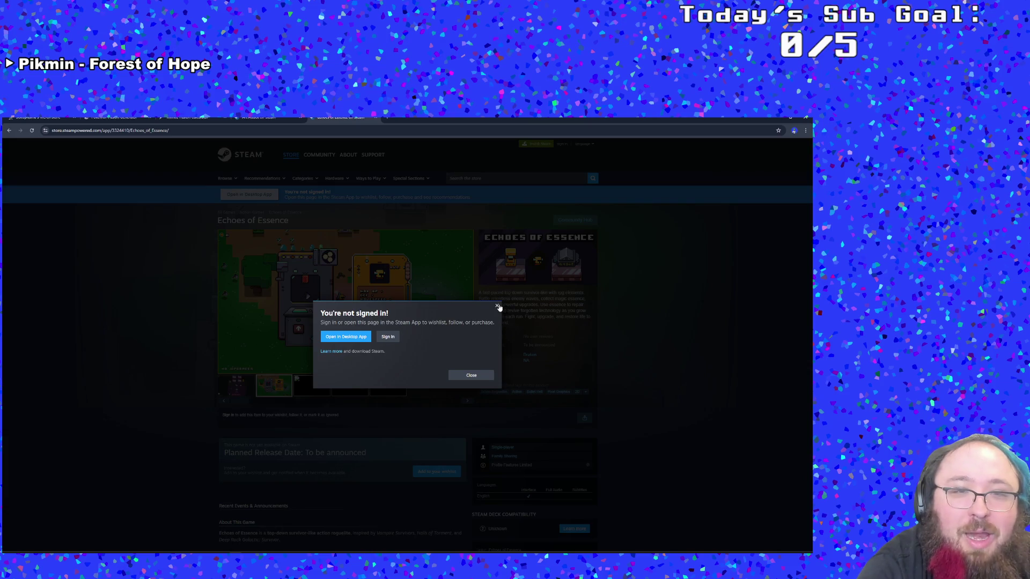
Search the Steam store for 'echoes of esse', wishlist Echoes of Essence, then view the Library
{"action": "left_click", "coordinate": [497, 305]}
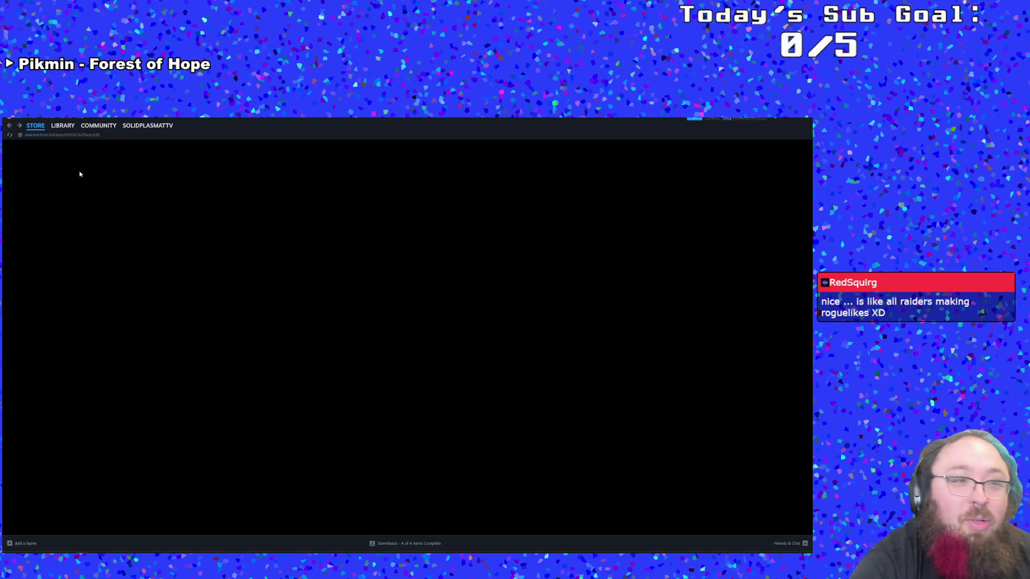
{"action": "left_click", "coordinate": [33, 133]}
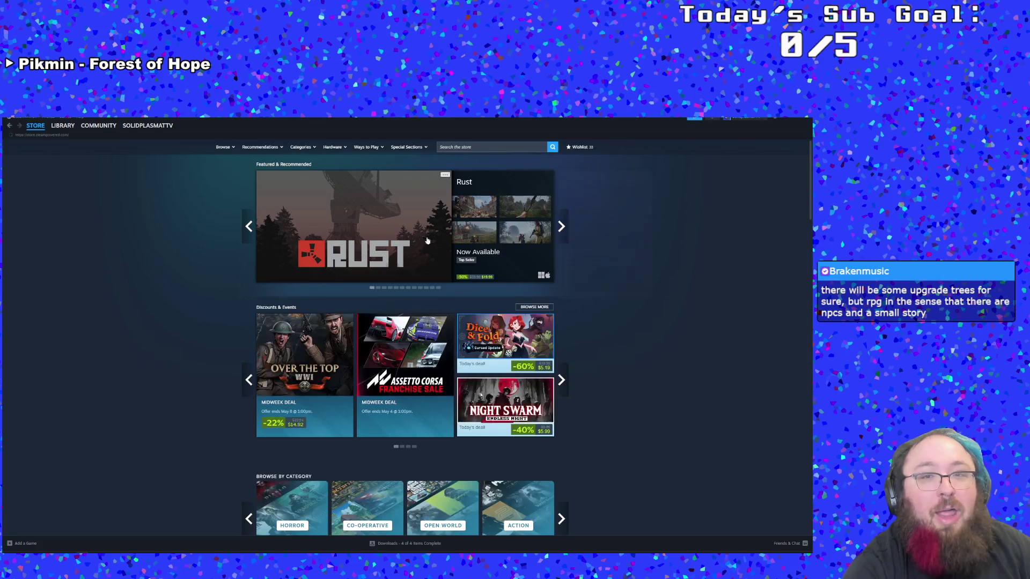
{"action": "left_click", "coordinate": [477, 148]}
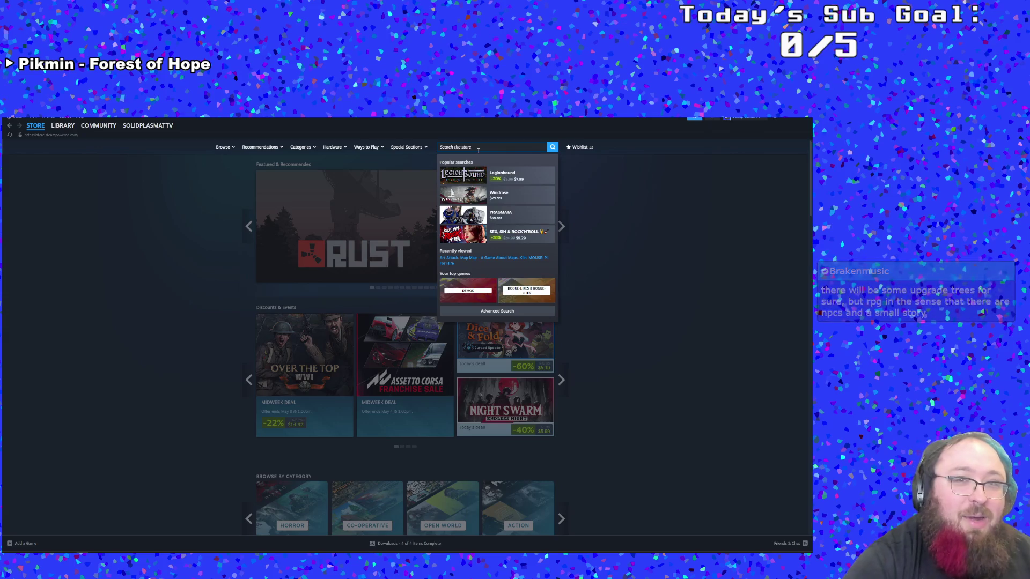
{"action": "type", "text": "ec"}
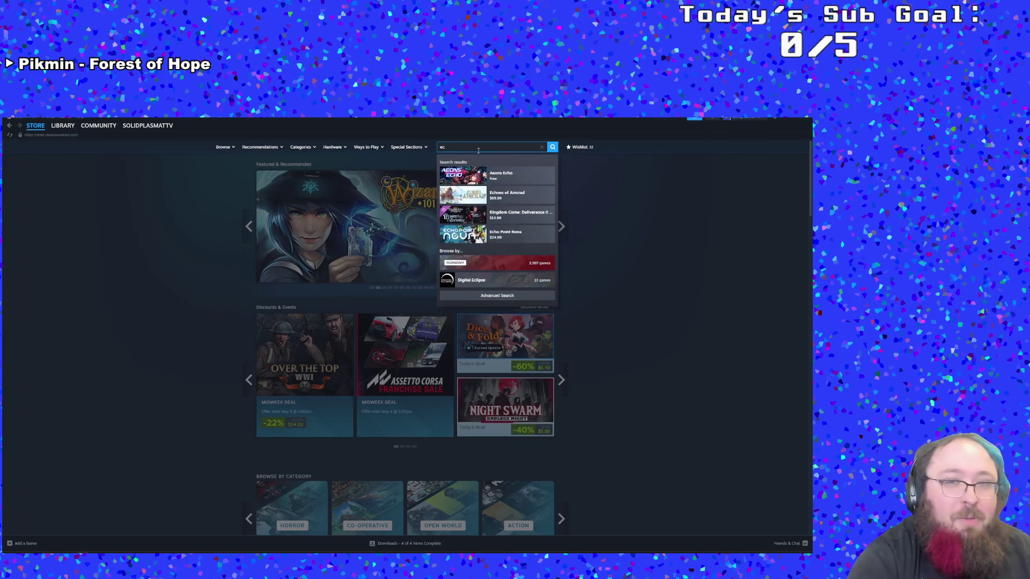
{"action": "type", "text": "ho"}
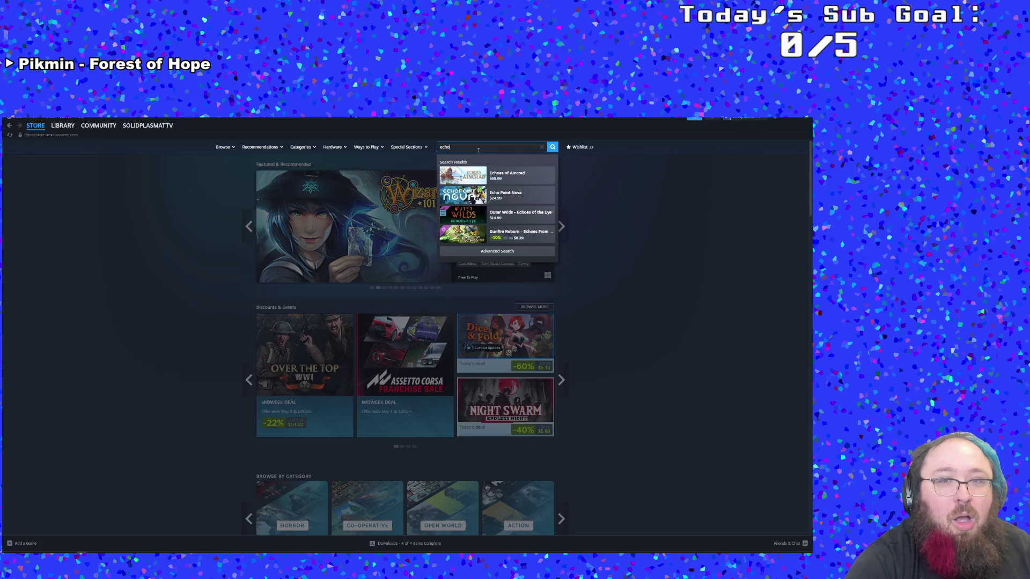
{"action": "type", "text": "es of esse"}
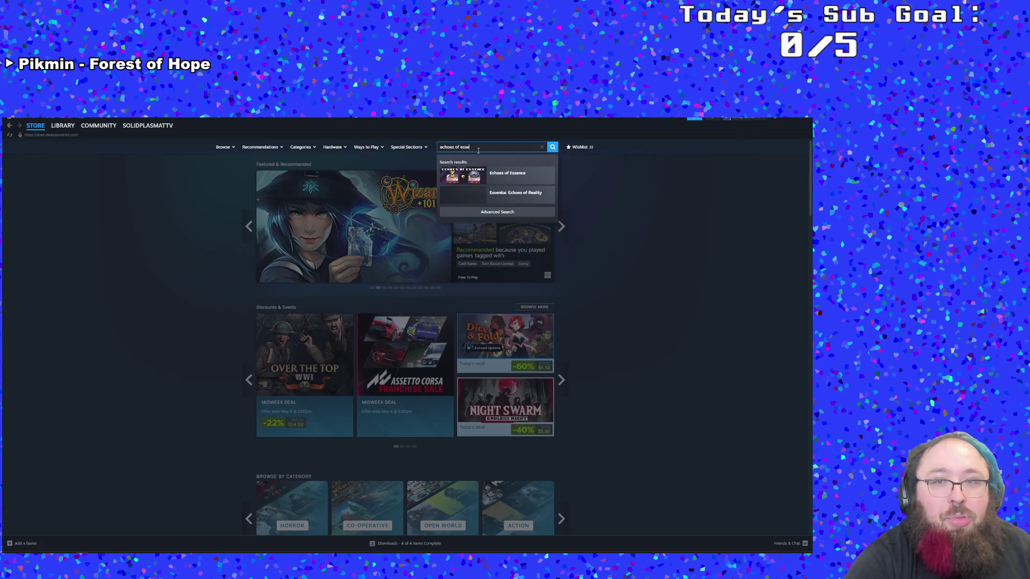
{"action": "left_click", "coordinate": [520, 173]}
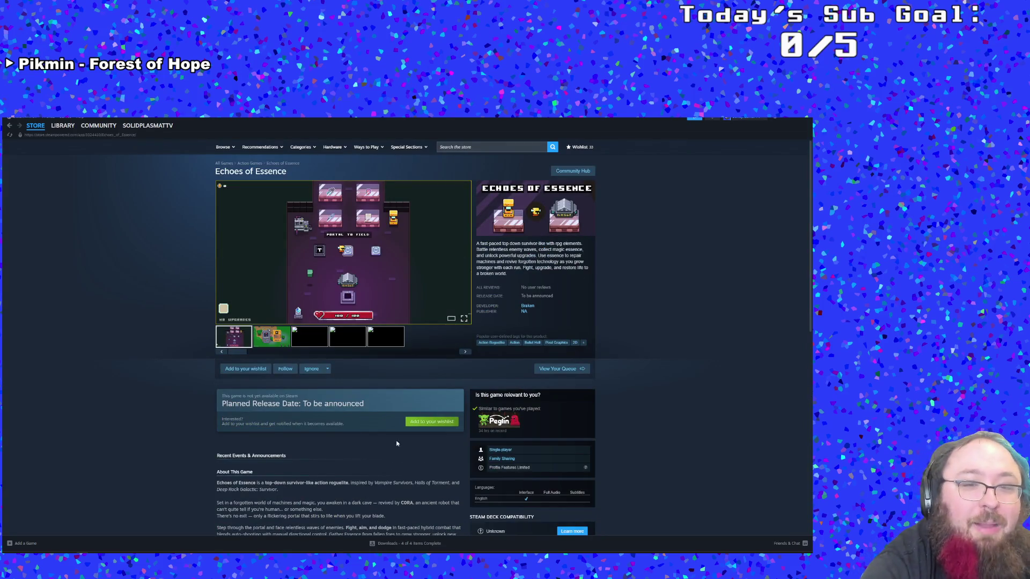
{"action": "left_click", "coordinate": [415, 427]}
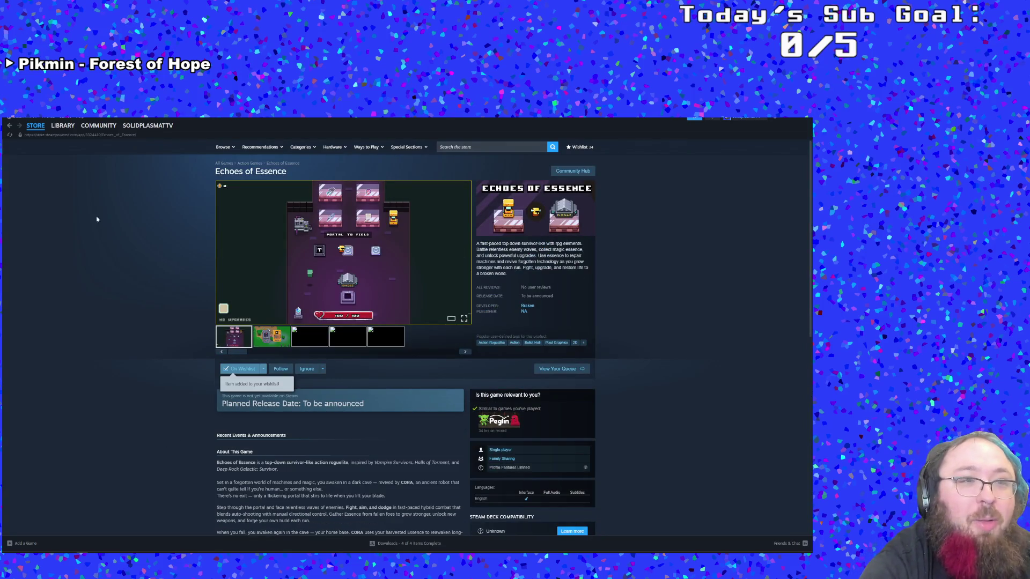
{"action": "left_click", "coordinate": [63, 125]}
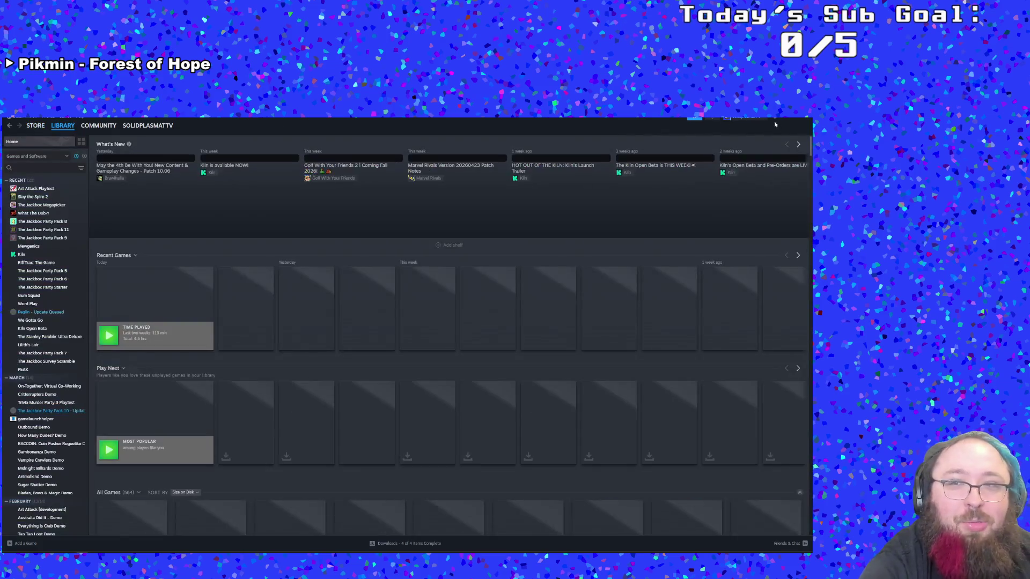
Show the Art Attack store page in the browser with its trailer full screen
{"action": "key", "text": "alt+Tab"}
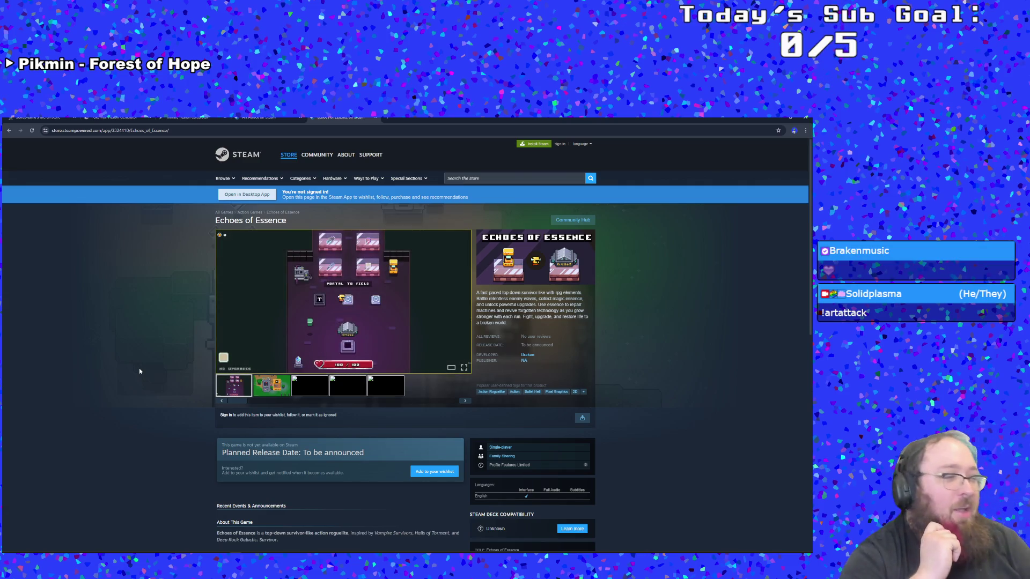
{"action": "left_click", "coordinate": [260, 118]}
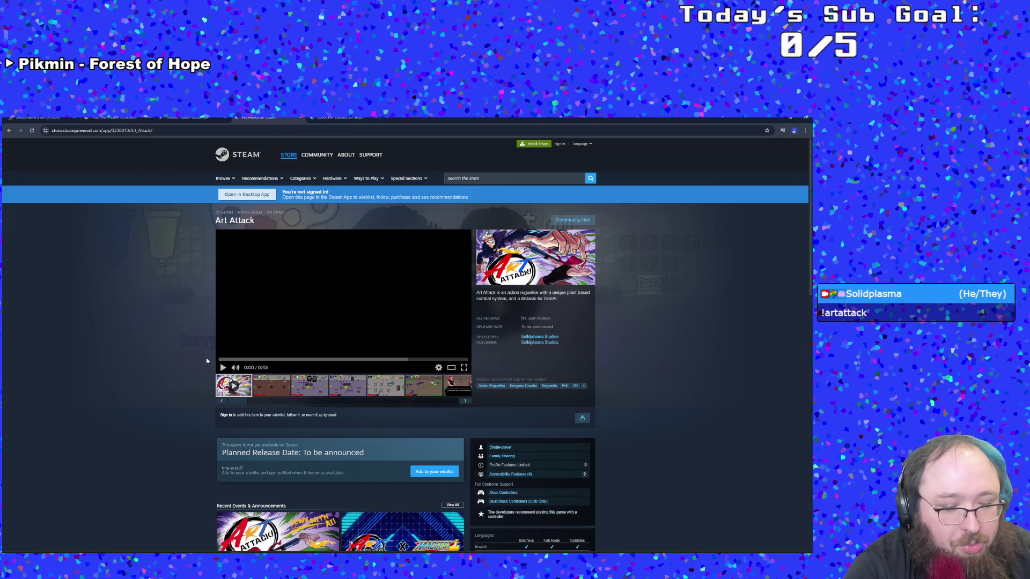
{"action": "left_click", "coordinate": [464, 367]}
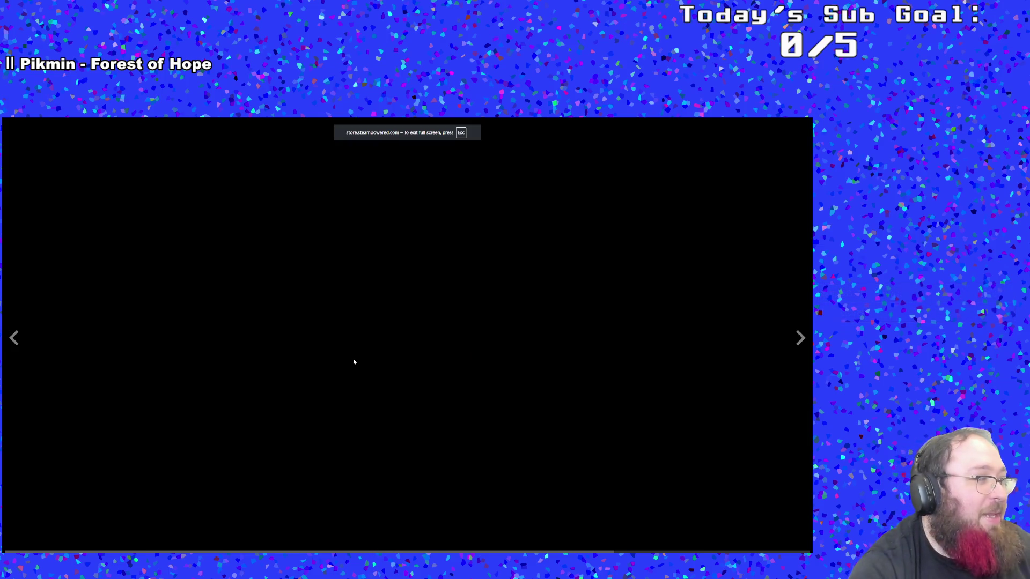
Play the Art Attack trailer full screen, then exit back to the store page
{"action": "left_click", "coordinate": [331, 370]}
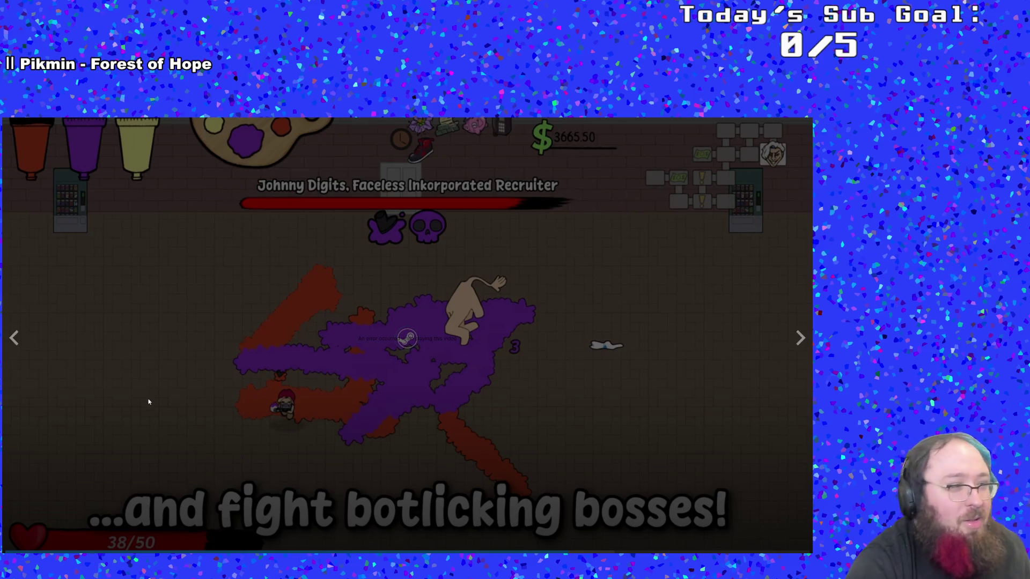
{"action": "key", "text": "Escape"}
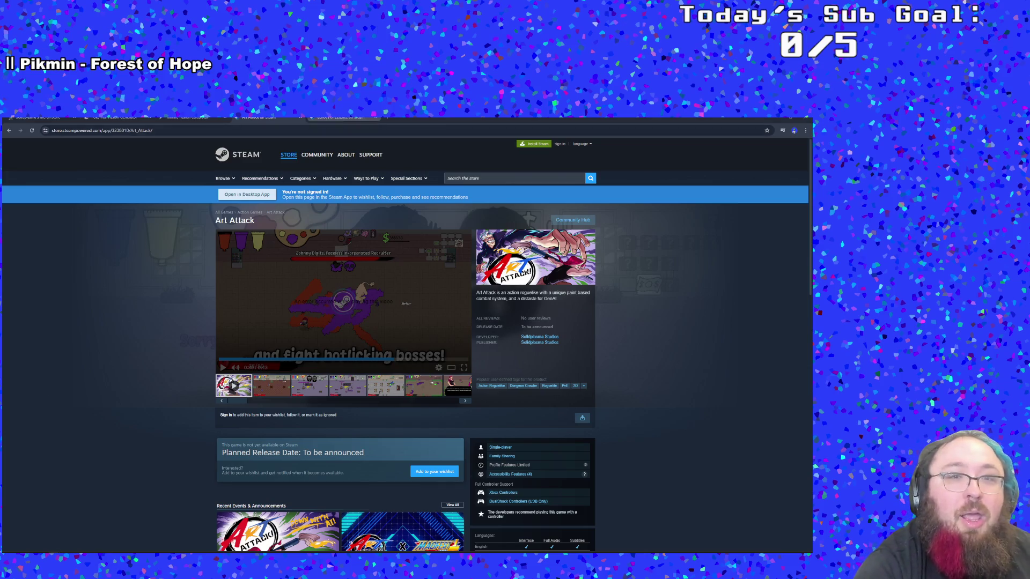
Replace the Echoes of Essence tab with the pasted YouTube Short URL
{"action": "left_click", "coordinate": [341, 118]}
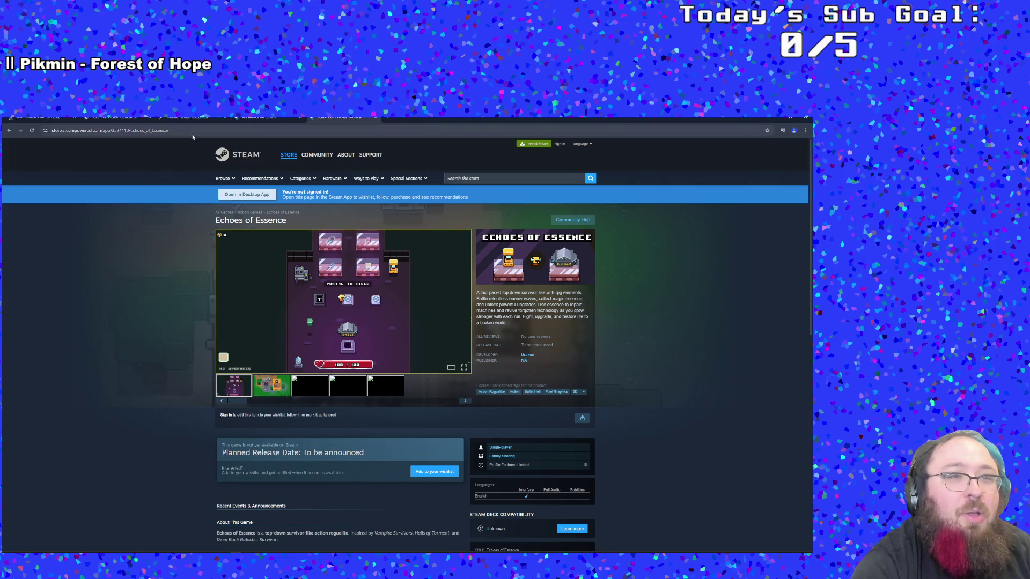
{"action": "left_click", "coordinate": [209, 131]}
{"action": "type", "text": "https://youtube.com/shorts/WwZoslNg7Co?feature=share"}
{"action": "key", "text": "Return"}
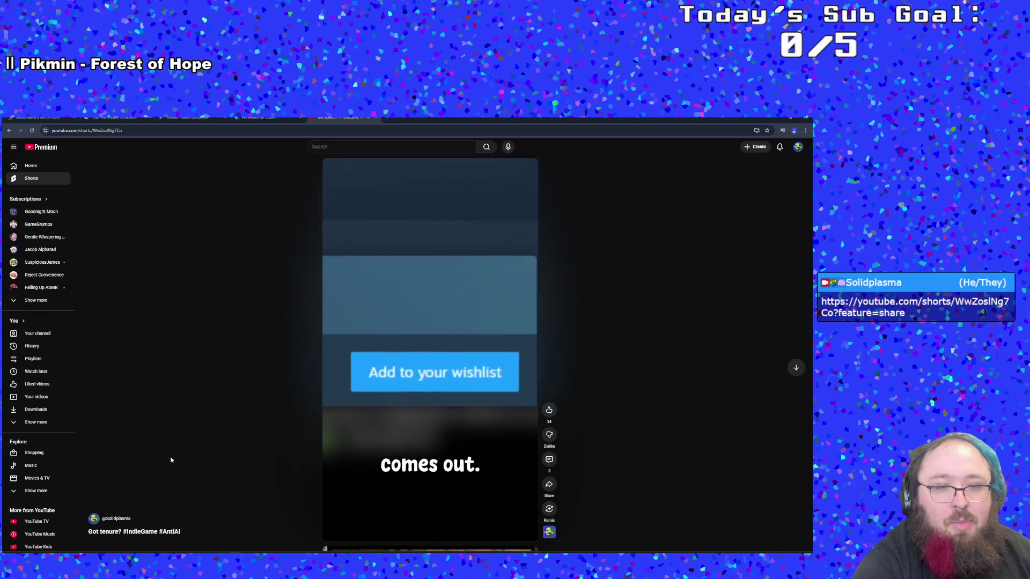
Pause the YouTube Short, then take a Snipping Tool capture and close it
{"action": "left_click", "coordinate": [364, 466]}
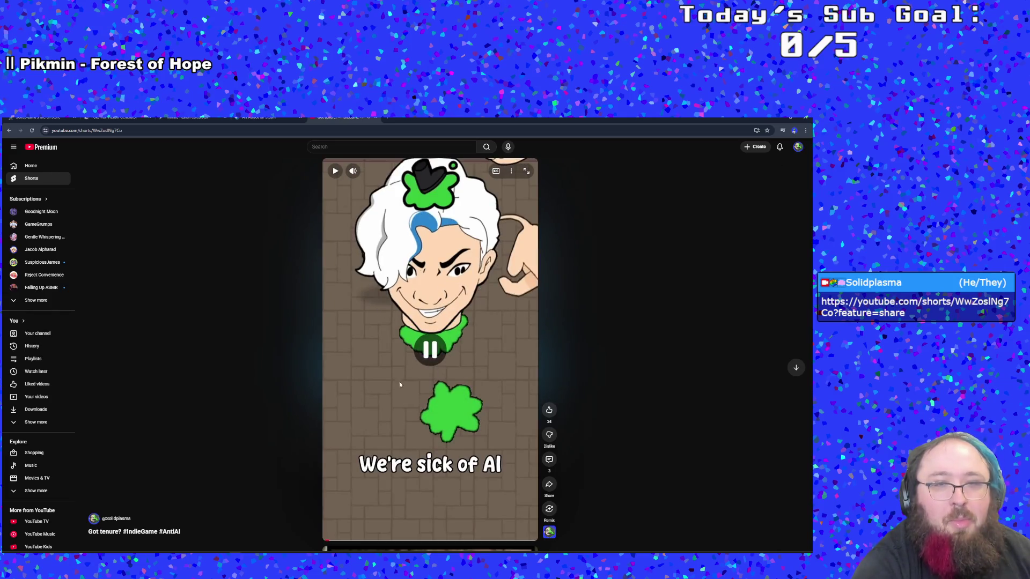
{"action": "left_click", "coordinate": [263, 118]}
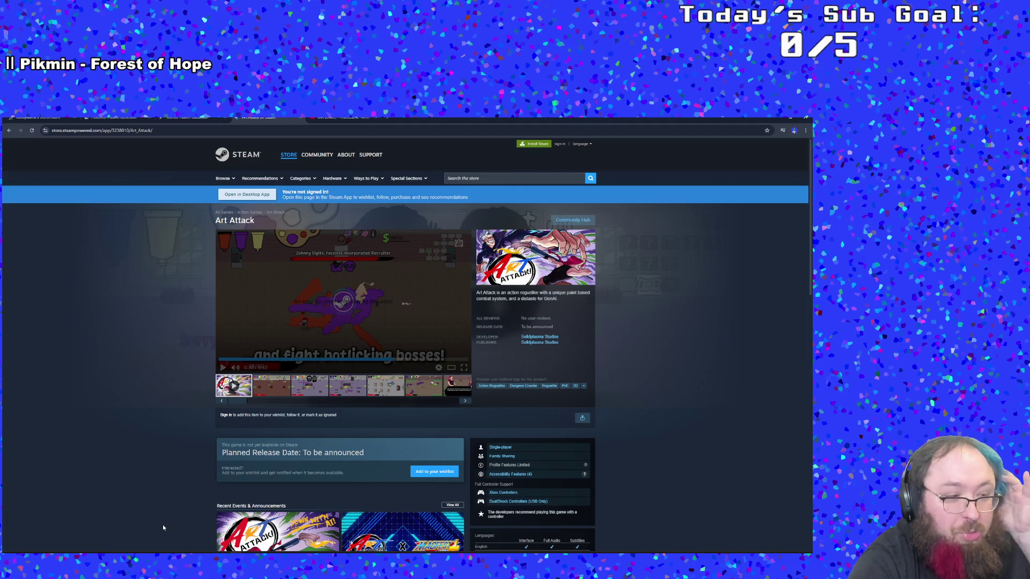
{"action": "key", "text": "super+shift+s"}
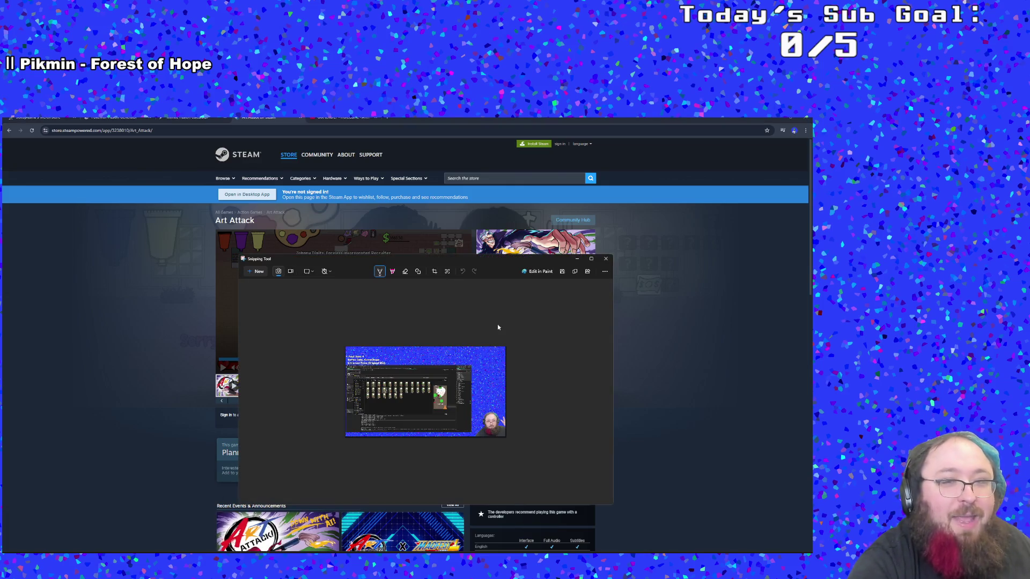
{"action": "left_click", "coordinate": [604, 258]}
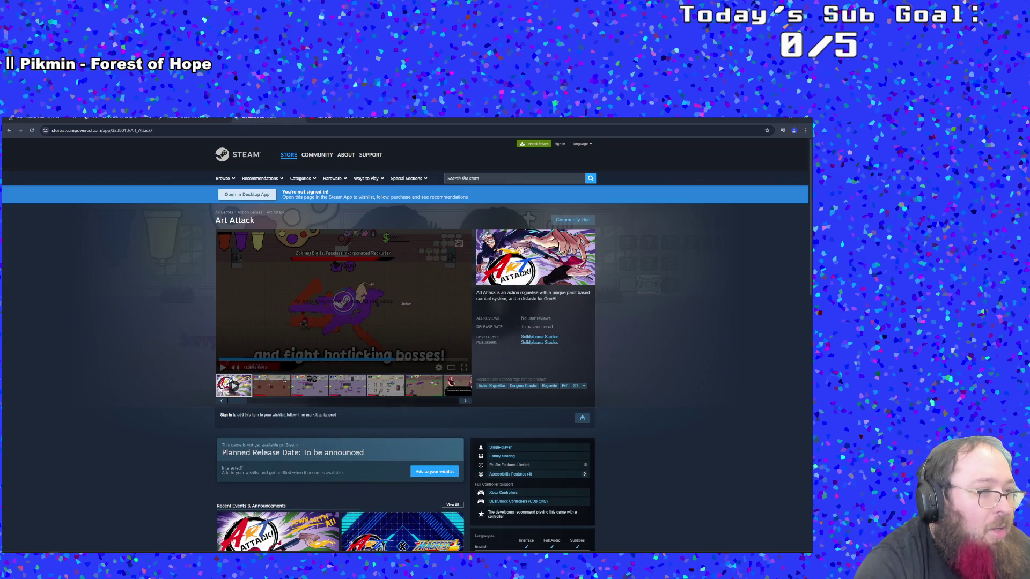
Switch between the Short and Art Attack store tabs and select the page address
{"action": "left_click", "coordinate": [343, 118]}
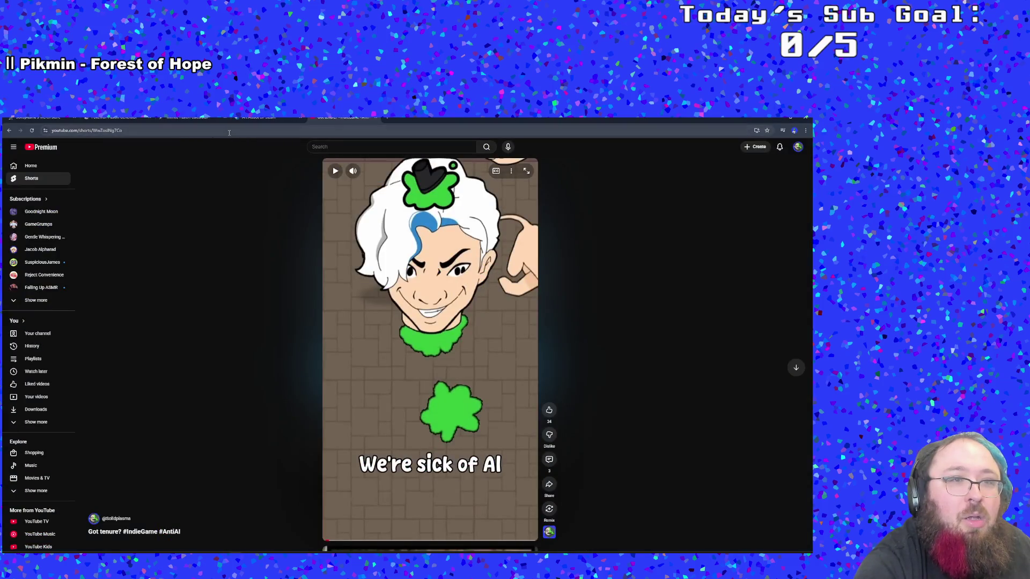
{"action": "key", "text": "ctrl+shift+Tab"}
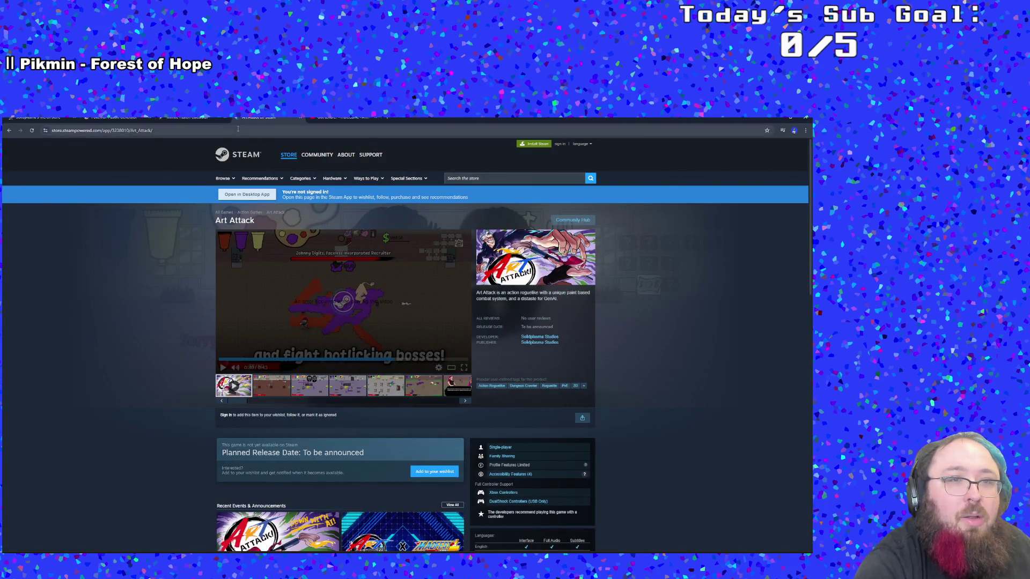
{"action": "left_click", "coordinate": [238, 129]}
{"action": "key", "text": "ctrl+Tab"}
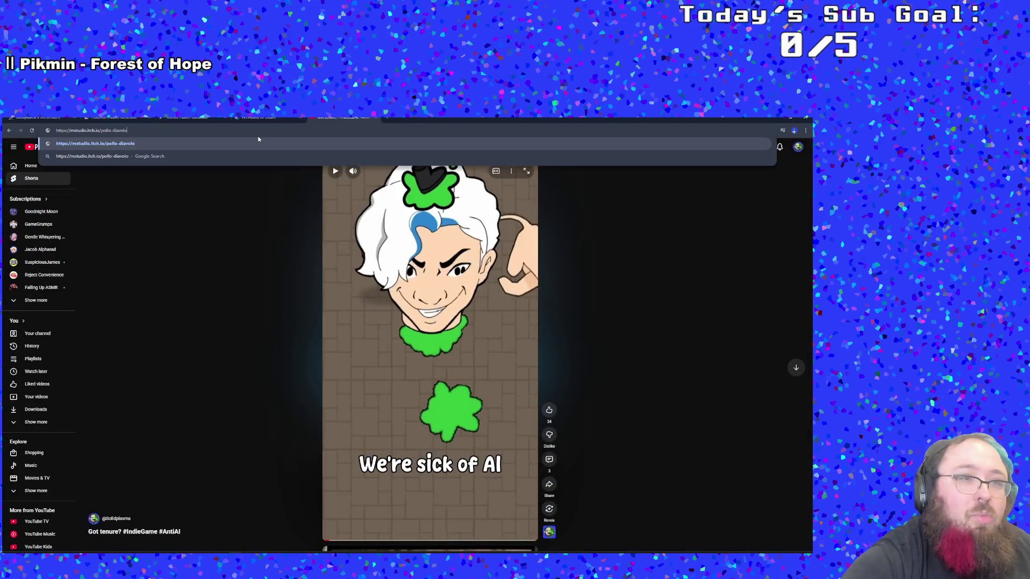
Load the Pollo Diavolo itch.io page and scroll through its description and dev note
{"action": "key", "text": "alt+Left"}
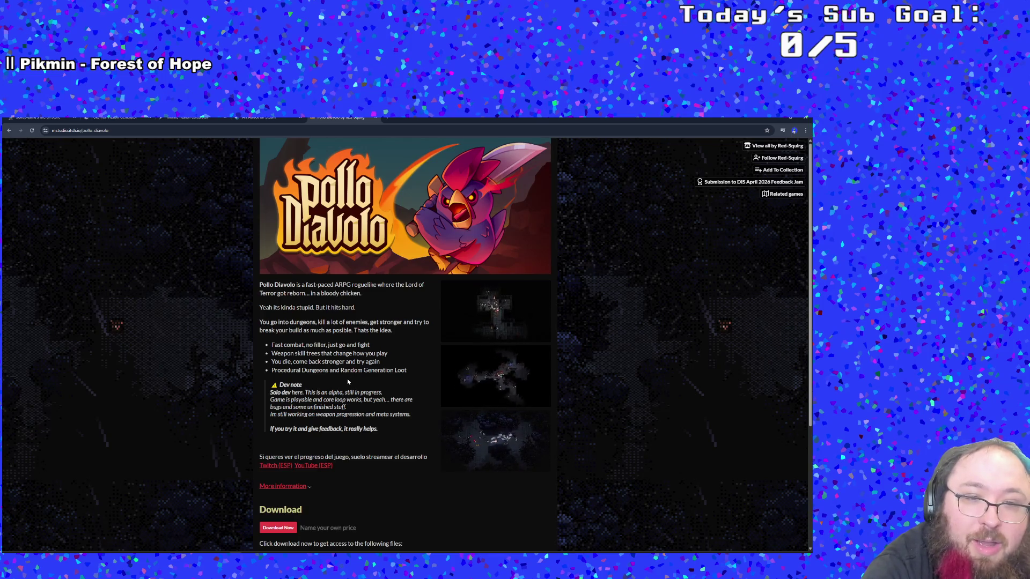
{"action": "triple_click", "coordinate": [347, 380]}
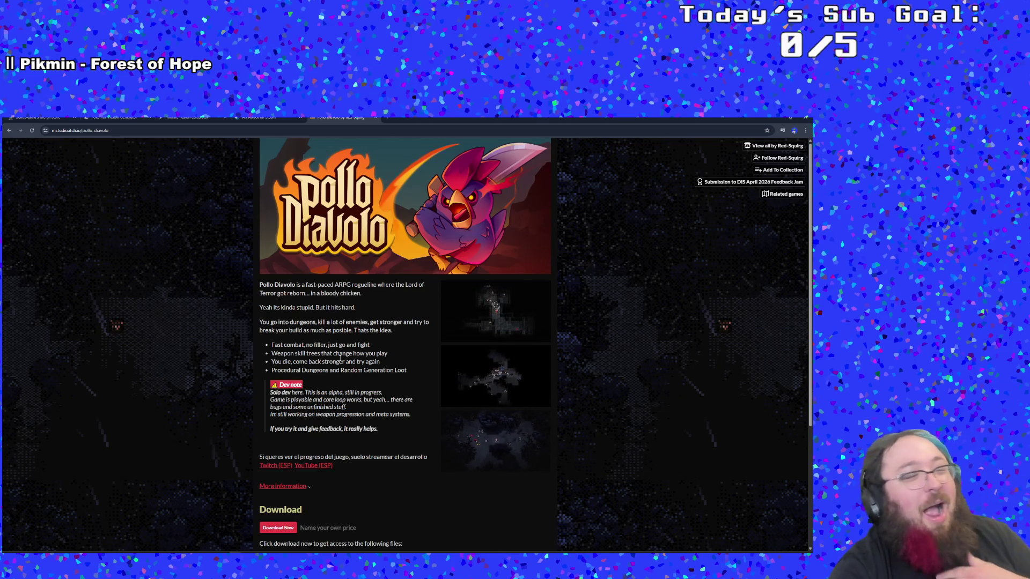
{"action": "left_click", "coordinate": [379, 385]}
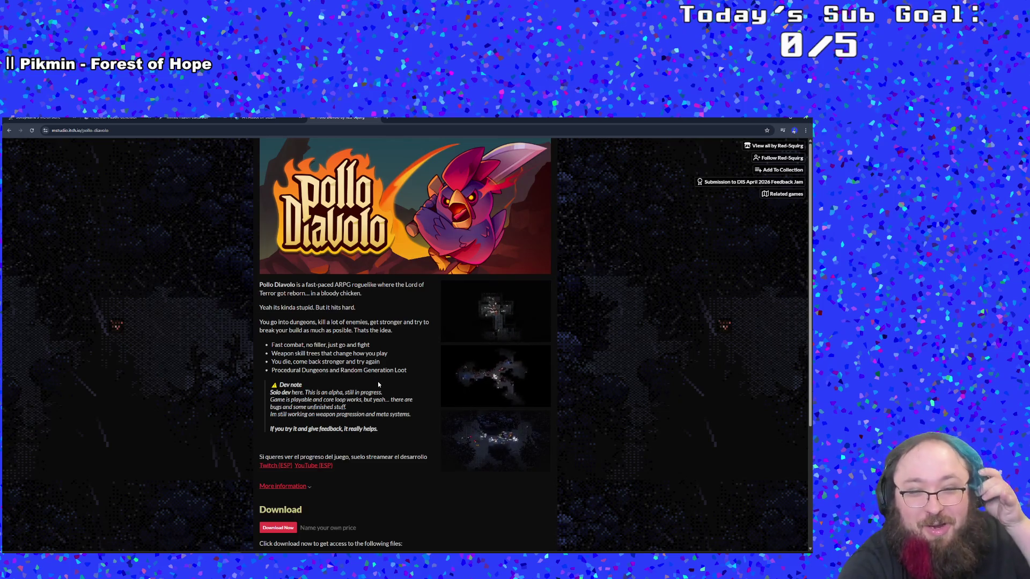
{"action": "scroll", "coordinate": [378, 385], "scroll_direction": "down", "scroll_amount": 1}
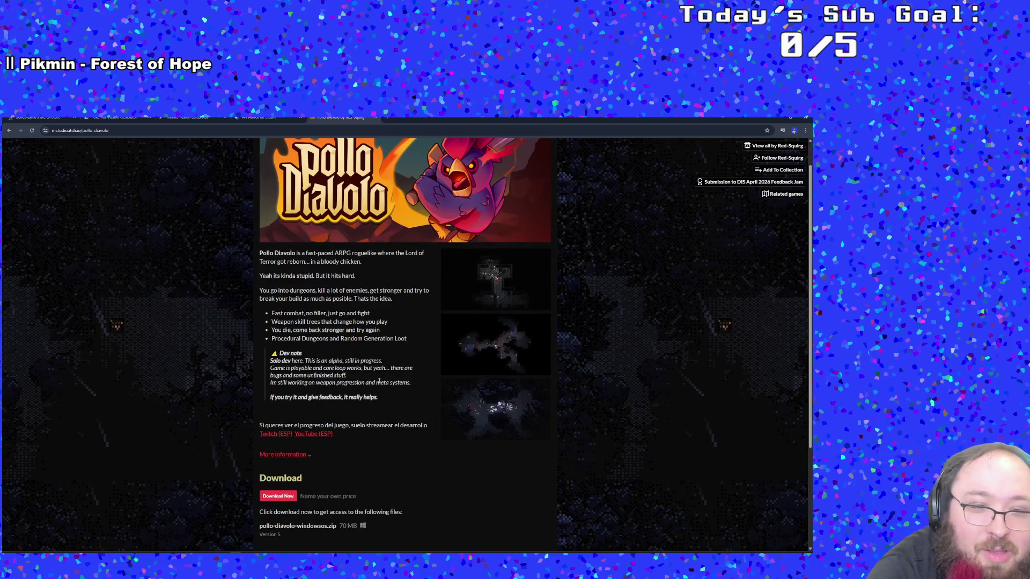
{"action": "scroll", "coordinate": [378, 384], "scroll_direction": "down", "scroll_amount": 1}
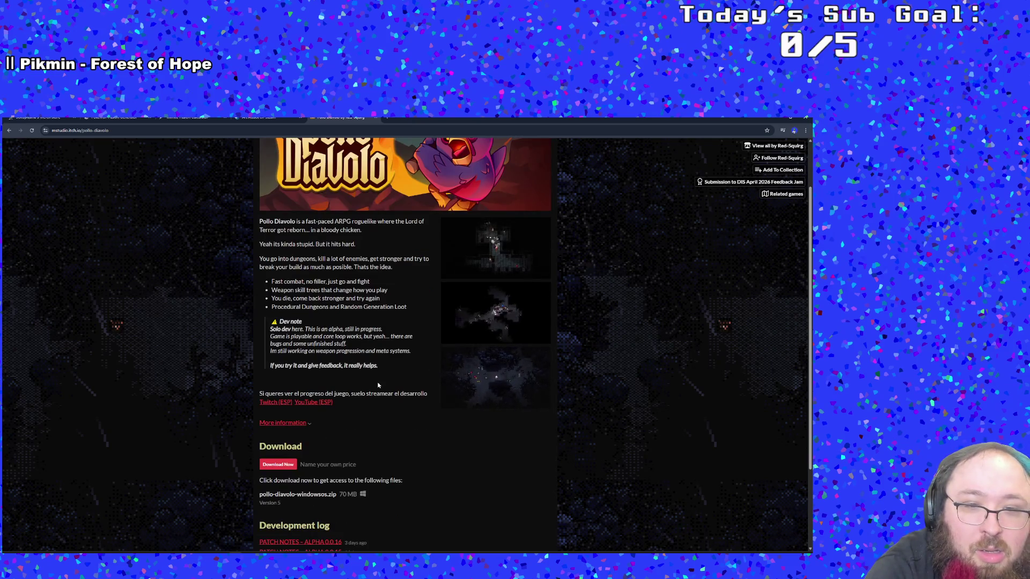
{"action": "scroll", "coordinate": [378, 384], "scroll_direction": "down", "scroll_amount": 3}
{"action": "scroll", "coordinate": [374, 390], "scroll_direction": "up", "scroll_amount": 2}
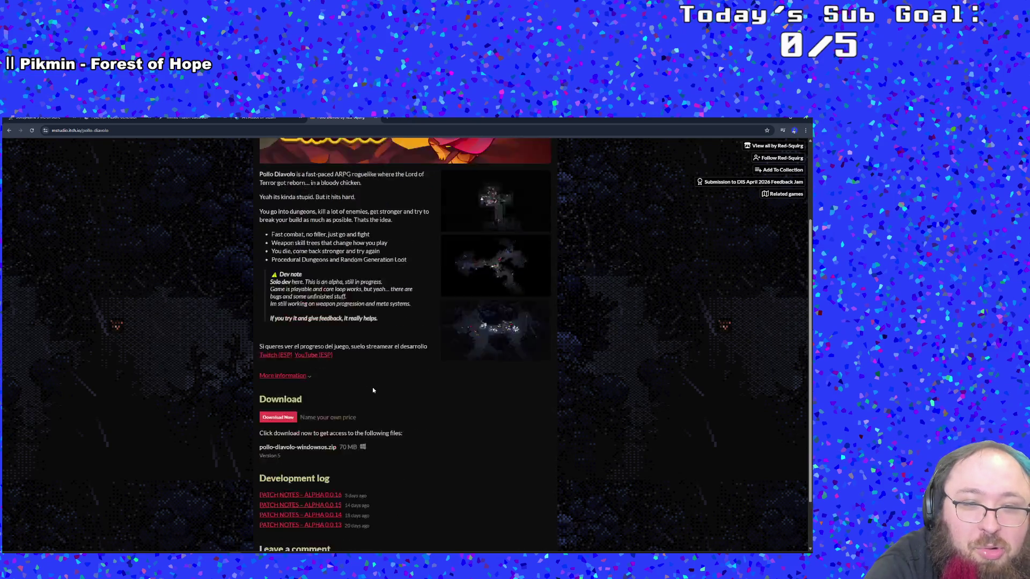
{"action": "scroll", "coordinate": [374, 391], "scroll_direction": "up", "scroll_amount": 2}
Browse the Pollo Diavolo screenshots in the enlarged view, then return to GameMaker
{"action": "left_click", "coordinate": [453, 356]}
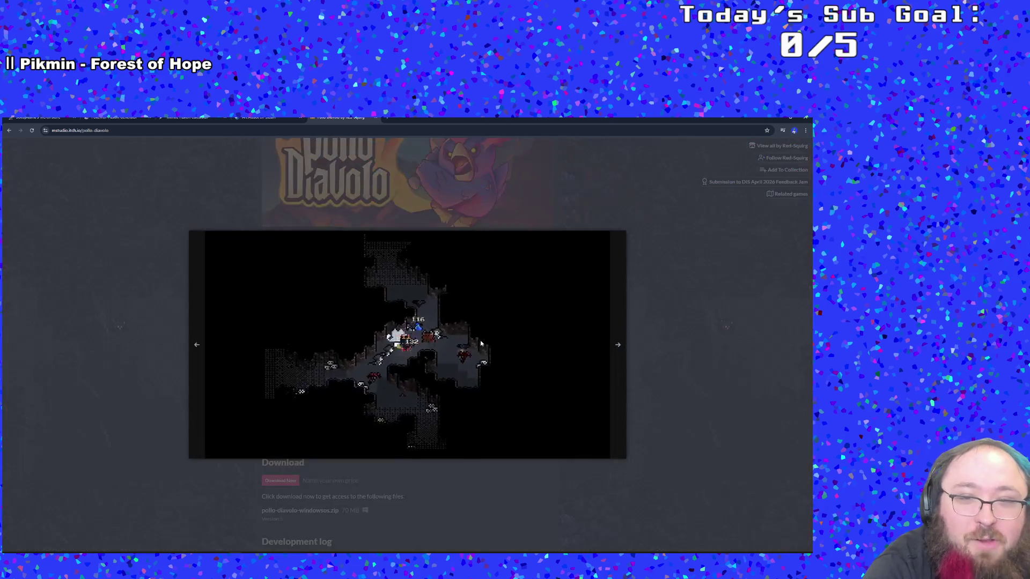
{"action": "left_click", "coordinate": [201, 349]}
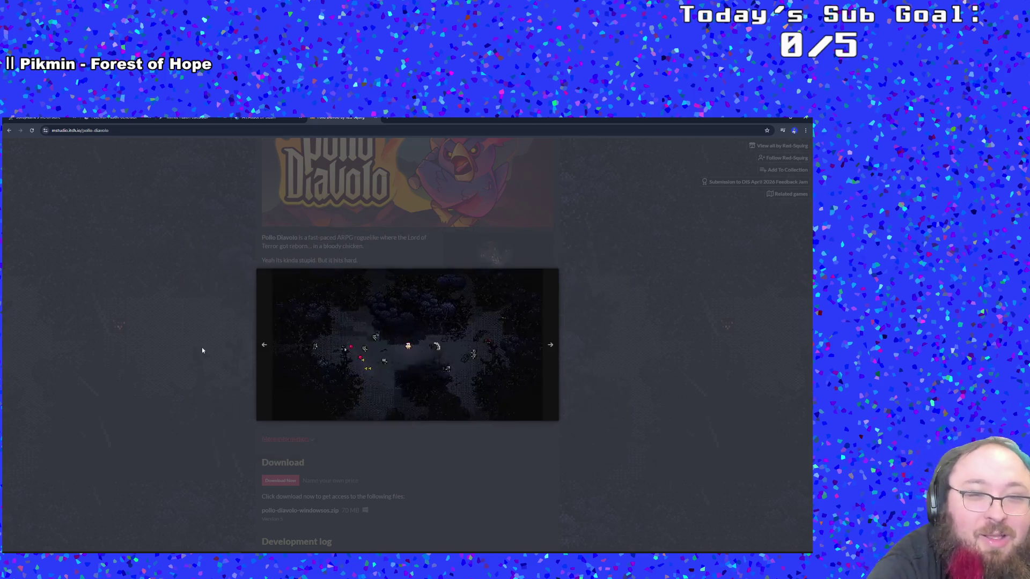
{"action": "left_click", "coordinate": [558, 347]}
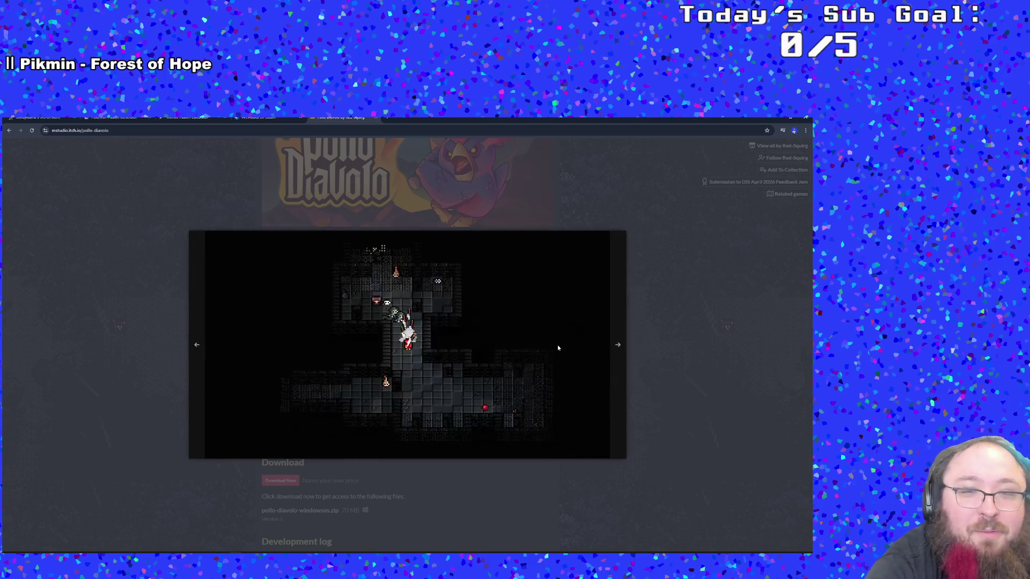
{"action": "left_click", "coordinate": [655, 393]}
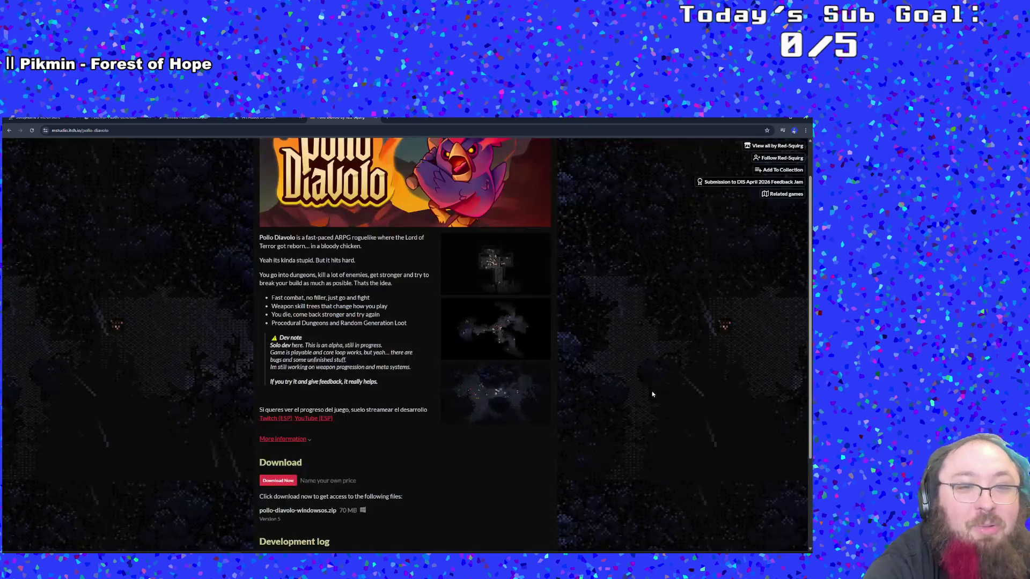
{"action": "scroll", "coordinate": [619, 412], "scroll_direction": "up", "scroll_amount": 1}
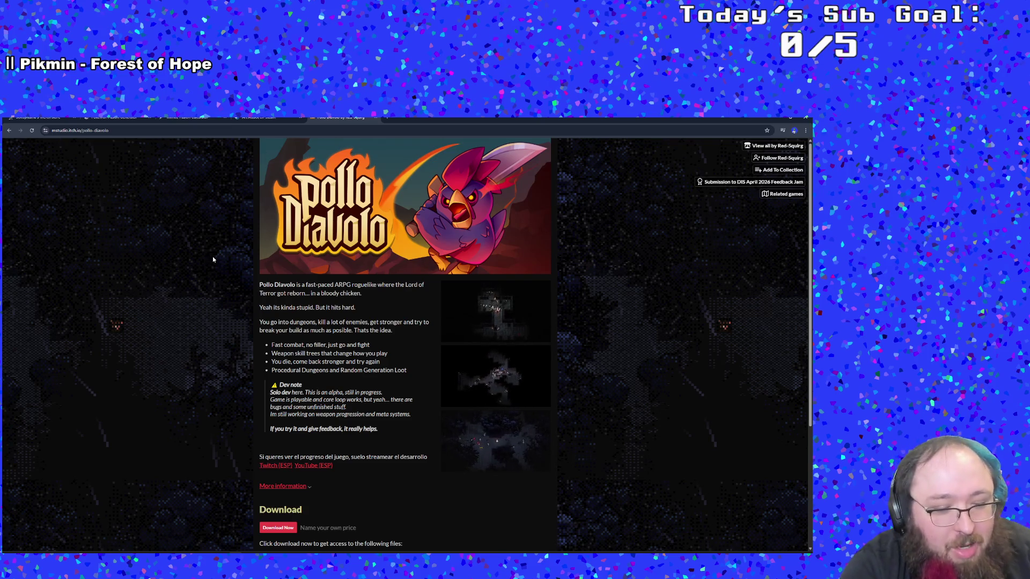
{"action": "key", "text": "alt+Tab"}
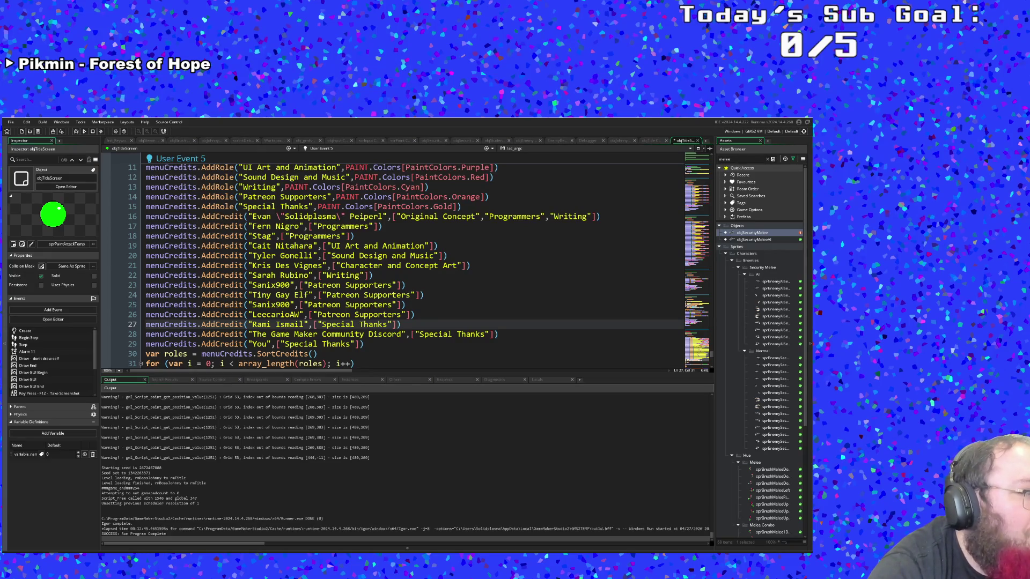
Replace the duplicate name on line 25 with a different supporter's name pasted from the clipboard
{"action": "left_click_drag", "start_coordinate": [382, 334], "coordinate": [387, 334]}
{"action": "left_click", "coordinate": [412, 324]}
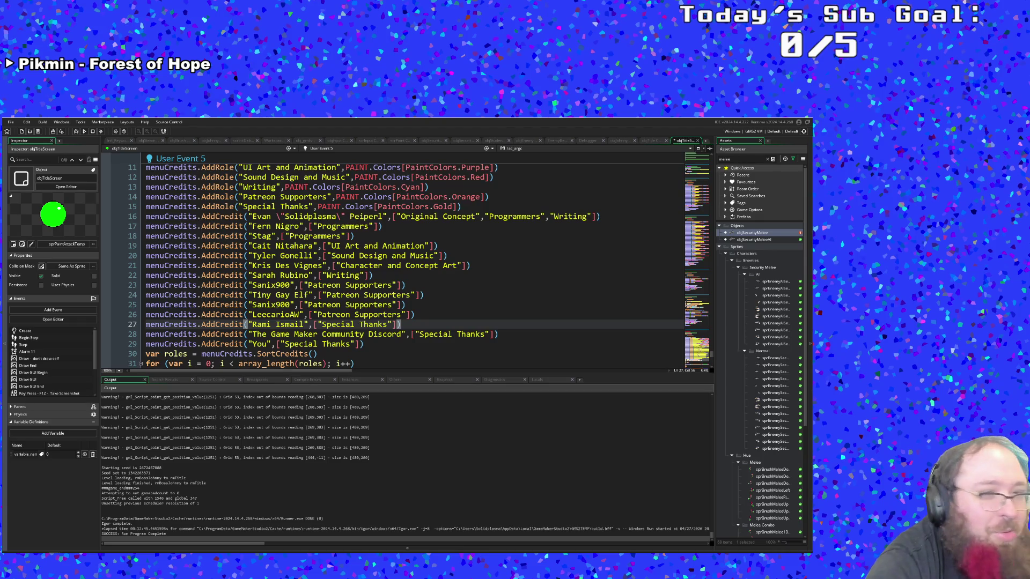
{"action": "left_click", "coordinate": [308, 304]}
{"action": "left_click_drag", "start_coordinate": [290, 305], "coordinate": [251, 305]}
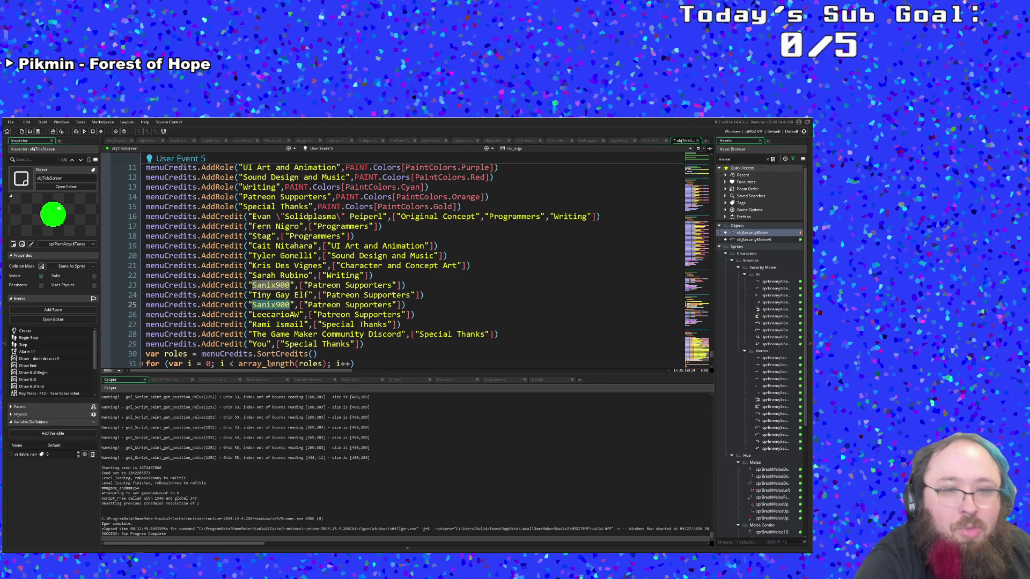
{"action": "key", "text": "ctrl+v"}
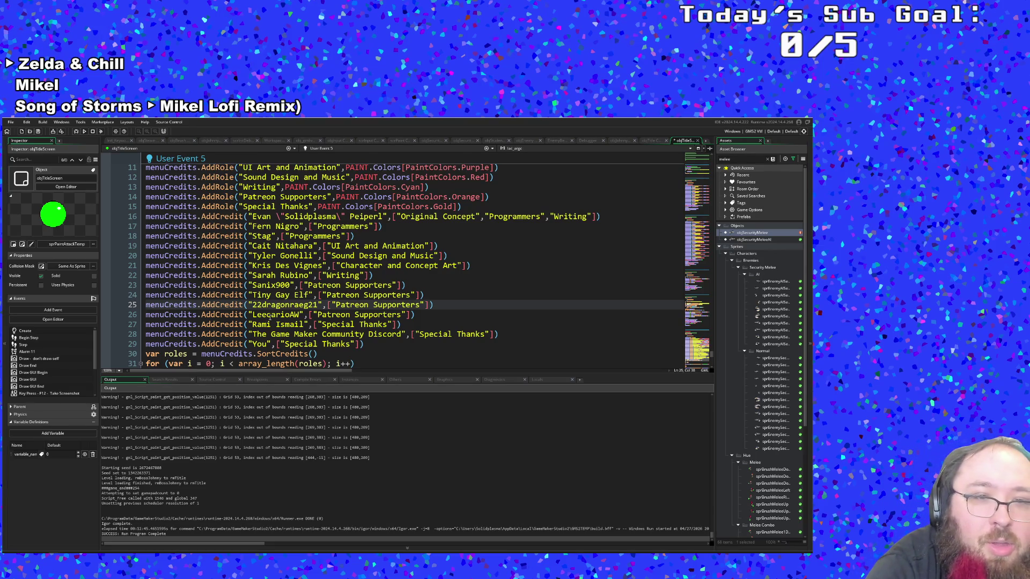
Copy the line 26 credit, paste it as line 27, and rename it to a new supporter
{"action": "left_click", "coordinate": [417, 317]}
{"action": "left_click_drag", "start_coordinate": [417, 316], "coordinate": [146, 316]}
{"action": "right_click", "coordinate": [159, 321]}
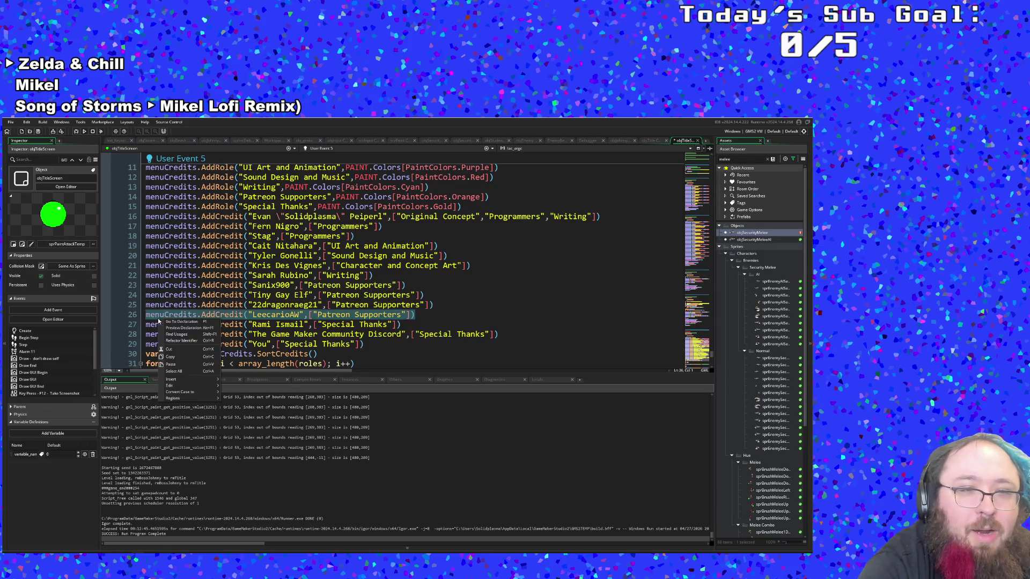
{"action": "left_click", "coordinate": [170, 357]}
{"action": "left_click", "coordinate": [433, 314]}
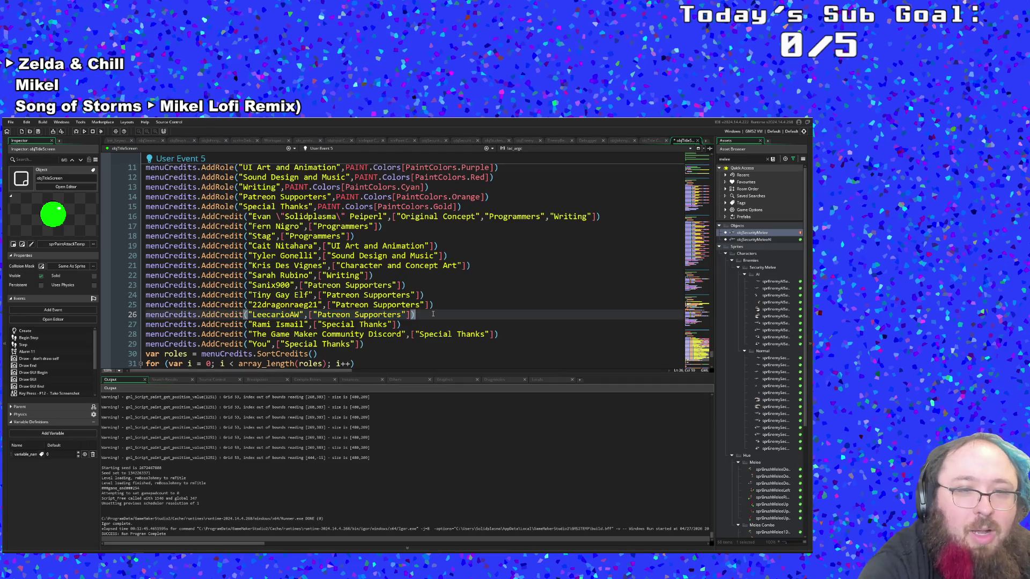
{"action": "key", "text": "Return"}
{"action": "key", "text": "ctrl+v"}
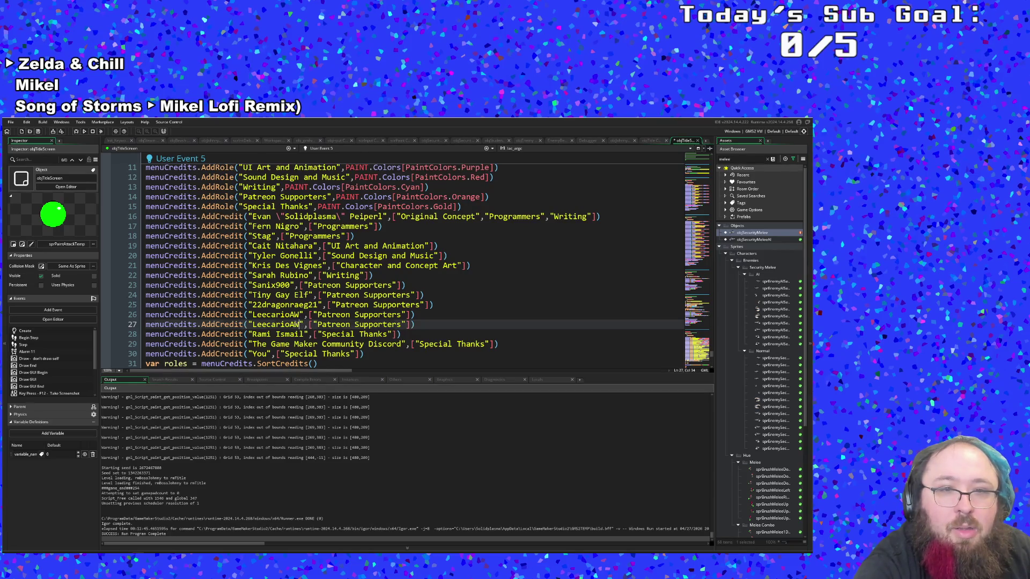
{"action": "left_click_drag", "start_coordinate": [300, 325], "coordinate": [252, 324]}
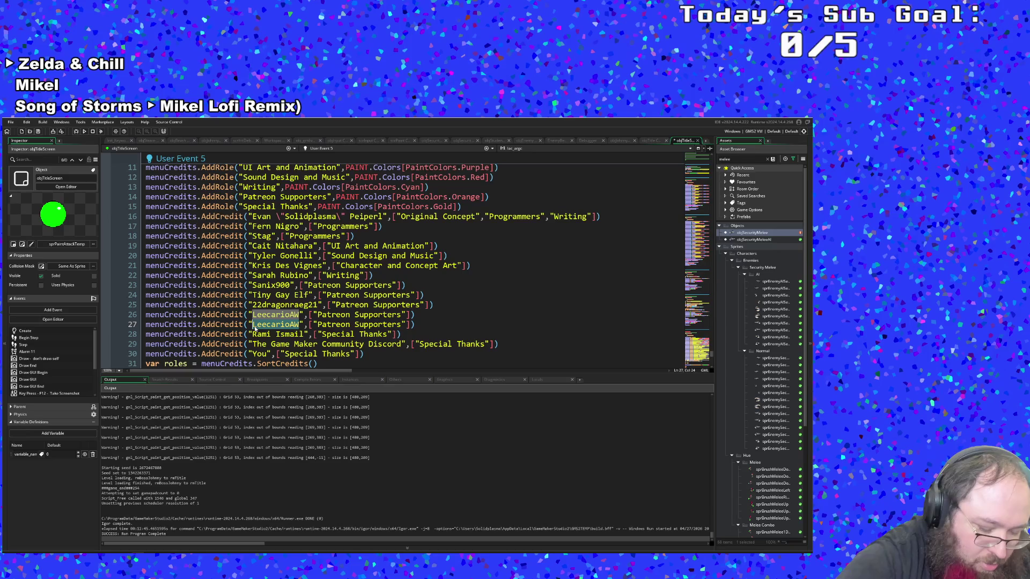
{"action": "type", "text": "MrTroy"}
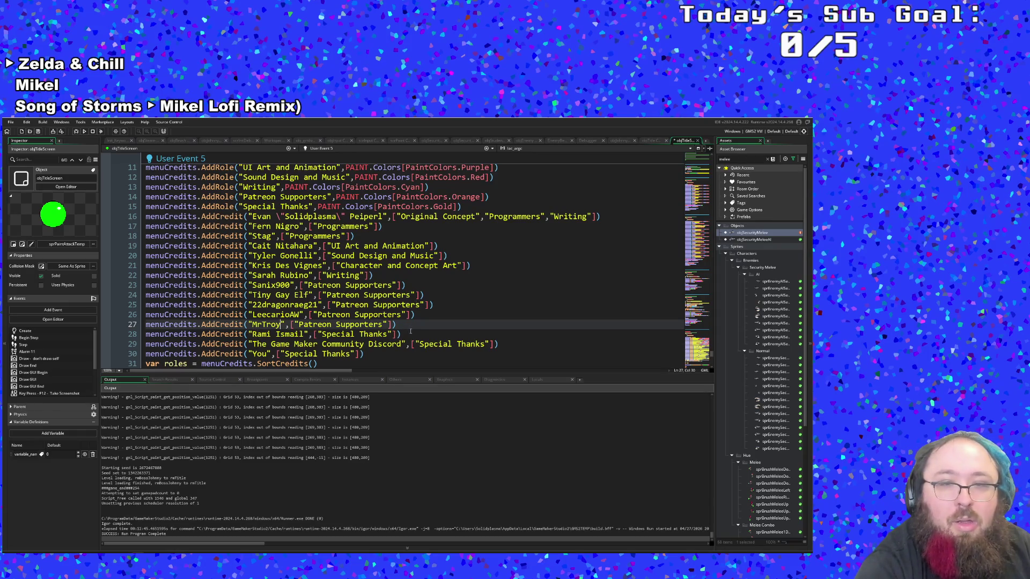
Paste another Patreon Supporters credit as line 28 with its name left blank
{"action": "key", "text": "Return"}
{"action": "key", "text": "ctrl+v"}
{"action": "key", "text": "Left"}
{"action": "key", "text": "Left"}
{"action": "key", "text": "Left"}
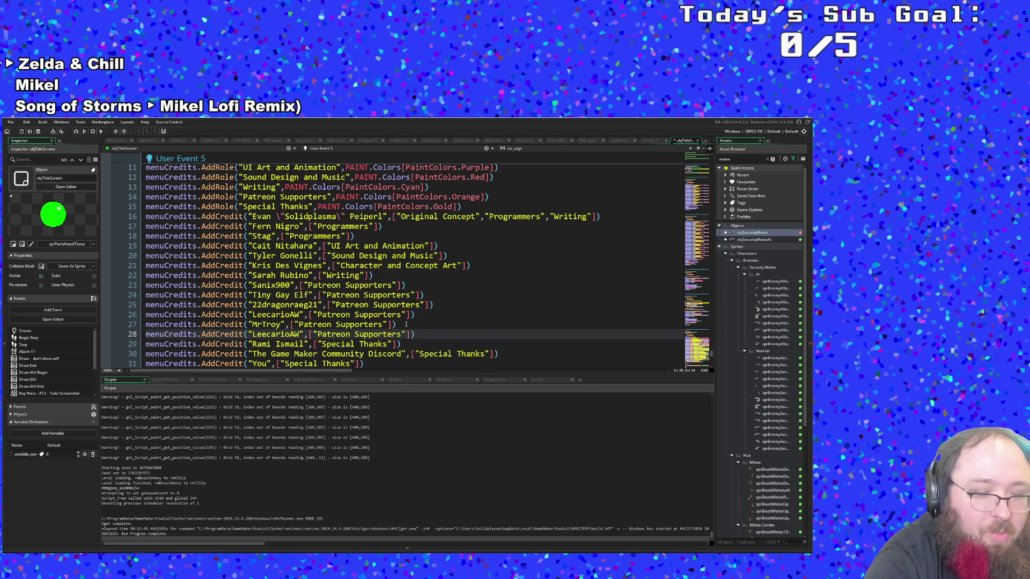
{"action": "key", "text": "BackSpace"}
{"action": "key", "text": "BackSpace"}
{"action": "key", "text": "BackSpace"}
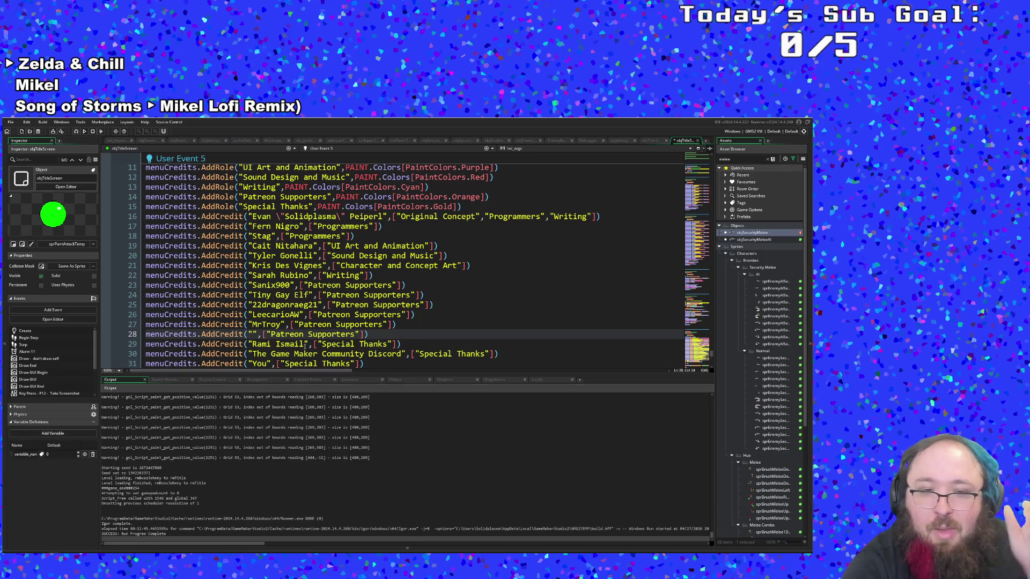
{"action": "left_click", "coordinate": [305, 344]}
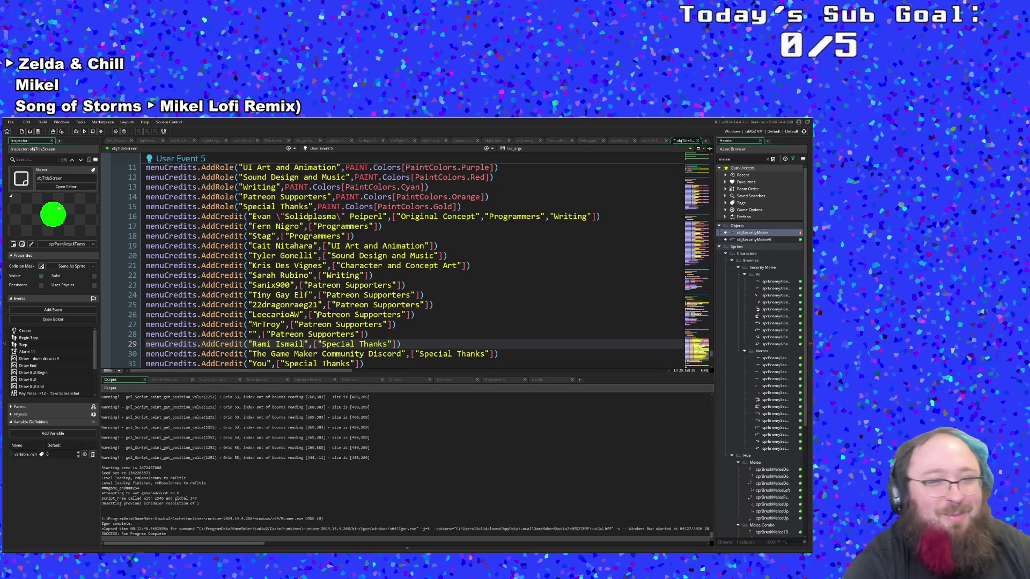
Type a supporter's name into the empty quotes of the line 28 credit
{"action": "left_click", "coordinate": [294, 324]}
{"action": "left_click", "coordinate": [250, 334]}
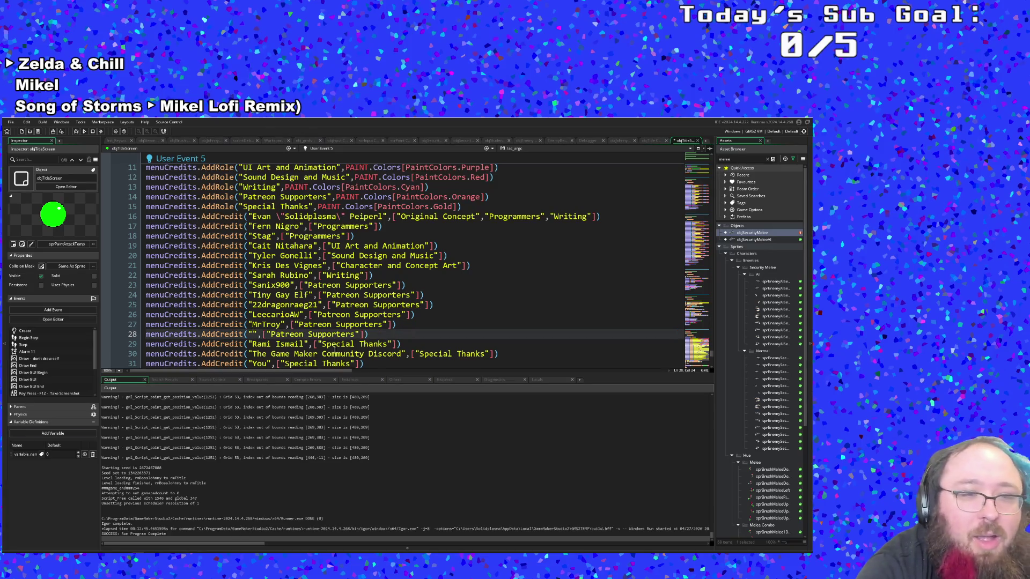
{"action": "type", "text": "HyperCriuti"}
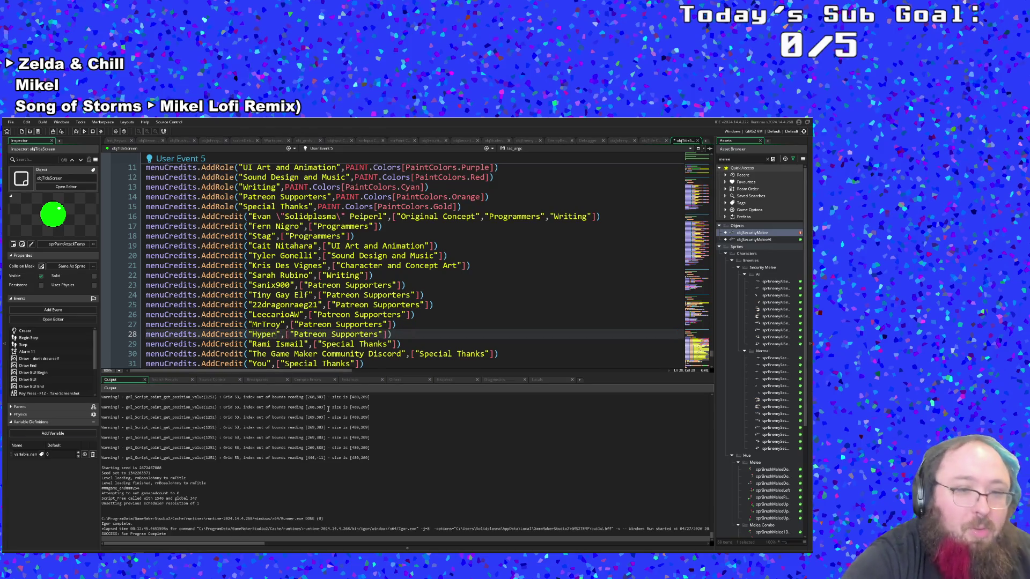
{"action": "key", "text": "BackSpace"}
{"action": "key", "text": "BackSpace"}
{"action": "key", "text": "BackSpace"}
{"action": "type", "text": "tical"}
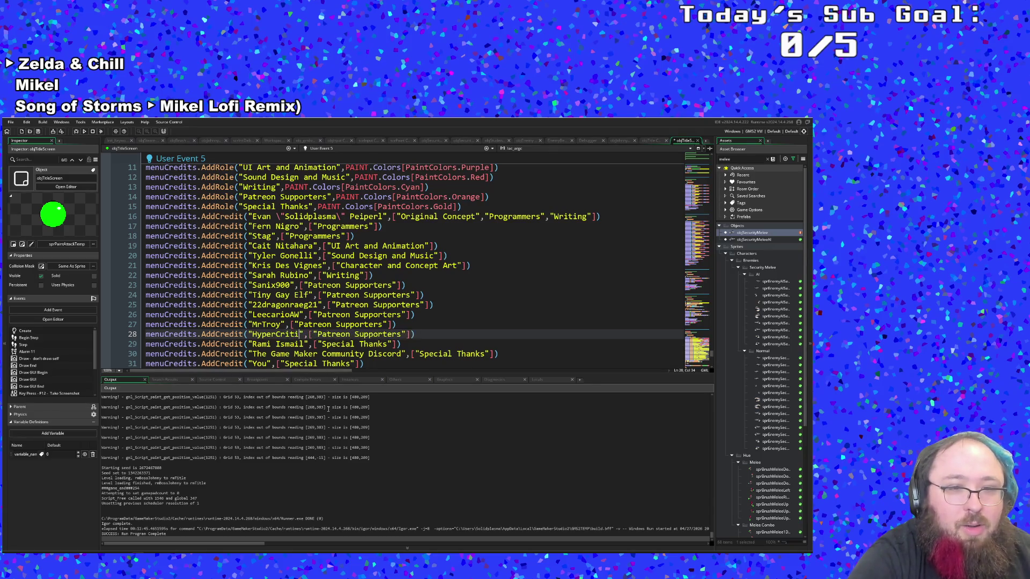
Add a new Patreon Supporters credit on line 29 with another supporter's name
{"action": "left_click", "coordinate": [435, 333]}
{"action": "key", "text": "Return"}
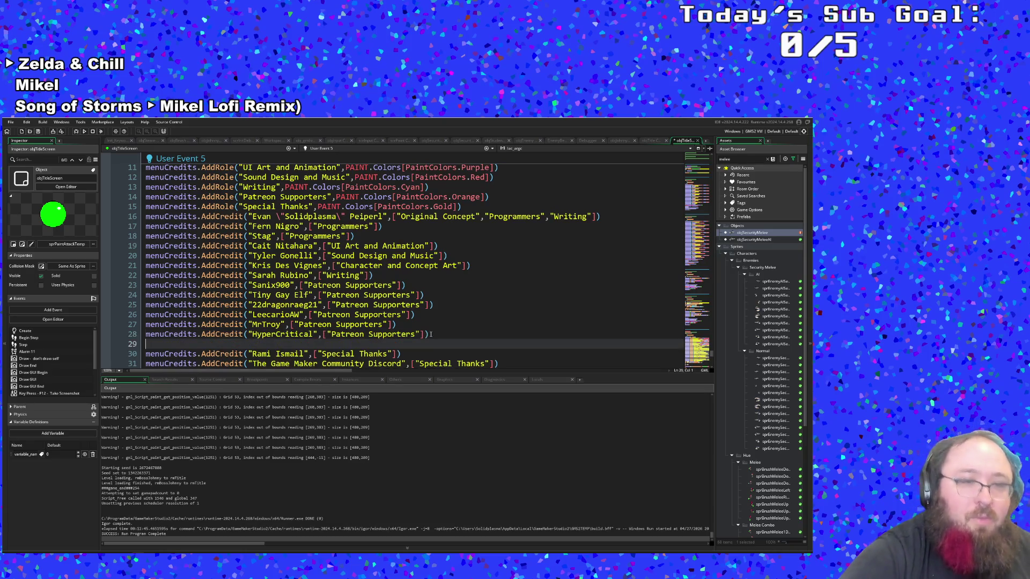
{"action": "key", "text": "ctrl+v"}
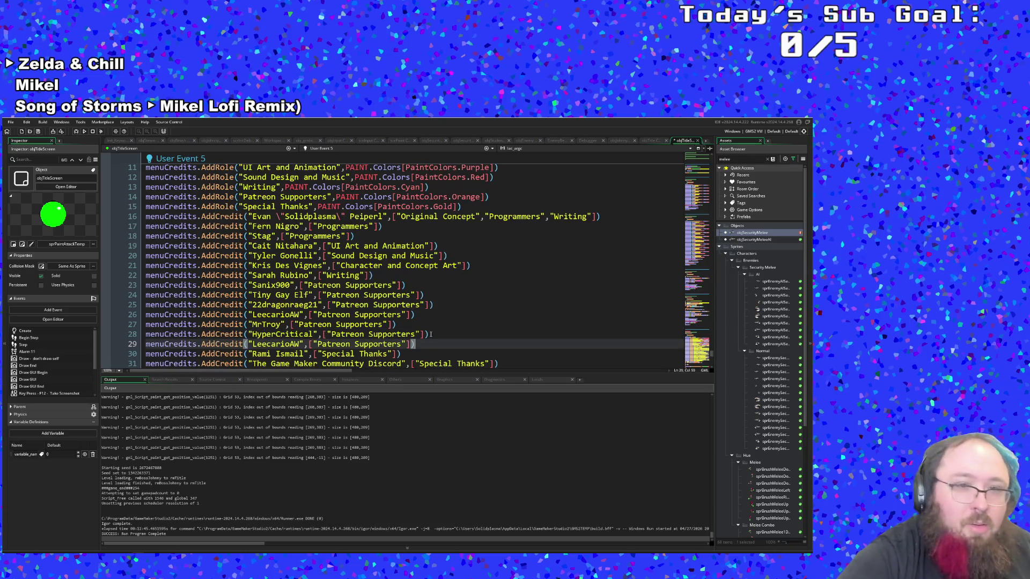
{"action": "left_click_drag", "start_coordinate": [301, 344], "coordinate": [252, 344]}
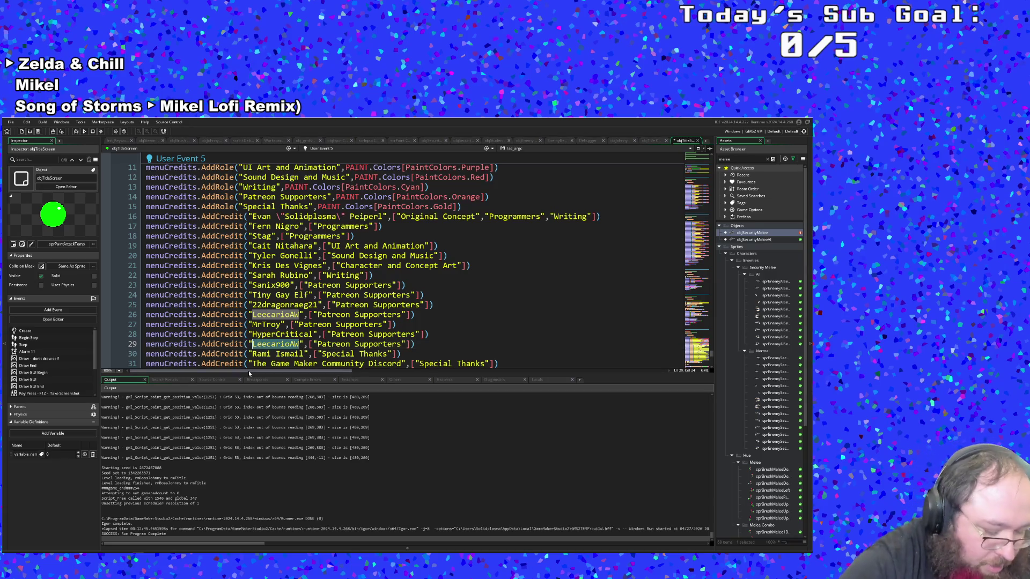
{"action": "type", "text": "The "}
{"action": "type", "text": "Angriest of "}
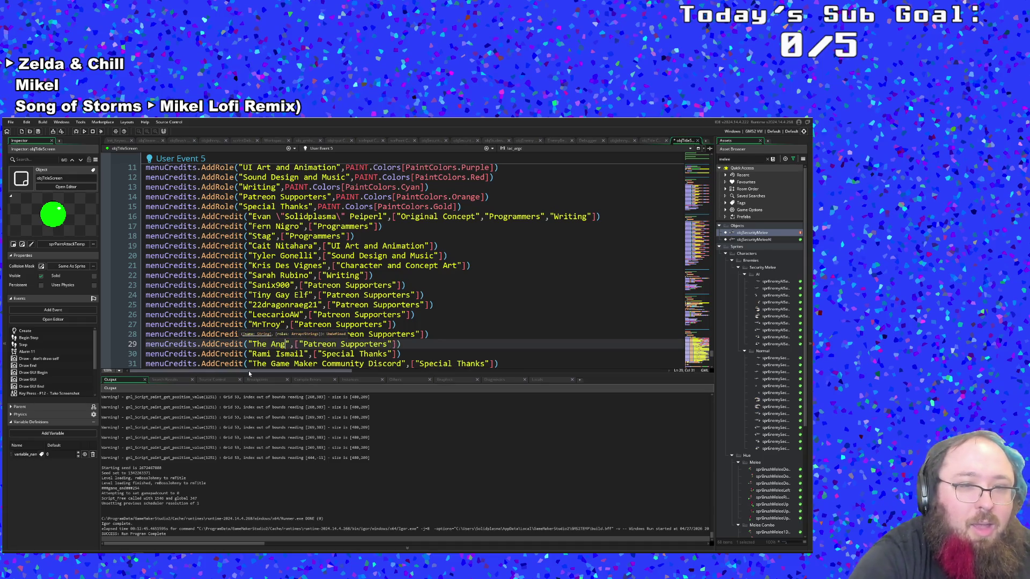
{"action": "type", "text": "Kittens"}
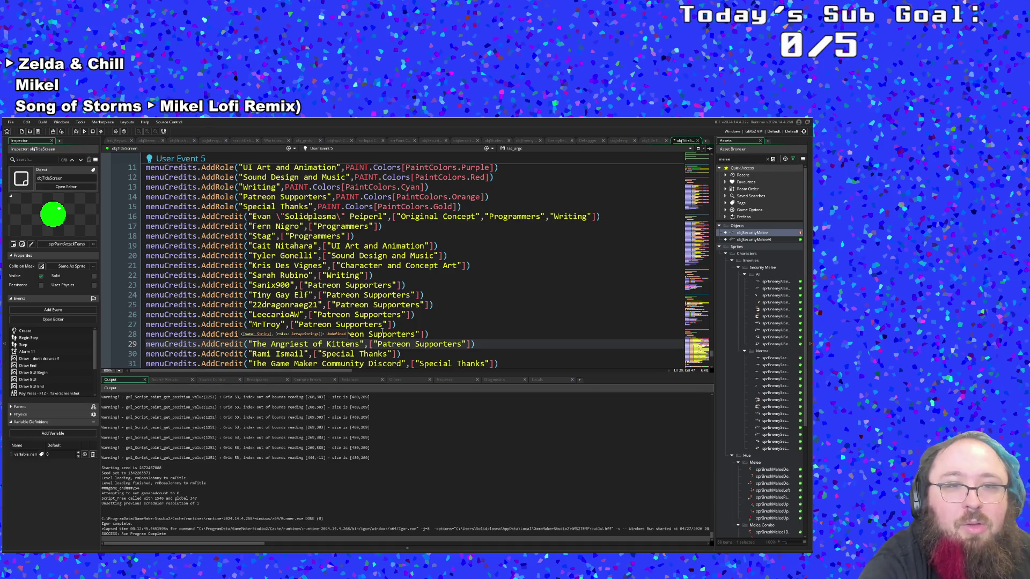
Insert one more Patreon Supporters credit below line 27 with a further supporter's name
{"action": "left_click", "coordinate": [408, 326]}
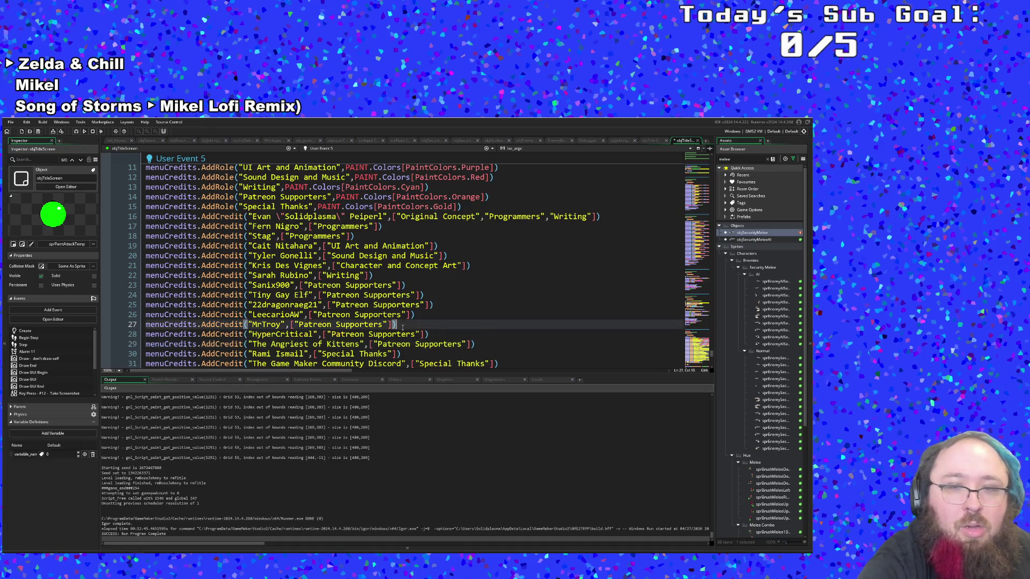
{"action": "key", "text": "Return"}
{"action": "key", "text": "ctrl+v"}
{"action": "key", "text": "Left"}
{"action": "key", "text": "Left"}
{"action": "key", "text": "Left"}
{"action": "key", "text": "Delete"}
{"action": "key", "text": "BackSpace"}
{"action": "key", "text": "BackSpace"}
{"action": "key", "text": "BackSpace"}
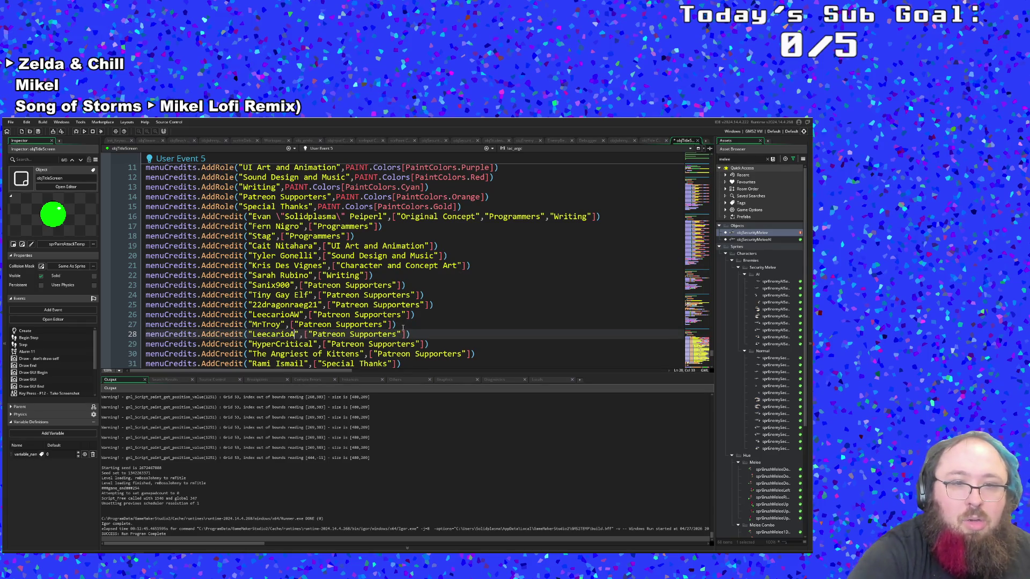
{"action": "type", "text": "Kewsh"}
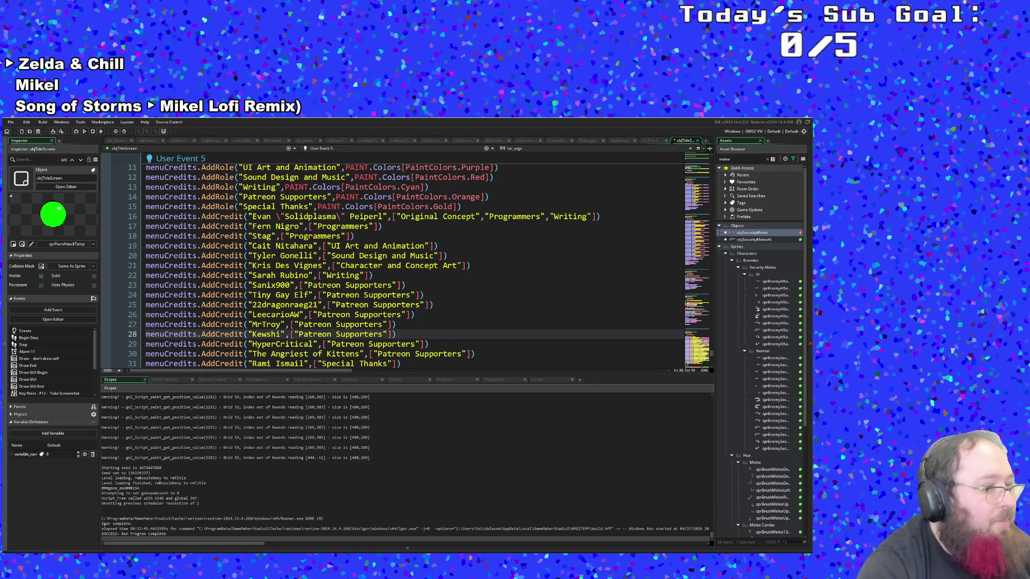
Build and launch the Art Attack game with the updated credits list
{"action": "left_click", "coordinate": [336, 304]}
{"action": "scroll", "coordinate": [339, 315], "scroll_direction": "down", "scroll_amount": 2}
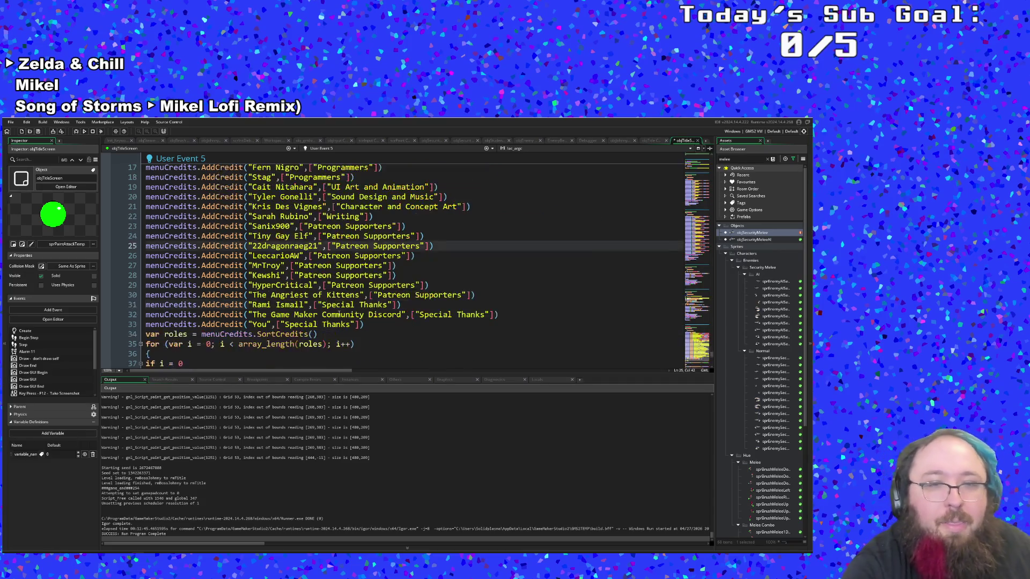
{"action": "scroll", "coordinate": [339, 314], "scroll_direction": "down", "scroll_amount": 2}
{"action": "scroll", "coordinate": [339, 314], "scroll_direction": "up", "scroll_amount": 6}
{"action": "left_click", "coordinate": [340, 304]}
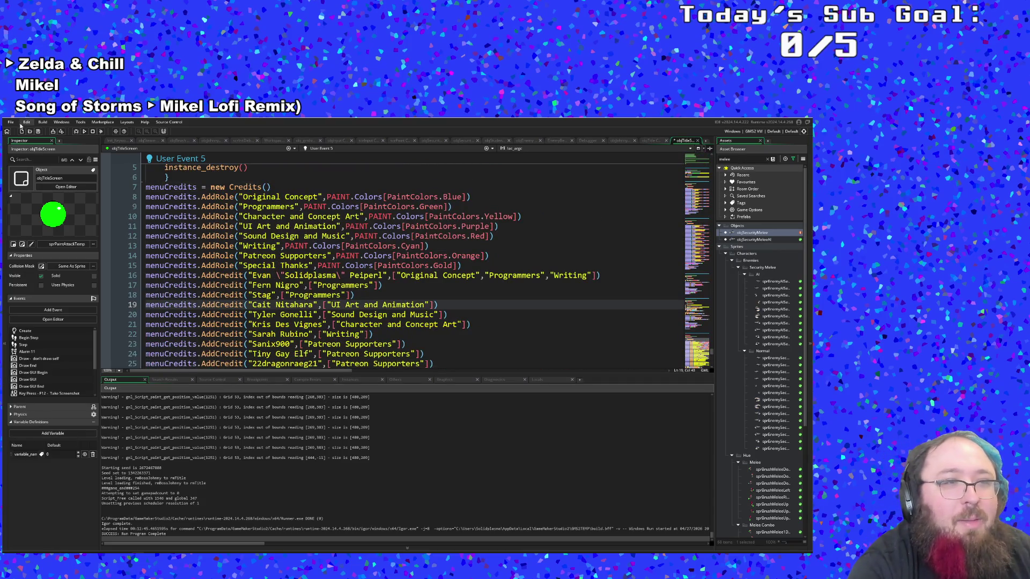
{"action": "left_click", "coordinate": [32, 159]}
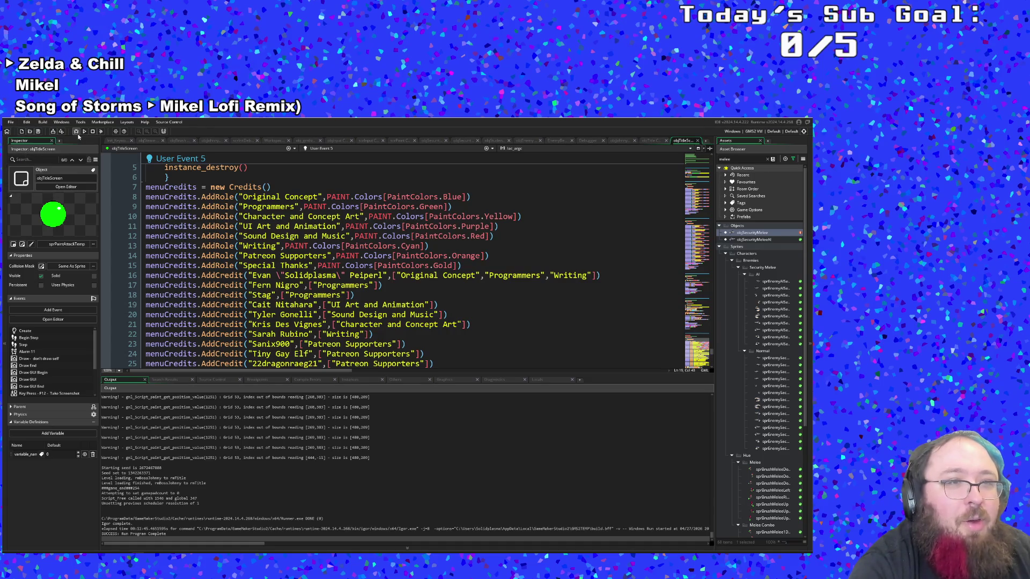
{"action": "scroll", "coordinate": [343, 258], "scroll_direction": "down", "scroll_amount": 4}
{"action": "left_click", "coordinate": [271, 256]}
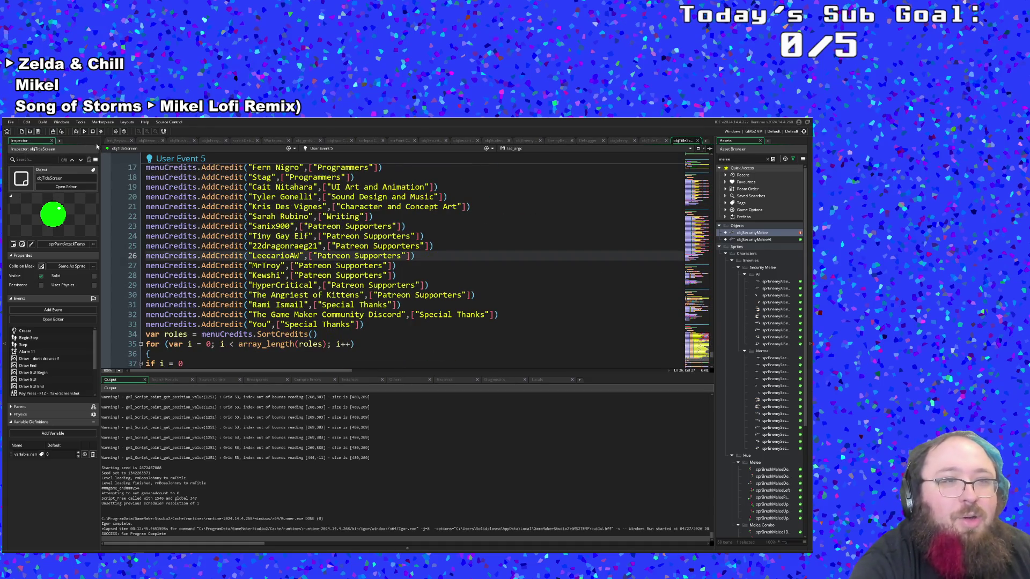
{"action": "left_click", "coordinate": [79, 134]}
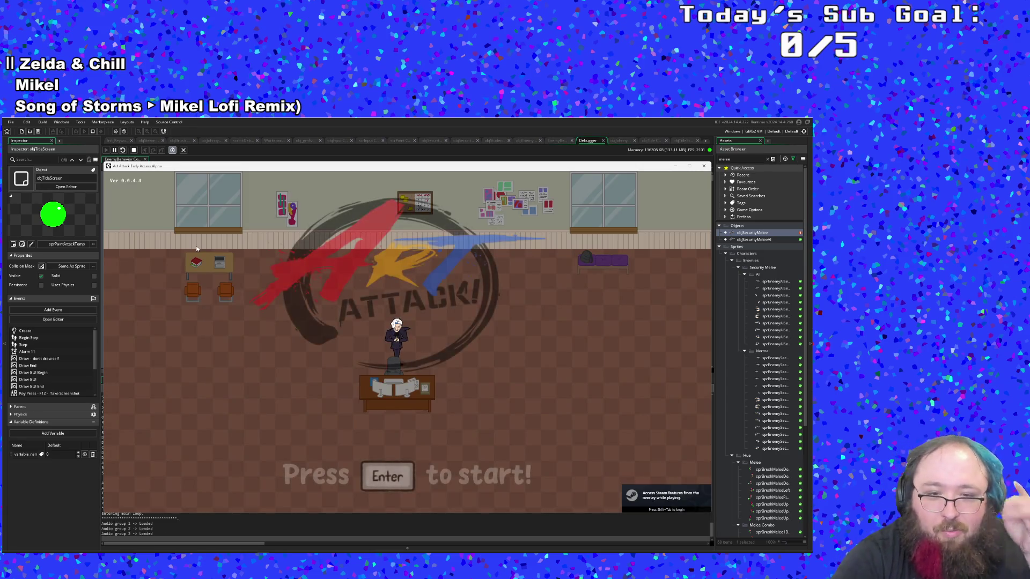
From the title screen, open Credits in the main menu and scroll the Patreon Supporters names
{"action": "key", "text": "Return"}
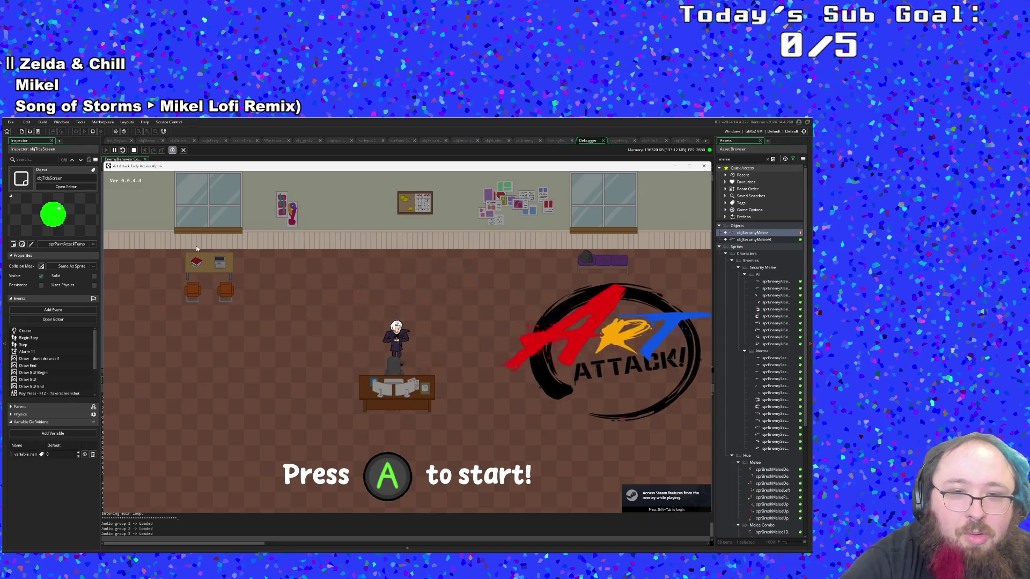
{"action": "key", "text": "Down"}
{"action": "key", "text": "Up"}
{"action": "key", "text": "Down"}
{"action": "key", "text": "Down"}
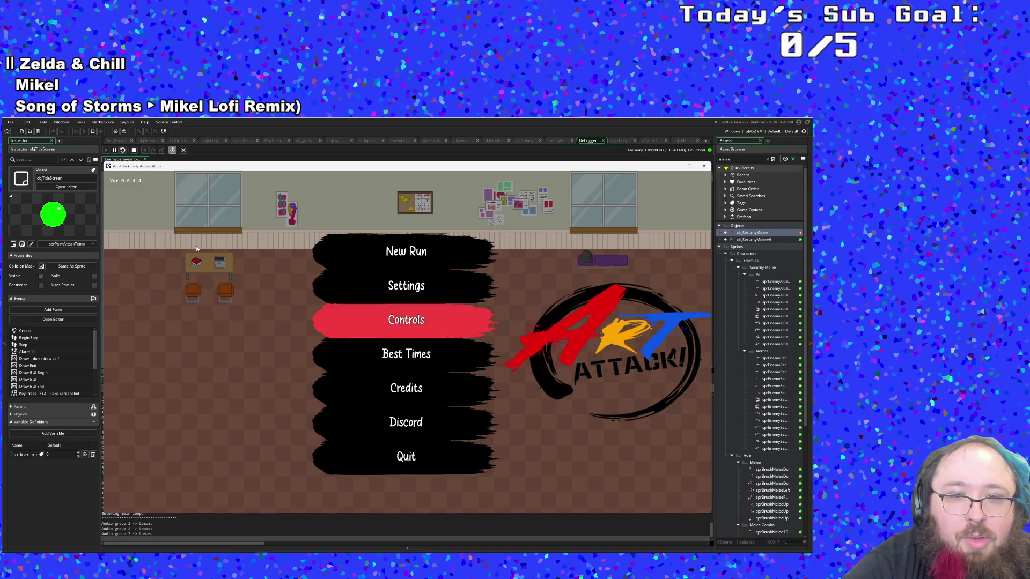
{"action": "key", "text": "Down"}
{"action": "key", "text": "Down"}
{"action": "key", "text": "Return"}
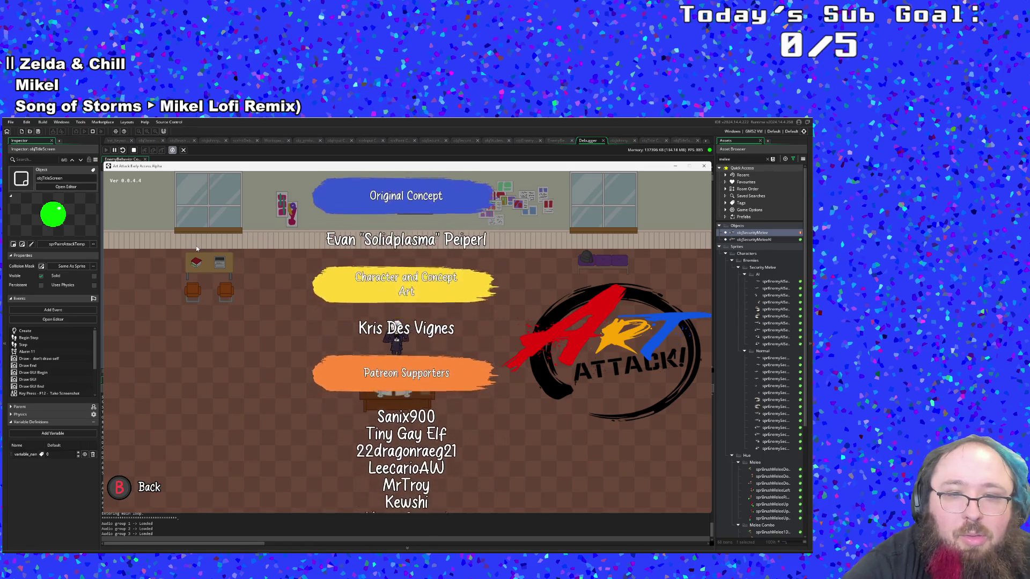
{"action": "key", "text": "Up"}
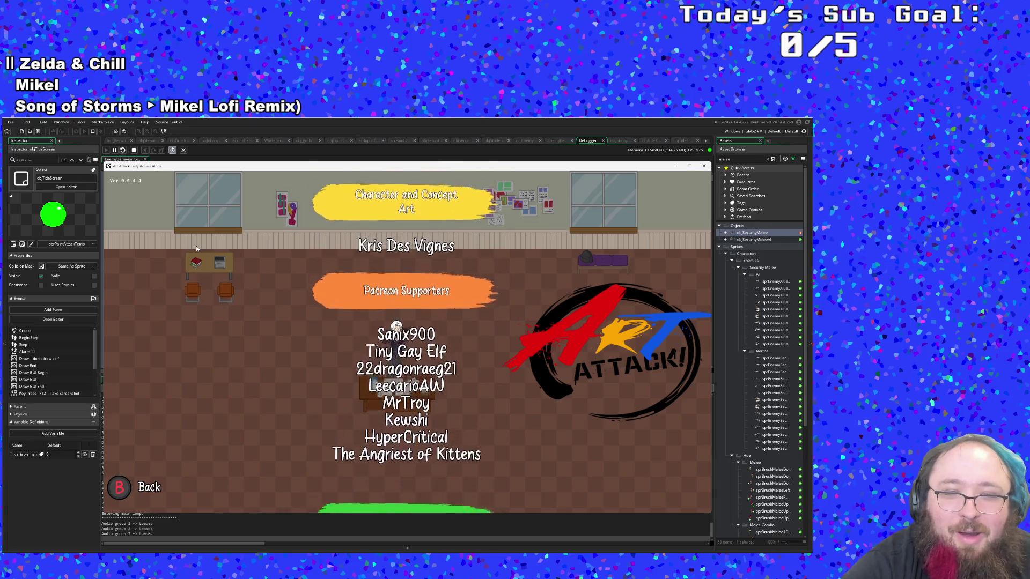
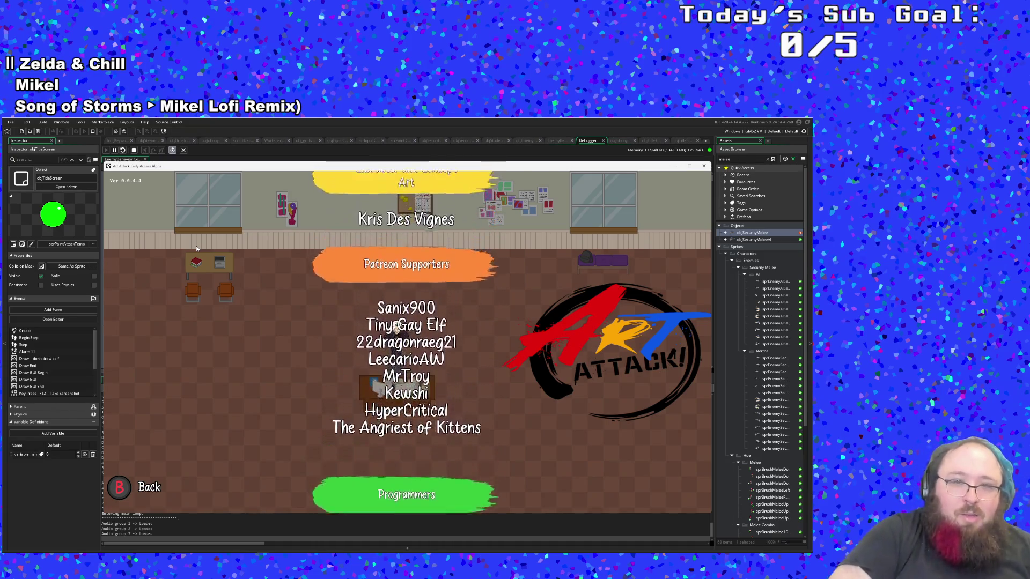
Exit the credits to the main menu and choose Quit to end the test run
{"action": "key", "text": "Escape"}
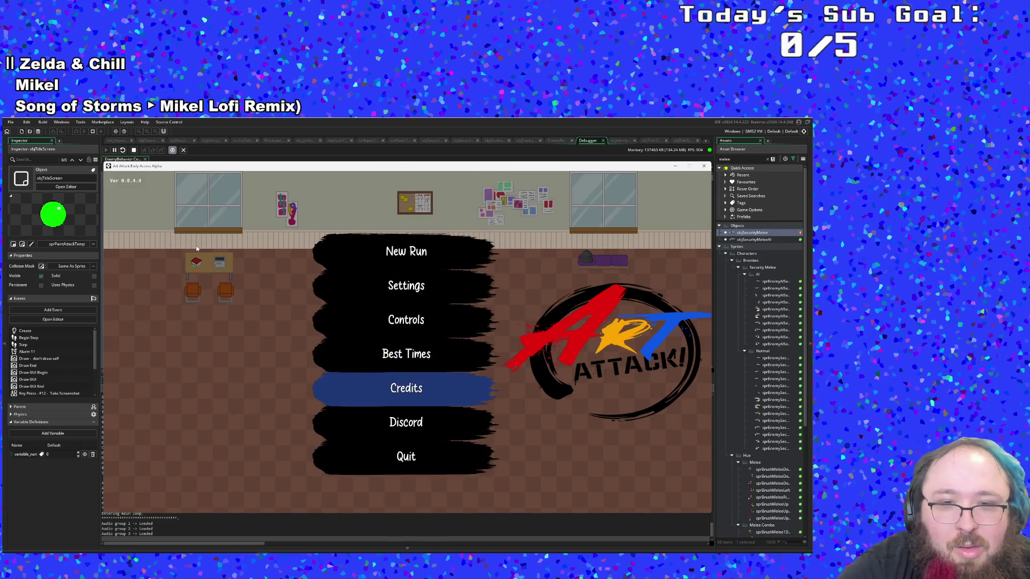
{"action": "key", "text": "Up"}
{"action": "key", "text": "Up"}
{"action": "key", "text": "Up"}
{"action": "key", "text": "Down"}
{"action": "key", "text": "Return"}
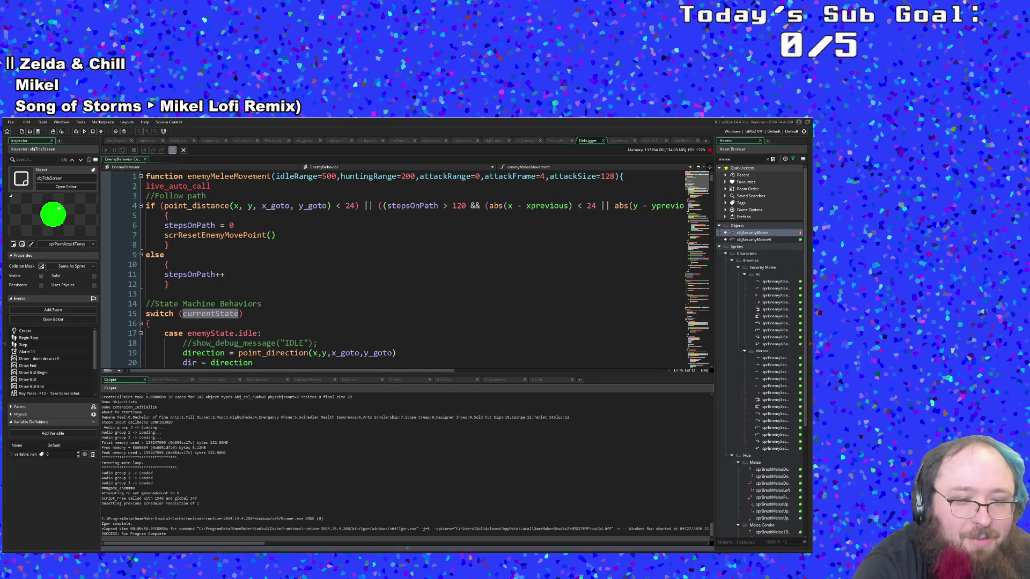
In feedback.txt, append '- Done' to the Patreon names and Change Version Number to-dos
{"action": "key", "text": "alt+Tab"}
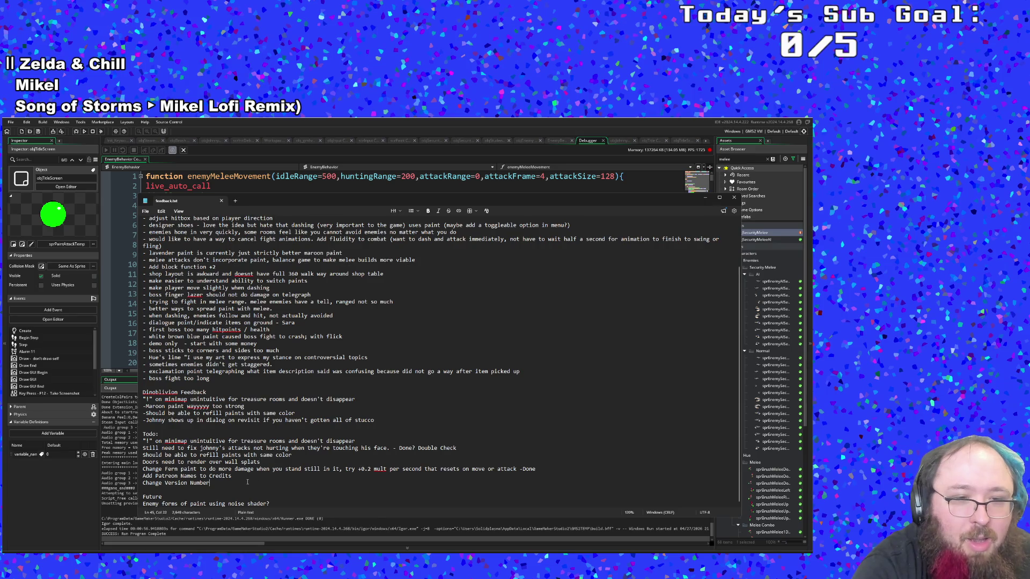
{"action": "type", "text": " - Done"}
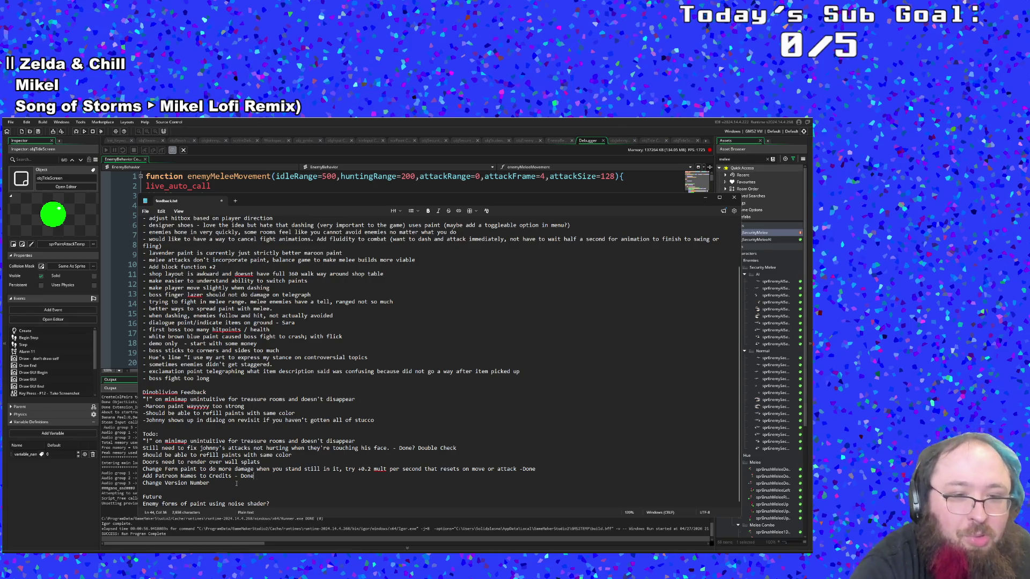
{"action": "key", "text": "shift+Right"}
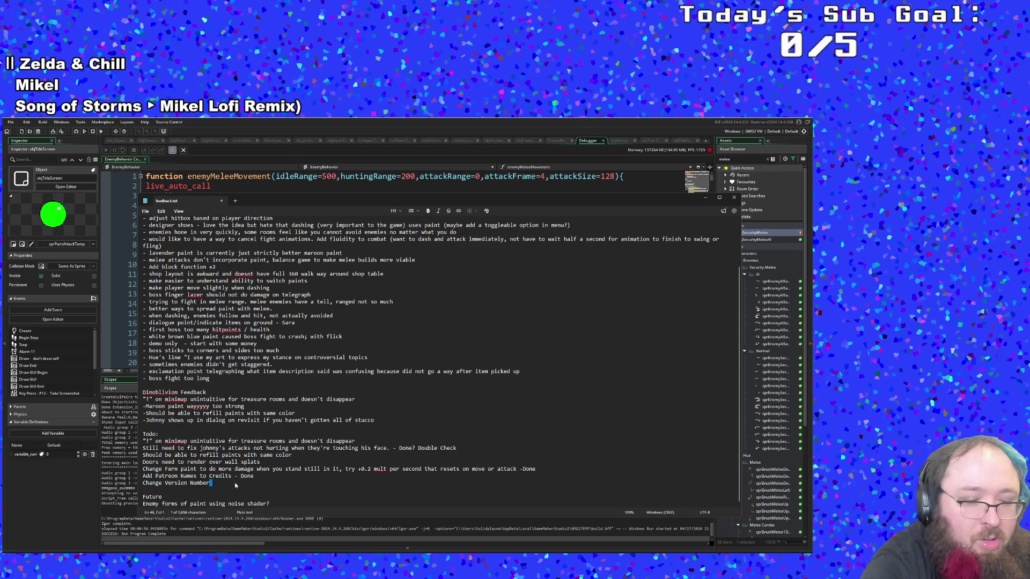
{"action": "left_click", "coordinate": [223, 483]}
{"action": "type", "text": "Done"}
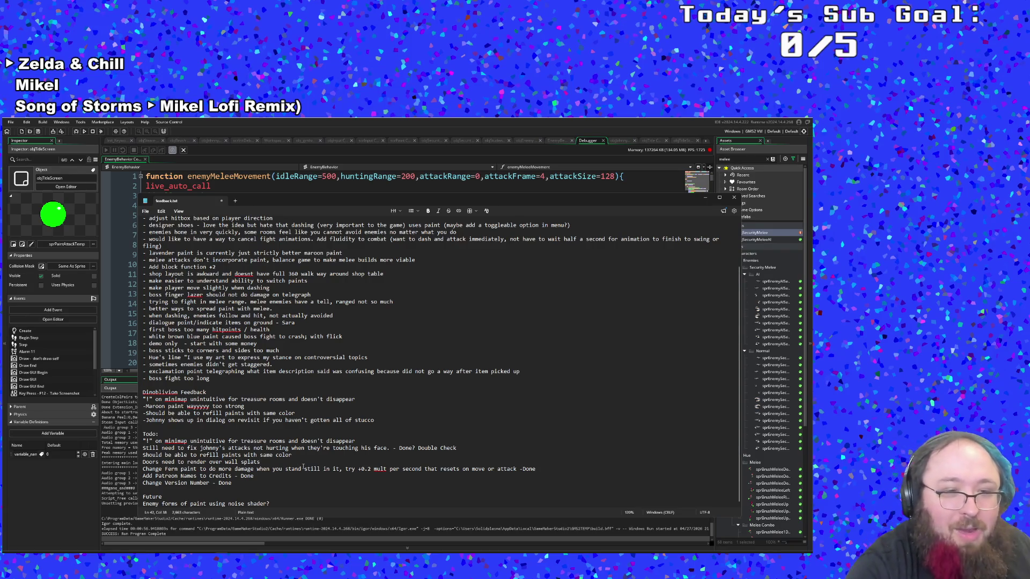
Look over the wall splats and refill paints to-dos, then minimize Notepad
{"action": "left_click", "coordinate": [255, 470]}
{"action": "left_click", "coordinate": [262, 463]}
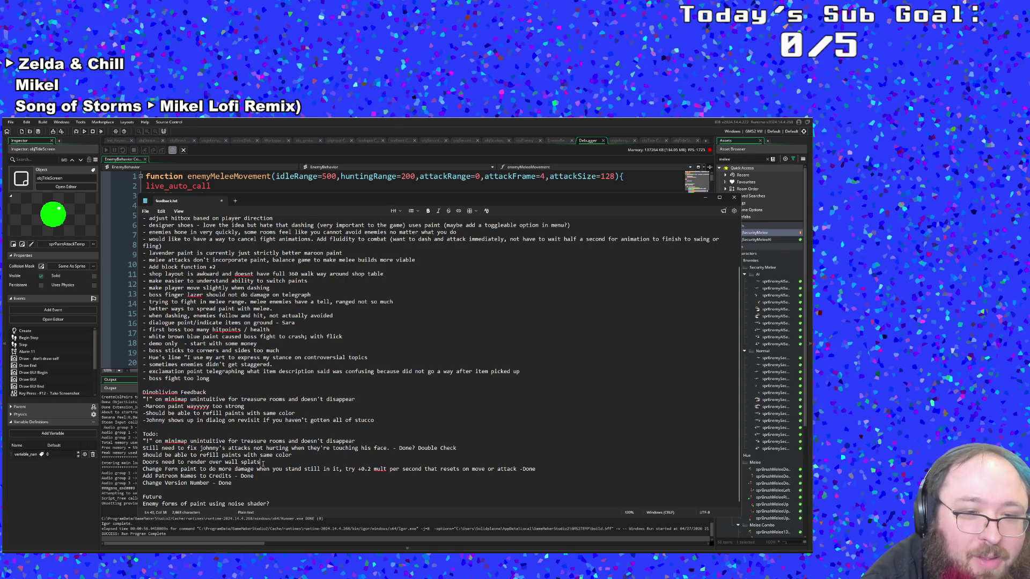
{"action": "left_click_drag", "start_coordinate": [263, 463], "coordinate": [263, 469]}
{"action": "left_click", "coordinate": [263, 464]}
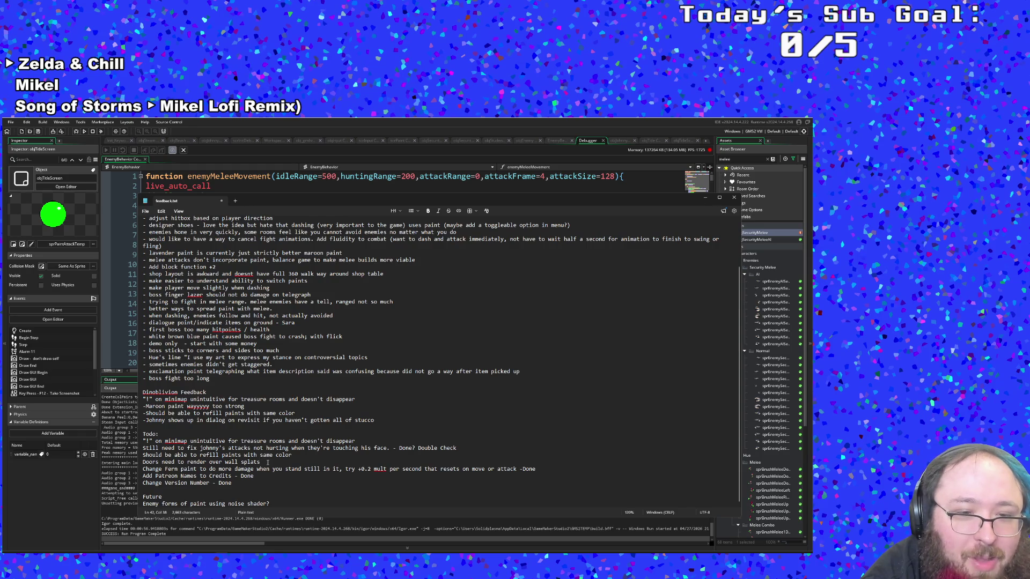
{"action": "left_click", "coordinate": [269, 455]}
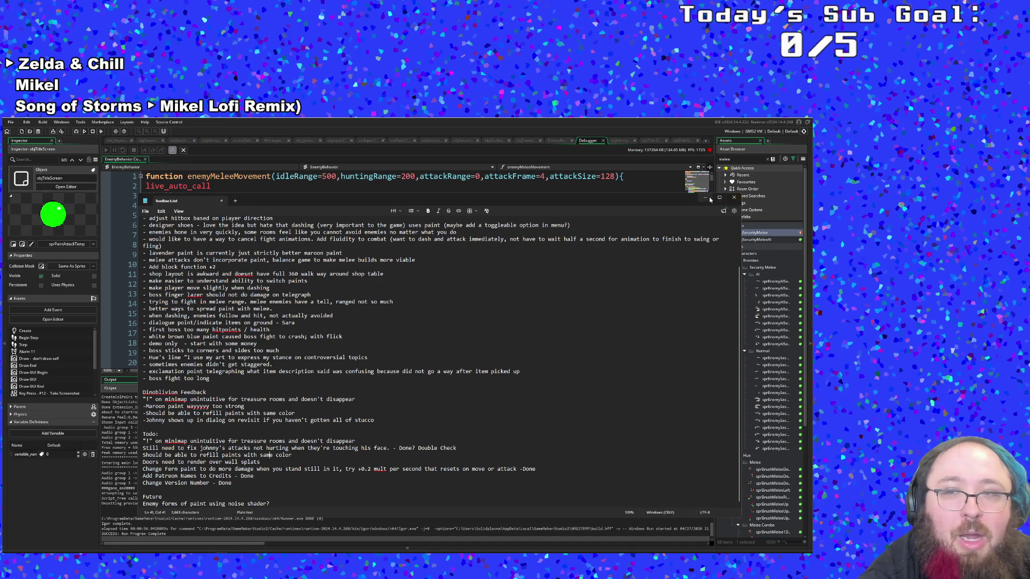
{"action": "left_click", "coordinate": [707, 198]}
{"action": "left_click", "coordinate": [10, 122]}
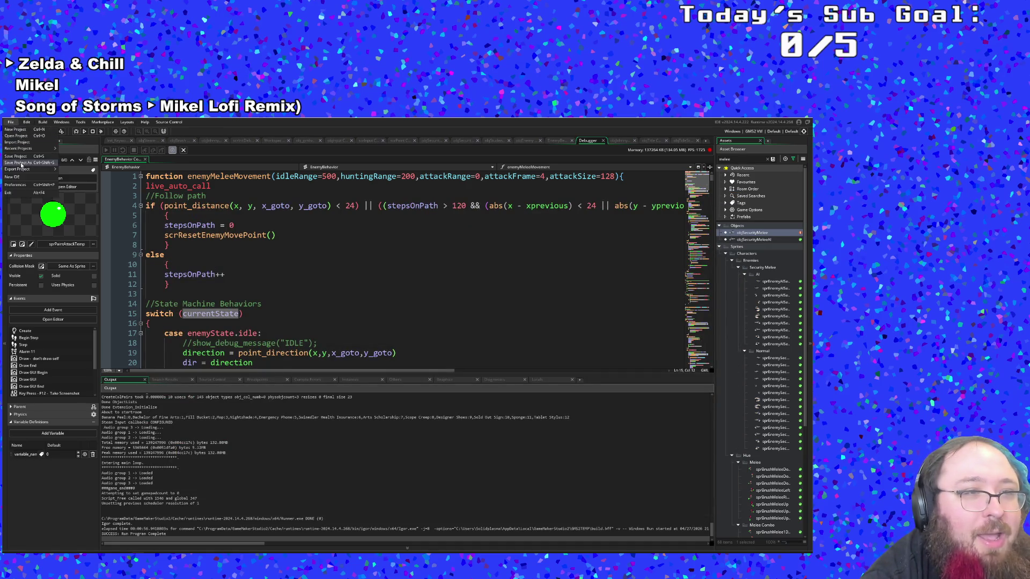
Save the project and open objWallSplat's event code from the asset search
{"action": "left_click", "coordinate": [21, 156]}
{"action": "left_click", "coordinate": [250, 255]}
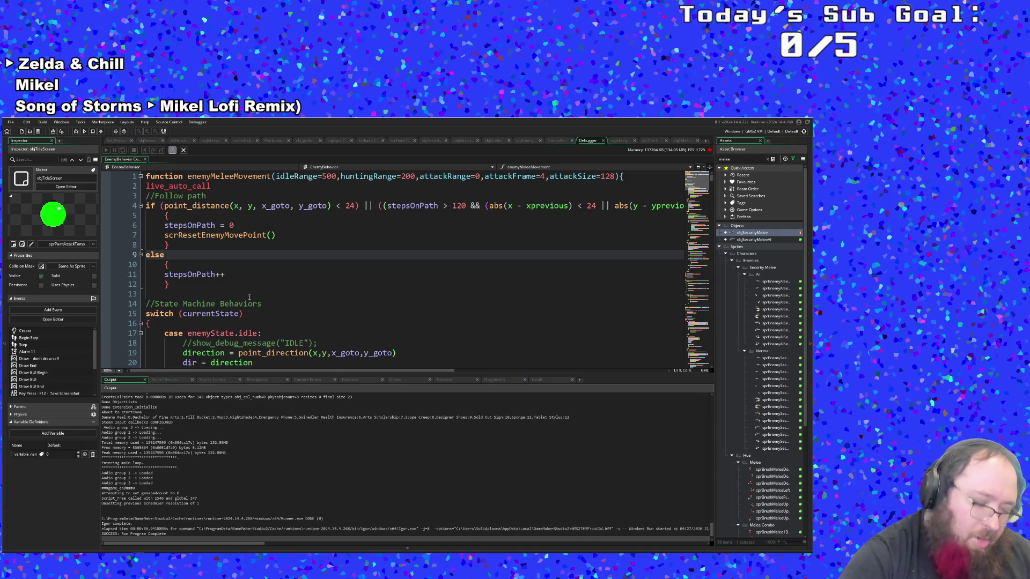
{"action": "key", "text": "ctrl+t"}
{"action": "type", "text": "oj"}
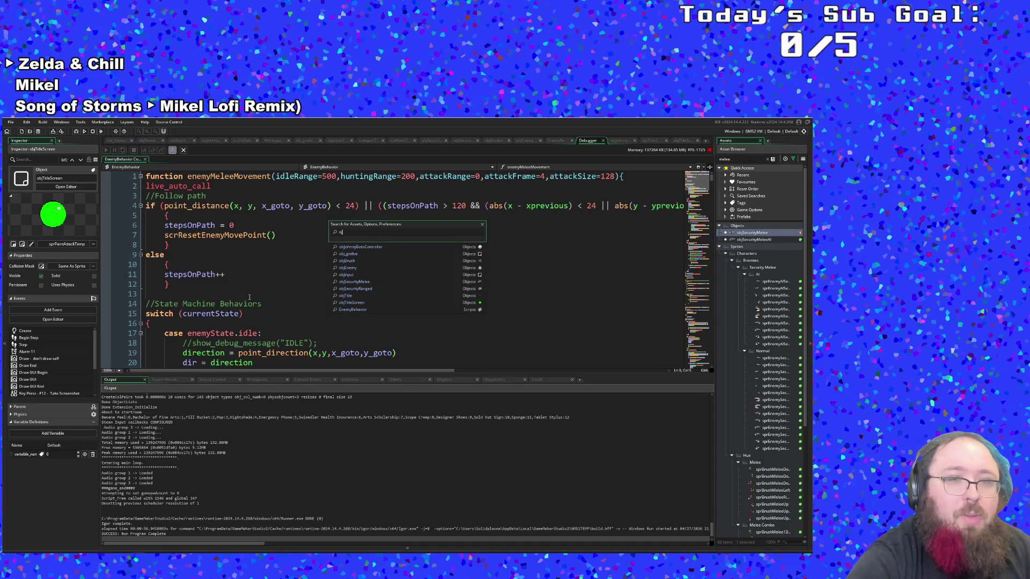
{"action": "type", "text": "bjWal"}
{"action": "key", "text": "Down"}
{"action": "key", "text": "Return"}
Review objWallSplat's depthOrder code, which starts at 500
{"action": "scroll", "coordinate": [320, 210], "scroll_direction": "down", "scroll_amount": 8}
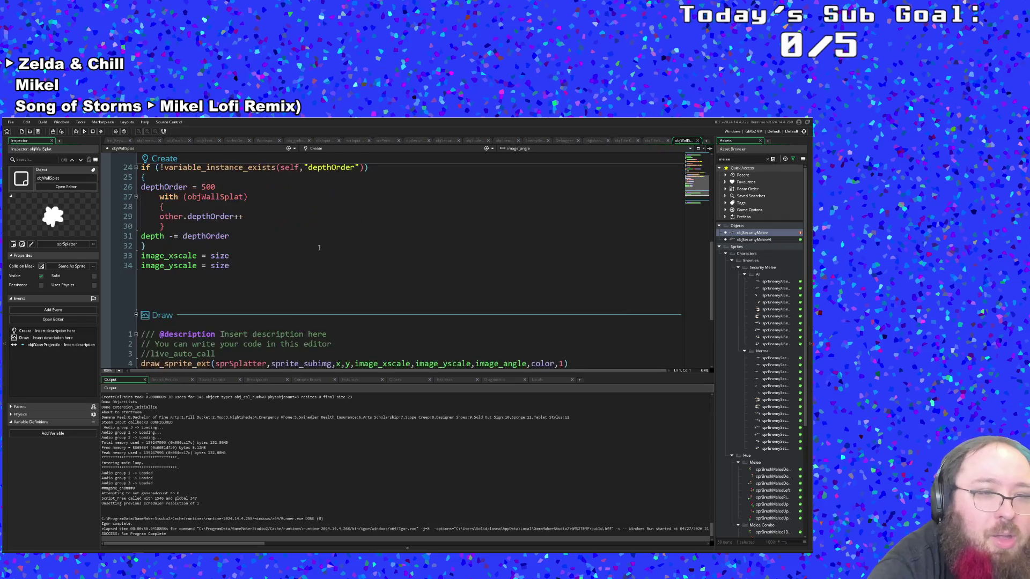
{"action": "scroll", "coordinate": [319, 247], "scroll_direction": "down", "scroll_amount": 3}
{"action": "scroll", "coordinate": [318, 247], "scroll_direction": "up", "scroll_amount": 12}
{"action": "scroll", "coordinate": [317, 248], "scroll_direction": "down", "scroll_amount": 9}
{"action": "scroll", "coordinate": [313, 257], "scroll_direction": "up", "scroll_amount": 5}
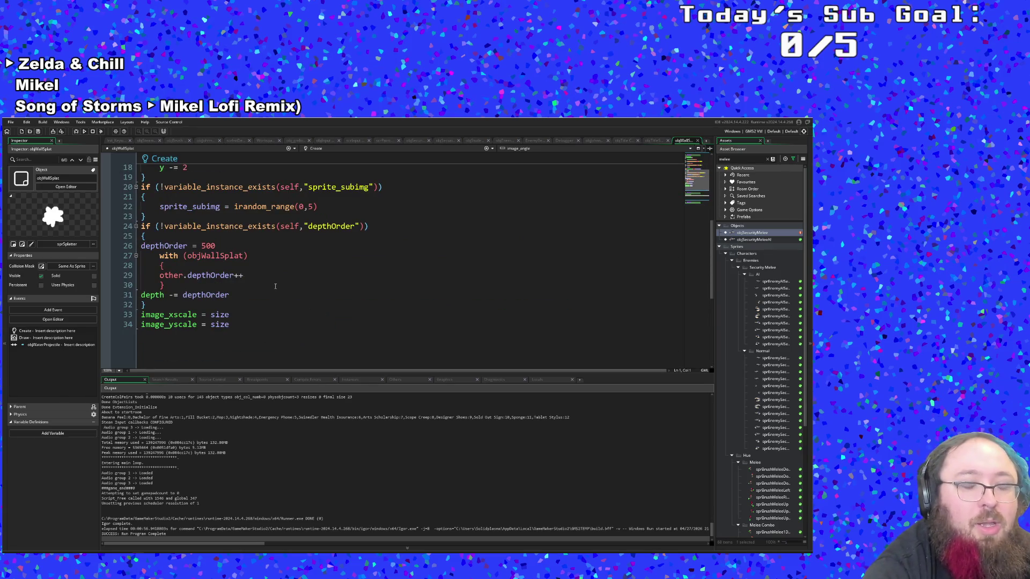
{"action": "left_click", "coordinate": [214, 275]}
{"action": "left_click", "coordinate": [204, 246]}
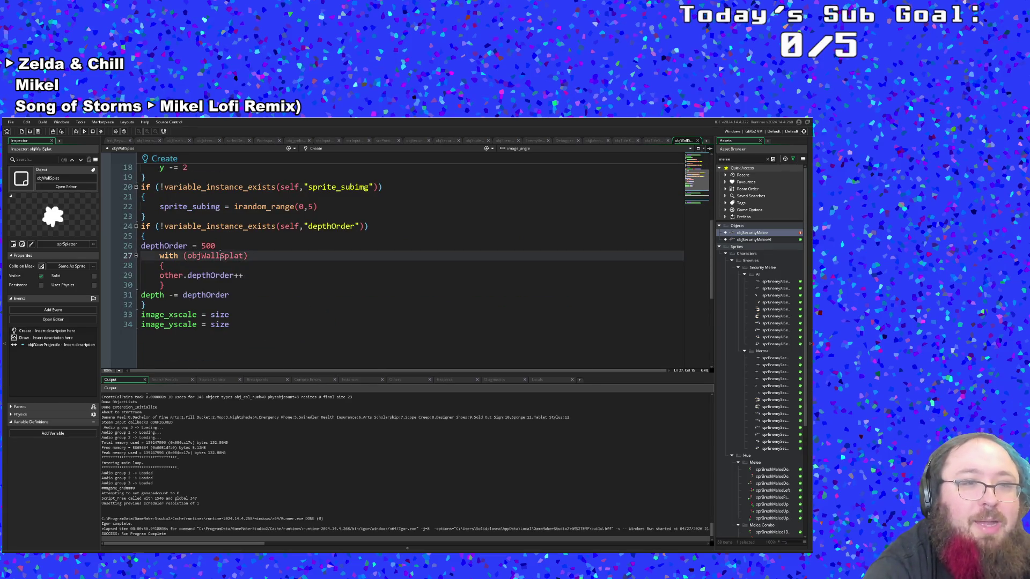
{"action": "left_click", "coordinate": [214, 256]}
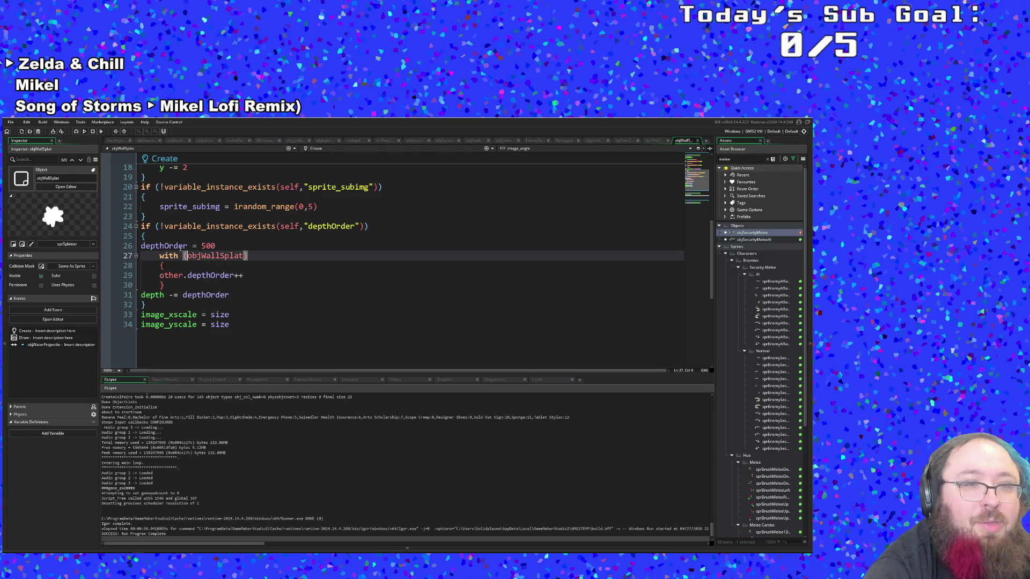
{"action": "left_click", "coordinate": [179, 245]}
{"action": "left_click", "coordinate": [206, 245]}
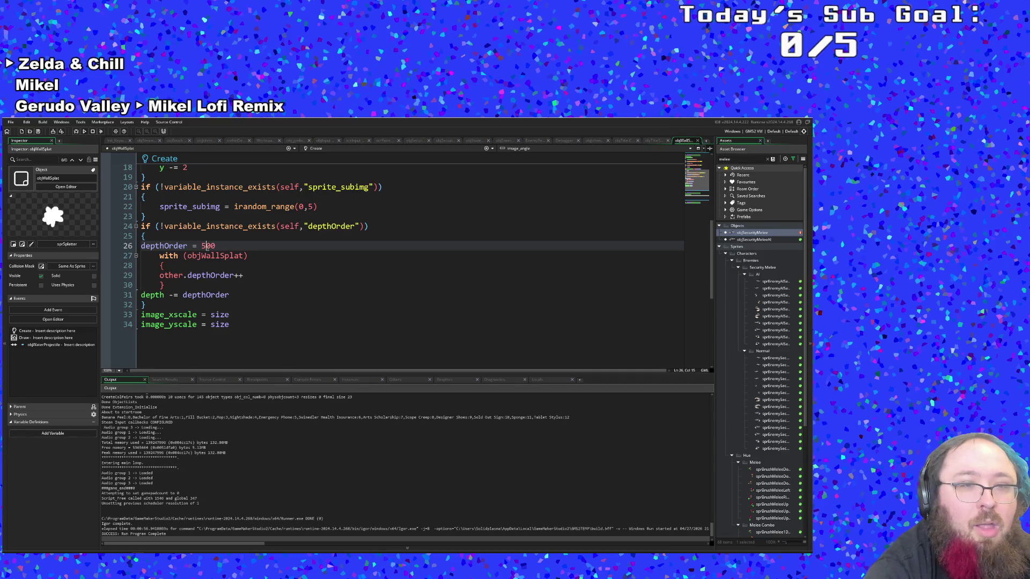
Check the other splats' depthOrder increment and where depth is reduced
{"action": "left_click", "coordinate": [214, 275]}
{"action": "left_click", "coordinate": [214, 281]}
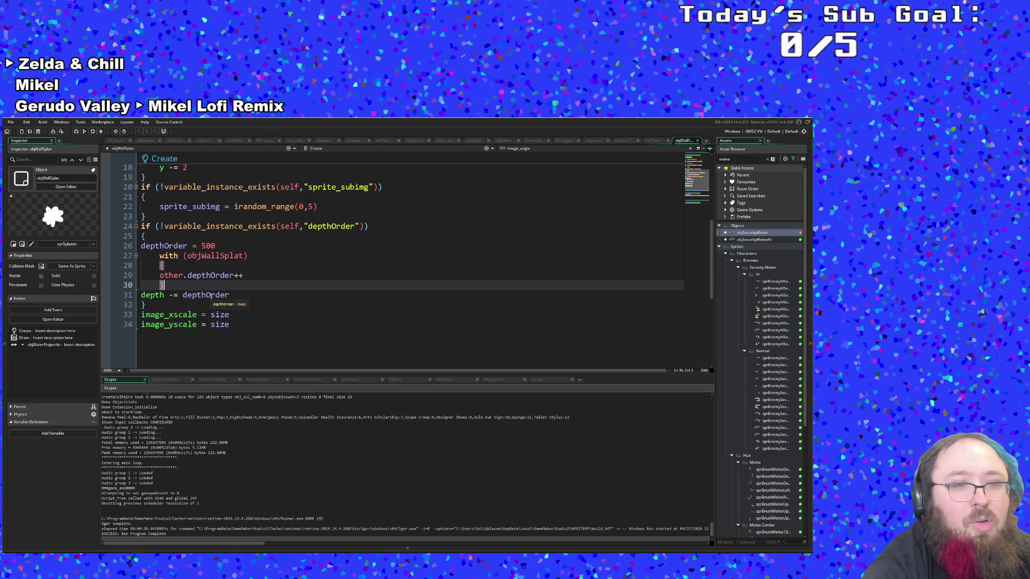
{"action": "left_click", "coordinate": [211, 295]}
{"action": "scroll", "coordinate": [209, 297], "scroll_direction": "up", "scroll_amount": 2}
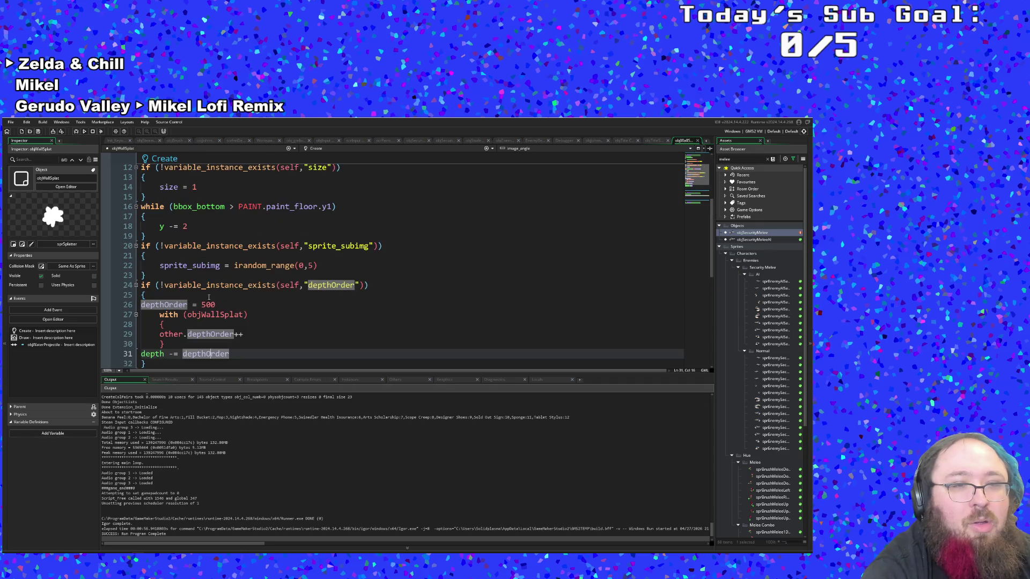
{"action": "left_click", "coordinate": [210, 305]}
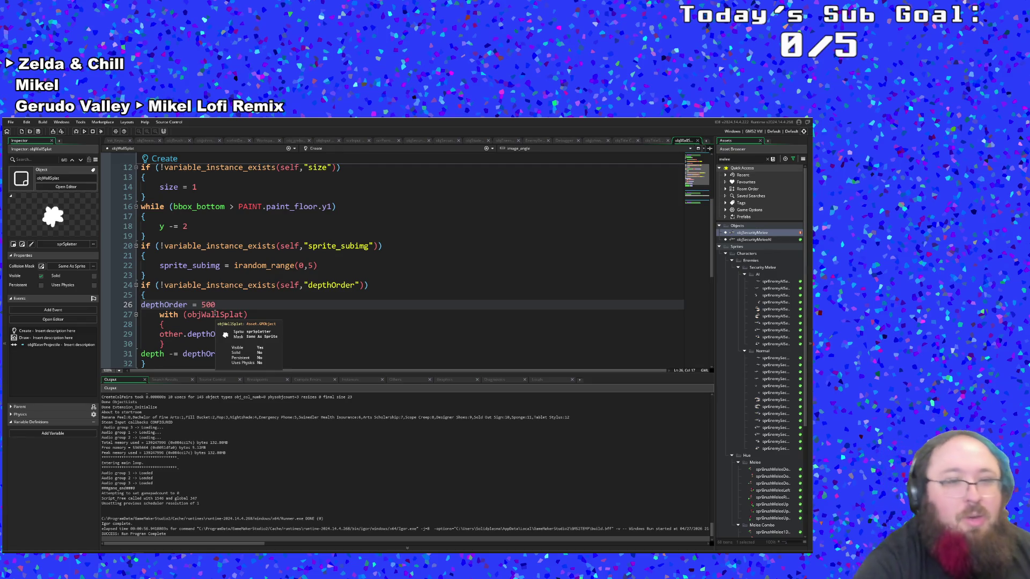
{"action": "left_click", "coordinate": [162, 313]}
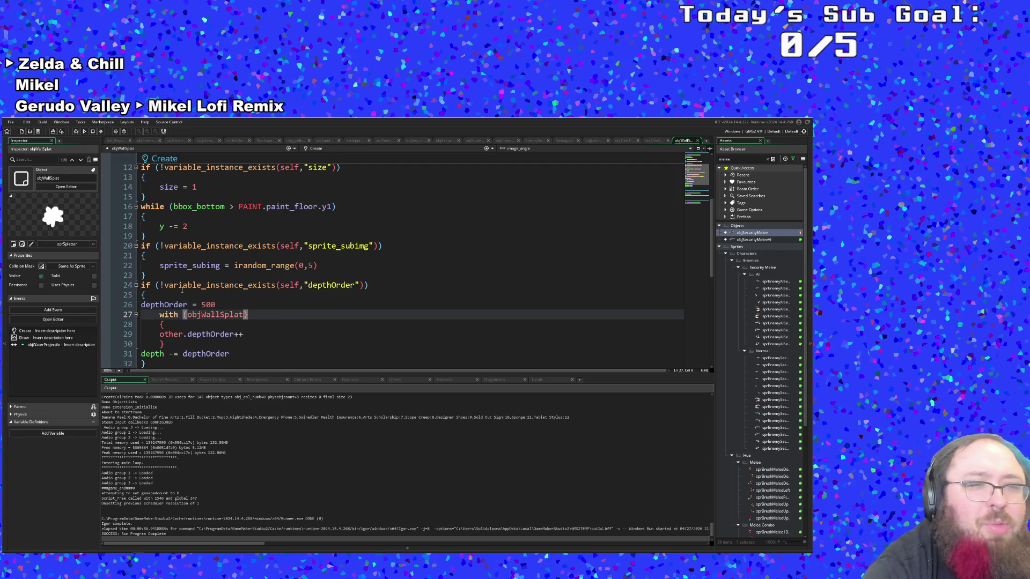
{"action": "left_click", "coordinate": [226, 306]}
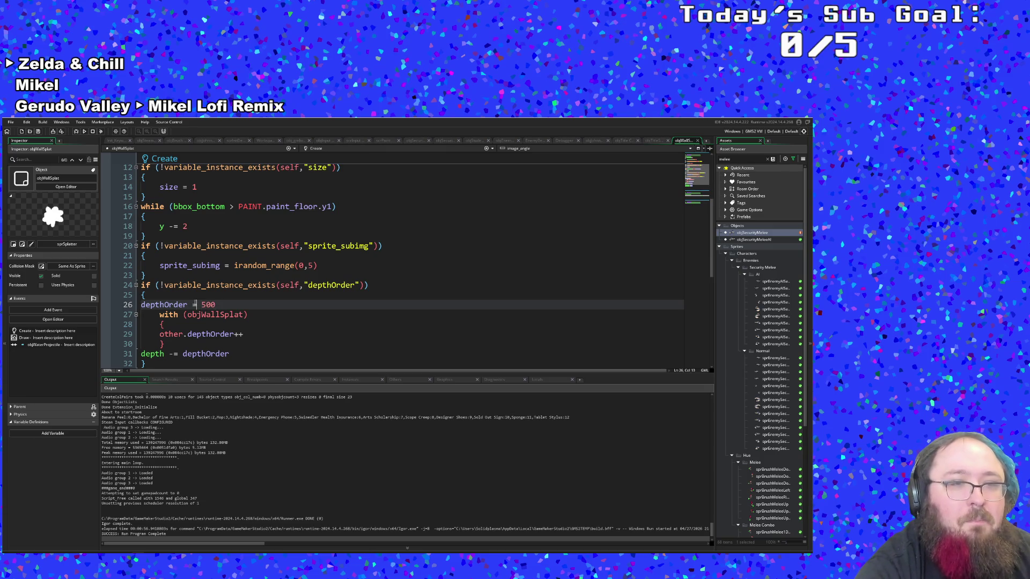
{"action": "key", "text": "Up"}
{"action": "key", "text": "Up"}
{"action": "key", "text": "Up"}
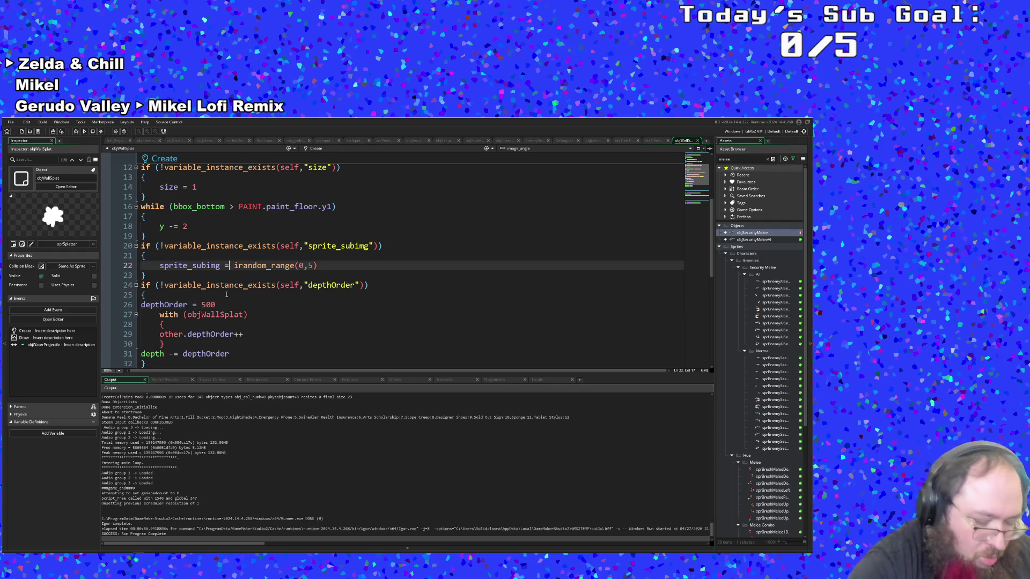
Open the rmShopPaints1 room through the asset search
{"action": "key", "text": "ctrl+t"}
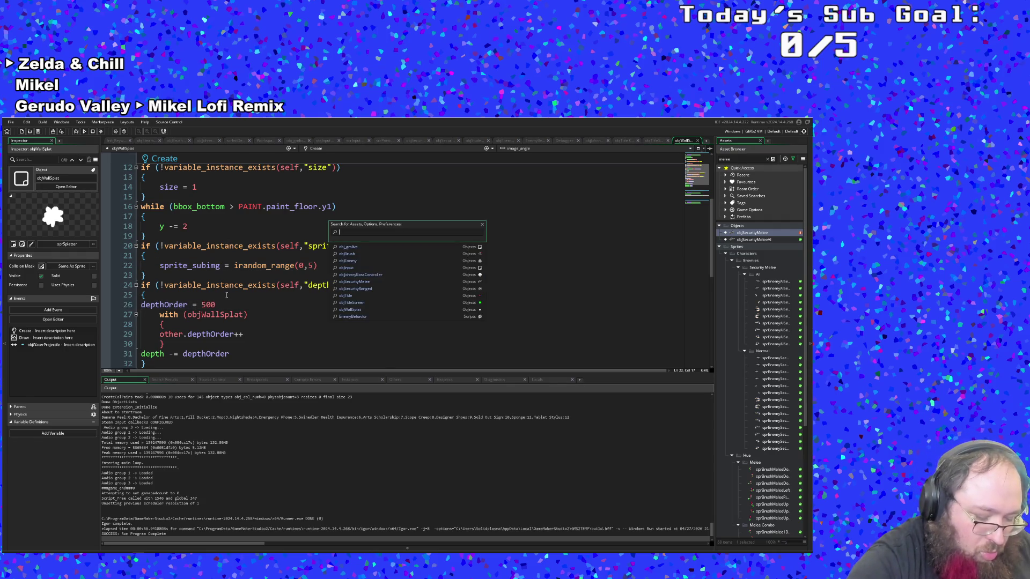
{"action": "type", "text": "rmSh"}
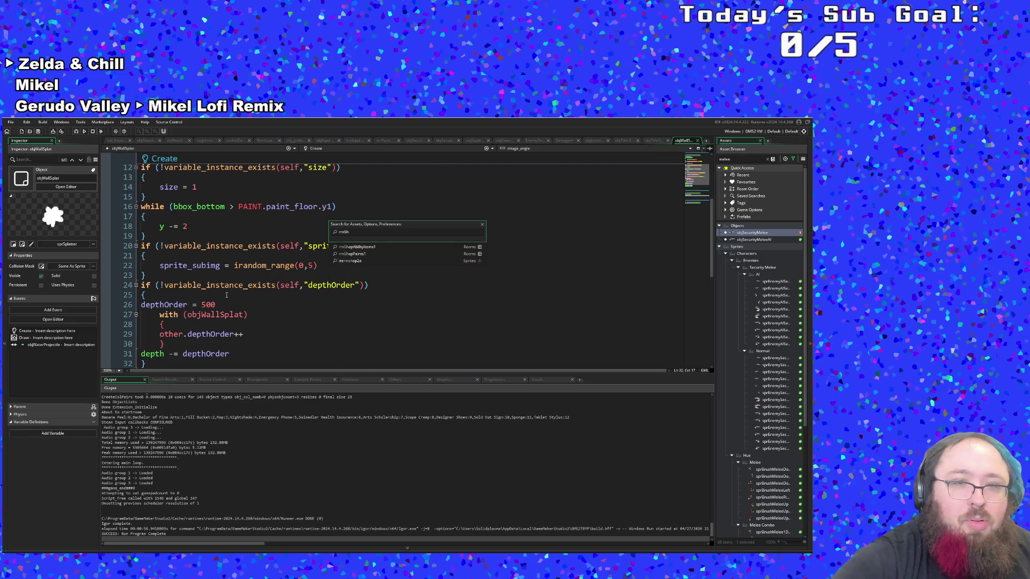
{"action": "key", "text": "Down"}
{"action": "key", "text": "Down"}
{"action": "key", "text": "Return"}
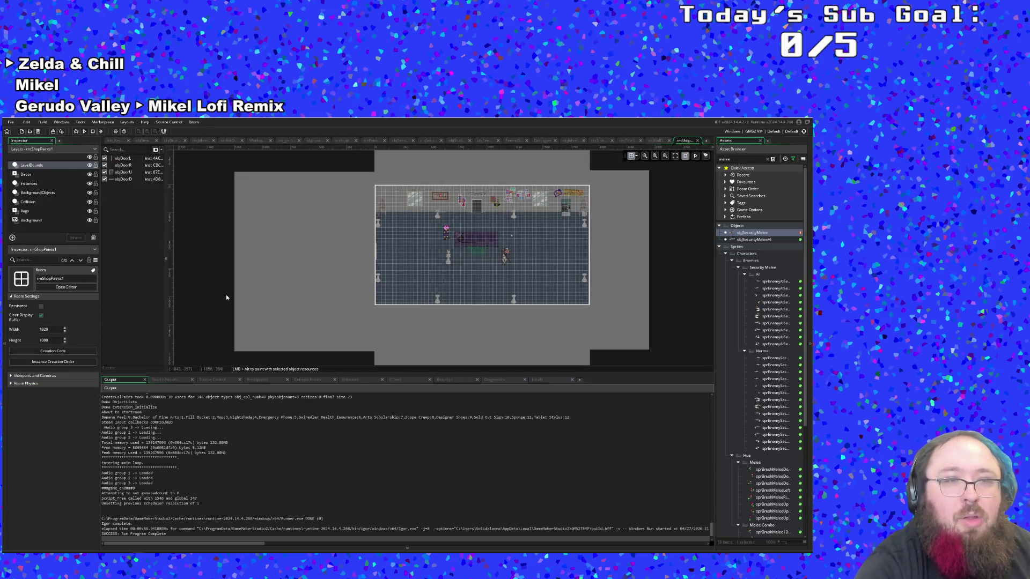
Step through rmShopPaints1's Background, Rugs, Collision, BackgroundObjects, Instances, Decor and LevelBounds layers
{"action": "left_click", "coordinate": [62, 219]}
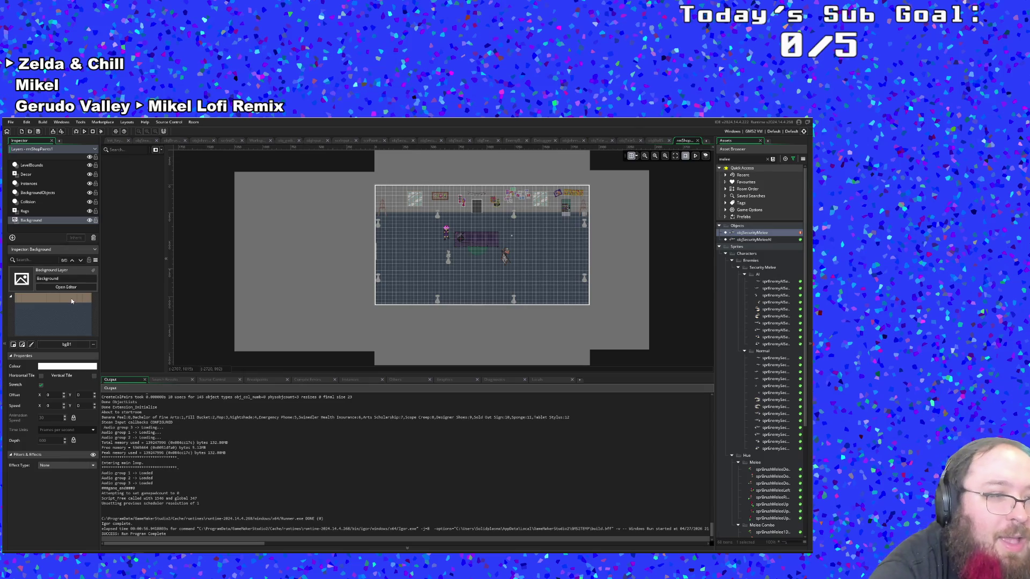
{"action": "left_click", "coordinate": [32, 211]}
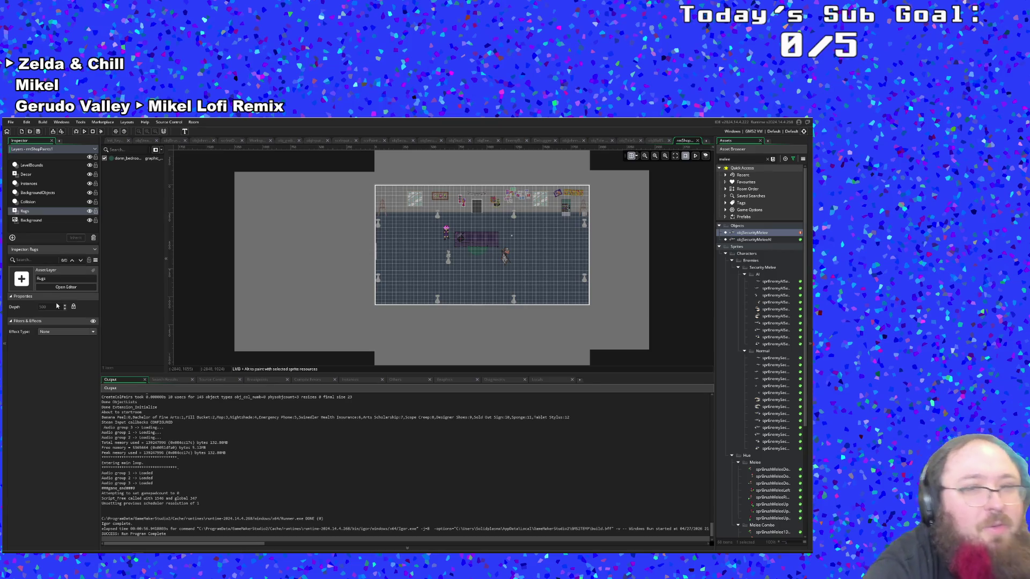
{"action": "left_click", "coordinate": [33, 202]}
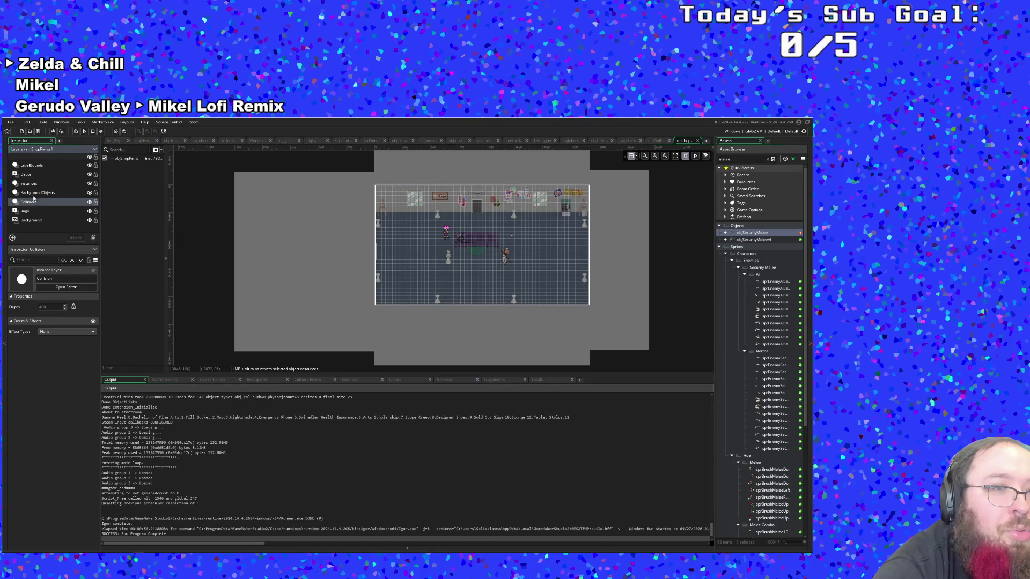
{"action": "left_click", "coordinate": [35, 193]}
{"action": "left_click", "coordinate": [29, 184]}
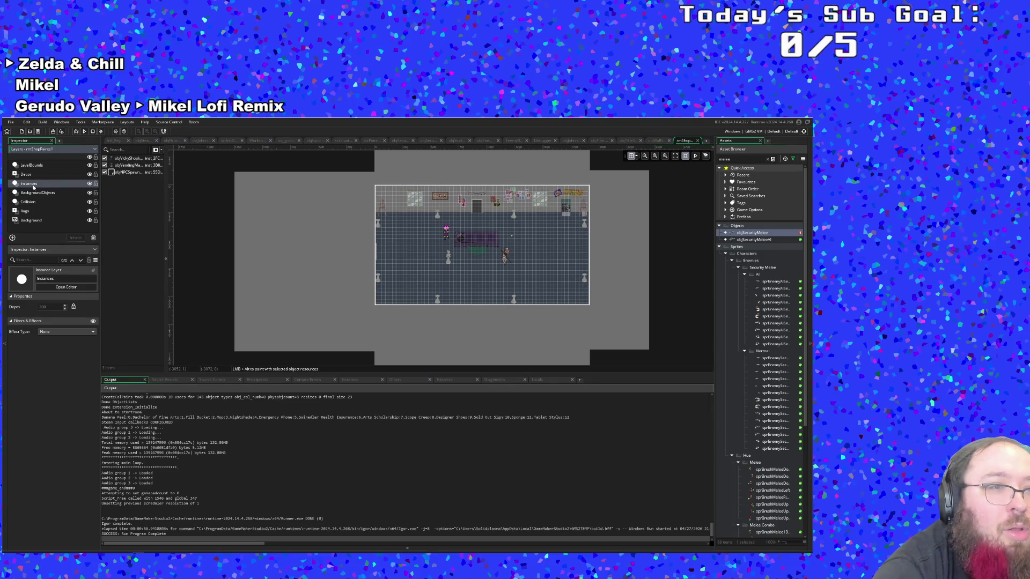
{"action": "left_click", "coordinate": [27, 175]}
{"action": "left_click", "coordinate": [30, 167]}
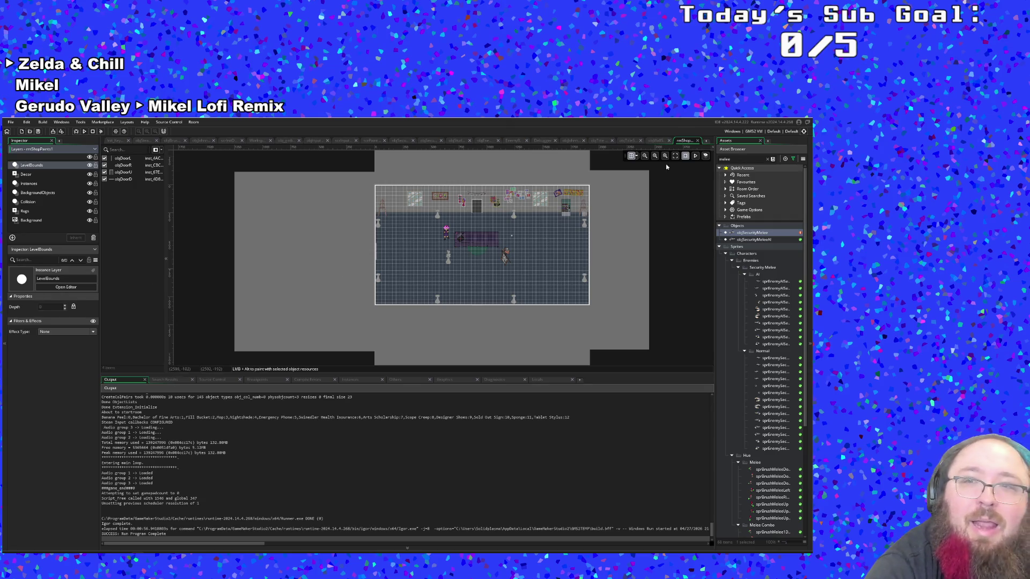
Close the shop room and return to objWallSplat's code at line 25
{"action": "left_click", "coordinate": [697, 141]}
{"action": "key", "text": "Down"}
{"action": "key", "text": "Down"}
{"action": "key", "text": "Down"}
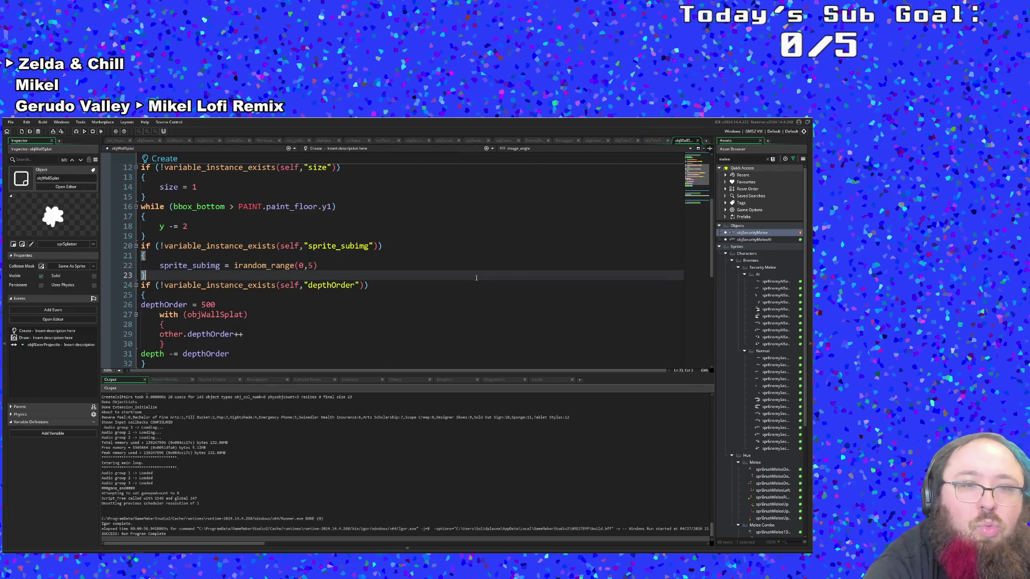
{"action": "scroll", "coordinate": [459, 290], "scroll_direction": "down", "scroll_amount": 2}
{"action": "left_click", "coordinate": [459, 293]}
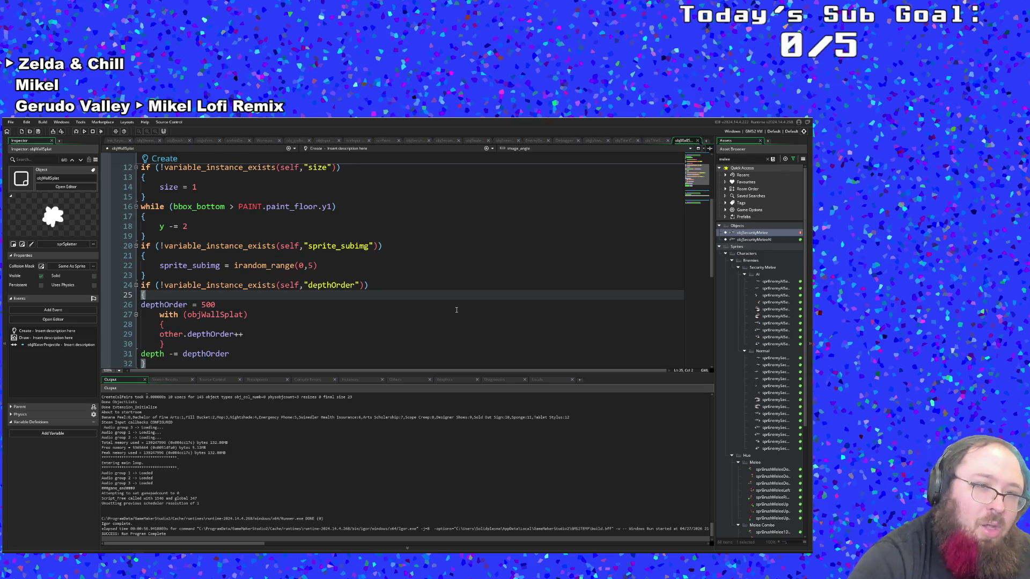
Find objRoomManager in the asset search and open its Create code
{"action": "key", "text": "ctrl+t"}
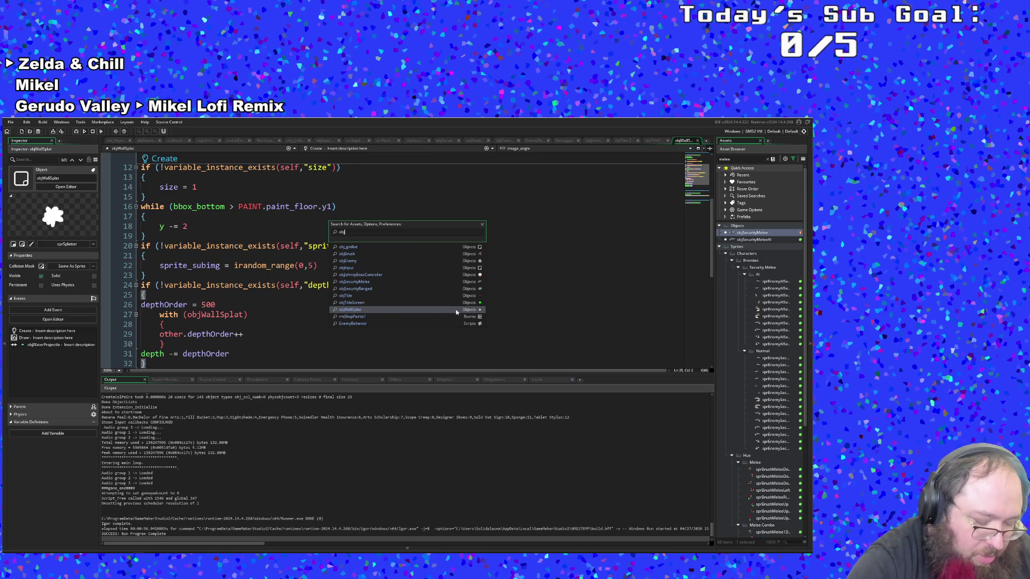
{"action": "type", "text": "objso"}
{"action": "key", "text": "BackSpace"}
{"action": "key", "text": "BackSpace"}
{"action": "key", "text": "BackSpace"}
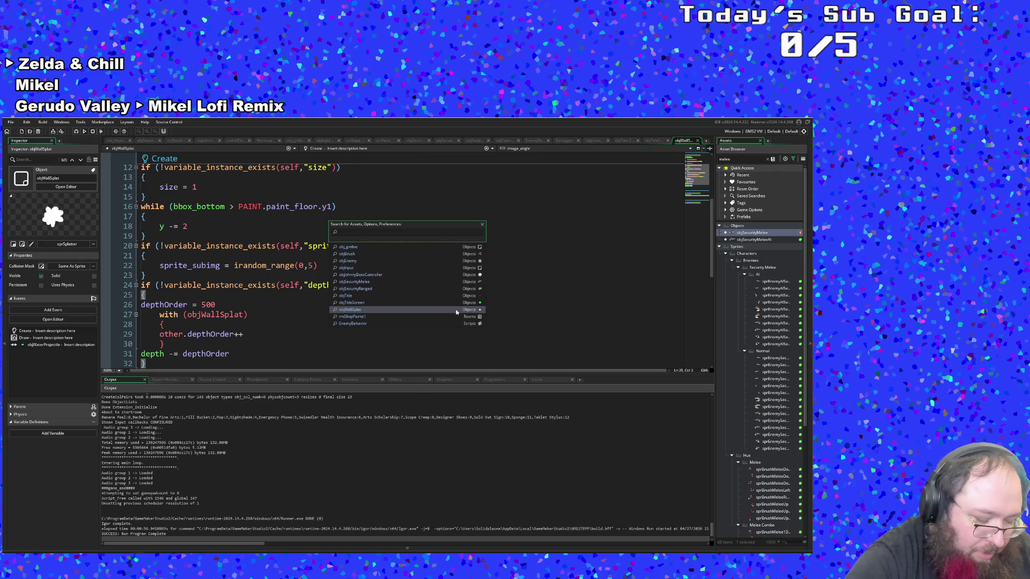
{"action": "type", "text": "rm"}
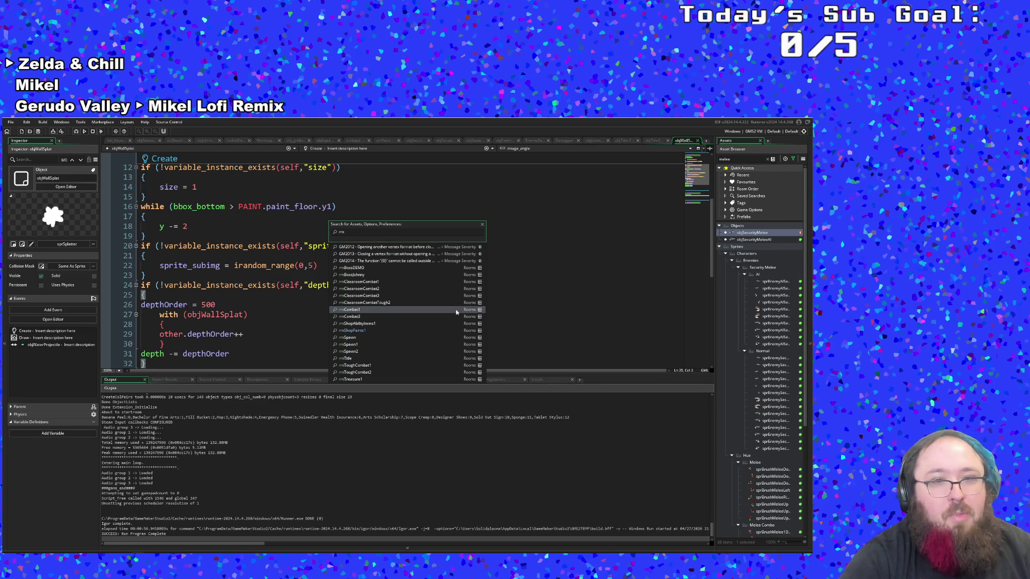
{"action": "type", "text": "Bo"}
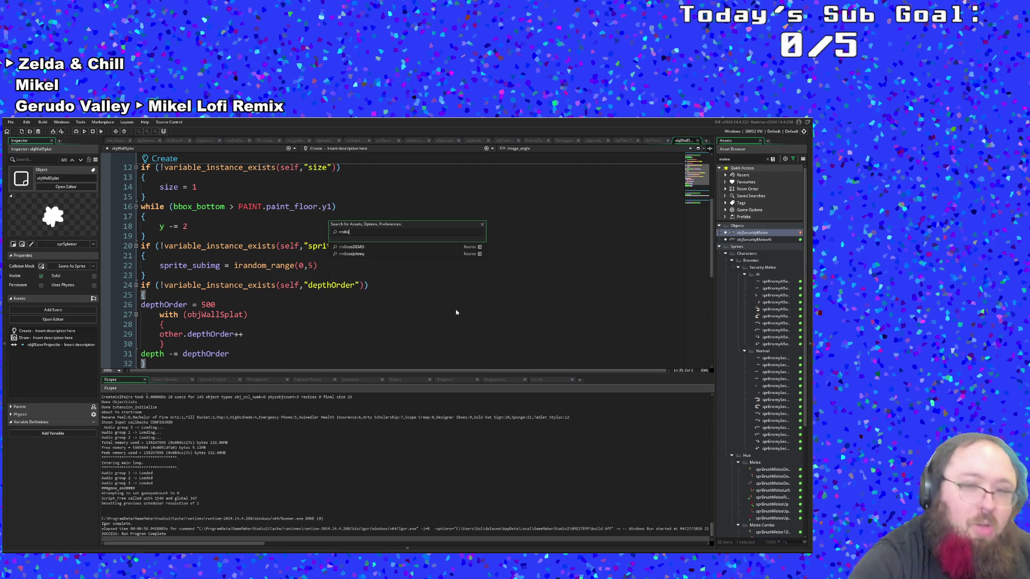
{"action": "key", "text": "BackSpace"}
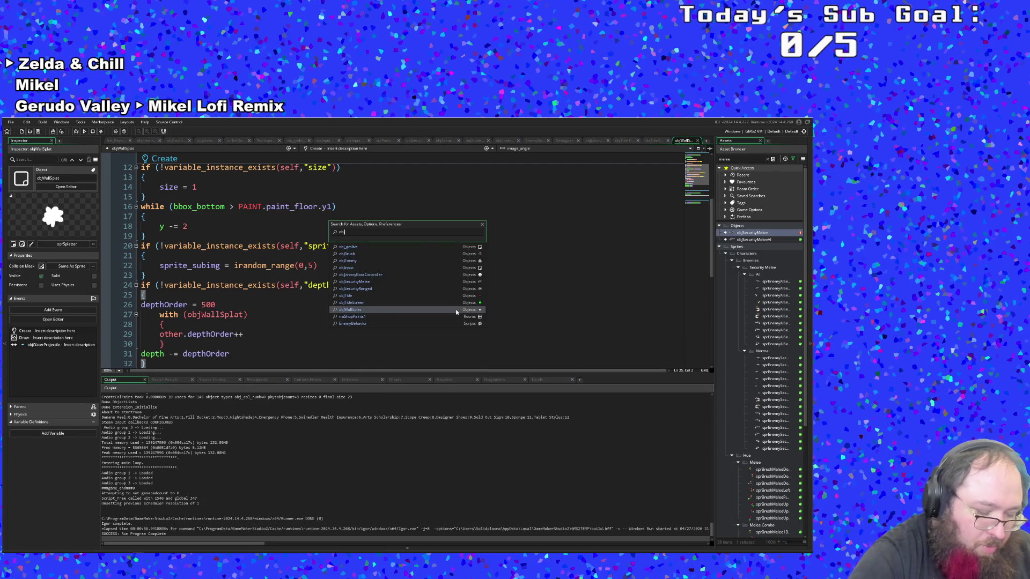
{"action": "type", "text": "obj"}
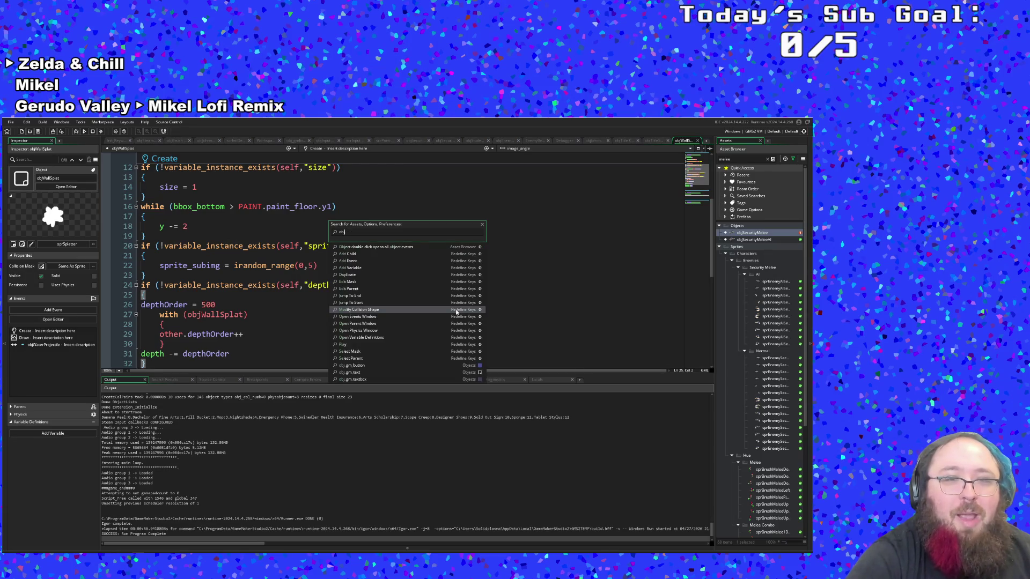
{"action": "type", "text": "Roo"}
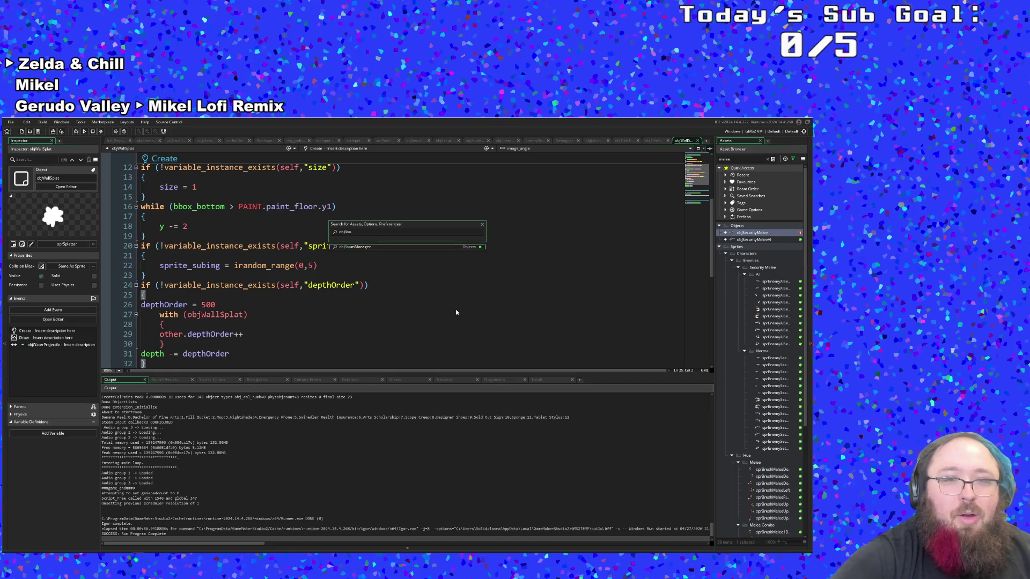
{"action": "key", "text": "Return"}
{"action": "scroll", "coordinate": [390, 261], "scroll_direction": "down", "scroll_amount": 8}
{"action": "scroll", "coordinate": [390, 261], "scroll_direction": "down", "scroll_amount": 10}
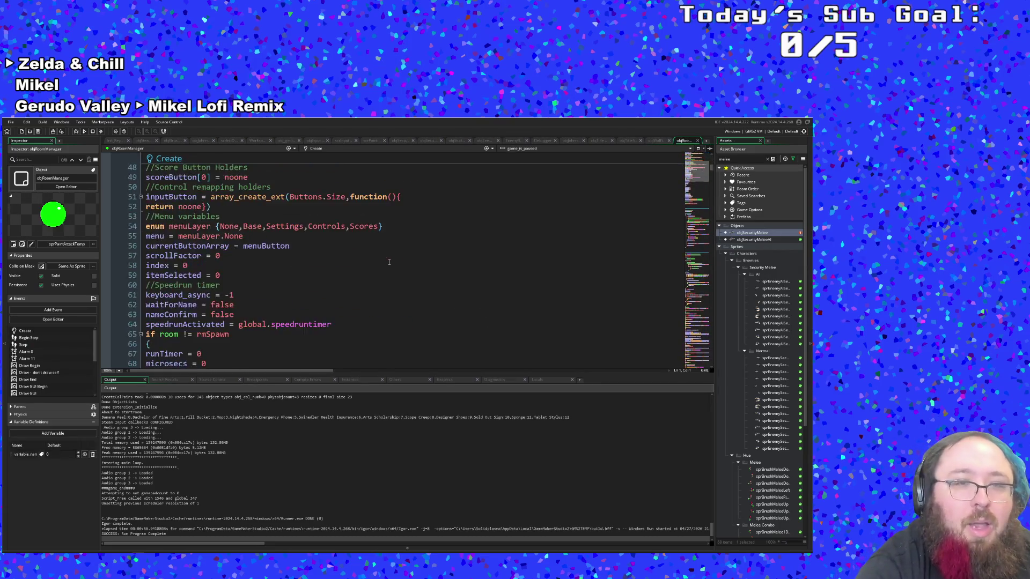
{"action": "left_click", "coordinate": [325, 148]}
{"action": "left_click", "coordinate": [318, 205]}
{"action": "scroll", "coordinate": [318, 206], "scroll_direction": "down", "scroll_amount": 2}
{"action": "scroll", "coordinate": [319, 205], "scroll_direction": "up", "scroll_amount": 2}
{"action": "double_click", "coordinate": [212, 216]}
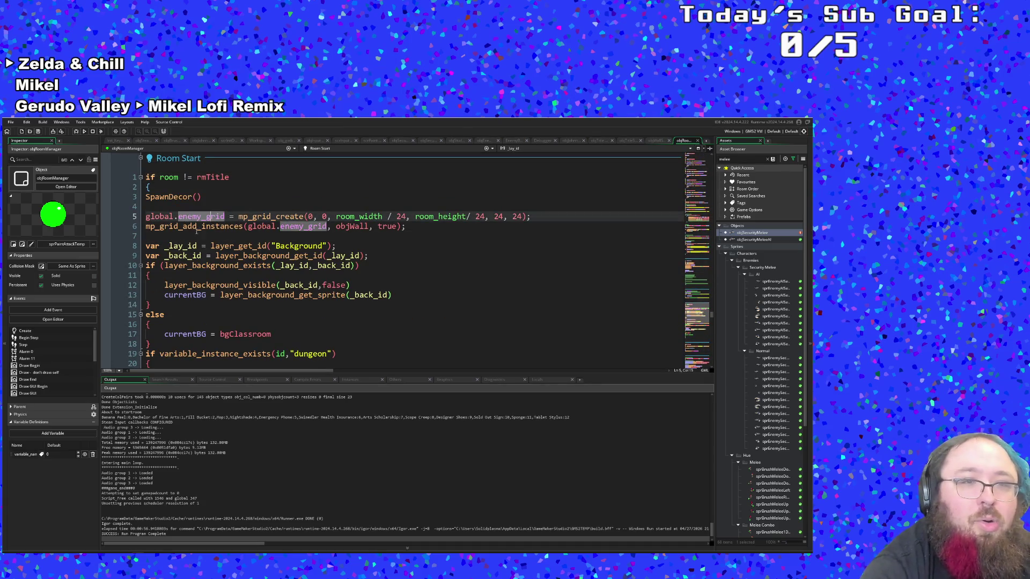
{"action": "left_click", "coordinate": [234, 246]}
{"action": "mouse_move", "coordinate": [240, 265]}
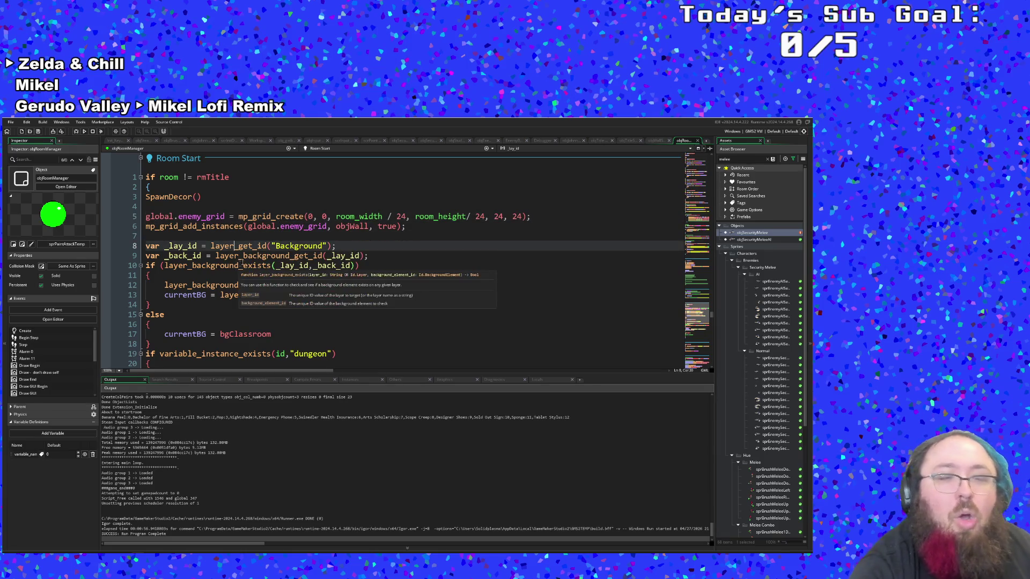
{"action": "scroll", "coordinate": [247, 258], "scroll_direction": "down", "scroll_amount": 3}
{"action": "scroll", "coordinate": [255, 254], "scroll_direction": "up", "scroll_amount": 15}
{"action": "scroll", "coordinate": [262, 252], "scroll_direction": "up", "scroll_amount": 15}
{"action": "scroll", "coordinate": [262, 256], "scroll_direction": "up", "scroll_amount": 20}
{"action": "scroll", "coordinate": [268, 247], "scroll_direction": "up", "scroll_amount": 20}
{"action": "scroll", "coordinate": [270, 245], "scroll_direction": "up", "scroll_amount": 20}
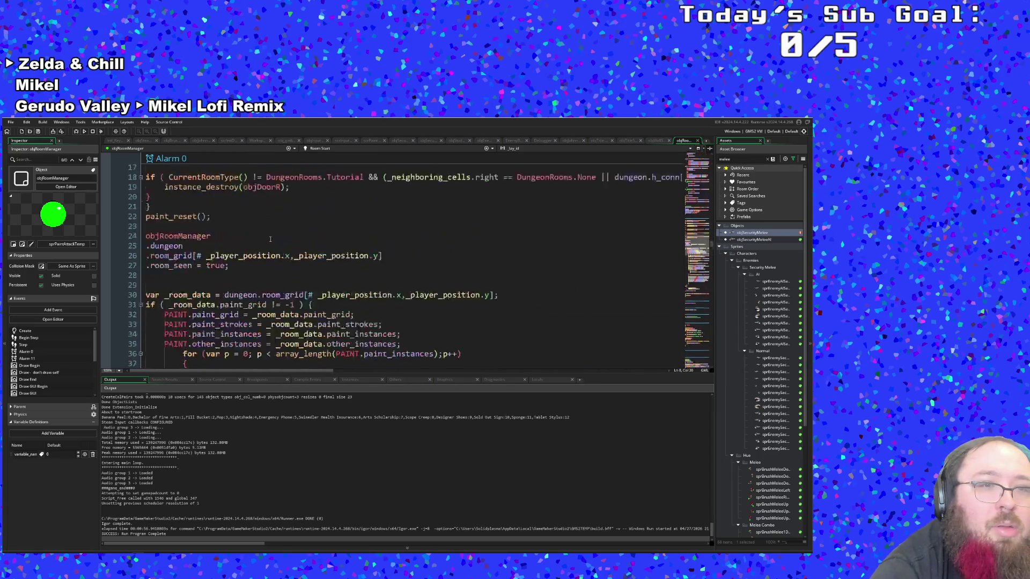
{"action": "scroll", "coordinate": [270, 239], "scroll_direction": "up", "scroll_amount": 10}
{"action": "scroll", "coordinate": [266, 252], "scroll_direction": "down", "scroll_amount": 10}
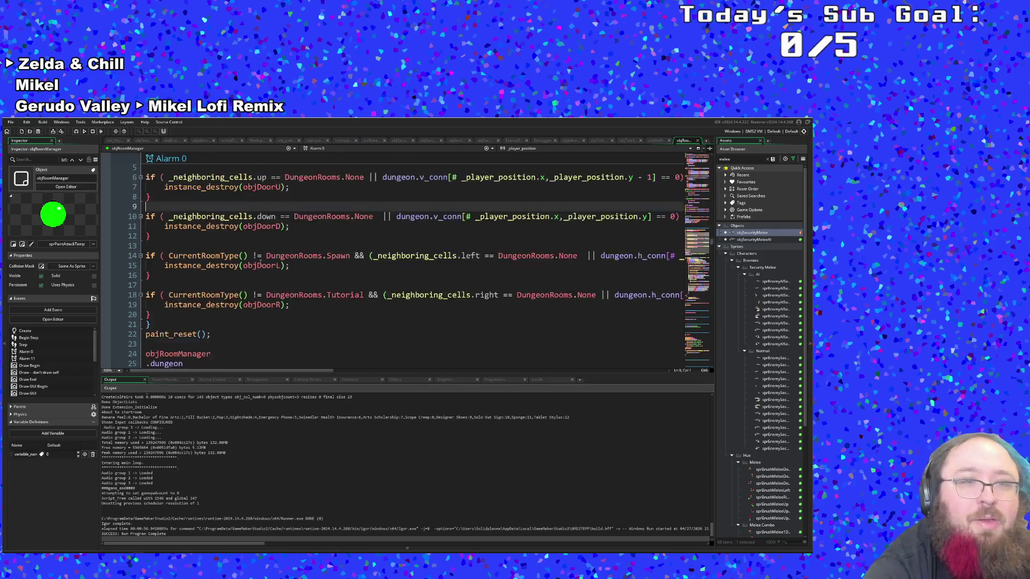
{"action": "scroll", "coordinate": [260, 262], "scroll_direction": "up", "scroll_amount": 15}
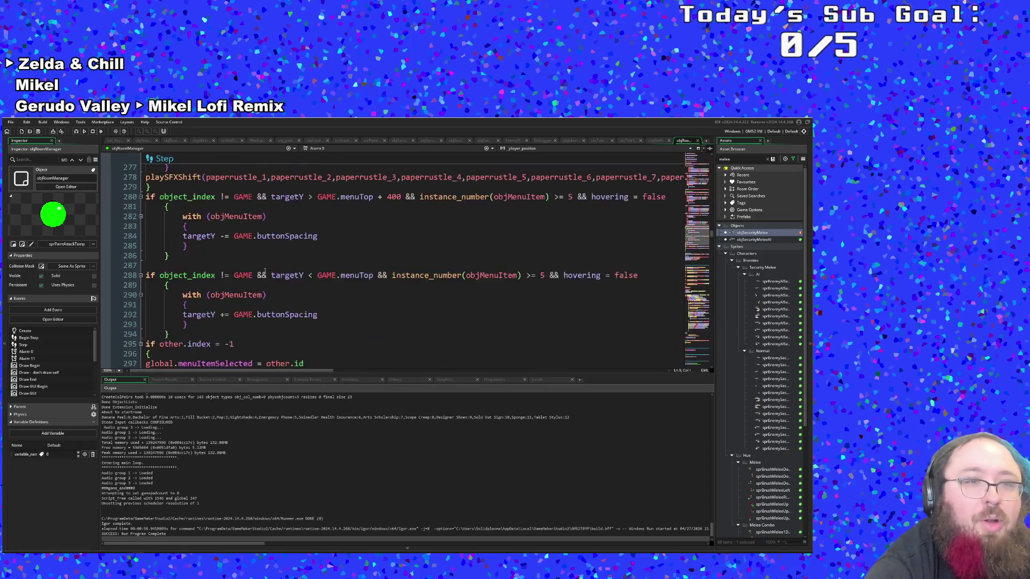
{"action": "scroll", "coordinate": [265, 280], "scroll_direction": "down", "scroll_amount": 2}
{"action": "left_click", "coordinate": [266, 273]}
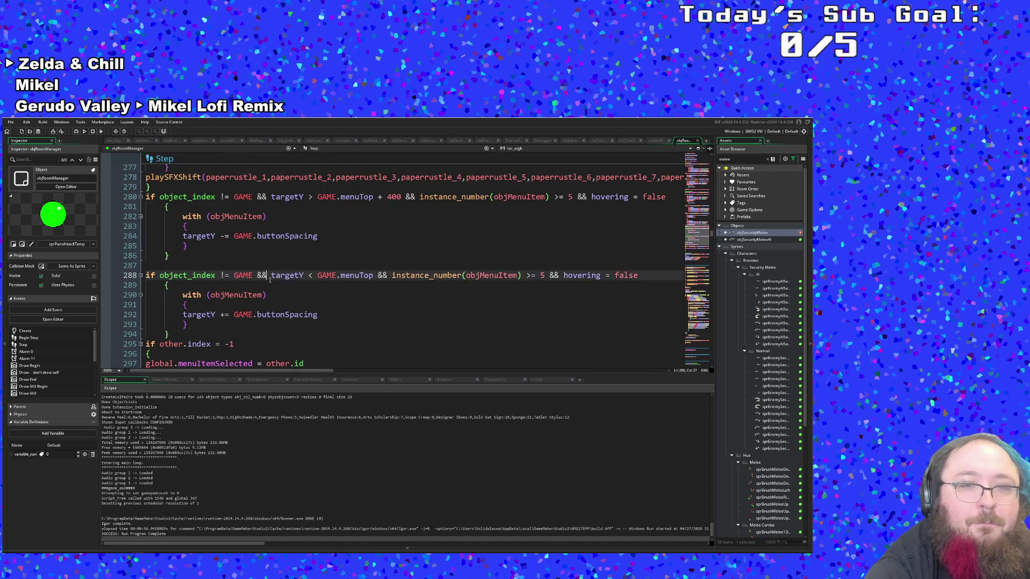
{"action": "scroll", "coordinate": [269, 280], "scroll_direction": "up", "scroll_amount": 6}
{"action": "scroll", "coordinate": [268, 280], "scroll_direction": "up", "scroll_amount": 10}
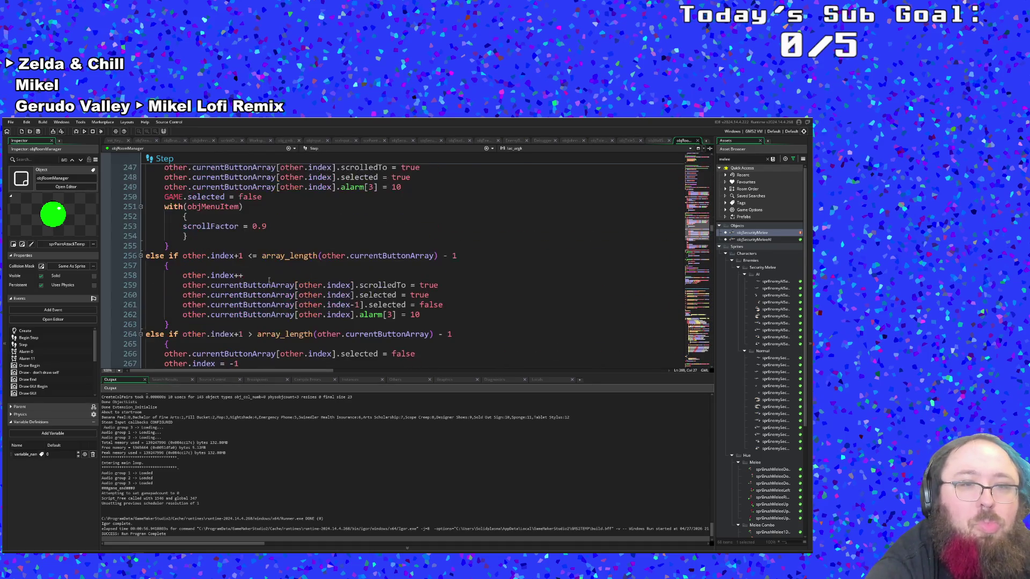
{"action": "scroll", "coordinate": [260, 292], "scroll_direction": "up", "scroll_amount": 8}
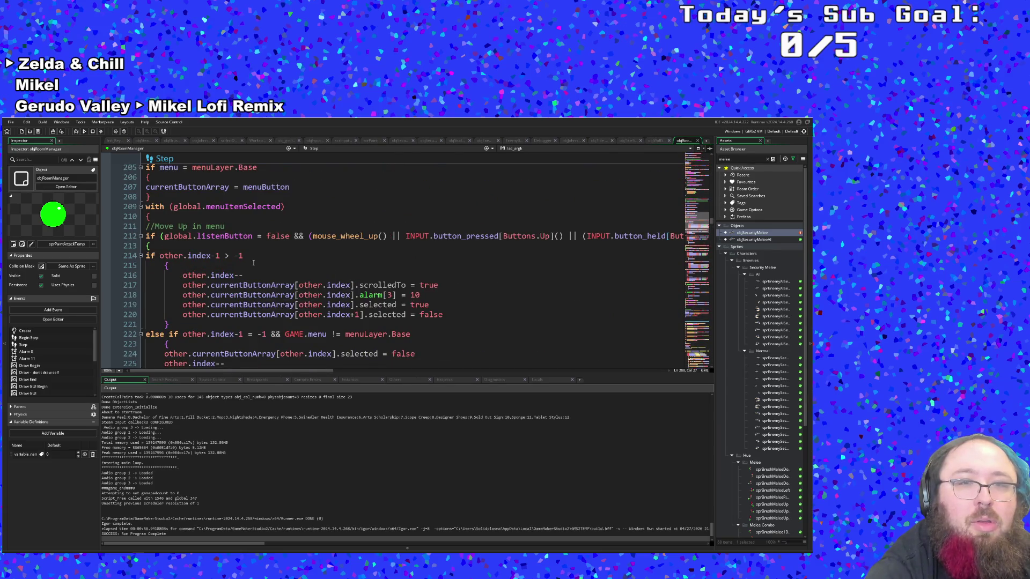
{"action": "left_click", "coordinate": [256, 250]}
{"action": "scroll", "coordinate": [255, 256], "scroll_direction": "up", "scroll_amount": 8}
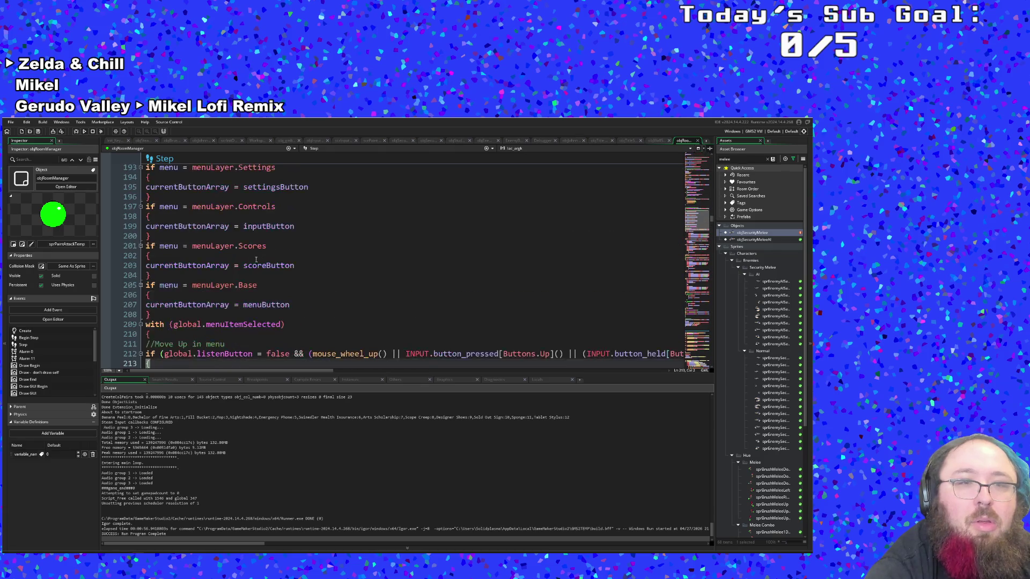
{"action": "scroll", "coordinate": [256, 259], "scroll_direction": "up", "scroll_amount": 4}
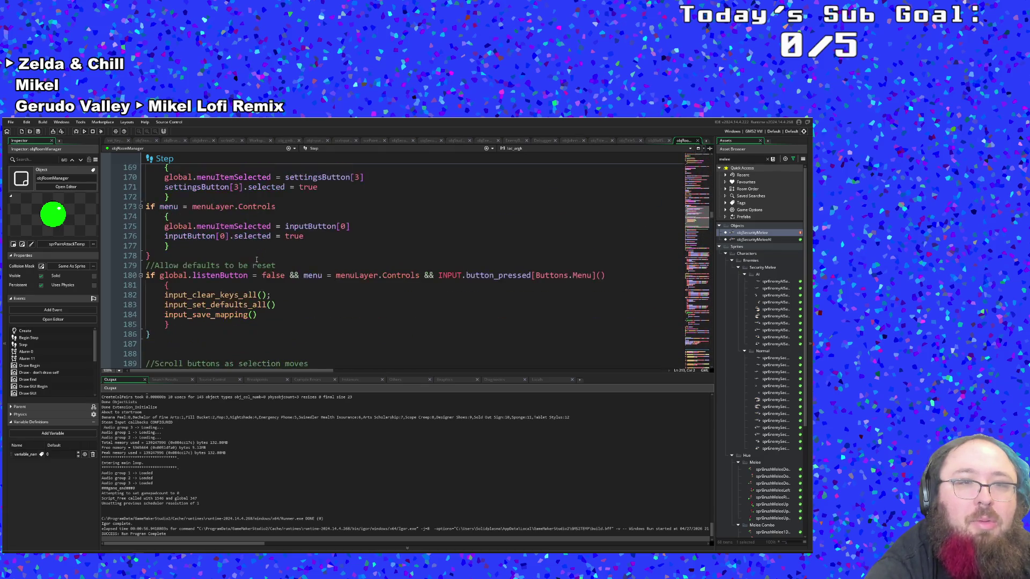
{"action": "scroll", "coordinate": [257, 261], "scroll_direction": "up", "scroll_amount": 2}
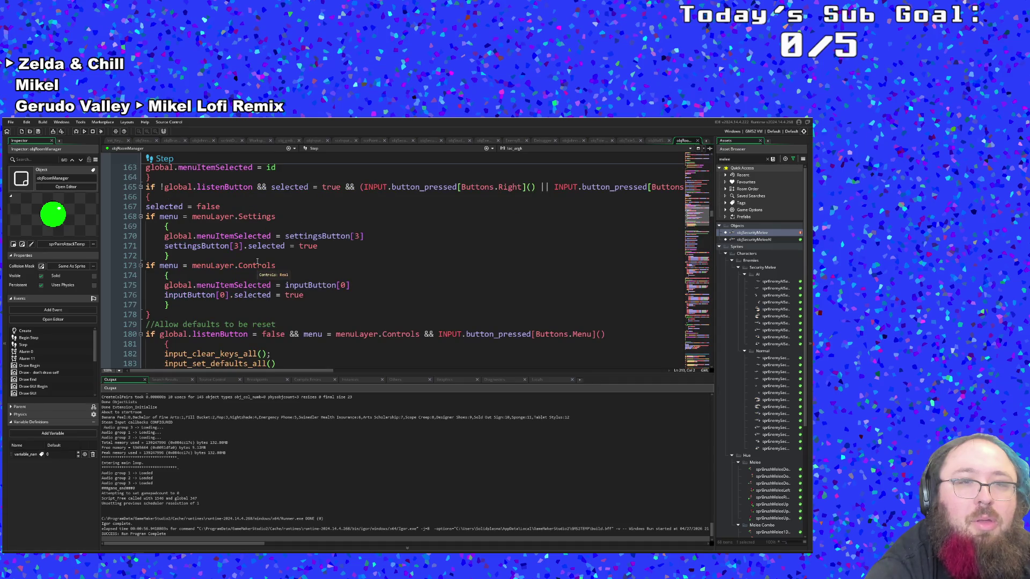
{"action": "scroll", "coordinate": [258, 261], "scroll_direction": "up", "scroll_amount": 4}
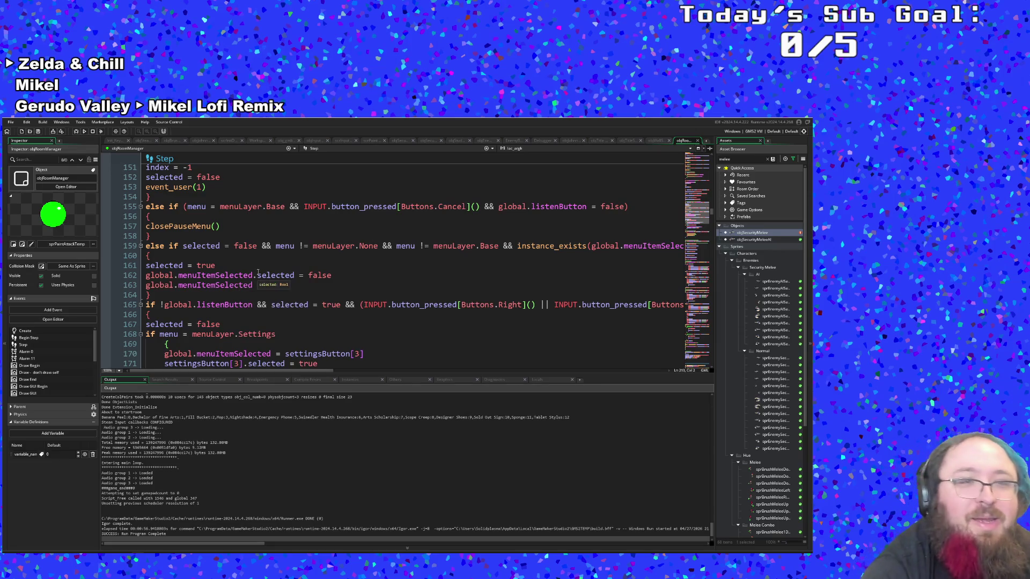
{"action": "scroll", "coordinate": [256, 273], "scroll_direction": "up", "scroll_amount": 4}
{"action": "left_click", "coordinate": [235, 286]}
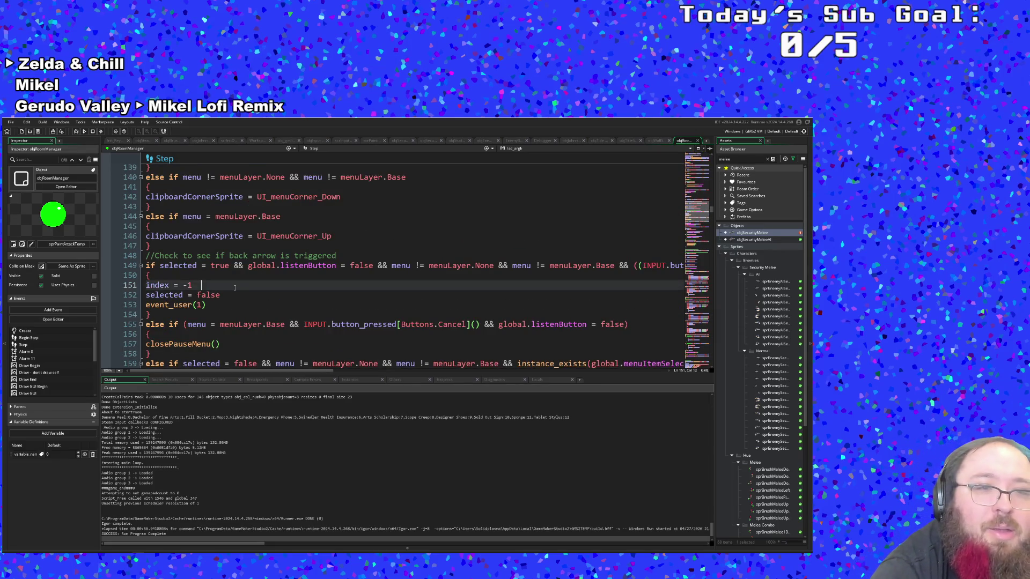
{"action": "scroll", "coordinate": [235, 288], "scroll_direction": "up", "scroll_amount": 12}
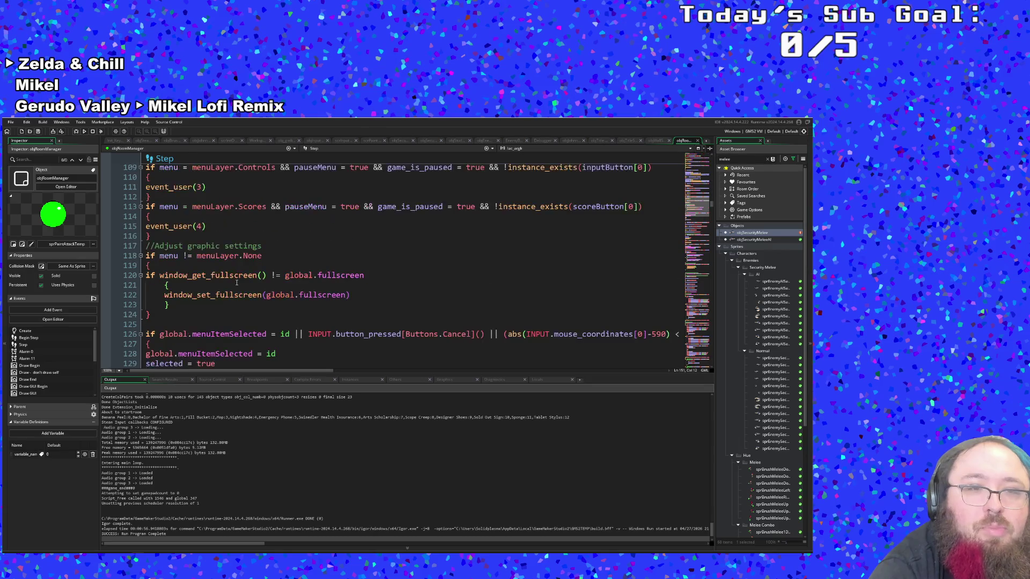
{"action": "scroll", "coordinate": [238, 281], "scroll_direction": "up", "scroll_amount": 20}
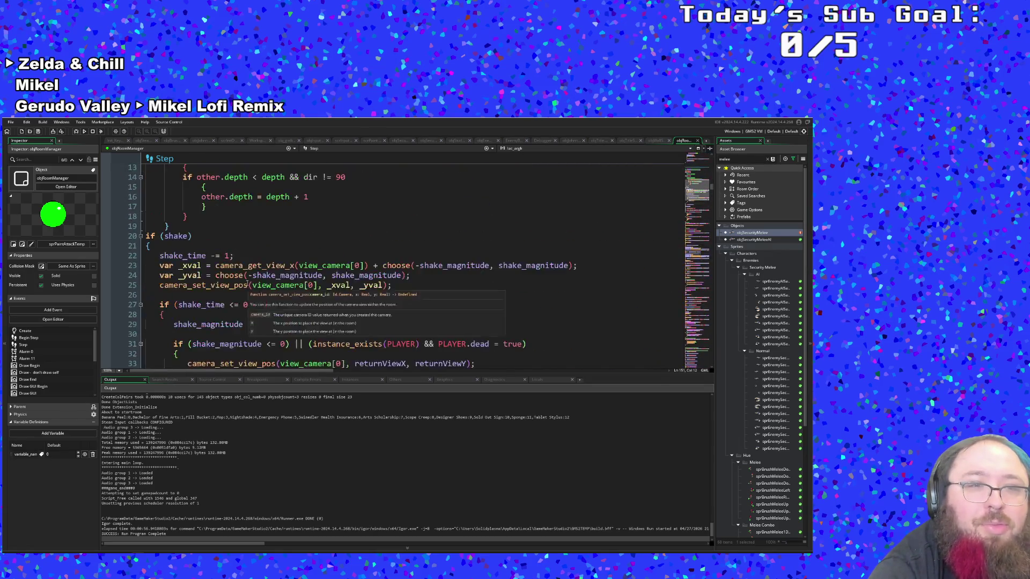
{"action": "scroll", "coordinate": [246, 285], "scroll_direction": "up", "scroll_amount": 8}
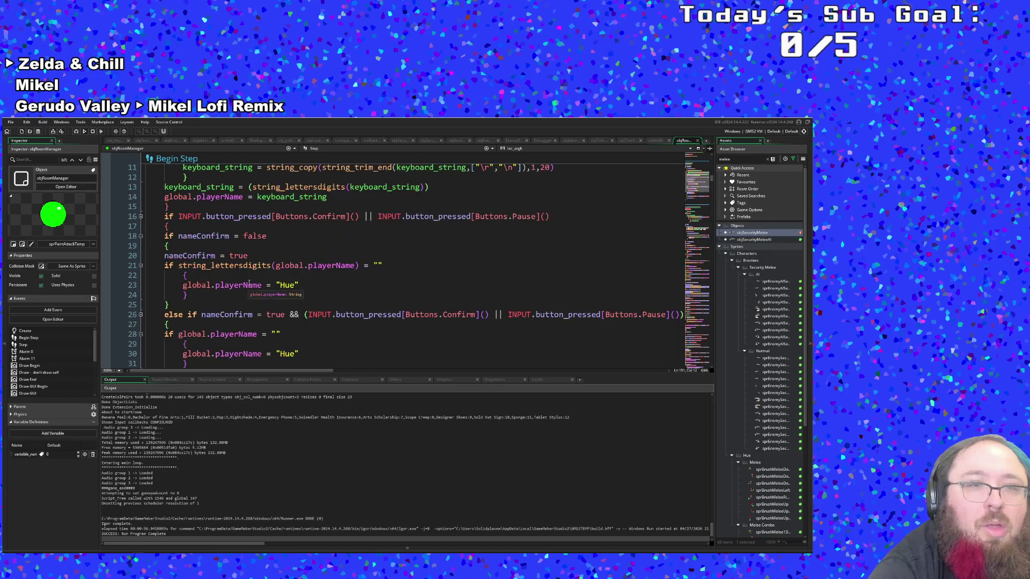
{"action": "scroll", "coordinate": [249, 283], "scroll_direction": "up", "scroll_amount": 4}
{"action": "left_click", "coordinate": [250, 282]}
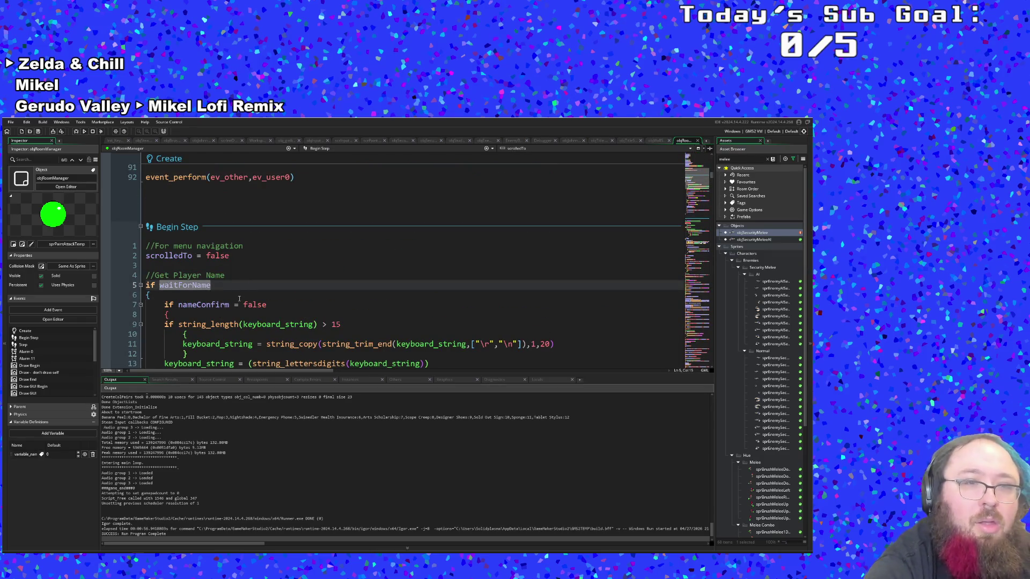
Search objRoomManager's code for 'objDoor' and go to line 11
{"action": "key", "text": "ctrl+f"}
{"action": "type", "text": "objDoor"}
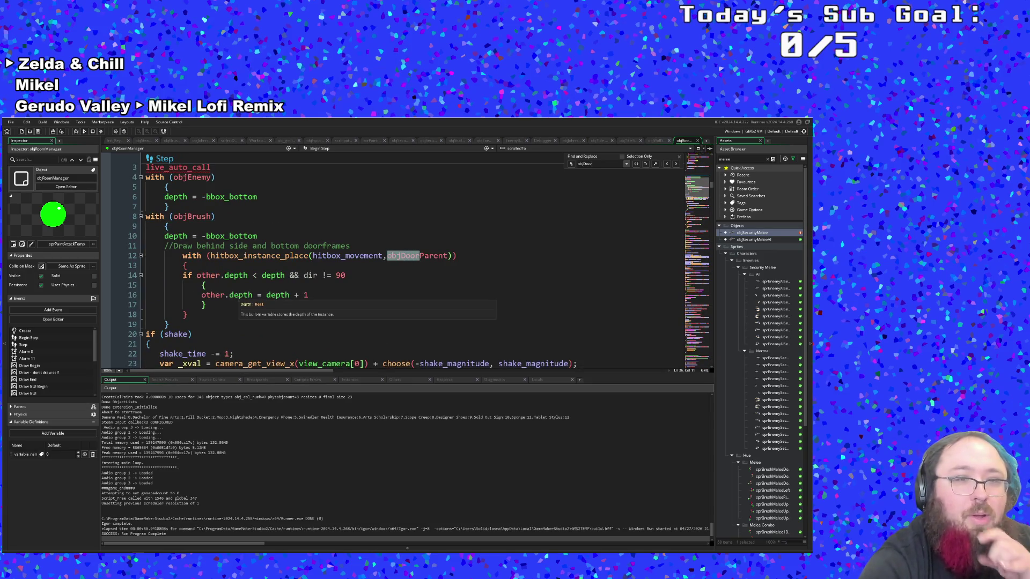
{"action": "scroll", "coordinate": [239, 298], "scroll_direction": "up", "scroll_amount": 2}
{"action": "left_click", "coordinate": [227, 304]}
{"action": "scroll", "coordinate": [225, 305], "scroll_direction": "down", "scroll_amount": 2}
{"action": "scroll", "coordinate": [225, 304], "scroll_direction": "up", "scroll_amount": 2}
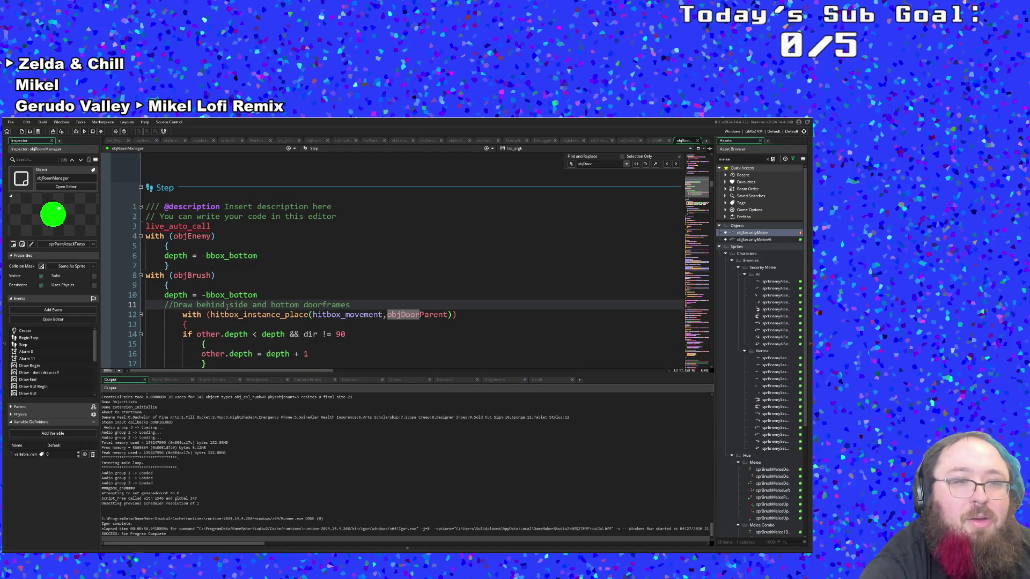
{"action": "scroll", "coordinate": [217, 300], "scroll_direction": "down", "scroll_amount": 2}
Review the hitbox_instance_place door check and depth block on lines 12–17, then find the next match
{"action": "left_click", "coordinate": [212, 283]}
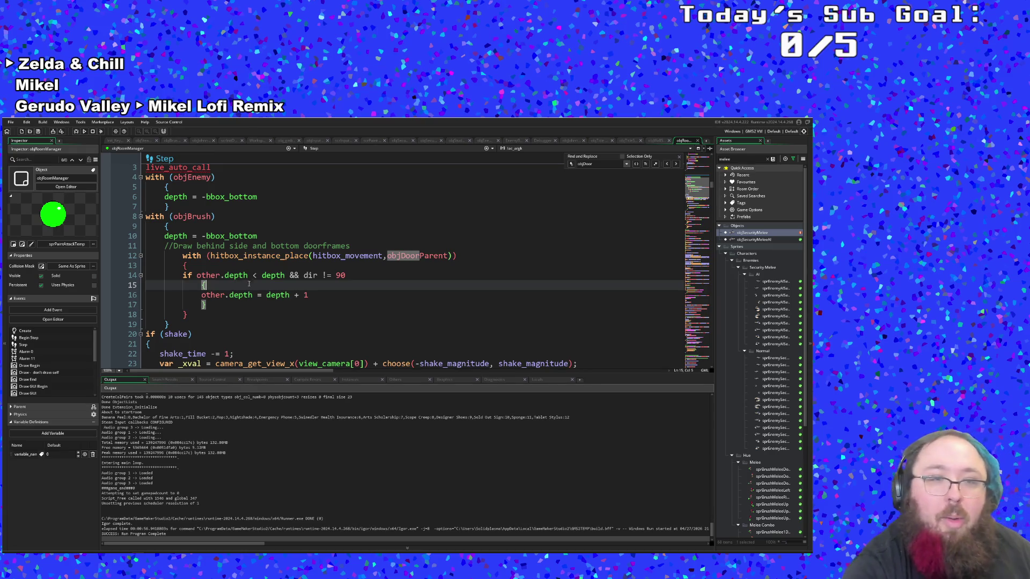
{"action": "left_click", "coordinate": [248, 255]}
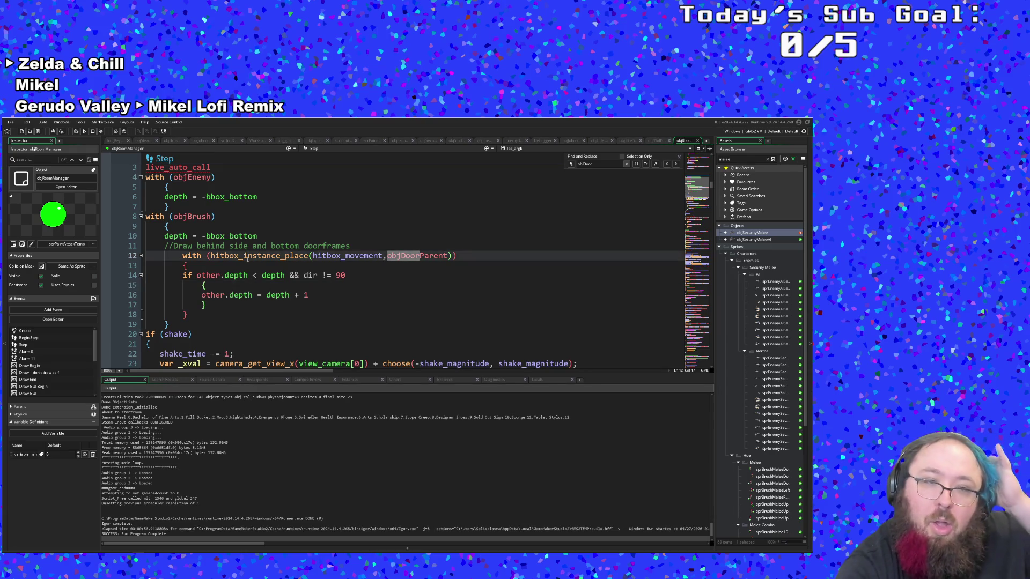
{"action": "left_click", "coordinate": [228, 290]}
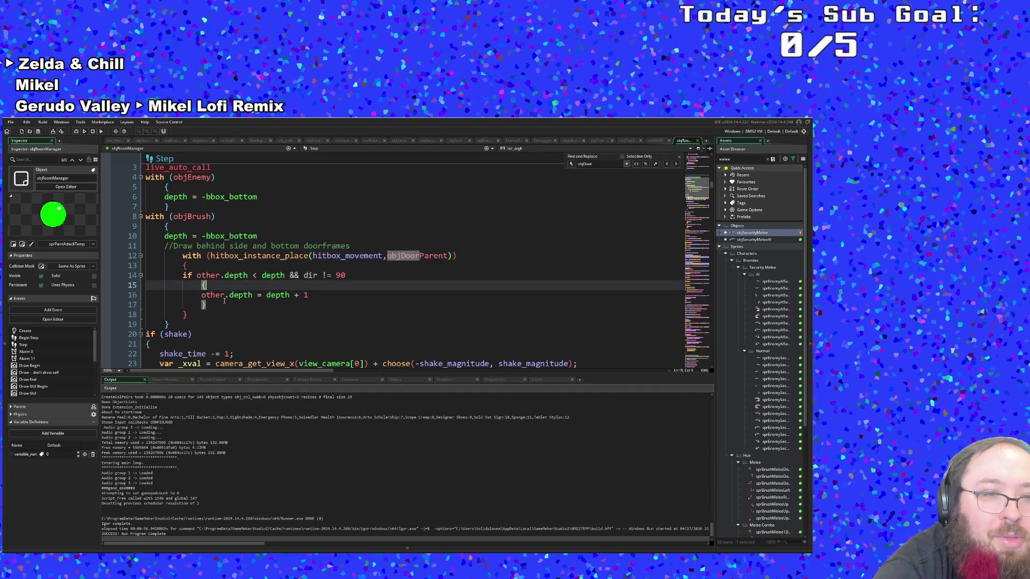
{"action": "left_click", "coordinate": [224, 301]}
{"action": "left_click", "coordinate": [208, 307]}
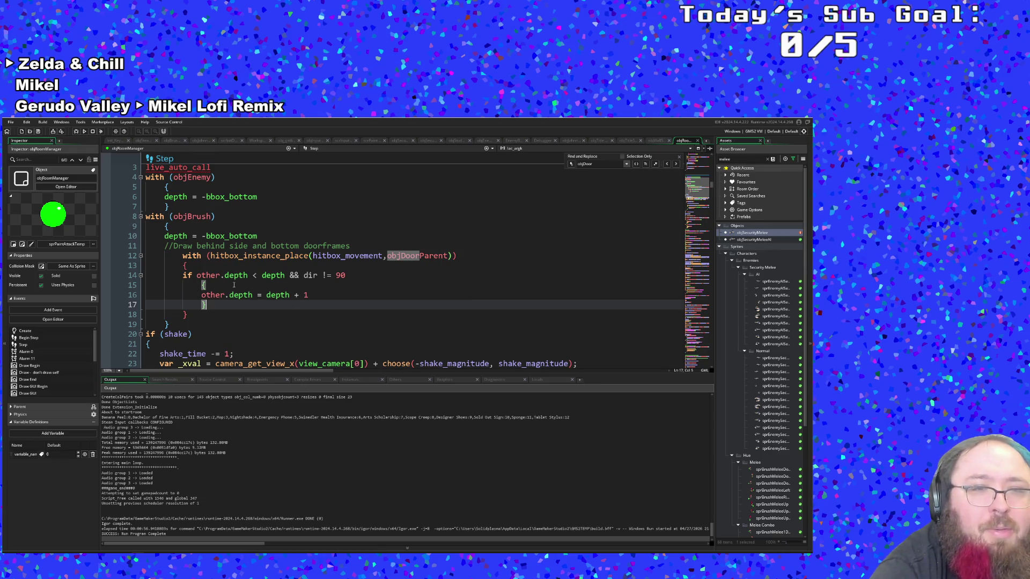
{"action": "left_click", "coordinate": [224, 305]}
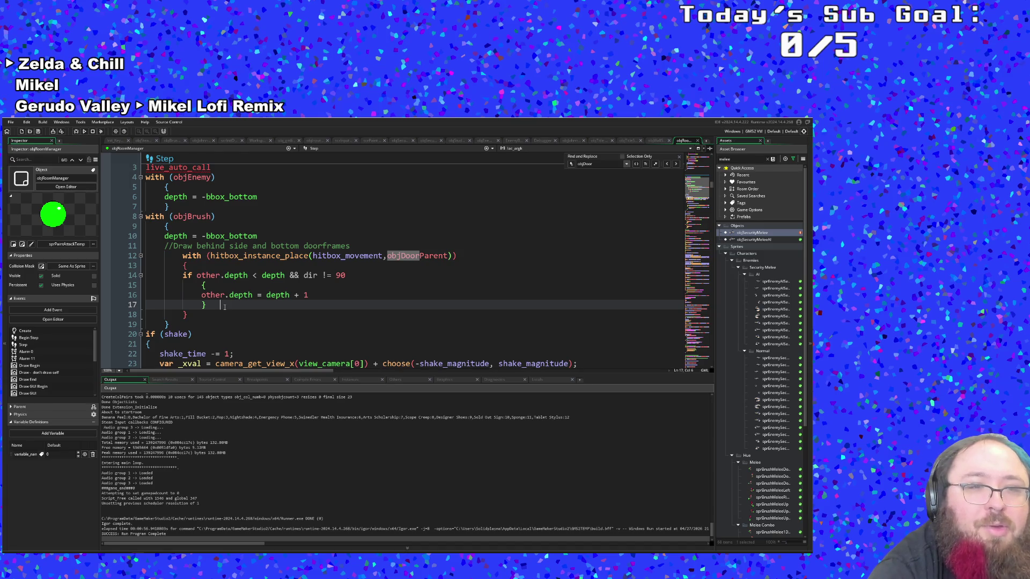
{"action": "left_click", "coordinate": [677, 164]}
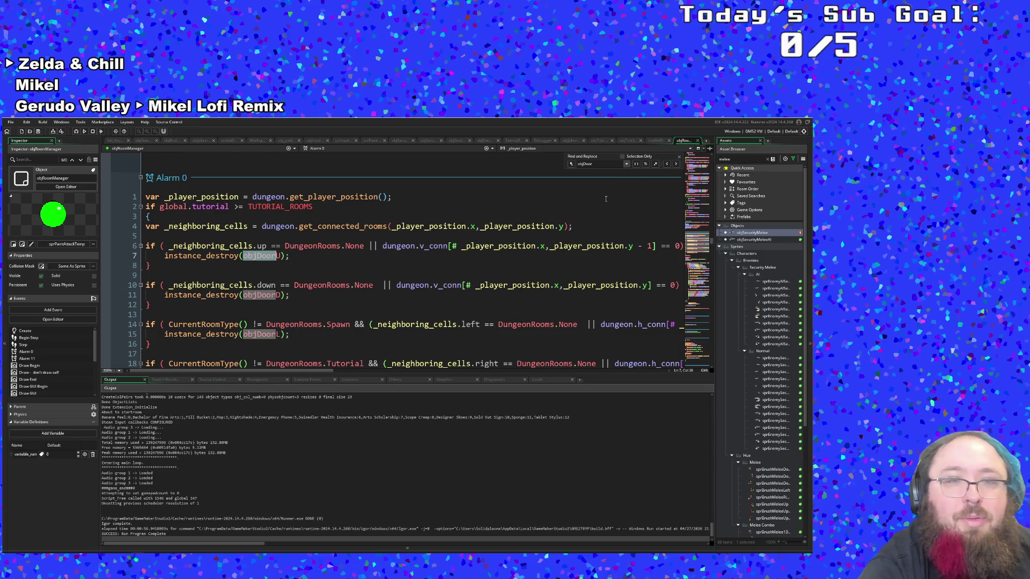
Cycle through every objDoor match back to objDoorU in Alarm 0
{"action": "left_click", "coordinate": [677, 165]}
{"action": "left_click", "coordinate": [676, 165]}
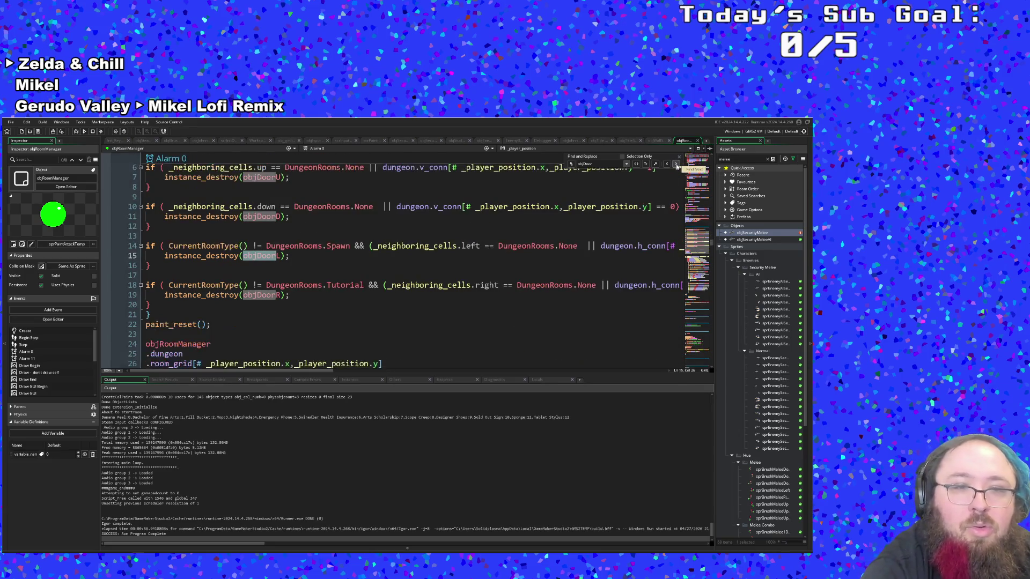
{"action": "left_click", "coordinate": [676, 165]}
{"action": "left_click", "coordinate": [677, 165]}
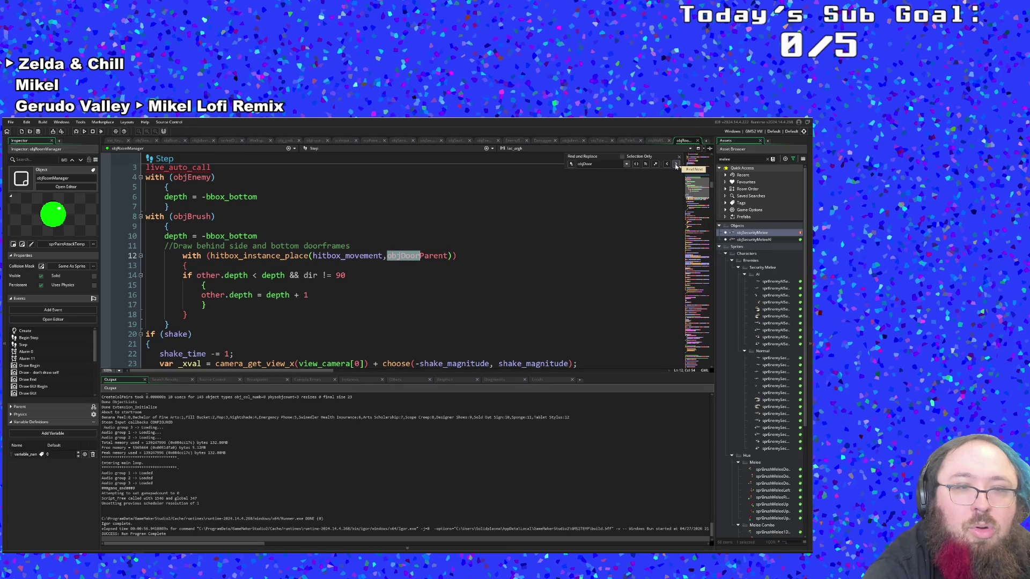
{"action": "left_click", "coordinate": [676, 165]}
{"action": "left_click", "coordinate": [677, 165]}
{"action": "left_click", "coordinate": [676, 165]}
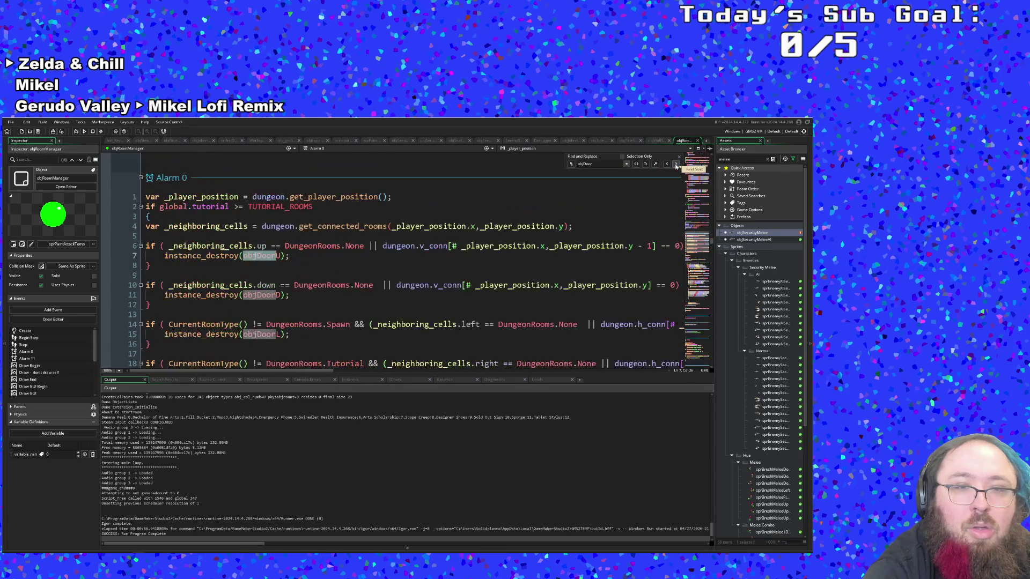
From the upward neighbour check, search the assets for 'objdoor'
{"action": "left_click", "coordinate": [465, 247]}
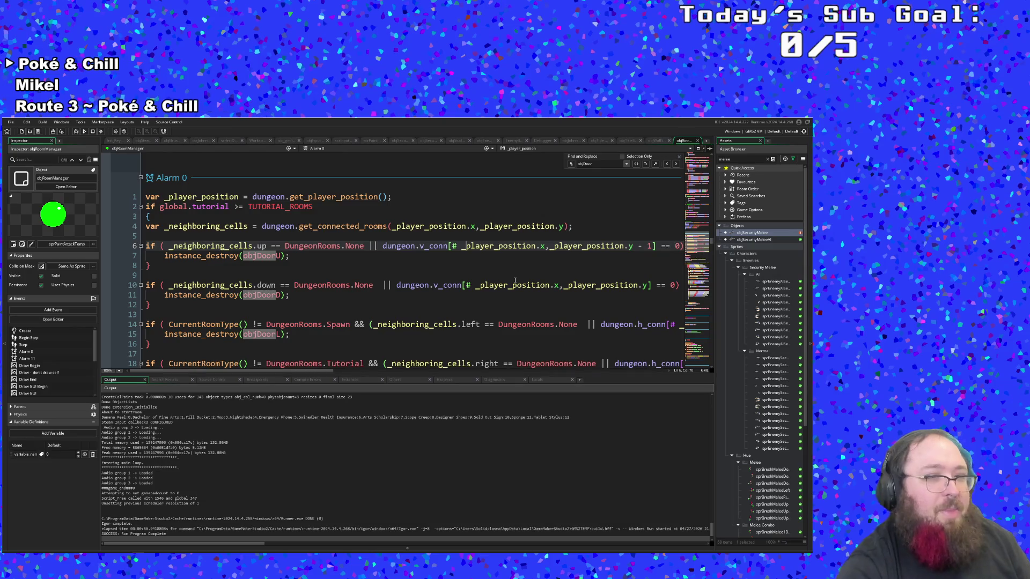
{"action": "key", "text": "ctrl+t"}
{"action": "type", "text": "obj"}
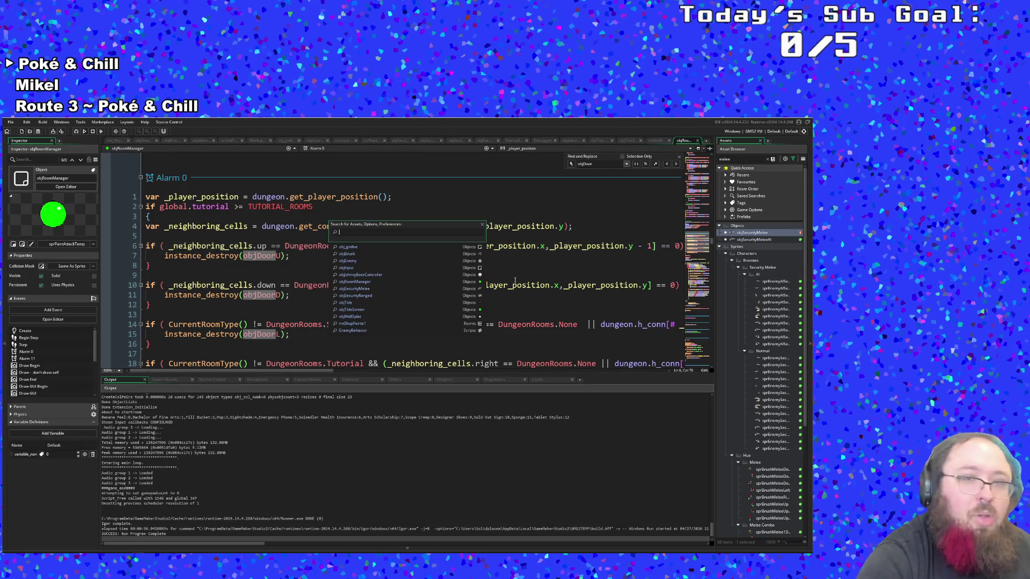
{"action": "type", "text": "door"}
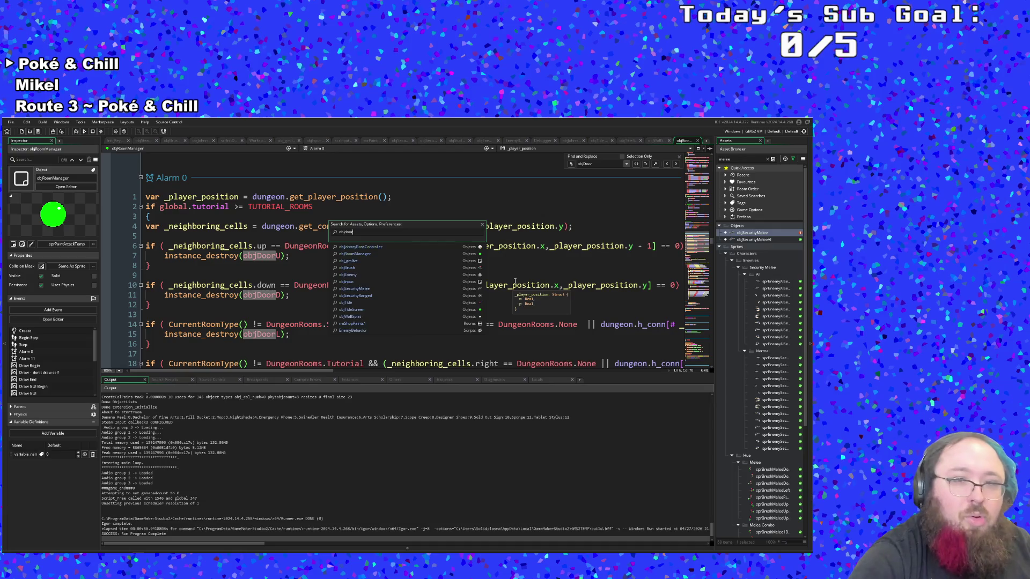
{"action": "key", "text": "Down"}
{"action": "key", "text": "Down"}
{"action": "key", "text": "Down"}
{"action": "key", "text": "Down"}
{"action": "key", "text": "Return"}
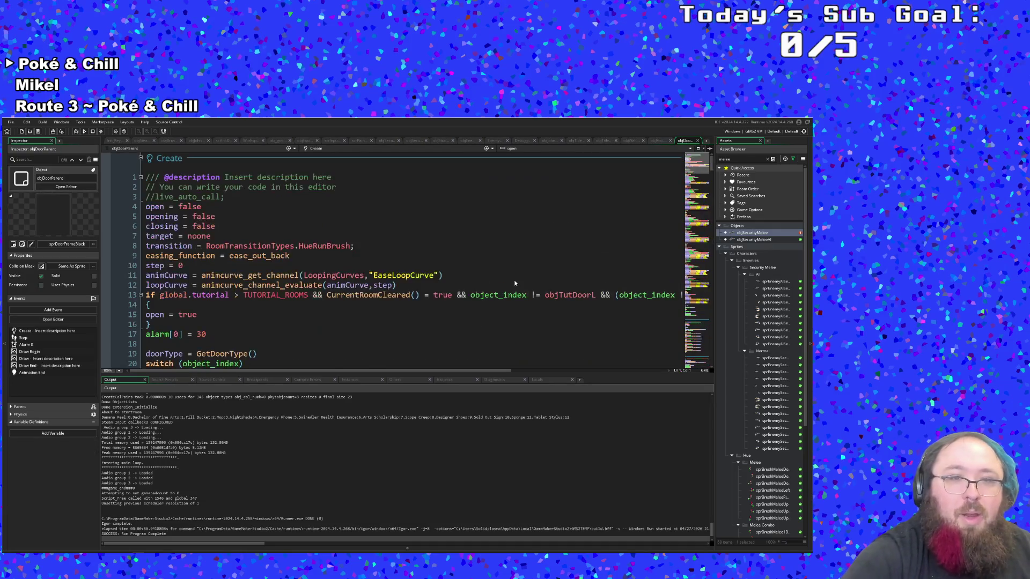
{"action": "scroll", "coordinate": [482, 277], "scroll_direction": "down", "scroll_amount": 4}
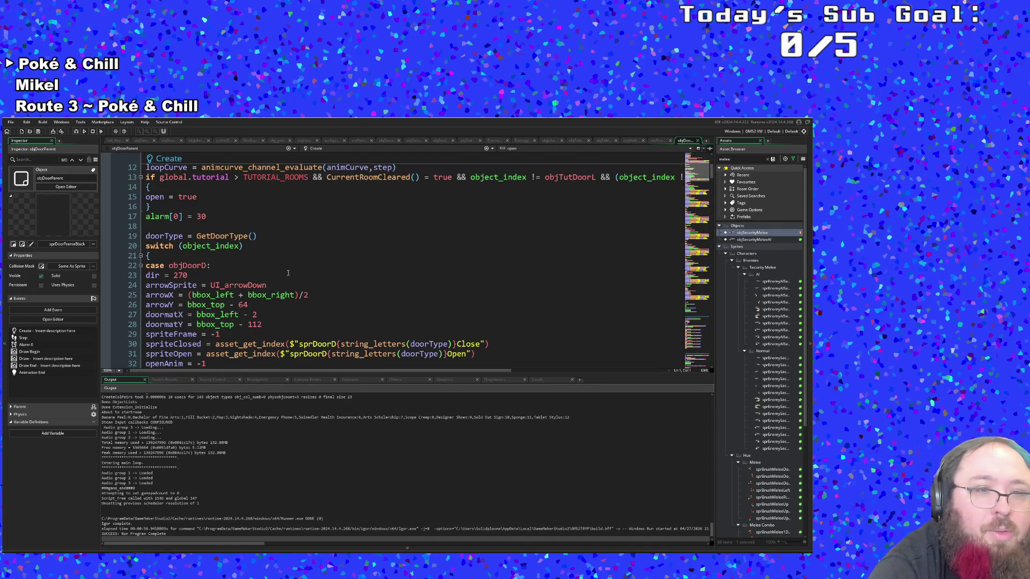
{"action": "scroll", "coordinate": [290, 273], "scroll_direction": "up", "scroll_amount": 4}
{"action": "scroll", "coordinate": [279, 275], "scroll_direction": "down", "scroll_amount": 2}
{"action": "left_click", "coordinate": [260, 276]}
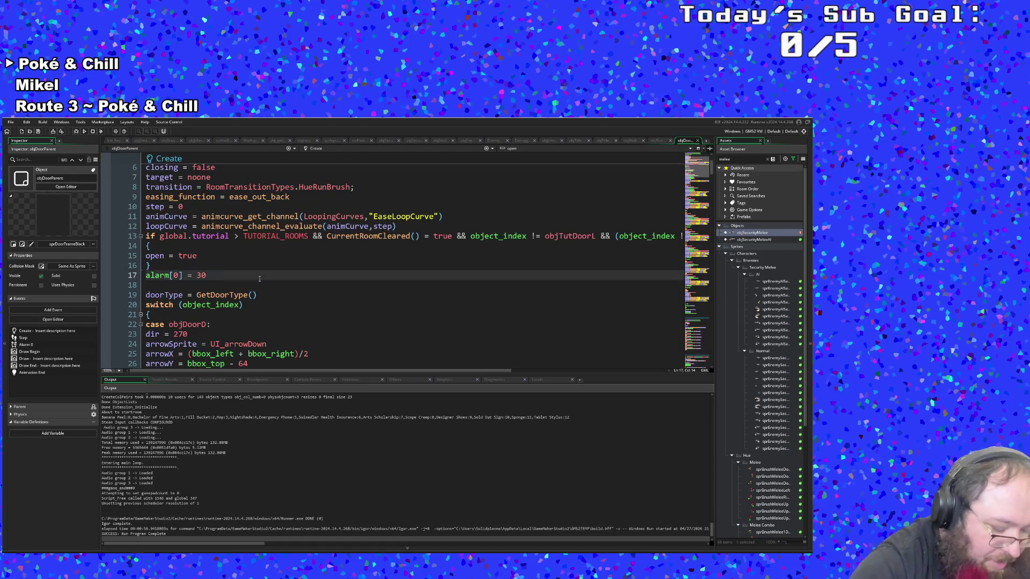
{"action": "key", "text": "ctrl+f"}
{"action": "scroll", "coordinate": [258, 278], "scroll_direction": "down", "scroll_amount": 2}
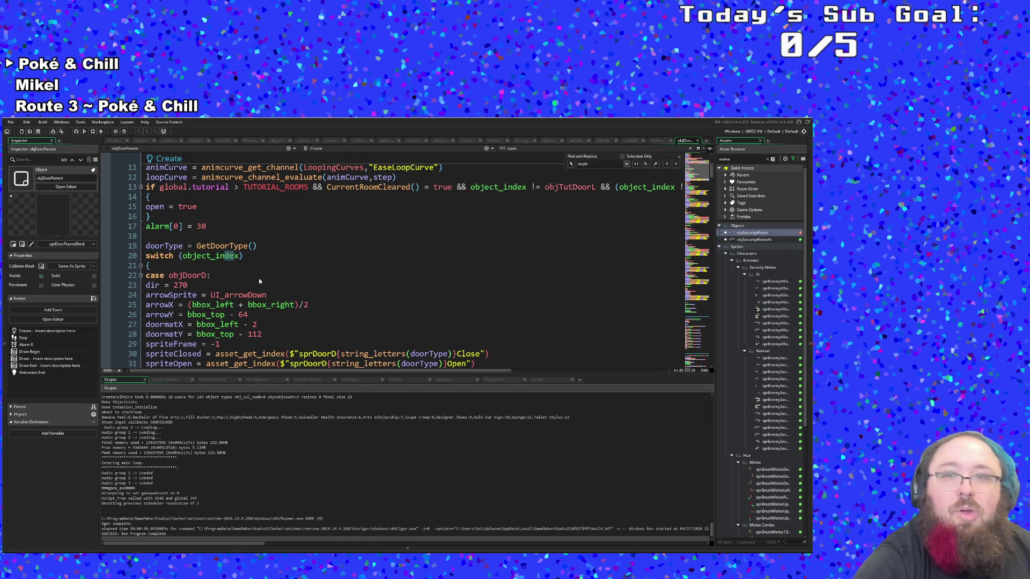
{"action": "scroll", "coordinate": [258, 278], "scroll_direction": "down", "scroll_amount": 3}
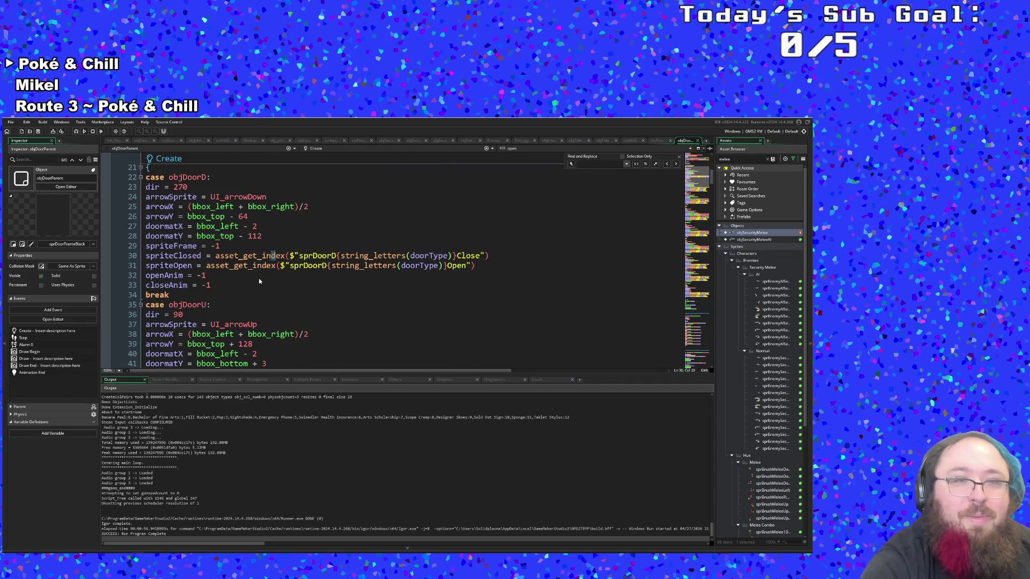
{"action": "left_click", "coordinate": [259, 278]}
{"action": "scroll", "coordinate": [258, 279], "scroll_direction": "down", "scroll_amount": 10}
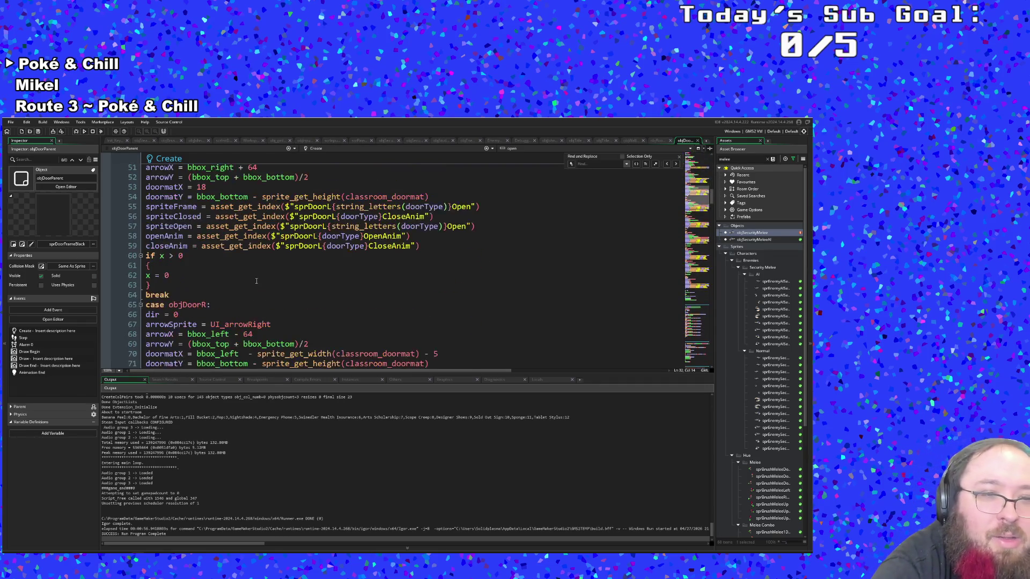
{"action": "scroll", "coordinate": [256, 281], "scroll_direction": "up", "scroll_amount": 4}
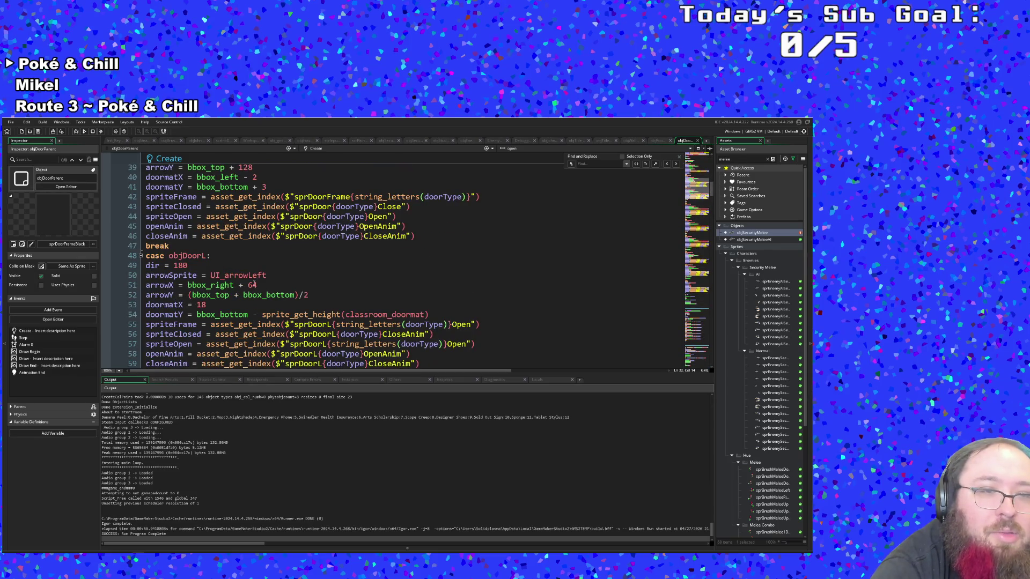
{"action": "scroll", "coordinate": [257, 285], "scroll_direction": "down", "scroll_amount": 20}
{"action": "scroll", "coordinate": [256, 286], "scroll_direction": "down", "scroll_amount": 4}
{"action": "scroll", "coordinate": [255, 285], "scroll_direction": "down", "scroll_amount": 8}
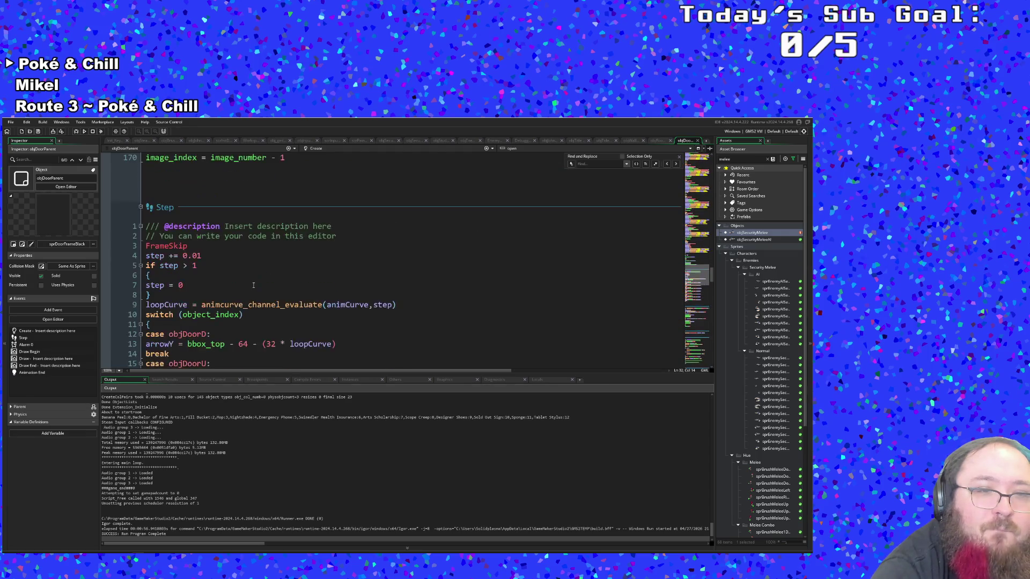
{"action": "scroll", "coordinate": [252, 285], "scroll_direction": "down", "scroll_amount": 4}
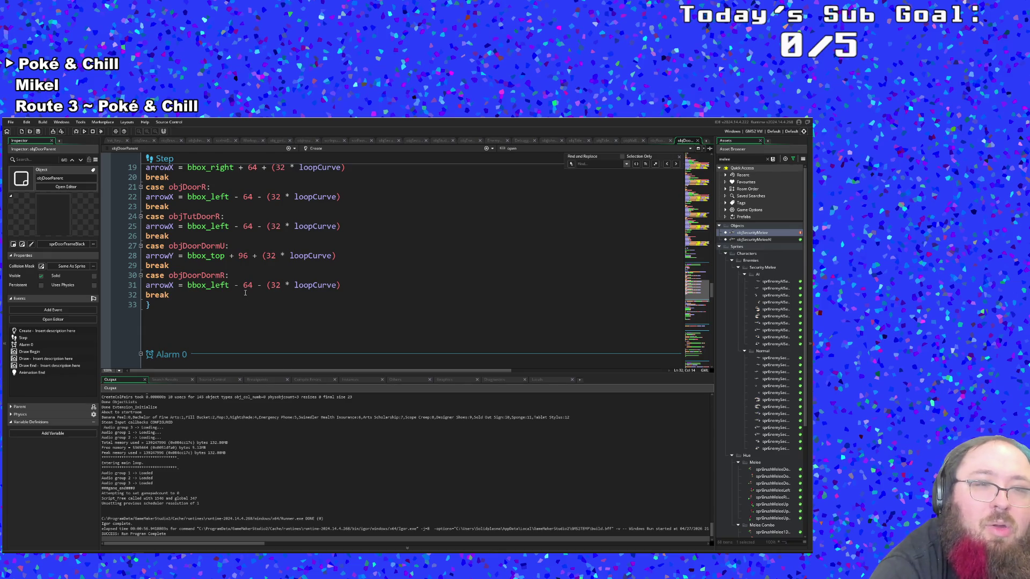
{"action": "scroll", "coordinate": [245, 292], "scroll_direction": "up", "scroll_amount": 20}
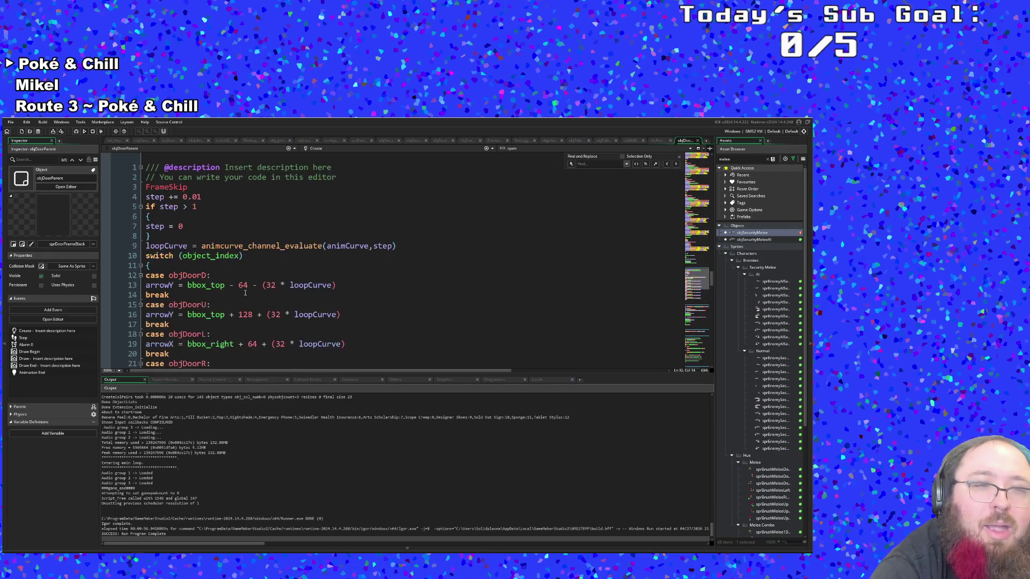
{"action": "scroll", "coordinate": [245, 294], "scroll_direction": "up", "scroll_amount": 20}
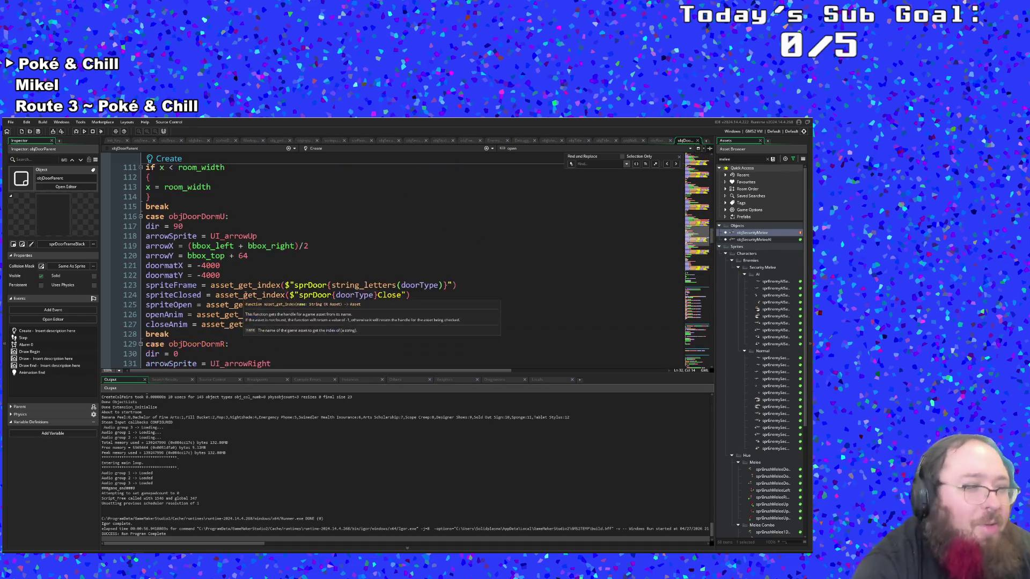
{"action": "scroll", "coordinate": [245, 285], "scroll_direction": "up", "scroll_amount": 10}
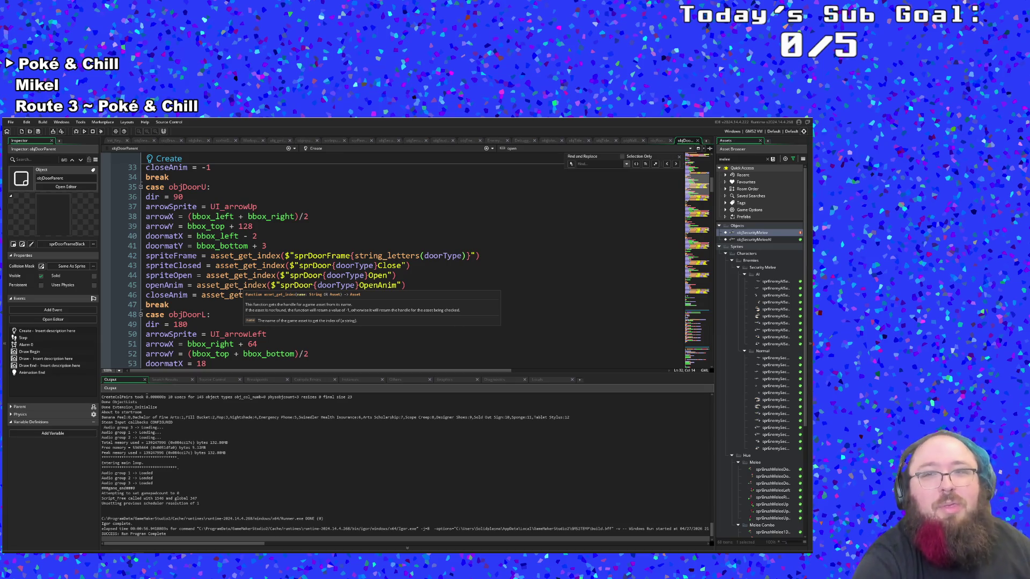
{"action": "left_click", "coordinate": [439, 237]}
{"action": "scroll", "coordinate": [479, 197], "scroll_direction": "up", "scroll_amount": 10}
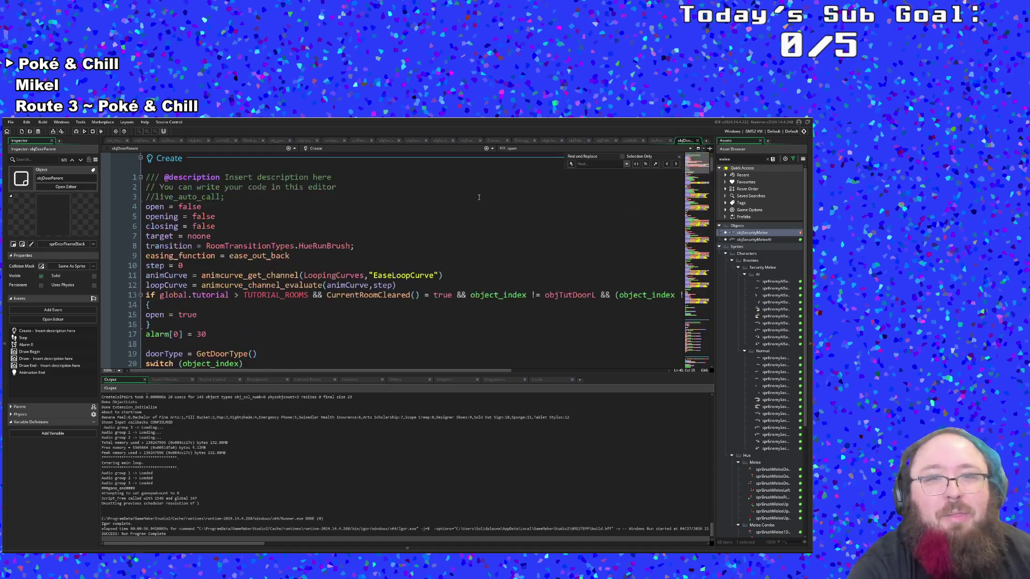
{"action": "left_click", "coordinate": [697, 141]}
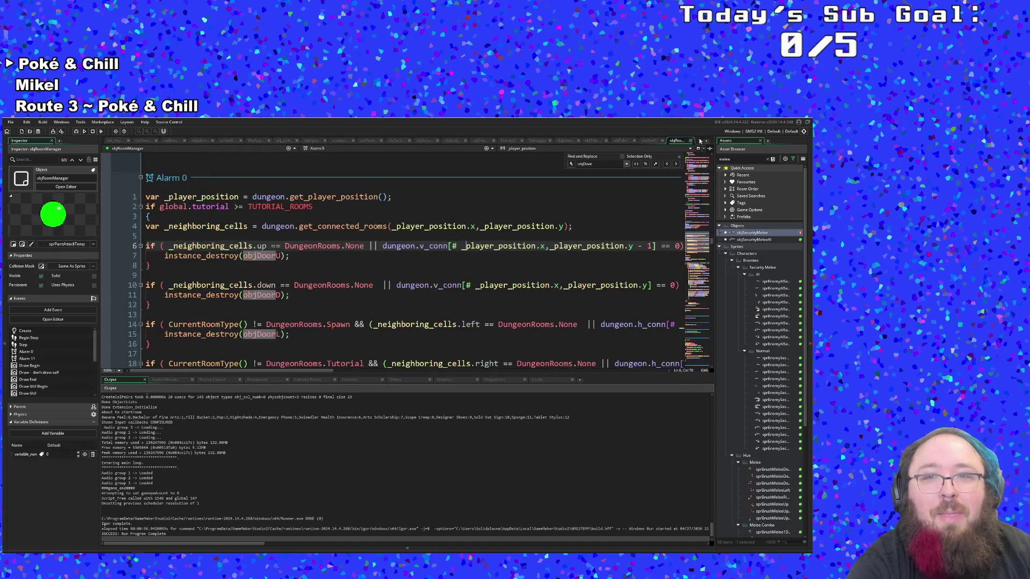
From Alarm 0's line 4, reopen objWallSplat's Create code by searching 'seWa'
{"action": "left_click", "coordinate": [526, 226]}
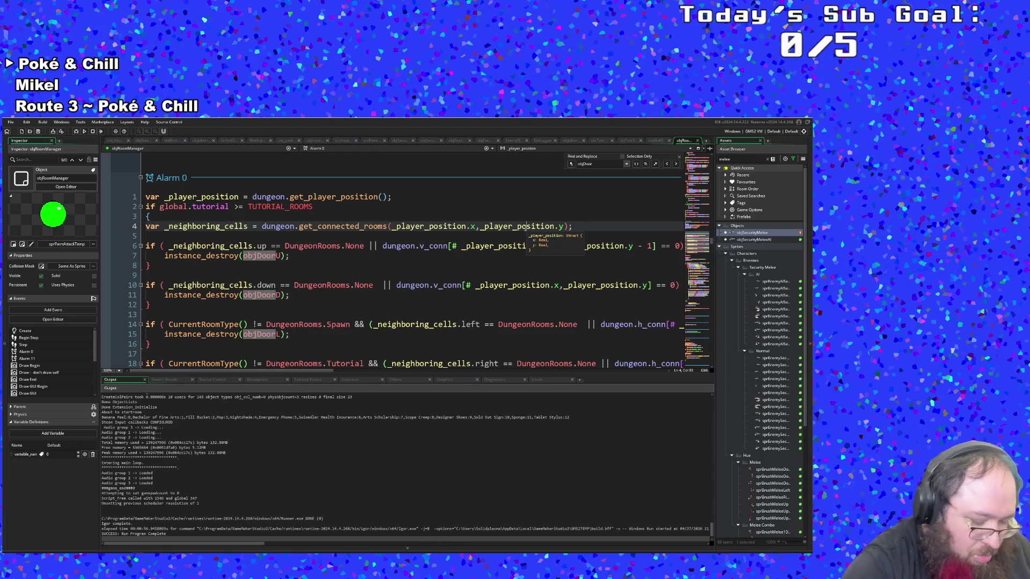
{"action": "key", "text": "ctrl+t"}
{"action": "type", "text": "se"}
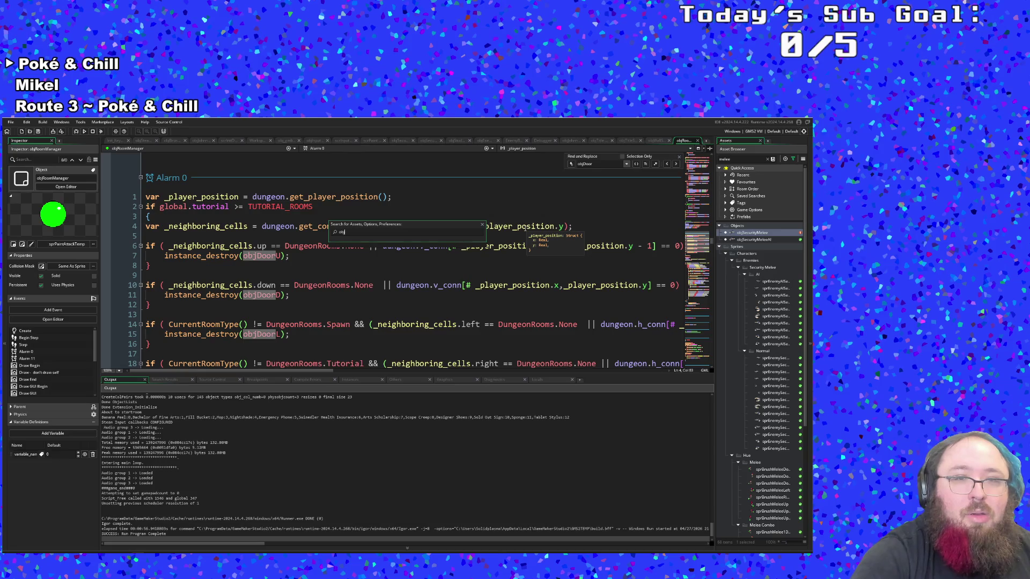
{"action": "type", "text": "Wall"}
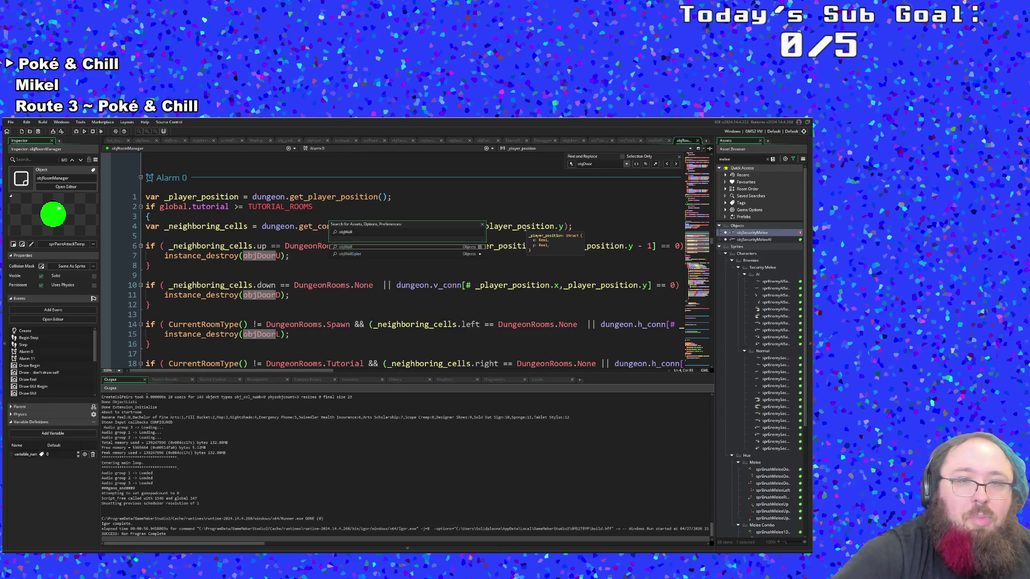
{"action": "key", "text": "Return"}
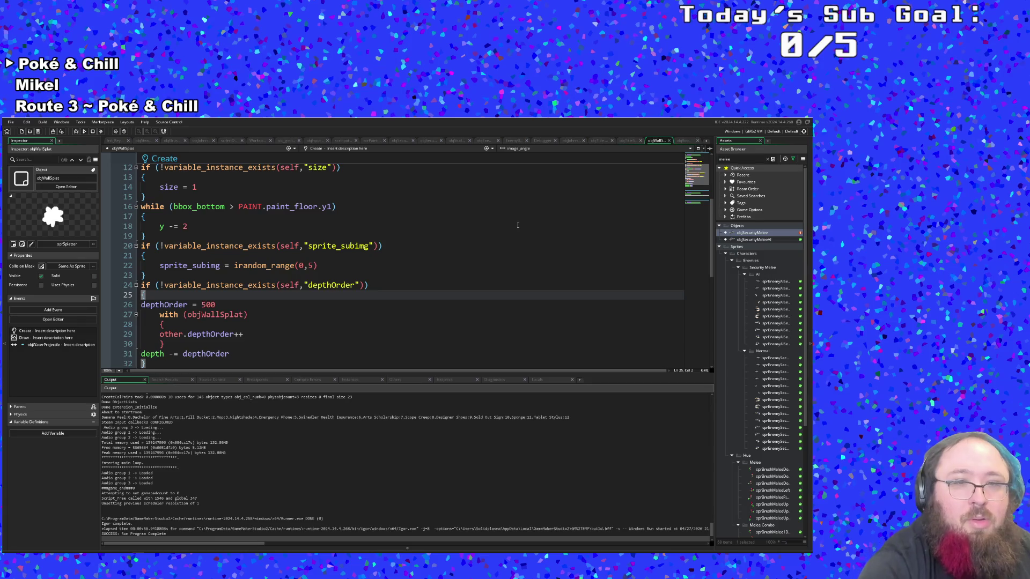
Review the splat's Draw event sprite line and the size used for image_xscale
{"action": "left_click", "coordinate": [382, 151]}
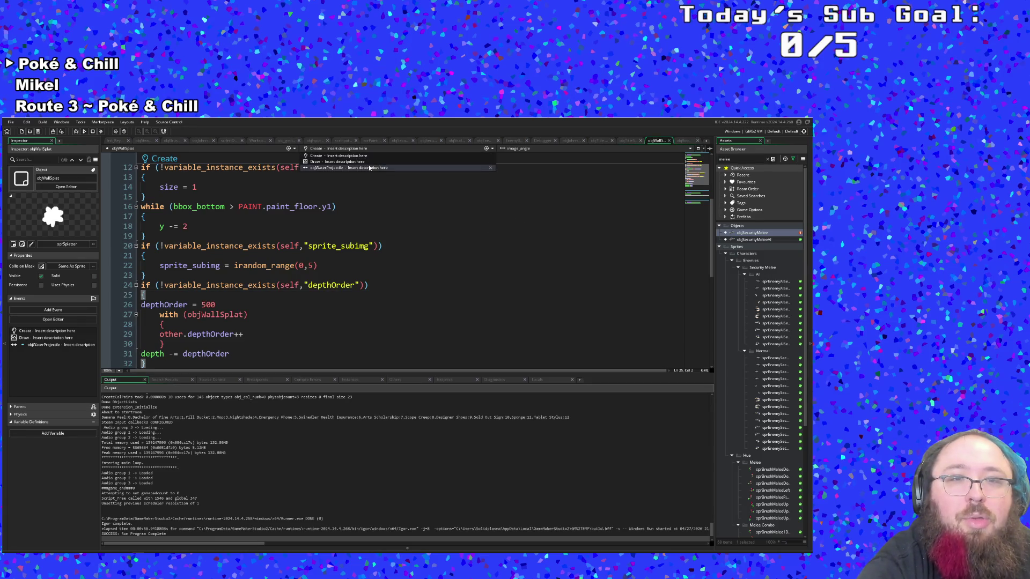
{"action": "left_click", "coordinate": [365, 162]}
{"action": "scroll", "coordinate": [370, 198], "scroll_direction": "up", "scroll_amount": 2}
{"action": "scroll", "coordinate": [375, 220], "scroll_direction": "down", "scroll_amount": 2}
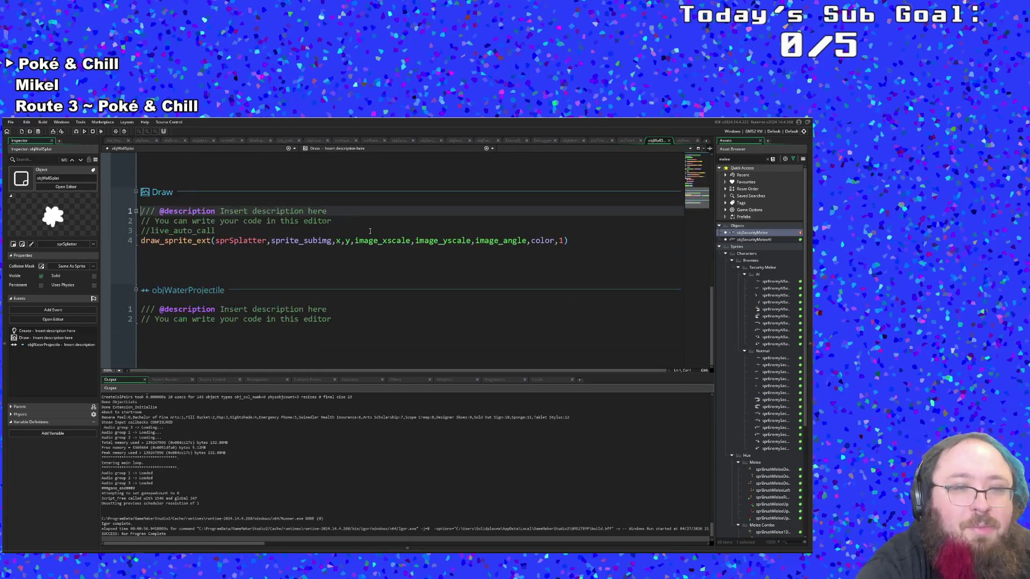
{"action": "left_click", "coordinate": [331, 240]}
{"action": "scroll", "coordinate": [324, 265], "scroll_direction": "up", "scroll_amount": 2}
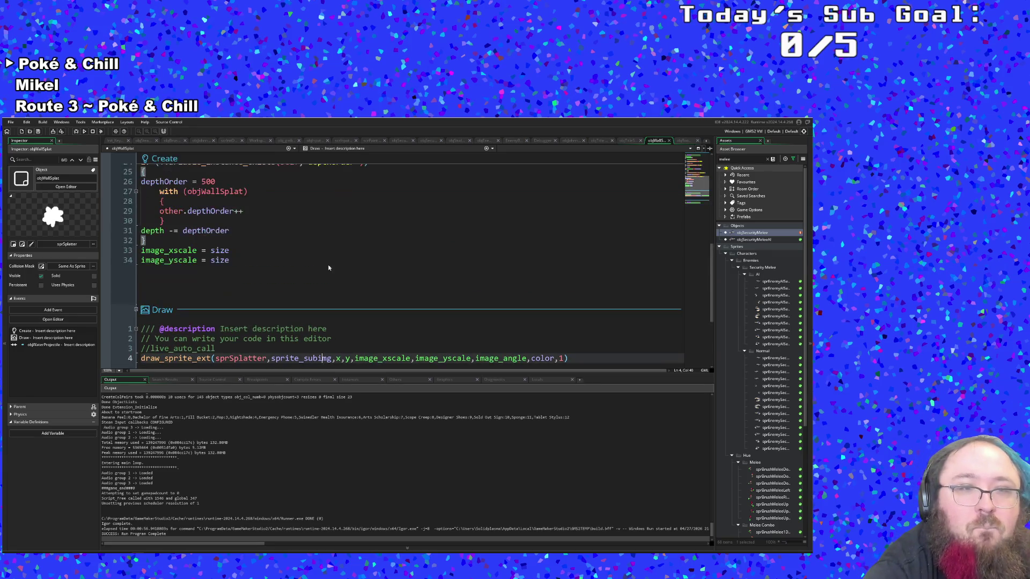
{"action": "scroll", "coordinate": [300, 264], "scroll_direction": "up", "scroll_amount": 2}
{"action": "left_click", "coordinate": [246, 290]}
{"action": "left_click", "coordinate": [245, 309]}
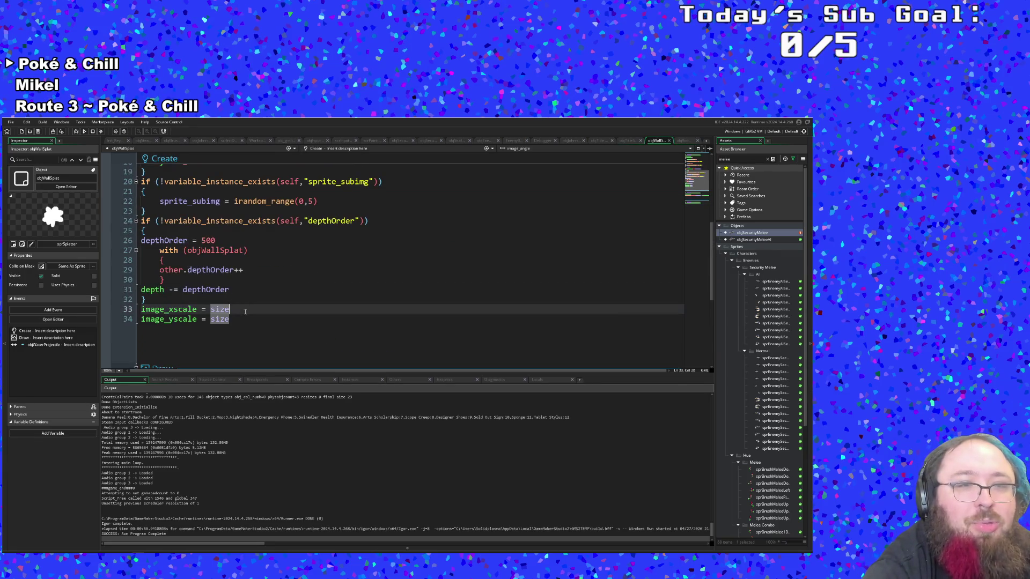
{"action": "scroll", "coordinate": [246, 312], "scroll_direction": "up", "scroll_amount": 2}
{"action": "scroll", "coordinate": [249, 312], "scroll_direction": "down", "scroll_amount": 2}
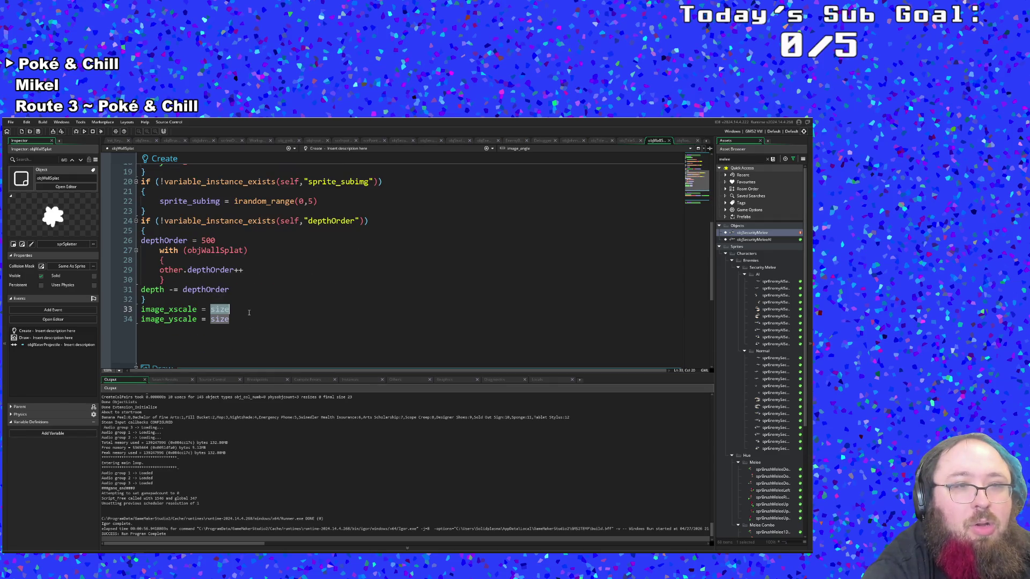
{"action": "left_click", "coordinate": [249, 312]}
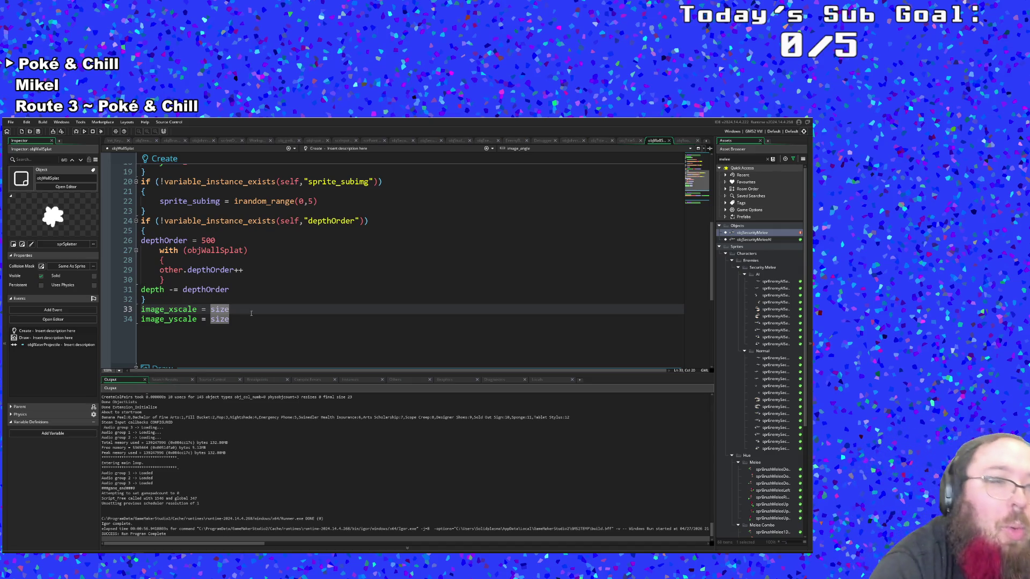
Inspect the depthOrder uses and the 'depth -= depthOrder' line 31
{"action": "left_click", "coordinate": [210, 303]}
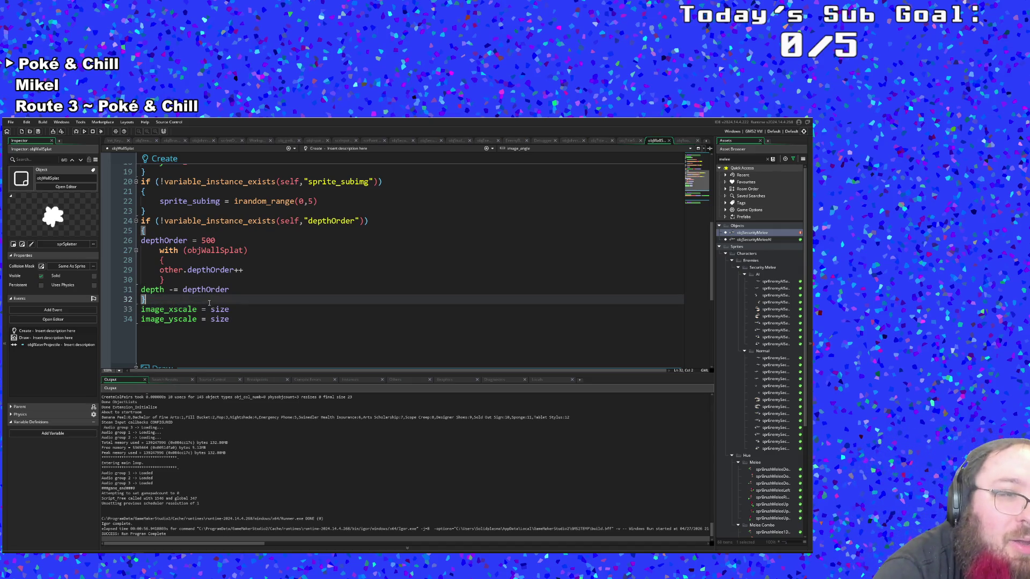
{"action": "left_click", "coordinate": [188, 292]}
{"action": "left_click", "coordinate": [179, 298]}
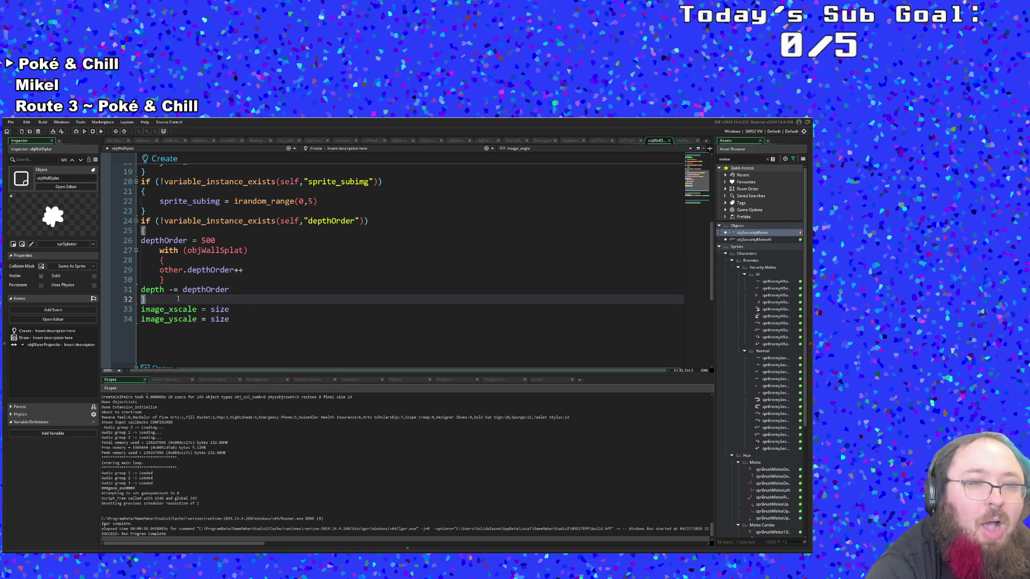
{"action": "left_click", "coordinate": [176, 290]}
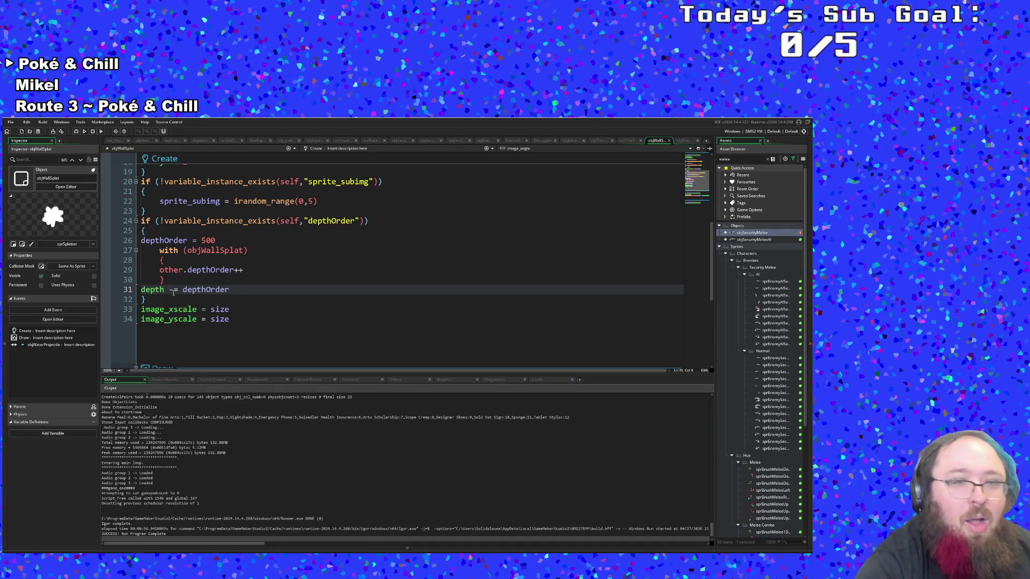
{"action": "scroll", "coordinate": [209, 359], "scroll_direction": "up", "scroll_amount": 2}
{"action": "scroll", "coordinate": [225, 340], "scroll_direction": "down", "scroll_amount": 2}
{"action": "left_click", "coordinate": [208, 319]}
{"action": "left_click", "coordinate": [203, 319]}
{"action": "key", "text": "Up"}
{"action": "key", "text": "Up"}
{"action": "key", "text": "Up"}
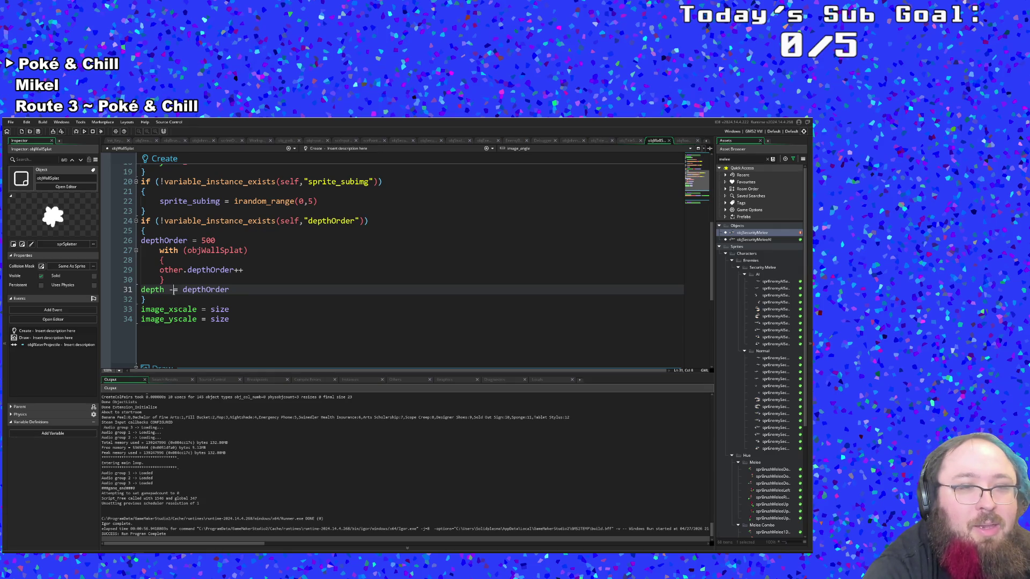
Change line 31 to 'depth = depthOrder' and save the project
{"action": "key", "text": "BackSpace"}
{"action": "key", "text": "Return"}
{"action": "type", "text": "+"}
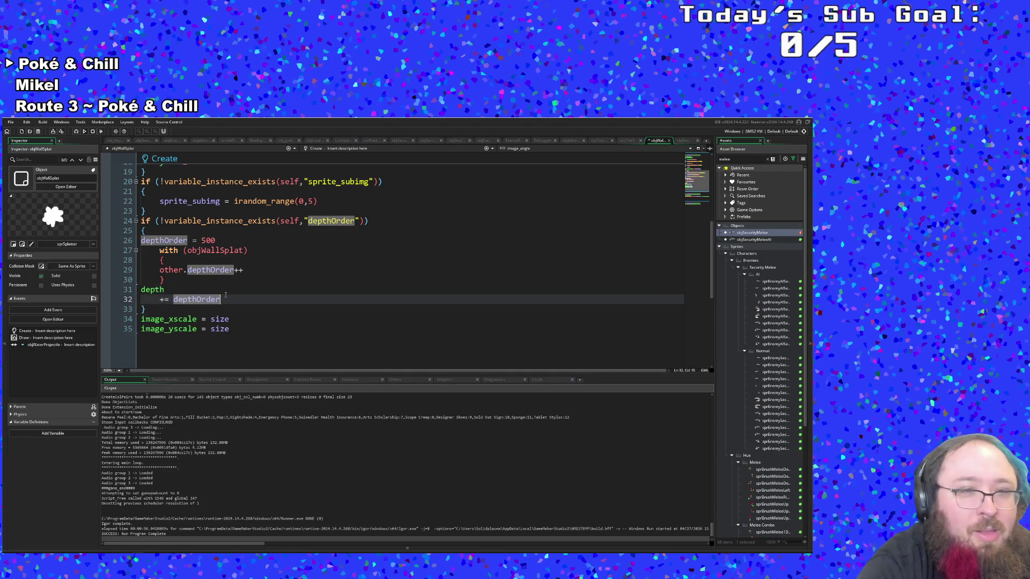
{"action": "left_click", "coordinate": [198, 290]}
{"action": "key", "text": "Down"}
{"action": "key", "text": "BackSpace"}
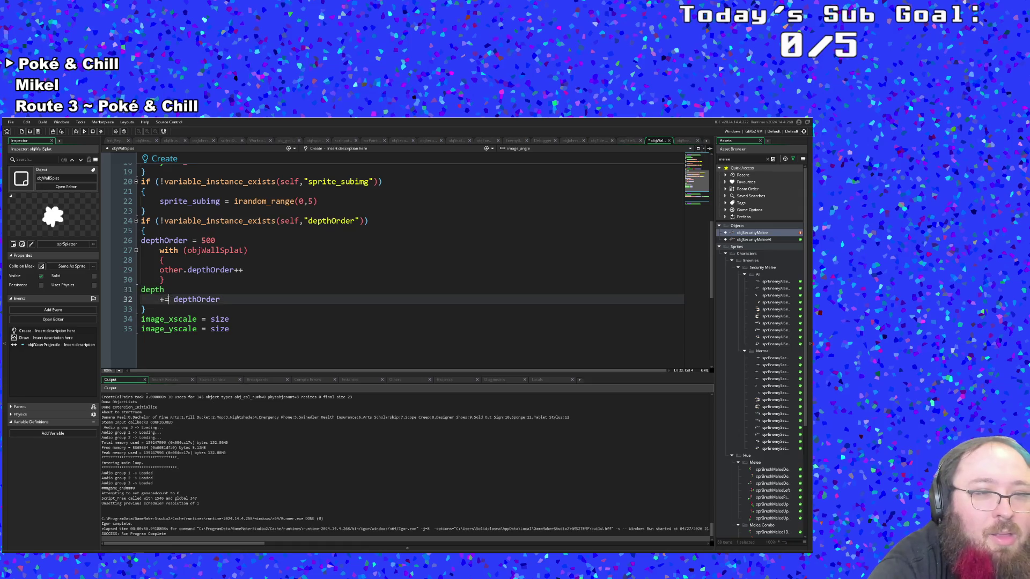
{"action": "key", "text": "BackSpace"}
{"action": "key", "text": "BackSpace"}
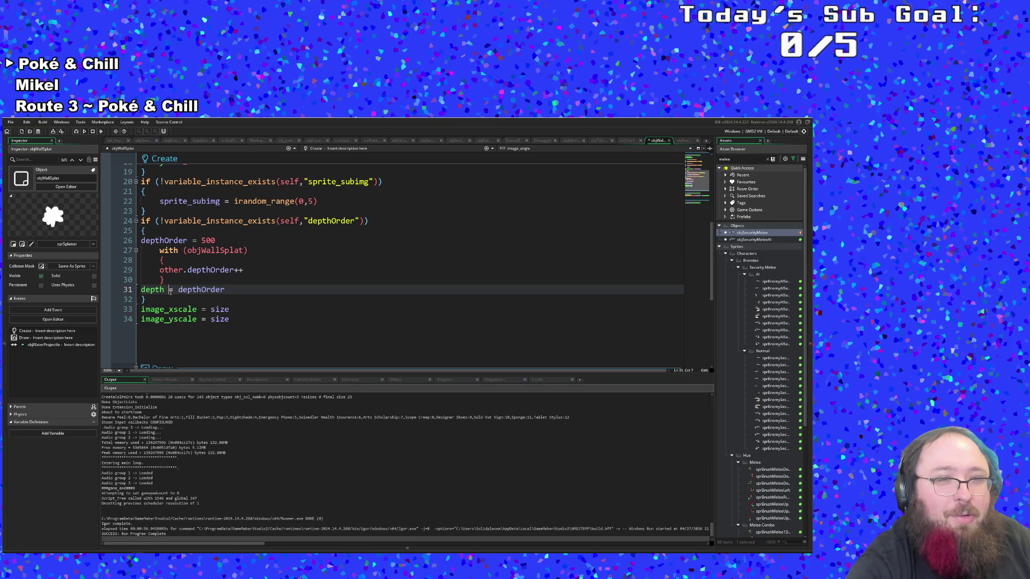
{"action": "left_click", "coordinate": [186, 296]}
{"action": "left_click", "coordinate": [178, 290]}
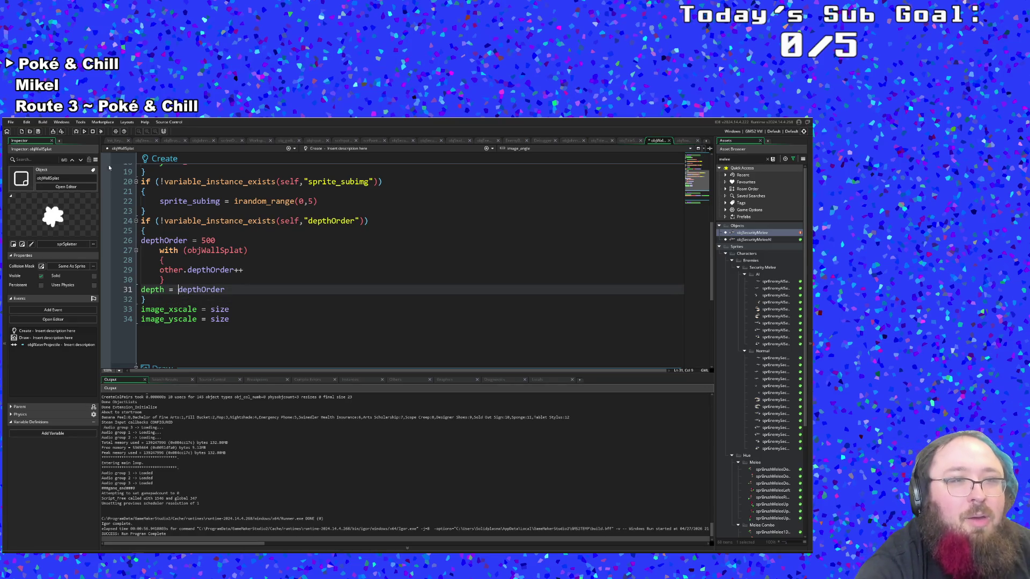
{"action": "key", "text": "ctrl+s"}
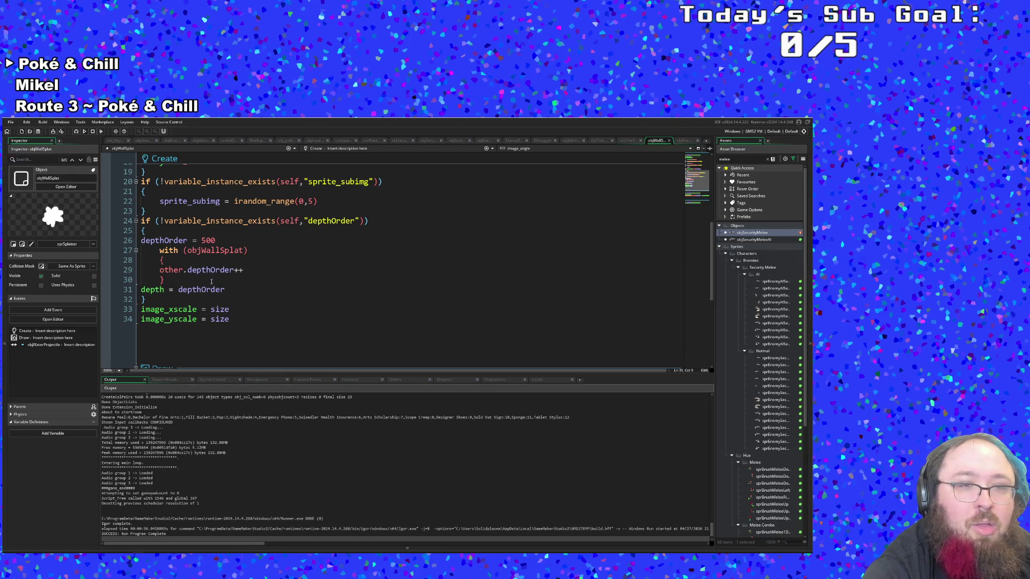
Recheck where size and depthOrder are used in the Create code
{"action": "scroll", "coordinate": [212, 282], "scroll_direction": "down", "scroll_amount": 5}
{"action": "scroll", "coordinate": [214, 284], "scroll_direction": "up", "scroll_amount": 8}
{"action": "scroll", "coordinate": [213, 284], "scroll_direction": "up", "scroll_amount": 2}
{"action": "scroll", "coordinate": [214, 284], "scroll_direction": "down", "scroll_amount": 7}
{"action": "left_click", "coordinate": [213, 284]}
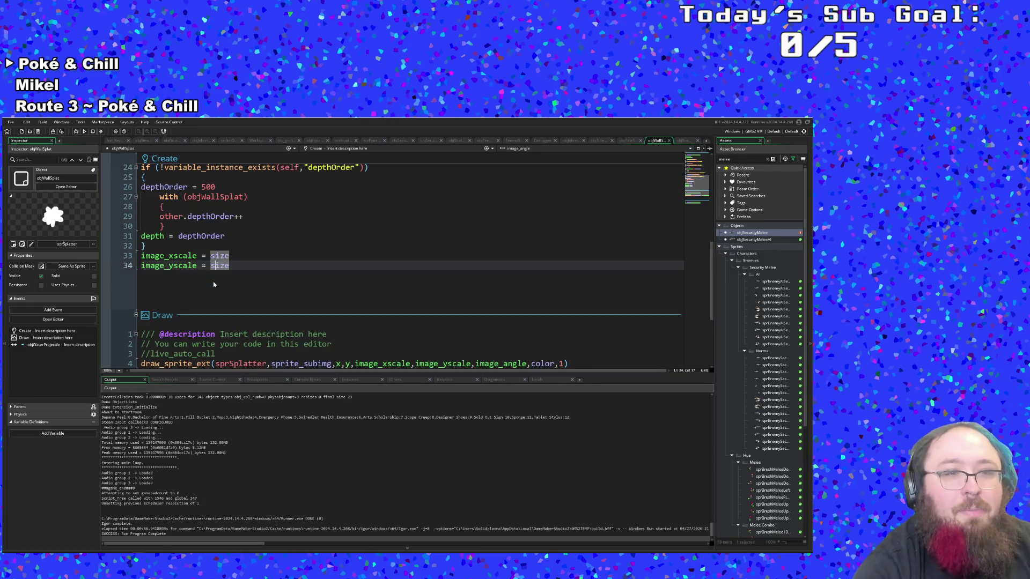
{"action": "scroll", "coordinate": [213, 285], "scroll_direction": "up", "scroll_amount": 2}
{"action": "left_click", "coordinate": [214, 297]}
{"action": "scroll", "coordinate": [214, 300], "scroll_direction": "down", "scroll_amount": 6}
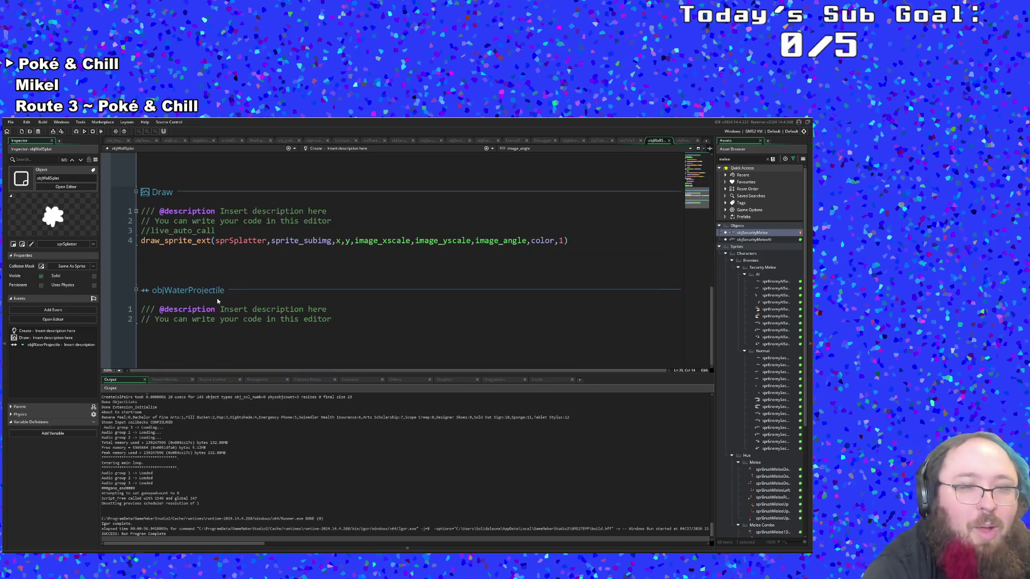
{"action": "scroll", "coordinate": [255, 270], "scroll_direction": "up", "scroll_amount": 10}
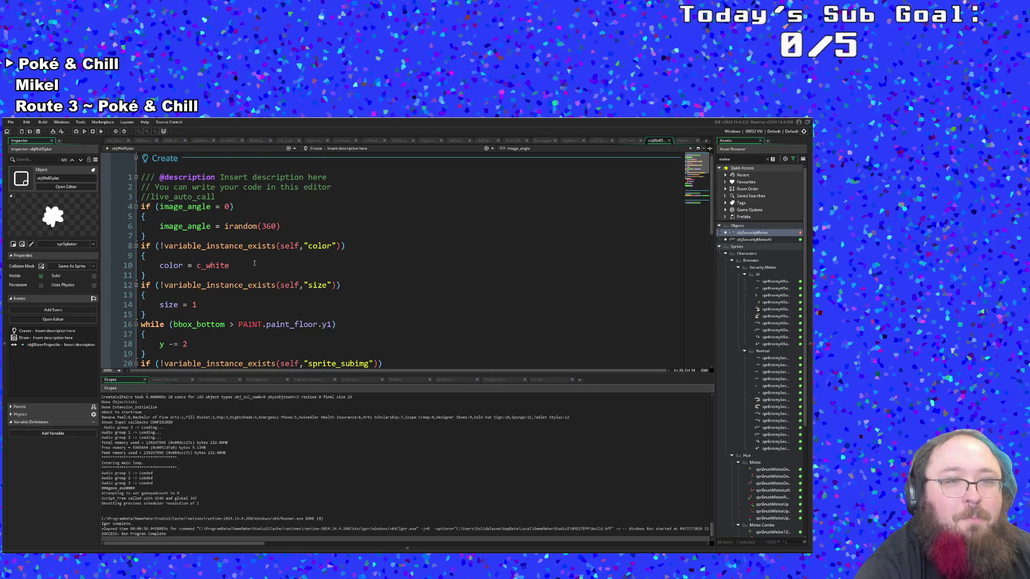
{"action": "scroll", "coordinate": [254, 263], "scroll_direction": "down", "scroll_amount": 4}
{"action": "left_click", "coordinate": [249, 273]}
Find the room manager object through the asset search and open its code
{"action": "key", "text": "ctrl+t"}
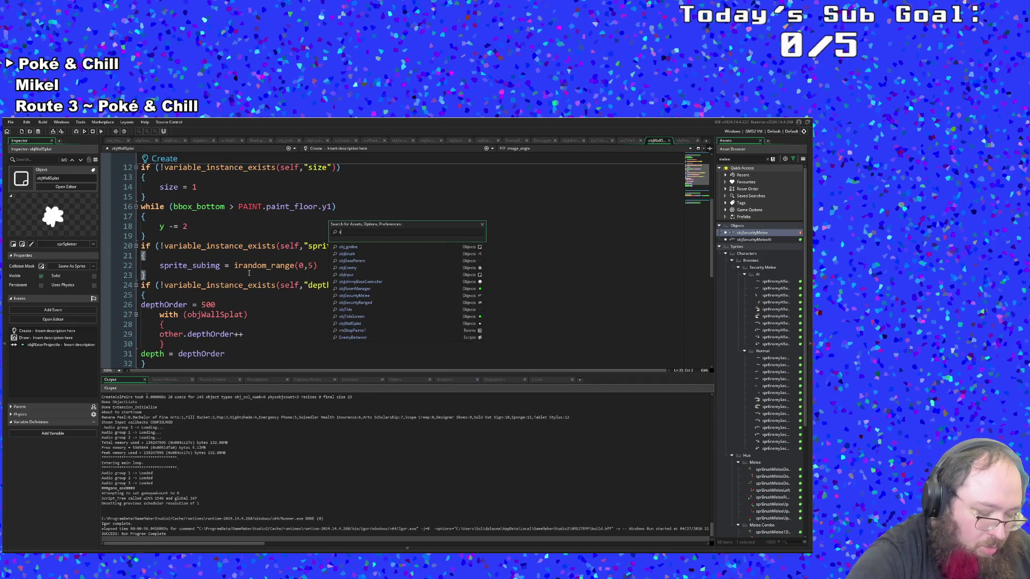
{"action": "type", "text": "crdunge"}
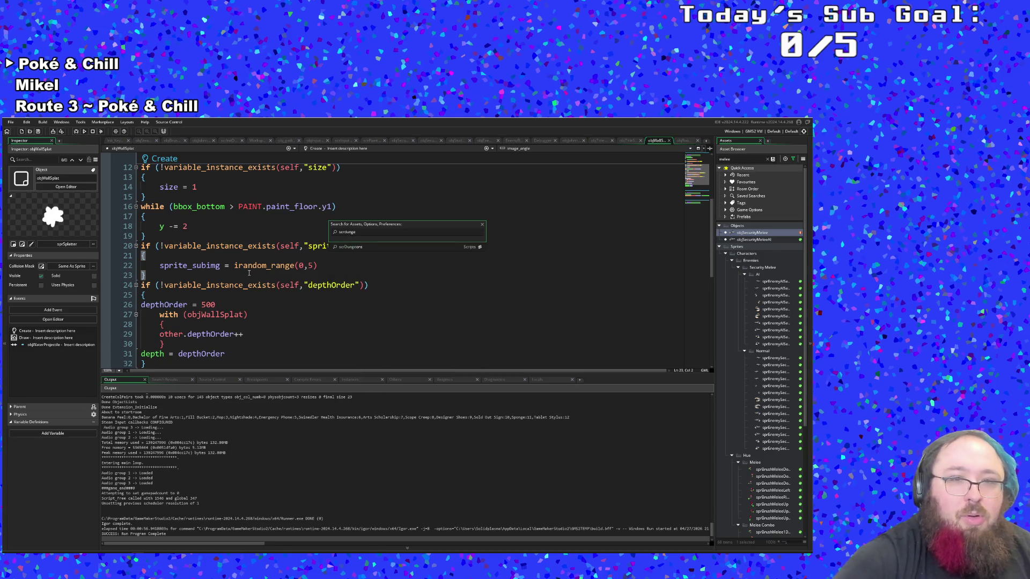
{"action": "key", "text": "BackSpace"}
{"action": "key", "text": "BackSpace"}
{"action": "key", "text": "BackSpace"}
{"action": "type", "text": "obj"}
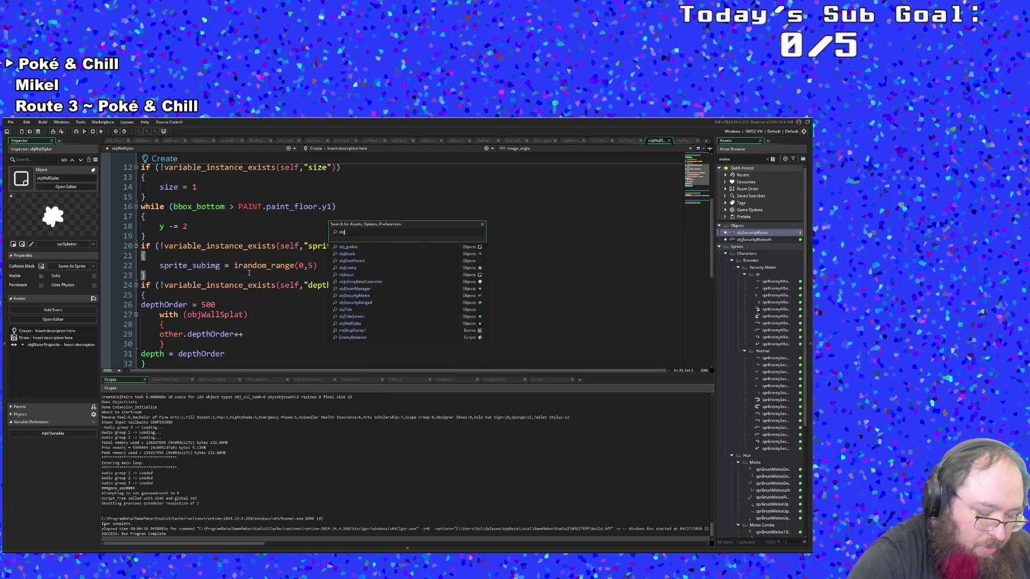
{"action": "type", "text": "Doom"}
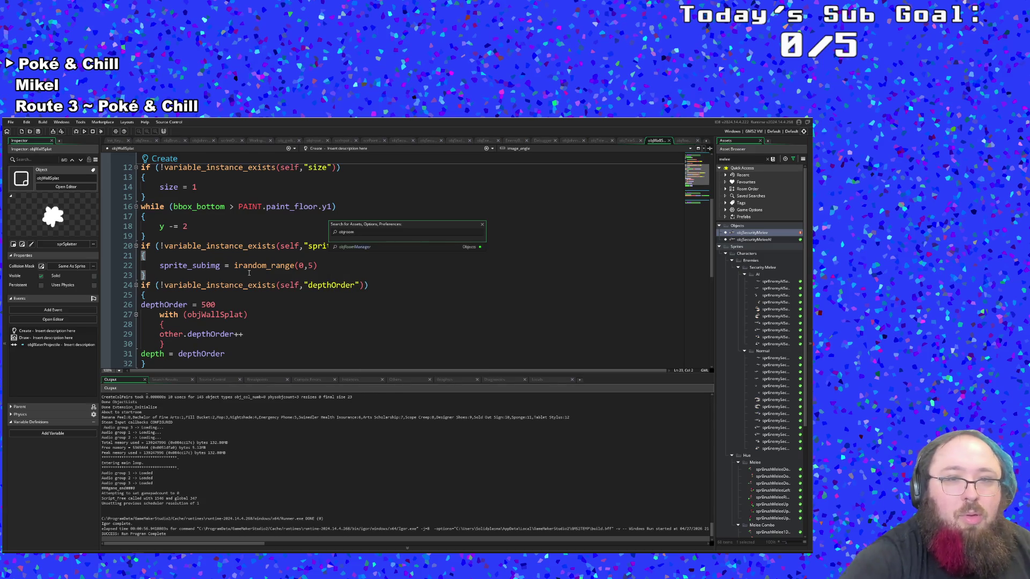
{"action": "key", "text": "Return"}
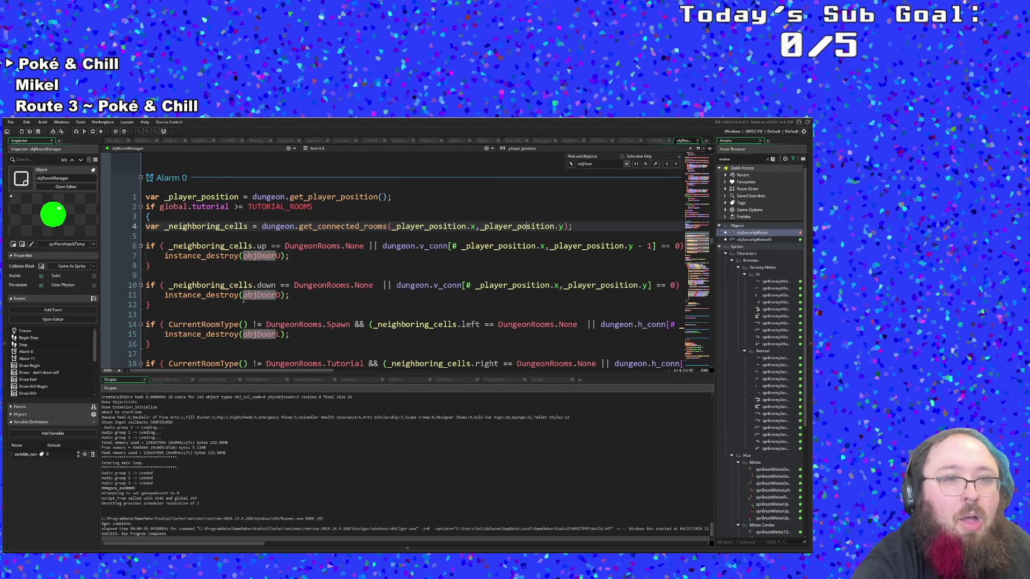
{"action": "scroll", "coordinate": [243, 300], "scroll_direction": "down", "scroll_amount": 15}
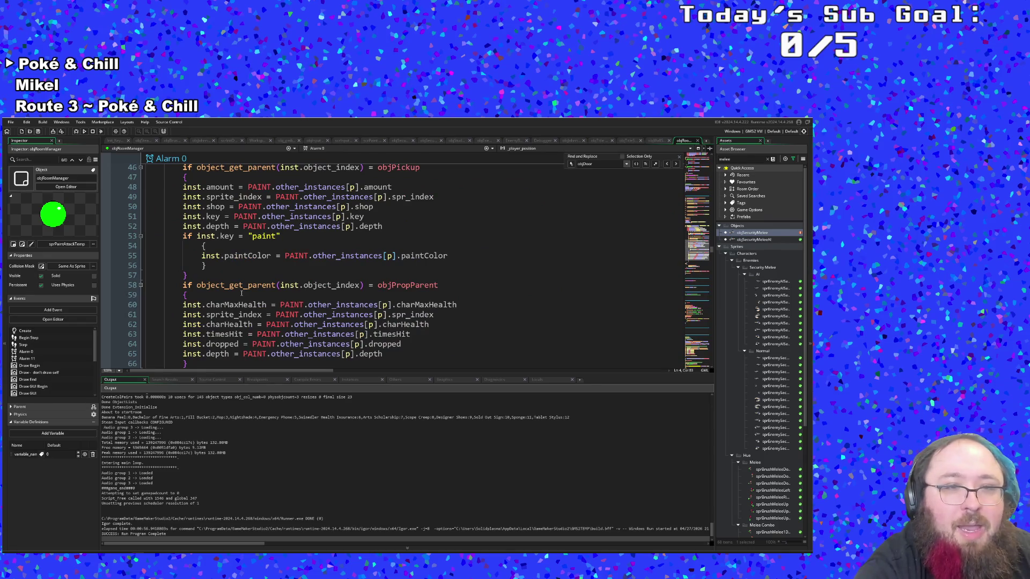
{"action": "scroll", "coordinate": [241, 292], "scroll_direction": "down", "scroll_amount": 20}
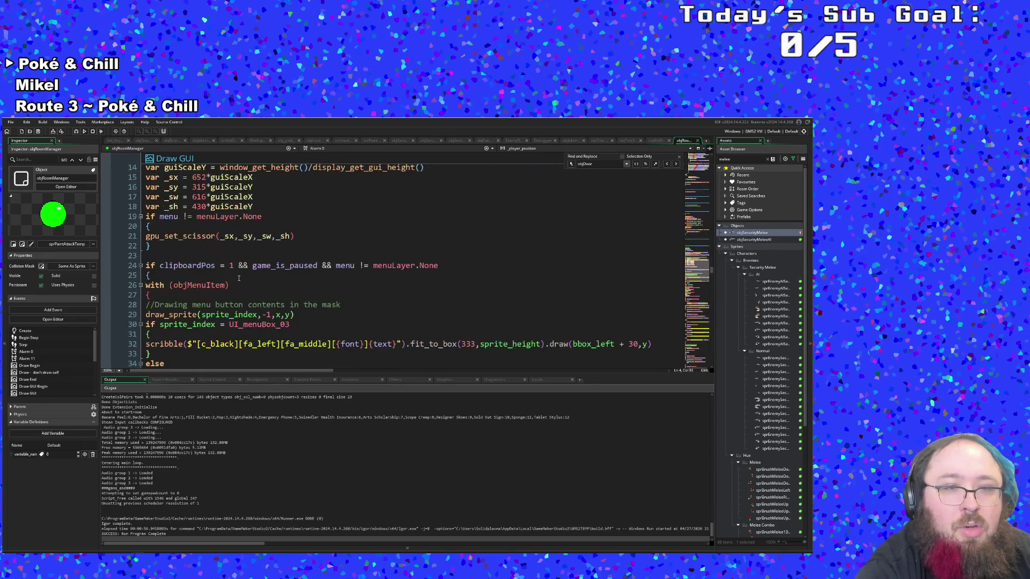
{"action": "scroll", "coordinate": [239, 278], "scroll_direction": "up", "scroll_amount": 8}
Look over the Room Start event's Background layer lookup
{"action": "left_click", "coordinate": [333, 150]}
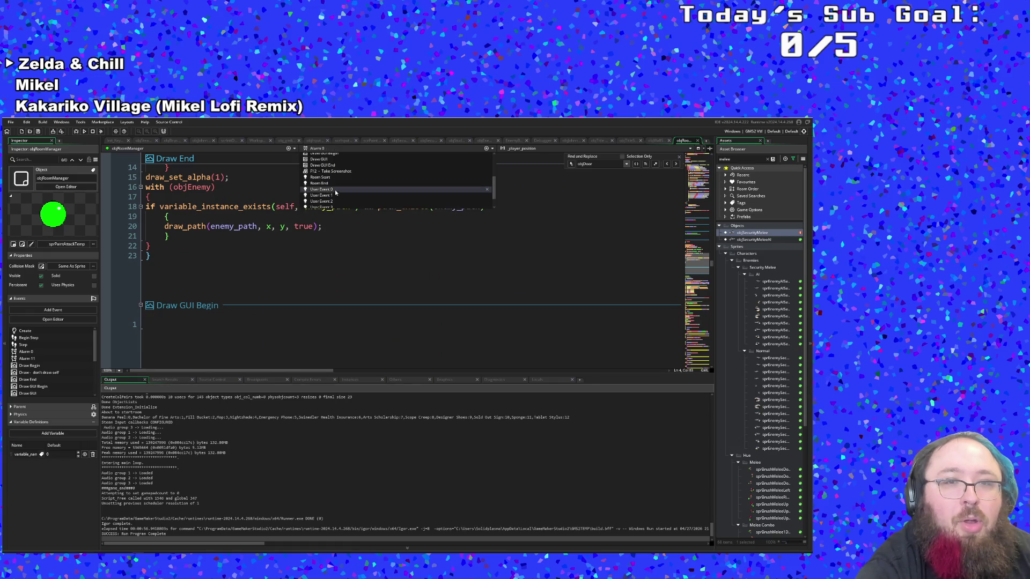
{"action": "scroll", "coordinate": [331, 191], "scroll_direction": "down", "scroll_amount": 2}
{"action": "left_click", "coordinate": [331, 188]}
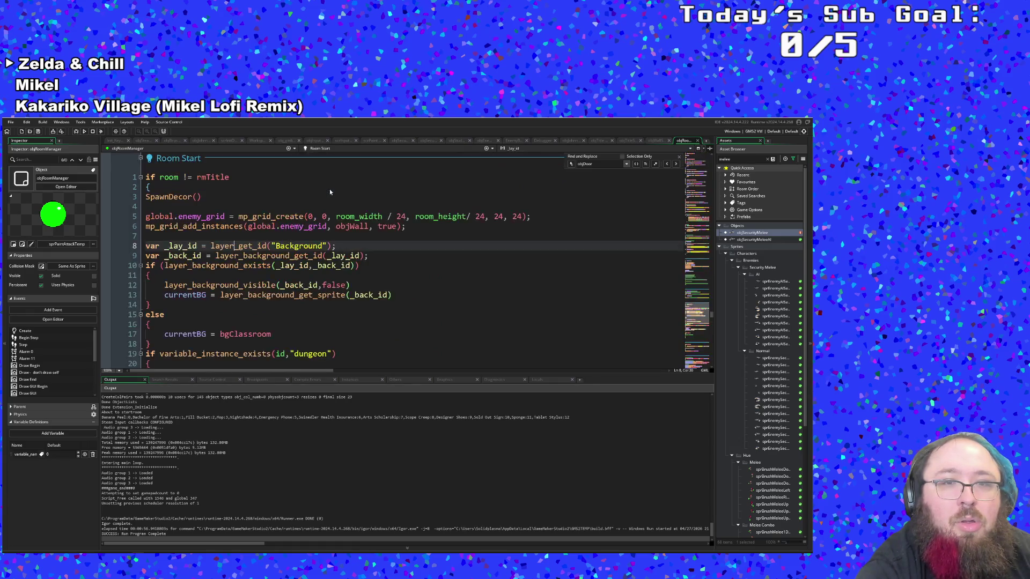
{"action": "scroll", "coordinate": [321, 220], "scroll_direction": "down", "scroll_amount": 2}
{"action": "scroll", "coordinate": [314, 228], "scroll_direction": "down", "scroll_amount": 6}
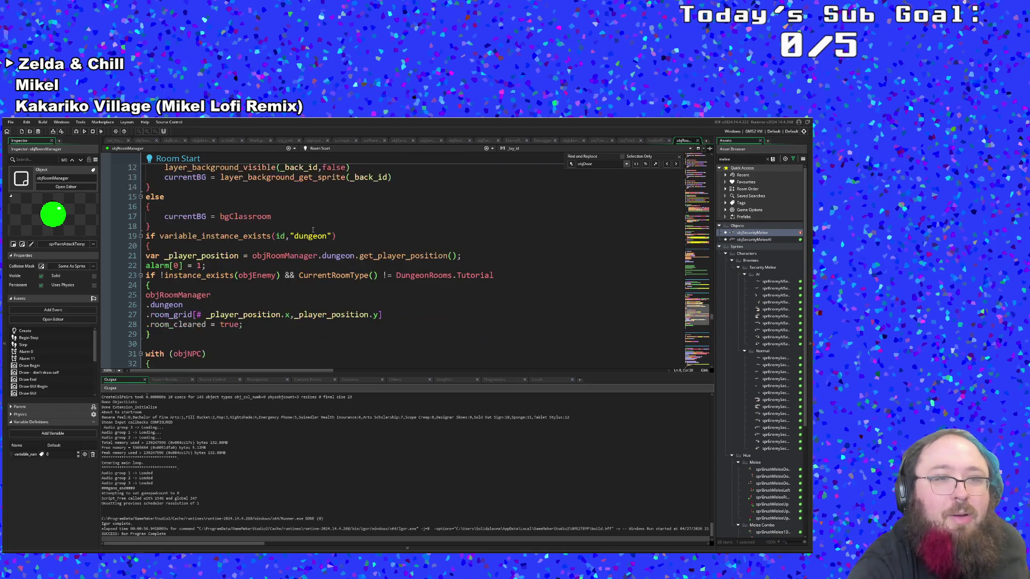
{"action": "scroll", "coordinate": [306, 235], "scroll_direction": "up", "scroll_amount": 4}
{"action": "scroll", "coordinate": [303, 236], "scroll_direction": "up", "scroll_amount": 4}
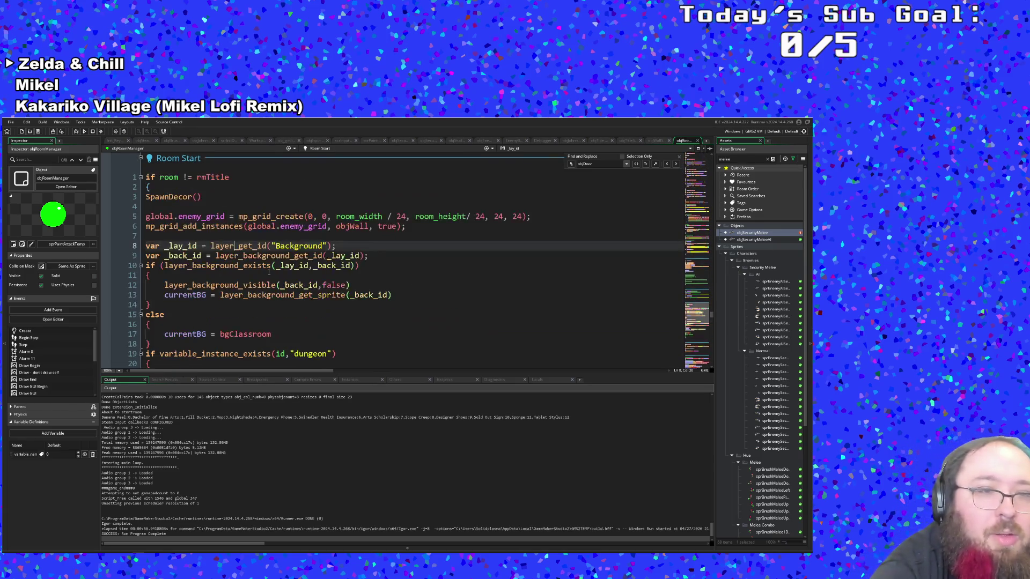
{"action": "left_click", "coordinate": [251, 264]}
{"action": "left_click", "coordinate": [229, 246]}
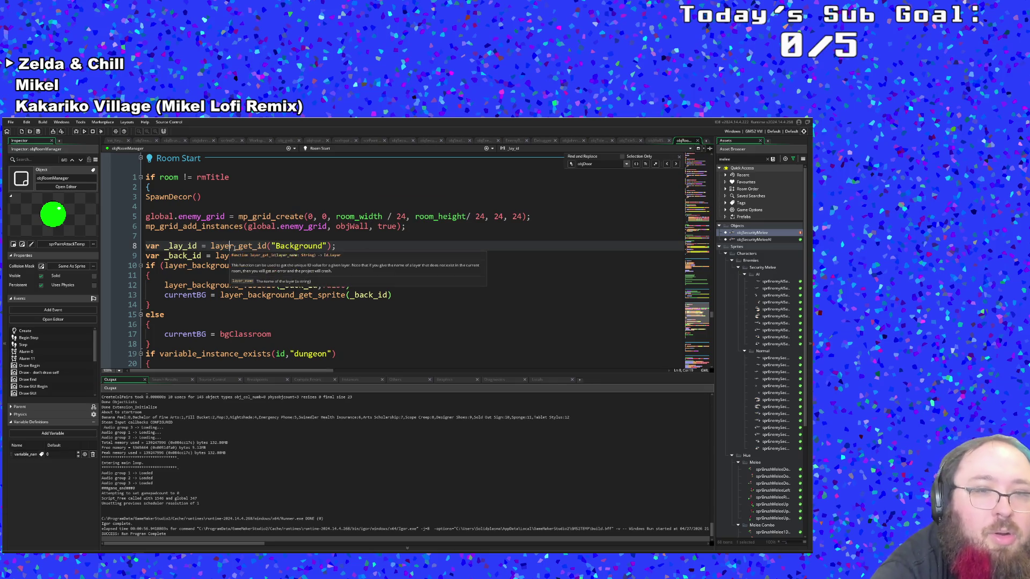
{"action": "scroll", "coordinate": [234, 248], "scroll_direction": "down", "scroll_amount": 2}
{"action": "scroll", "coordinate": [235, 249], "scroll_direction": "down", "scroll_amount": 4}
{"action": "scroll", "coordinate": [234, 248], "scroll_direction": "up", "scroll_amount": 2}
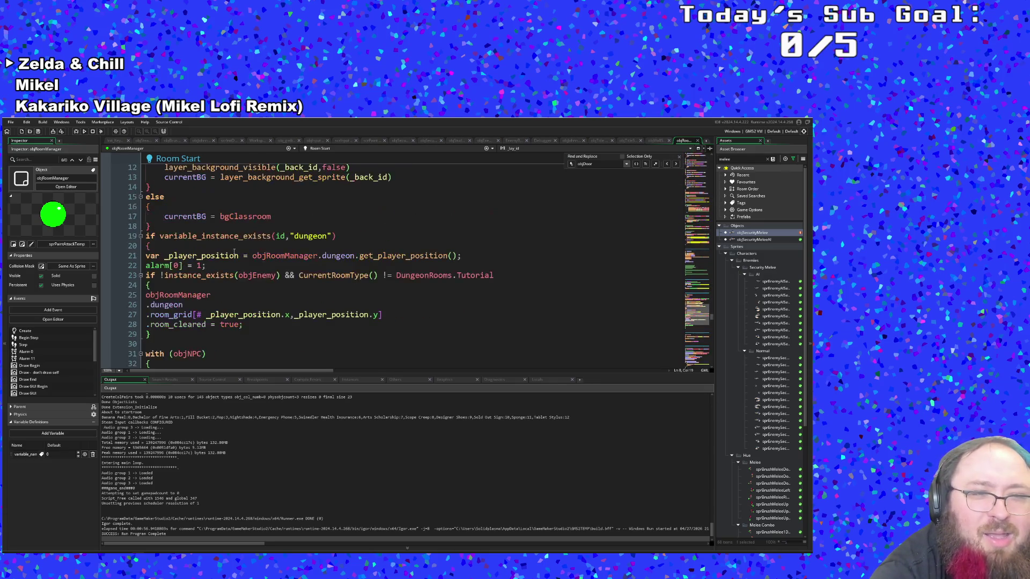
{"action": "scroll", "coordinate": [234, 252], "scroll_direction": "down", "scroll_amount": 4}
{"action": "scroll", "coordinate": [234, 255], "scroll_direction": "up", "scroll_amount": 10}
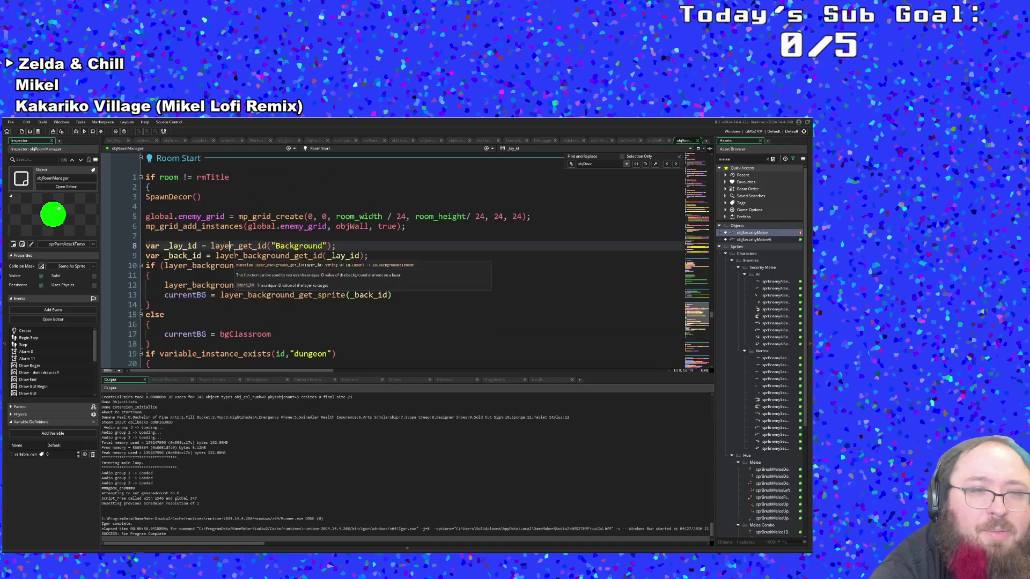
{"action": "scroll", "coordinate": [233, 258], "scroll_direction": "up", "scroll_amount": 15}
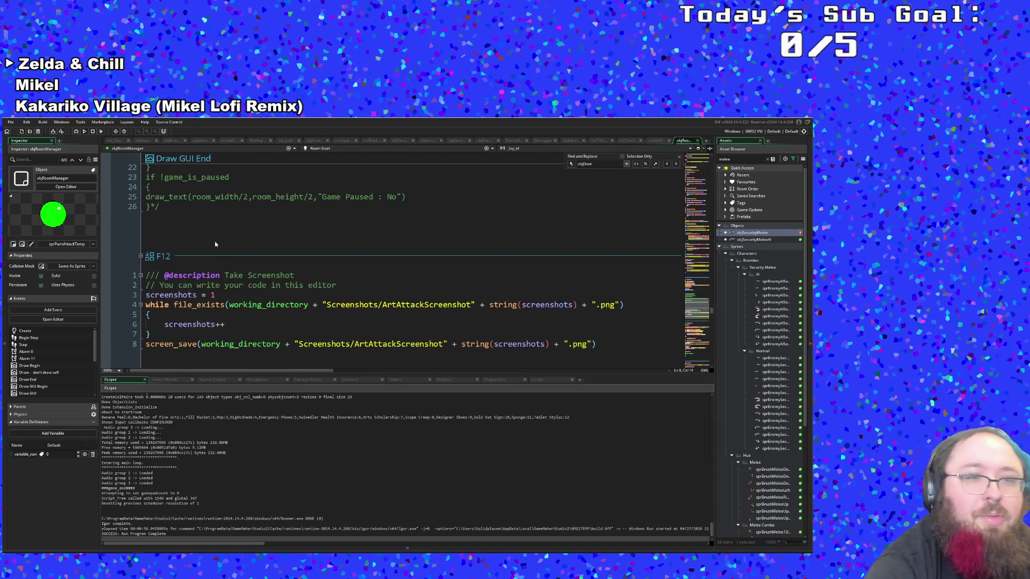
{"action": "scroll", "coordinate": [222, 248], "scroll_direction": "up", "scroll_amount": 8}
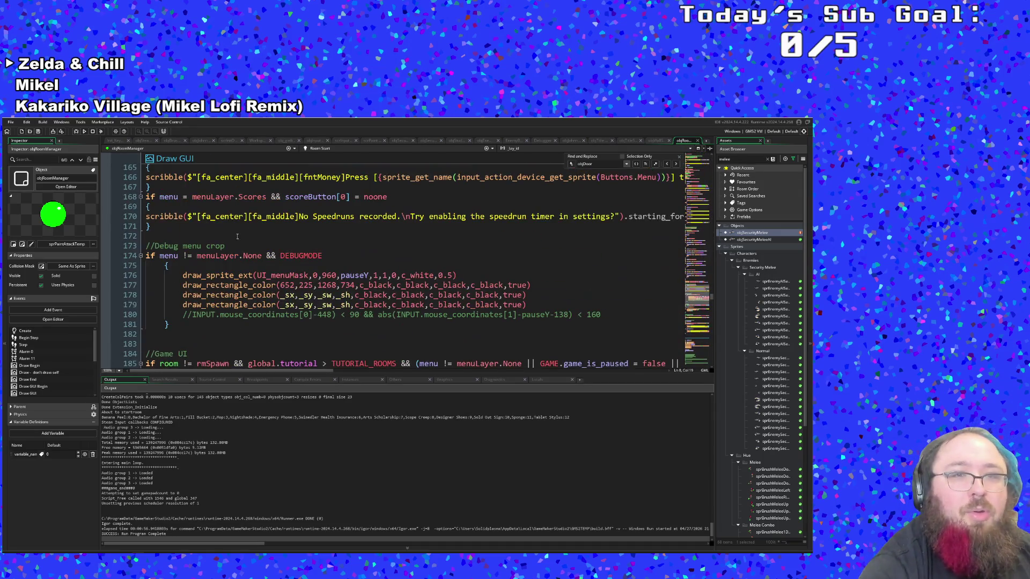
Switch to the Alarm 0 event and scroll to the paint_instances loop near line 30
{"action": "left_click", "coordinate": [327, 149]}
{"action": "scroll", "coordinate": [326, 179], "scroll_direction": "up", "scroll_amount": 1}
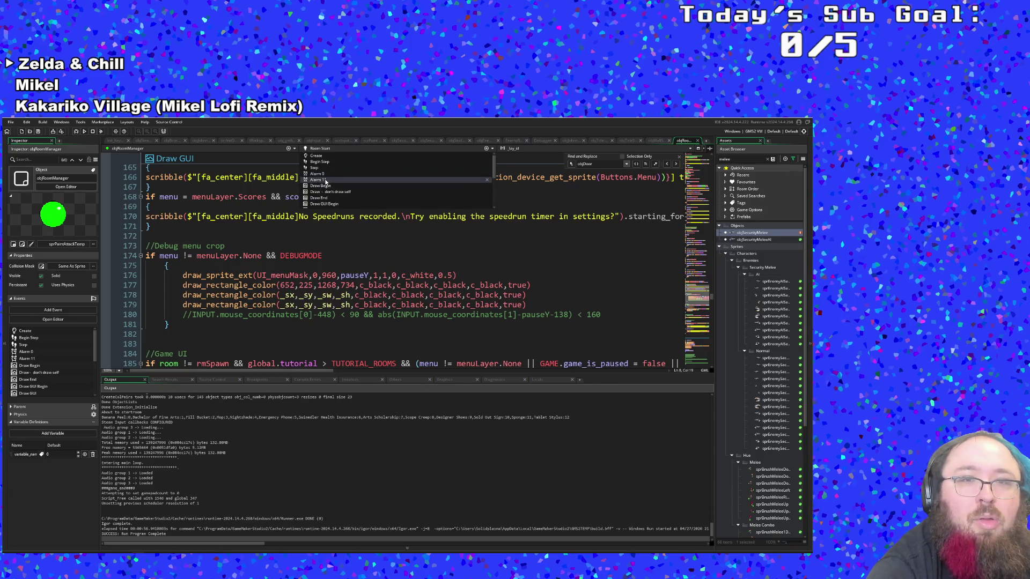
{"action": "left_click", "coordinate": [323, 176]}
{"action": "scroll", "coordinate": [313, 221], "scroll_direction": "down", "scroll_amount": 10}
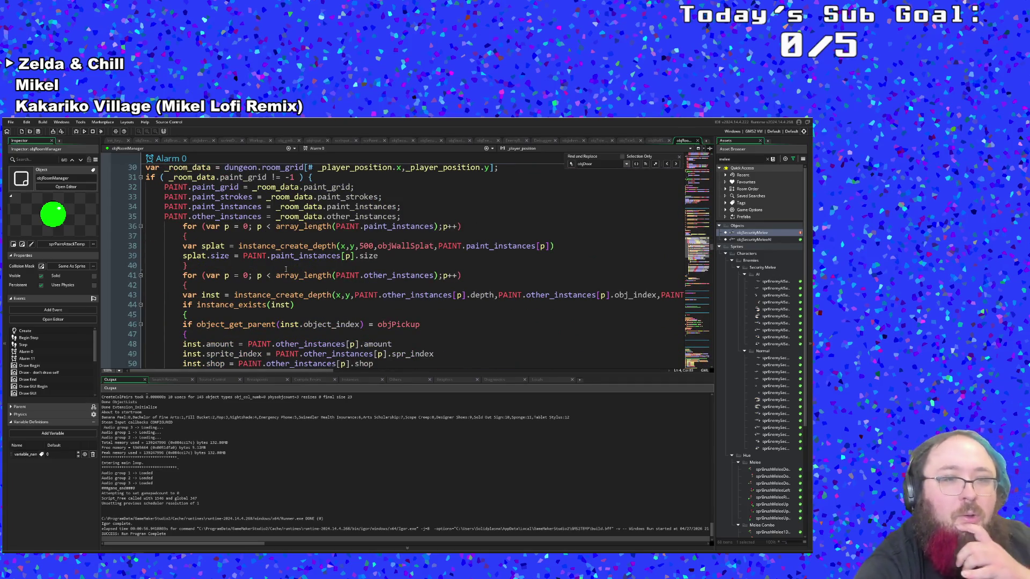
{"action": "scroll", "coordinate": [322, 319], "scroll_direction": "down", "scroll_amount": 2}
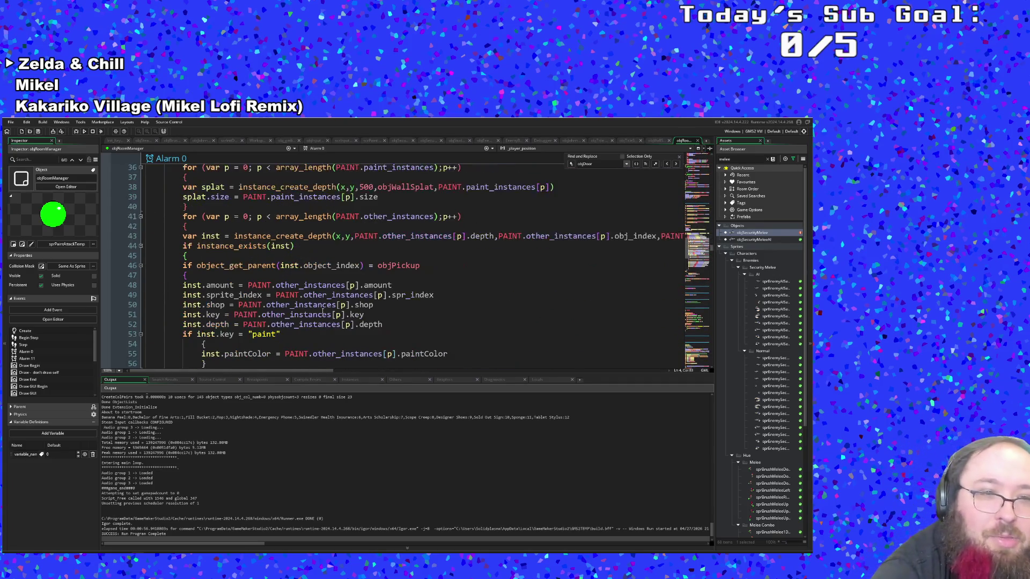
{"action": "scroll", "coordinate": [309, 299], "scroll_direction": "down", "scroll_amount": 2}
{"action": "scroll", "coordinate": [309, 299], "scroll_direction": "down", "scroll_amount": 4}
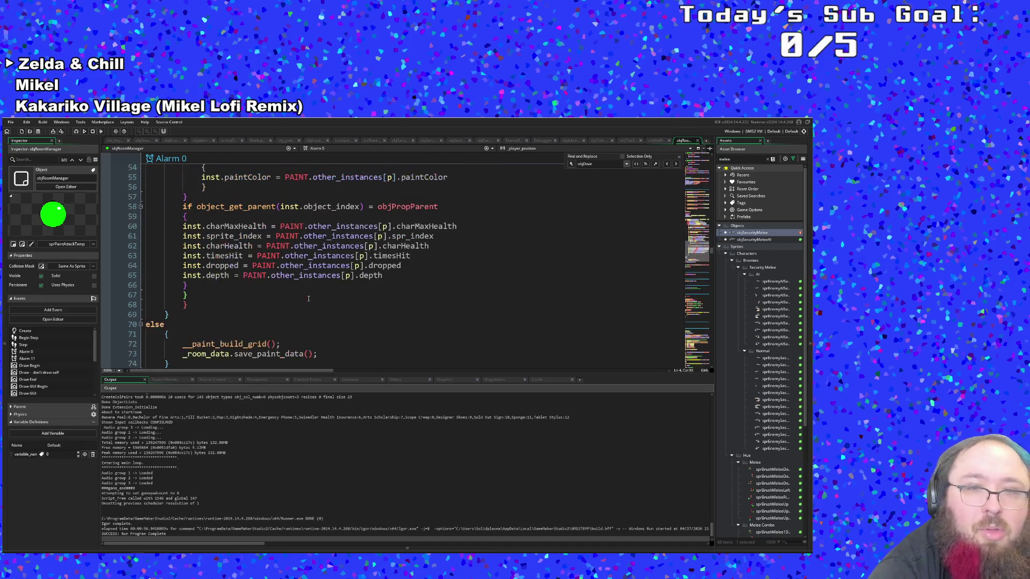
{"action": "scroll", "coordinate": [306, 304], "scroll_direction": "up", "scroll_amount": 6}
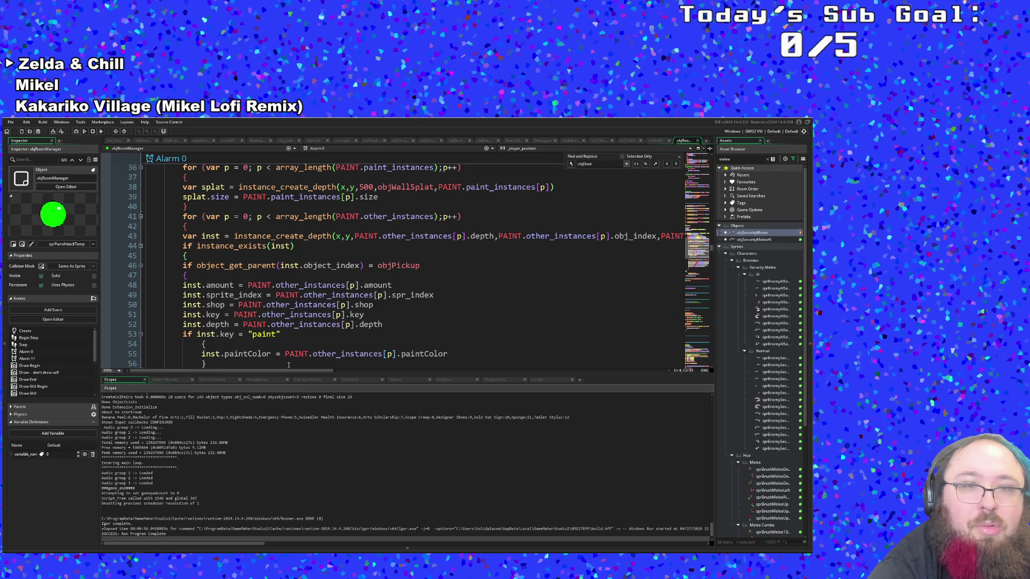
{"action": "scroll", "coordinate": [287, 359], "scroll_direction": "up", "scroll_amount": 2}
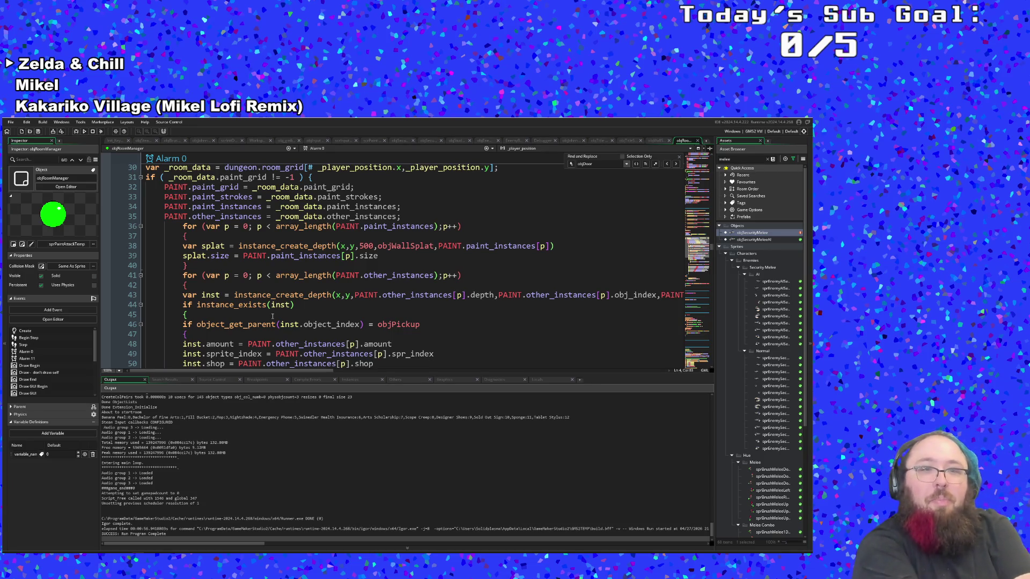
Inspect the splat creation at fixed depth 500 and its size line 39
{"action": "left_click", "coordinate": [350, 264]}
{"action": "left_click", "coordinate": [390, 256]}
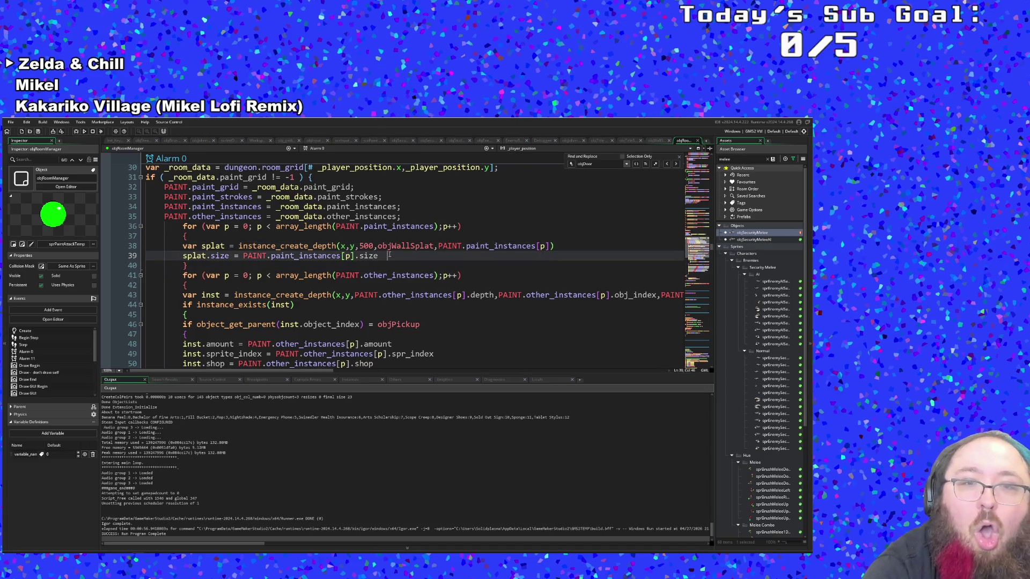
{"action": "left_click", "coordinate": [364, 246]}
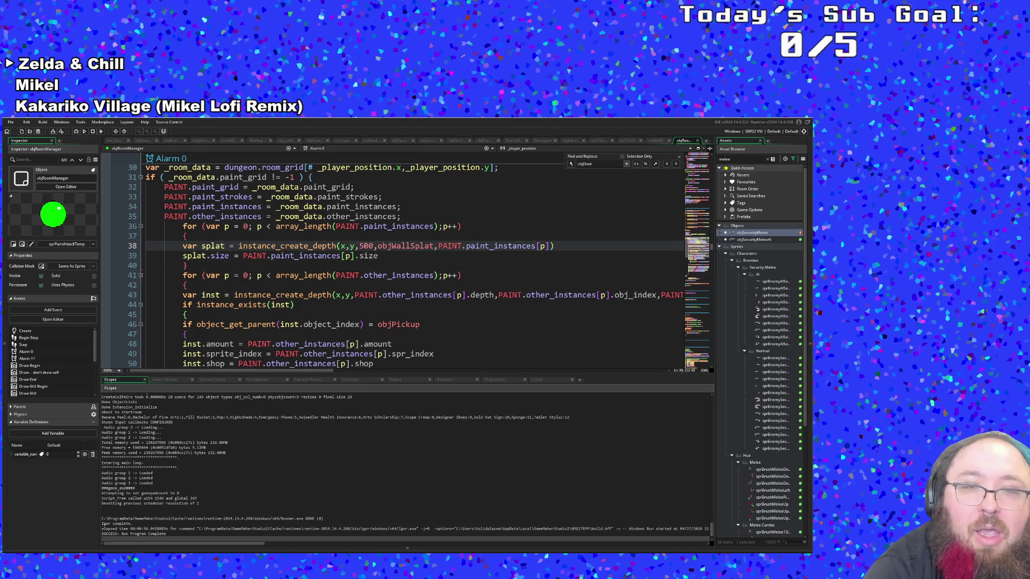
{"action": "mouse_move", "coordinate": [327, 246]}
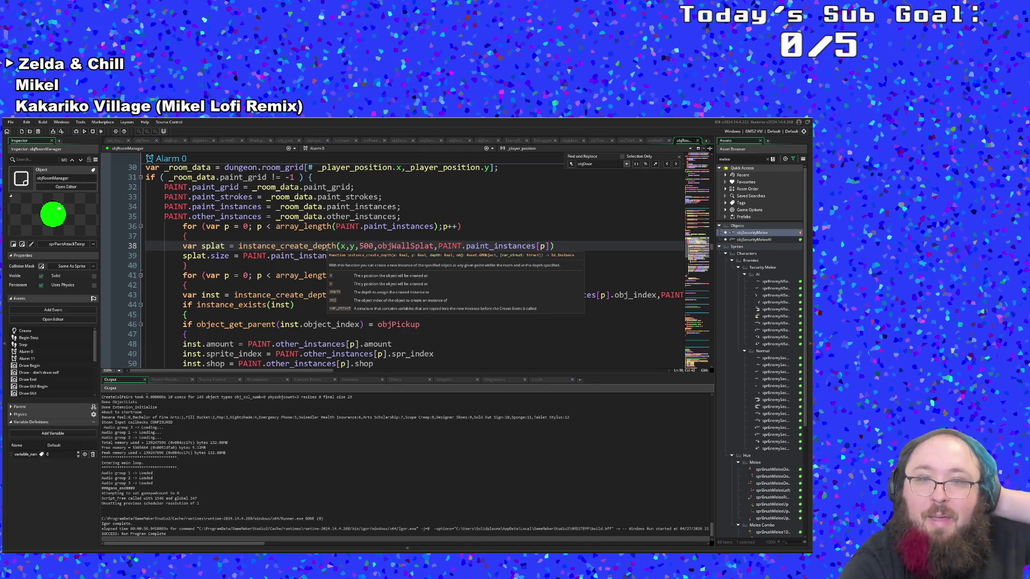
{"action": "key", "text": "Down"}
{"action": "key", "text": "Down"}
{"action": "left_click", "coordinate": [386, 257]}
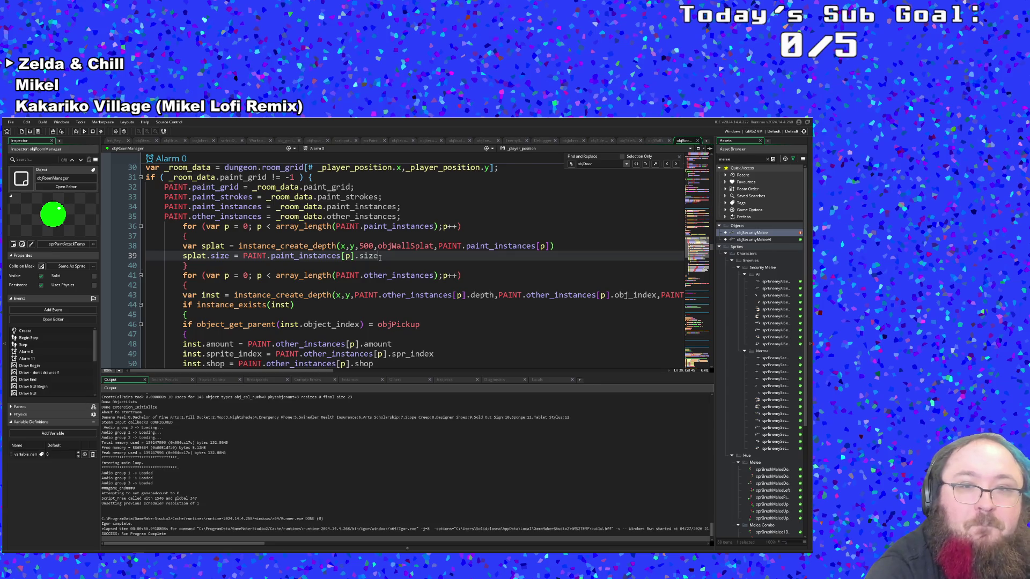
Duplicate the size line as splat.depthOrder = PAINT.paint_instances[p].depthOrder on line 40
{"action": "left_click_drag", "start_coordinate": [378, 256], "coordinate": [182, 256]}
{"action": "key", "text": "ctrl+c"}
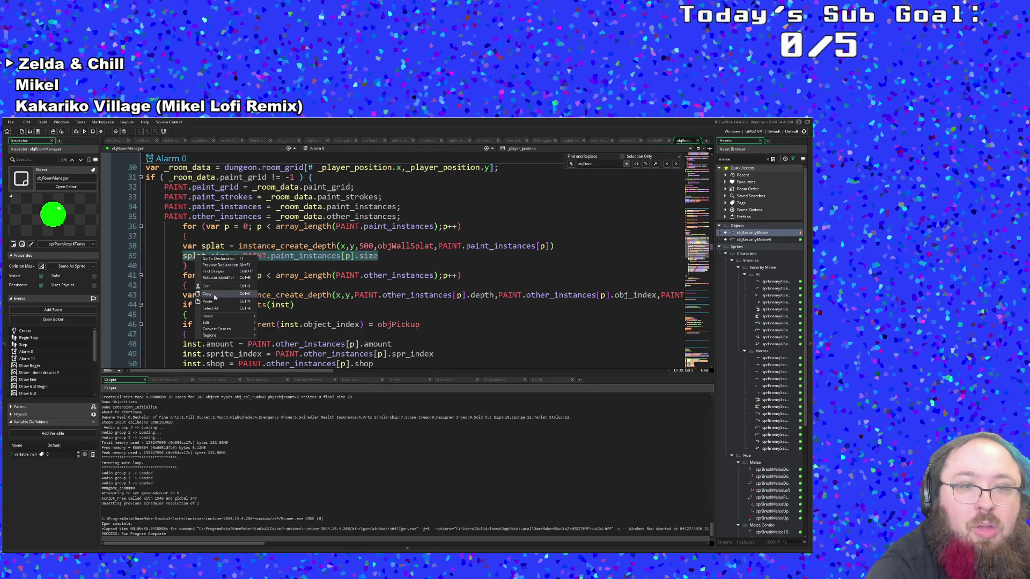
{"action": "left_click", "coordinate": [378, 258]}
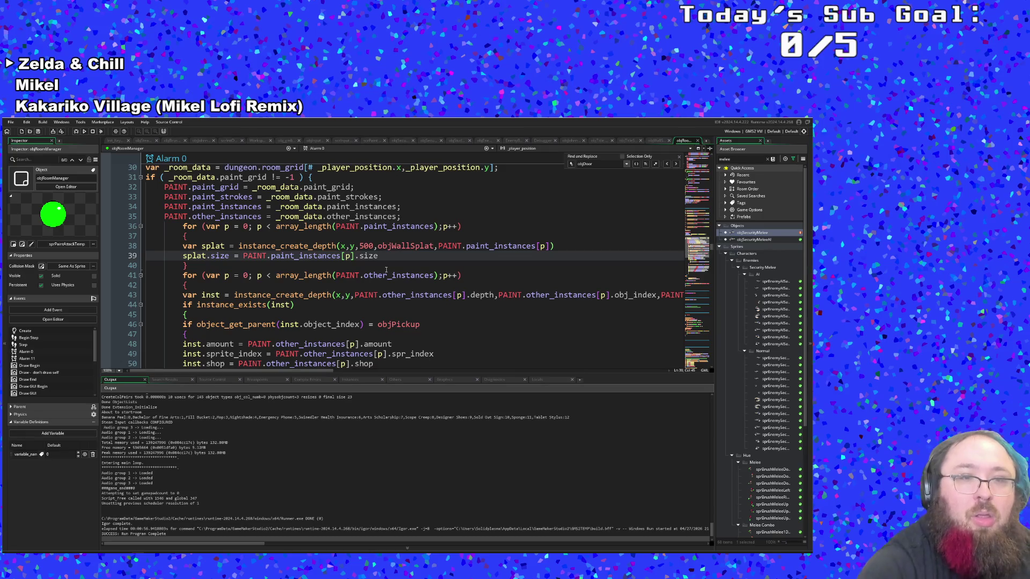
{"action": "key", "text": "Return"}
{"action": "key", "text": "ctrl+v"}
{"action": "key", "text": "Left"}
{"action": "key", "text": "Left"}
{"action": "key", "text": "Left"}
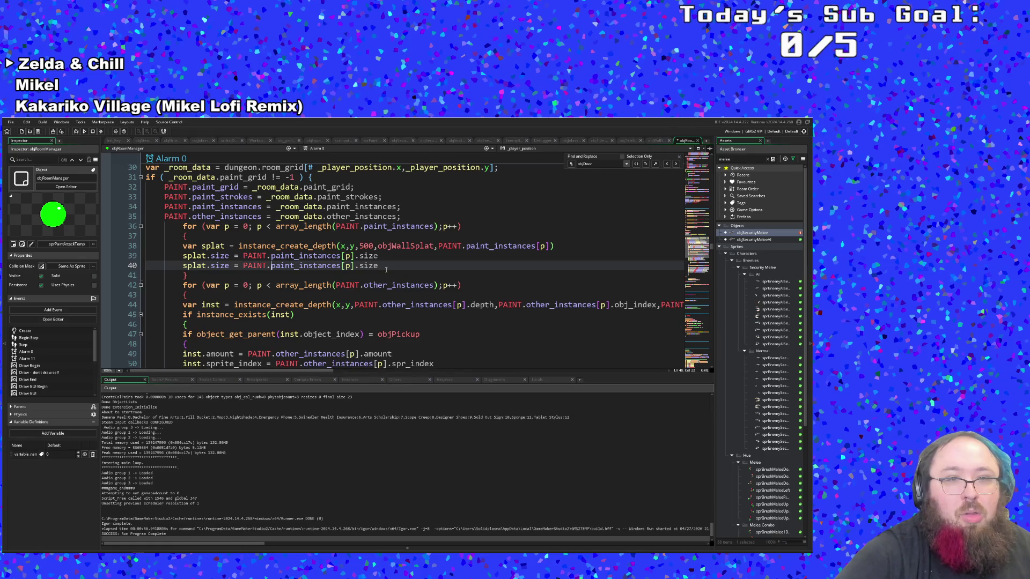
{"action": "key", "text": "BackSpace"}
{"action": "key", "text": "BackSpace"}
{"action": "key", "text": "BackSpace"}
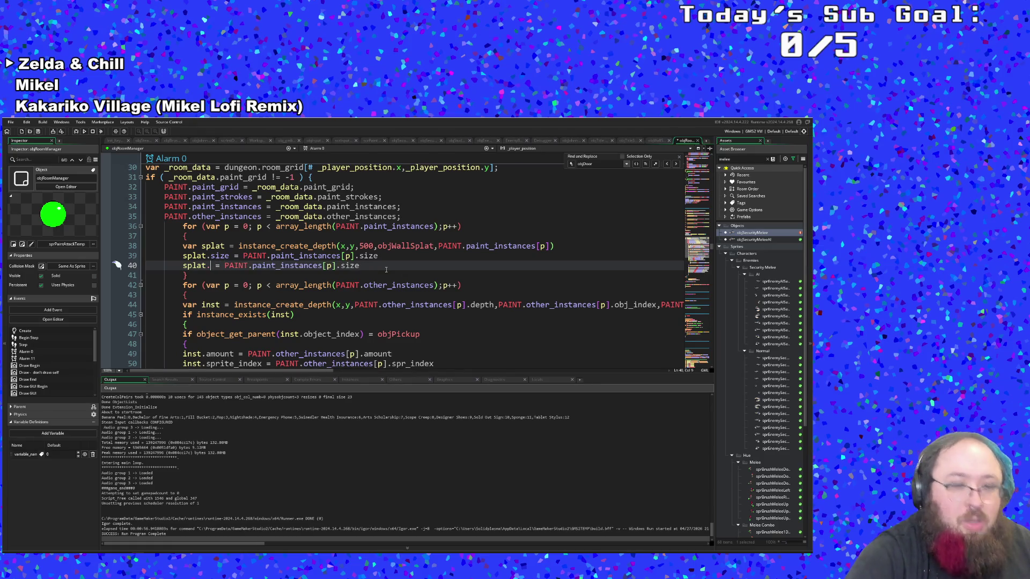
{"action": "type", "text": "de"}
{"action": "type", "text": "pth"}
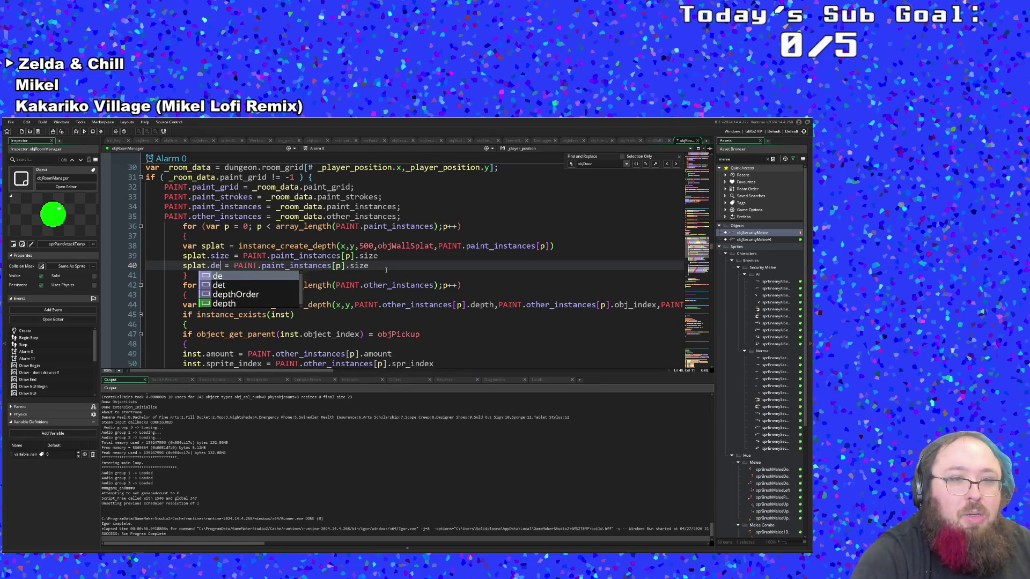
{"action": "key", "text": "Return"}
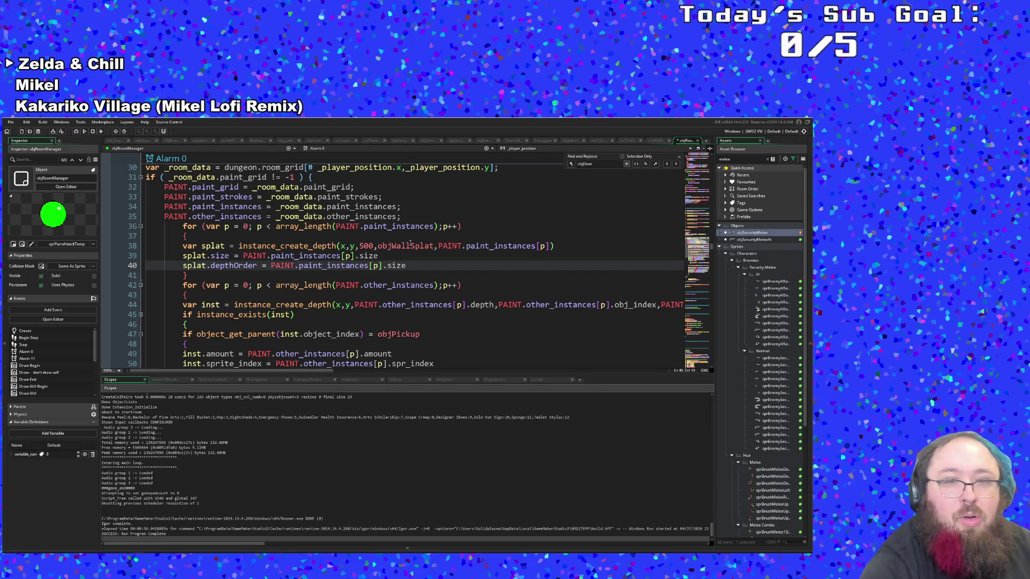
{"action": "key", "text": "BackSpace"}
{"action": "key", "text": "BackSpace"}
{"action": "key", "text": "BackSpace"}
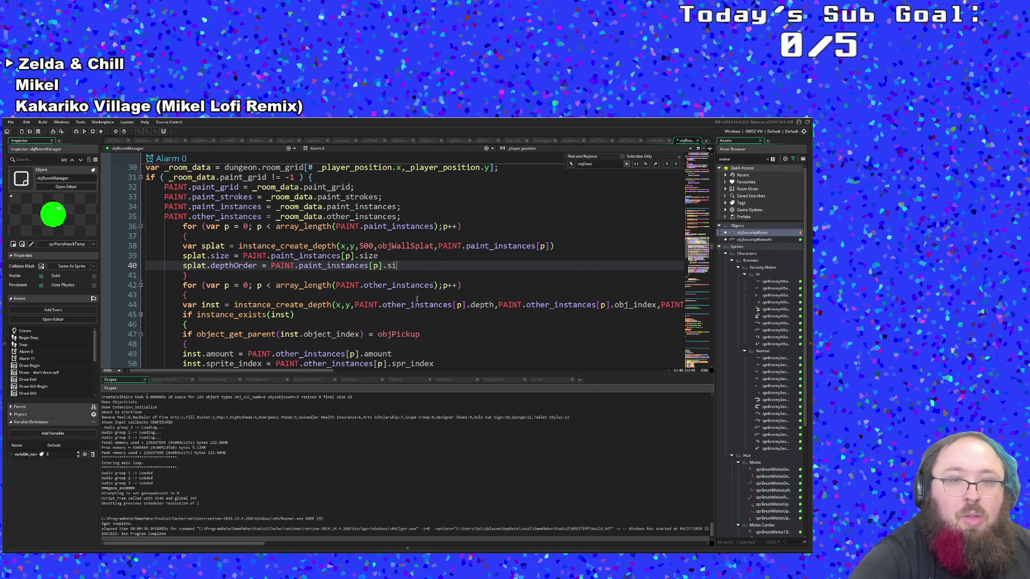
{"action": "type", "text": "depth"}
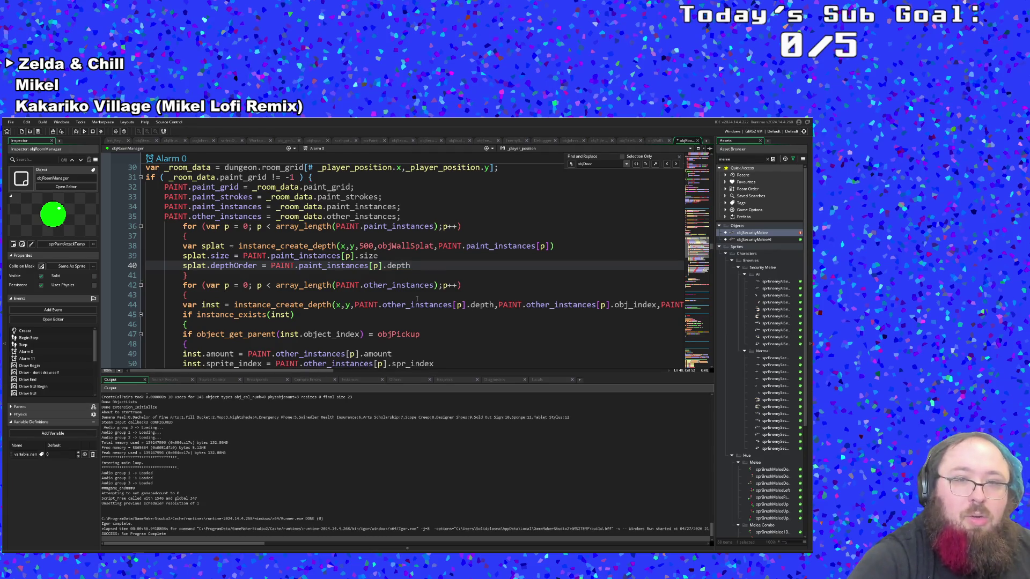
{"action": "type", "text": "Order"}
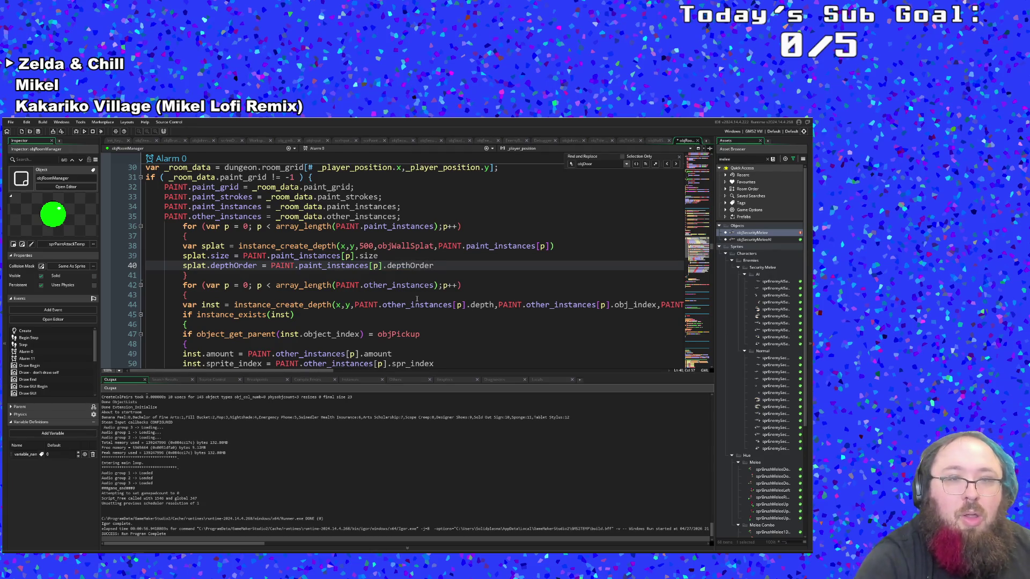
Review how _room_data is fetched from room_grid on line 30
{"action": "left_click_drag", "start_coordinate": [433, 266], "coordinate": [342, 255]}
{"action": "scroll", "coordinate": [318, 278], "scroll_direction": "up", "scroll_amount": 2}
{"action": "left_click", "coordinate": [318, 277]}
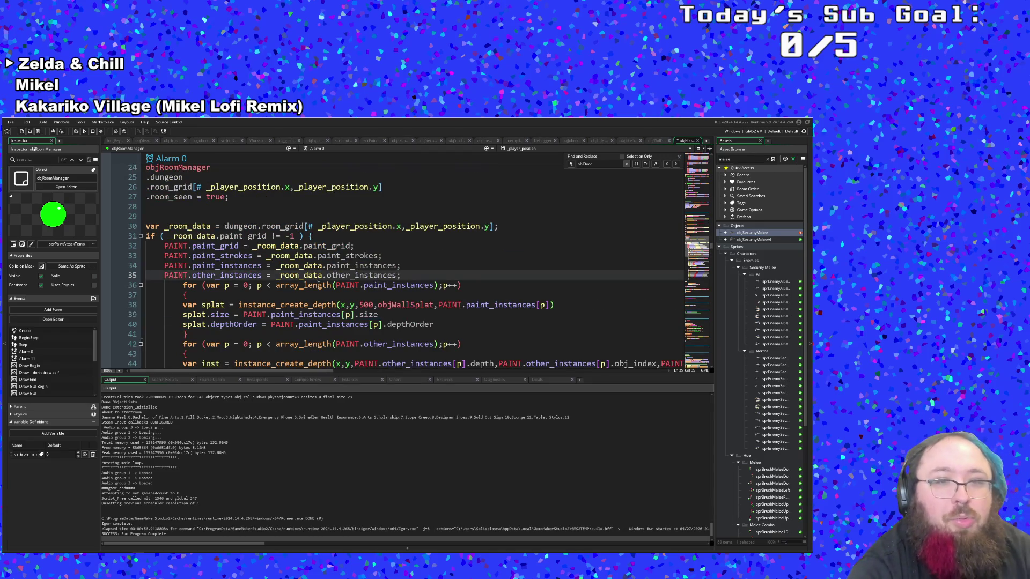
{"action": "left_click", "coordinate": [300, 304]}
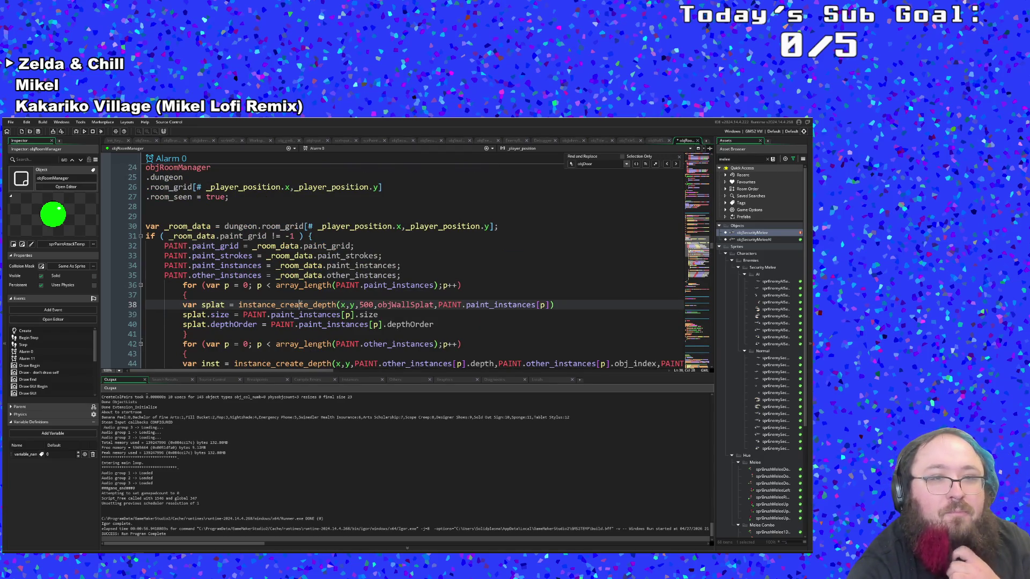
{"action": "left_click", "coordinate": [276, 226]}
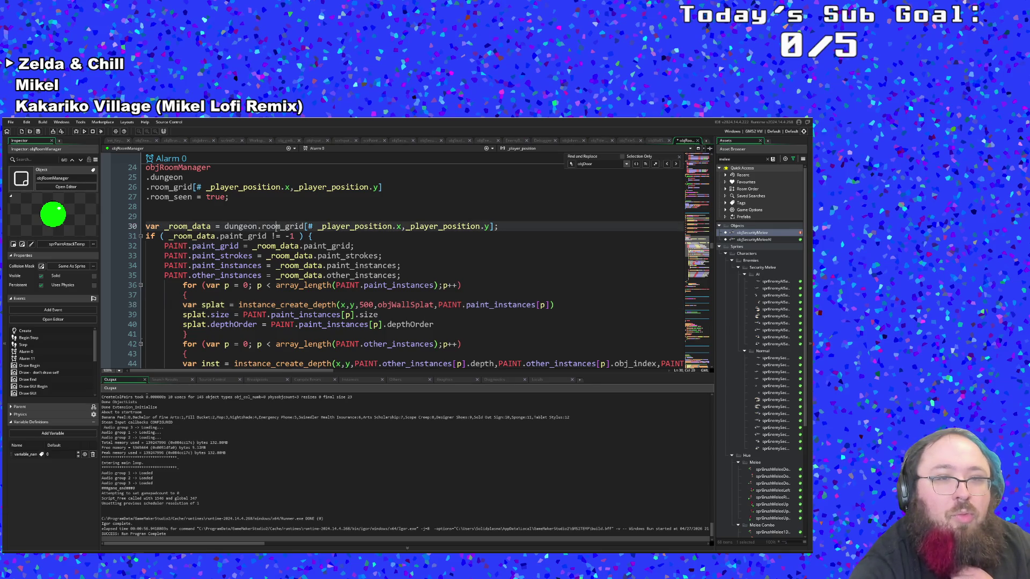
{"action": "left_click", "coordinate": [194, 226]}
{"action": "scroll", "coordinate": [207, 231], "scroll_direction": "up", "scroll_amount": 4}
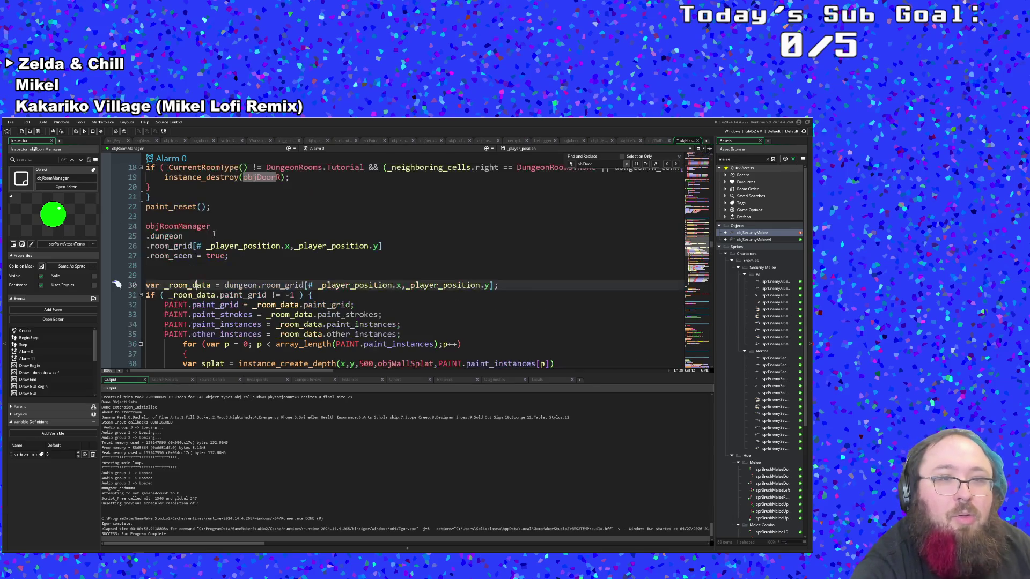
{"action": "scroll", "coordinate": [222, 238], "scroll_direction": "down", "scroll_amount": 2}
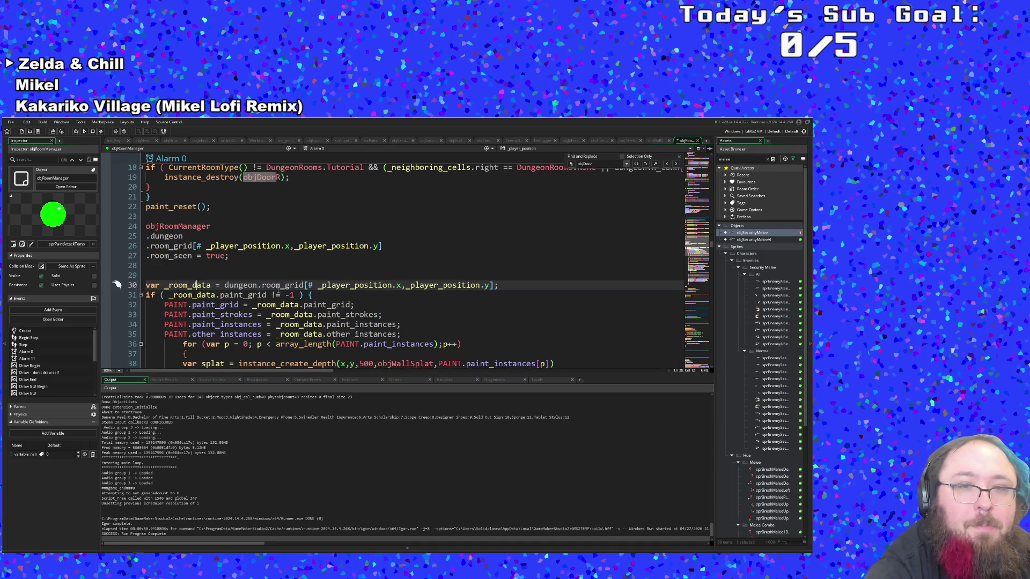
{"action": "left_click", "coordinate": [284, 285]}
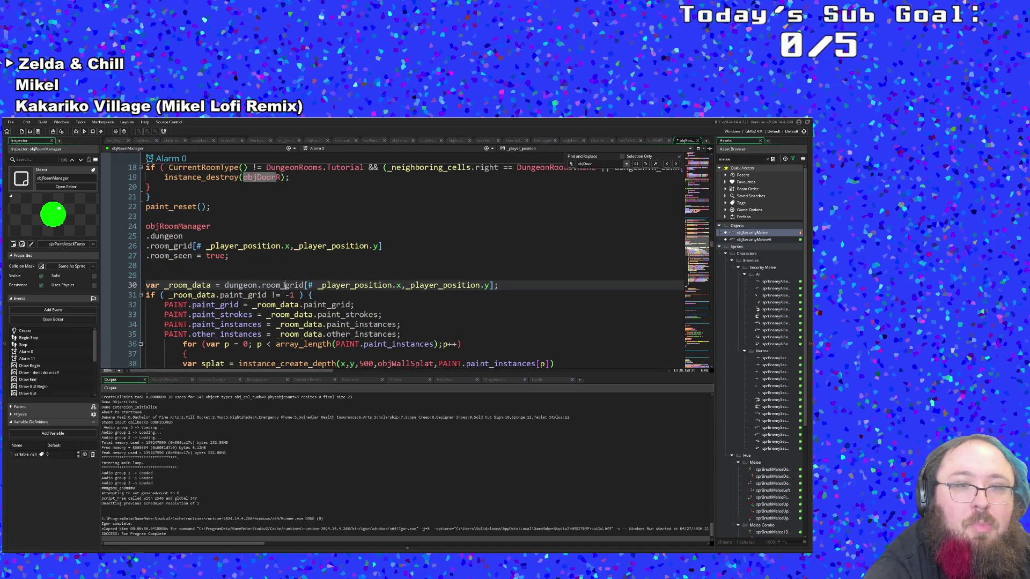
{"action": "double_click", "coordinate": [188, 285]}
{"action": "scroll", "coordinate": [196, 286], "scroll_direction": "down", "scroll_amount": 4}
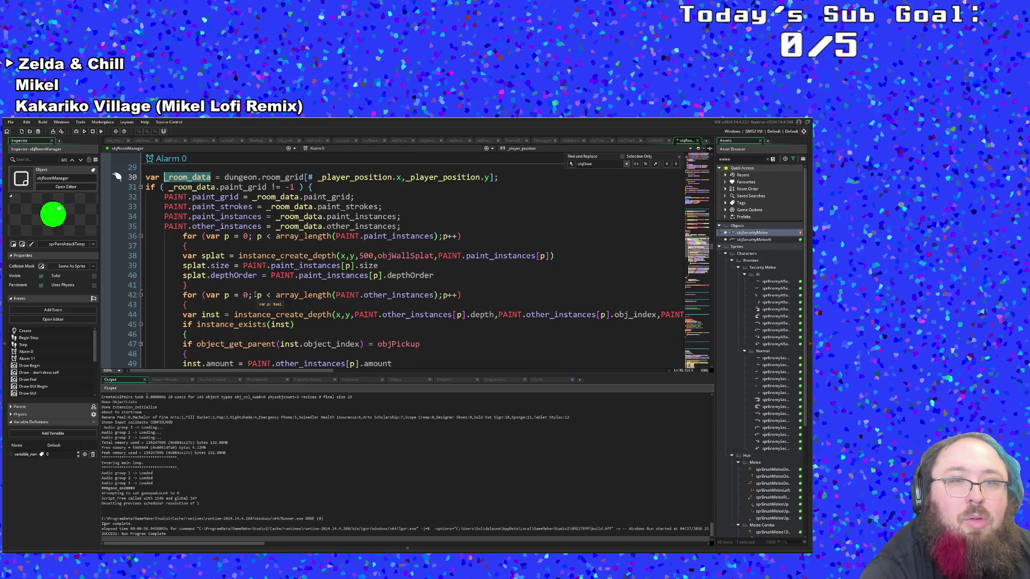
{"action": "scroll", "coordinate": [255, 296], "scroll_direction": "down", "scroll_amount": 4}
{"action": "scroll", "coordinate": [256, 295], "scroll_direction": "up", "scroll_amount": 4}
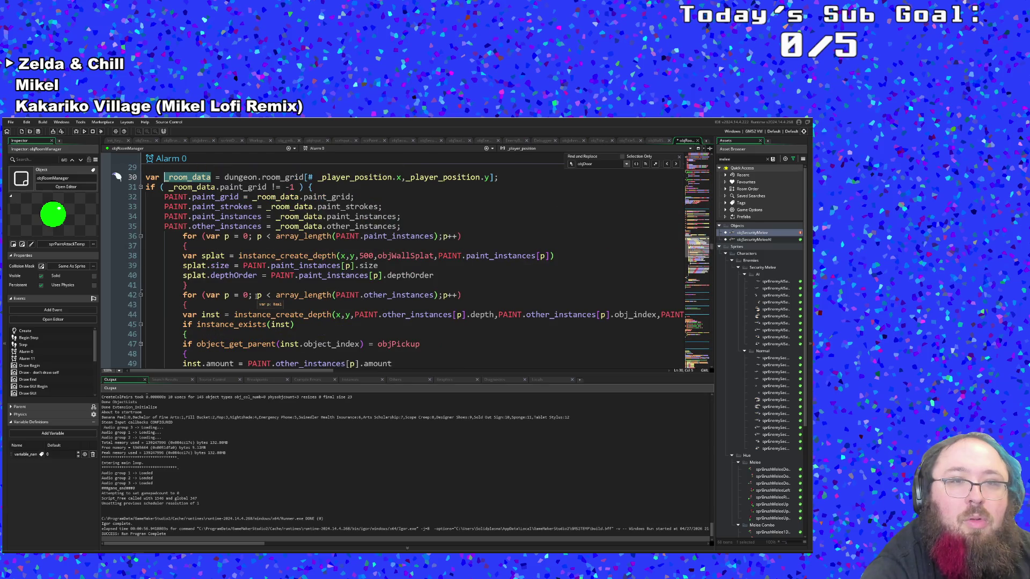
{"action": "scroll", "coordinate": [255, 295], "scroll_direction": "down", "scroll_amount": 11}
{"action": "scroll", "coordinate": [259, 297], "scroll_direction": "up", "scroll_amount": 6}
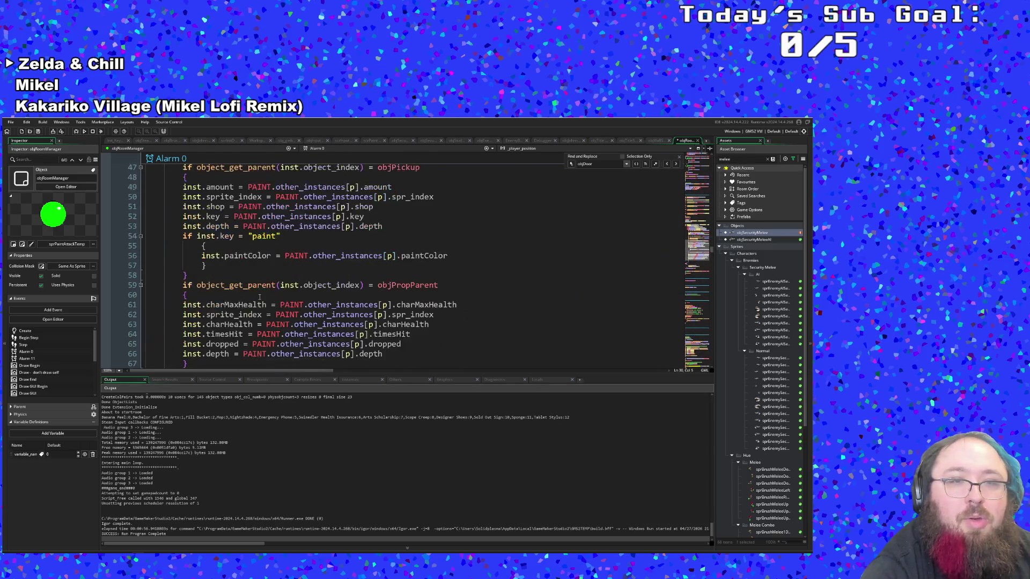
{"action": "scroll", "coordinate": [259, 296], "scroll_direction": "up", "scroll_amount": 4}
Check the pickup block's sprite_index restore and the new depthOrder line 40
{"action": "left_click", "coordinate": [276, 314]}
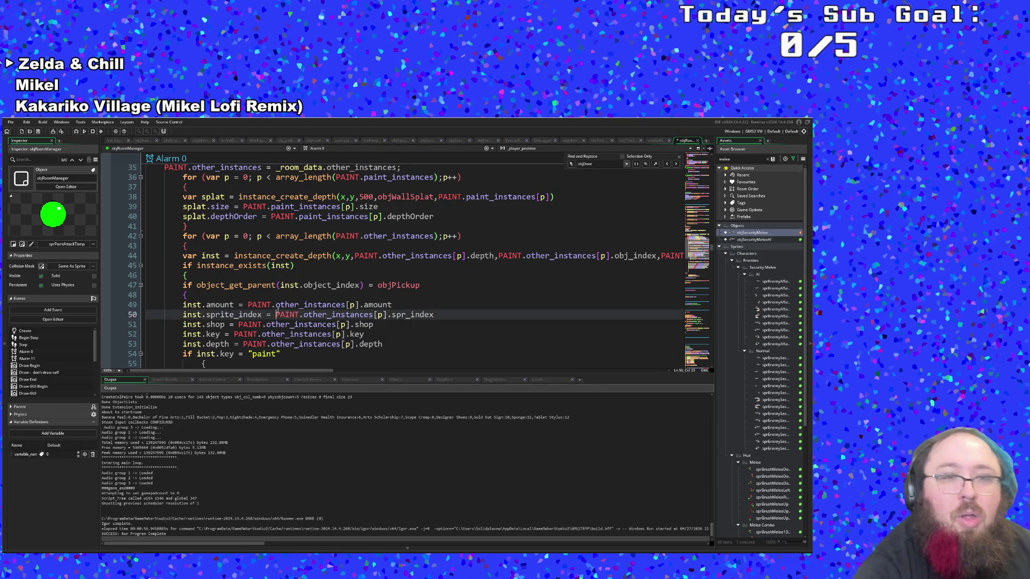
{"action": "scroll", "coordinate": [280, 303], "scroll_direction": "down", "scroll_amount": 2}
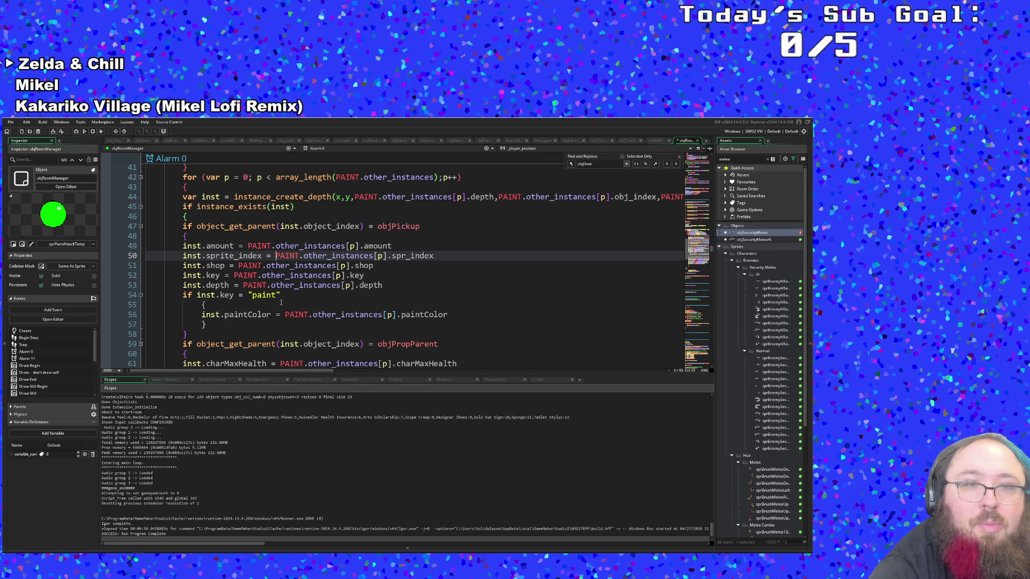
{"action": "scroll", "coordinate": [281, 303], "scroll_direction": "down", "scroll_amount": 4}
{"action": "scroll", "coordinate": [280, 303], "scroll_direction": "up", "scroll_amount": 8}
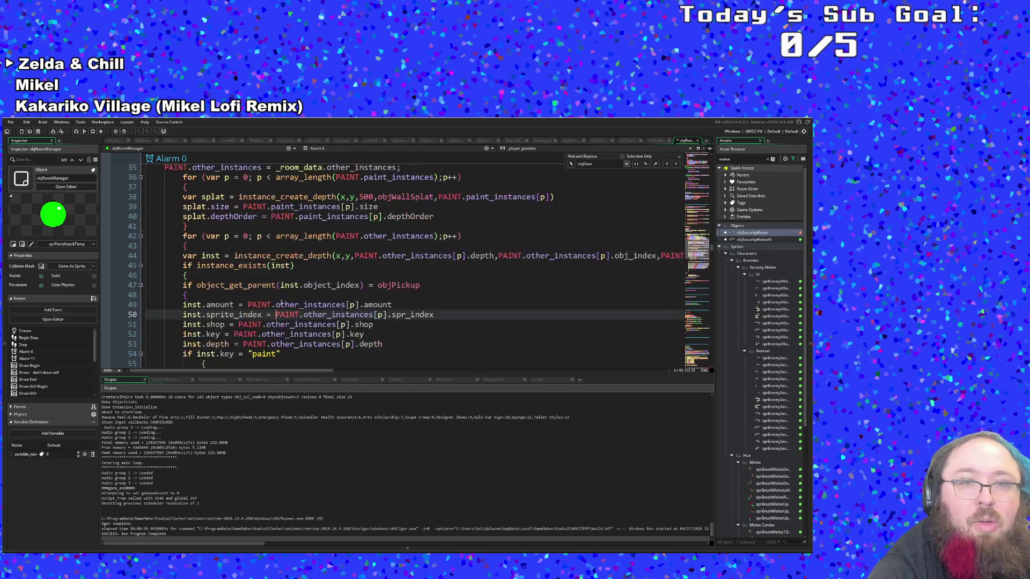
{"action": "left_click", "coordinate": [265, 284]}
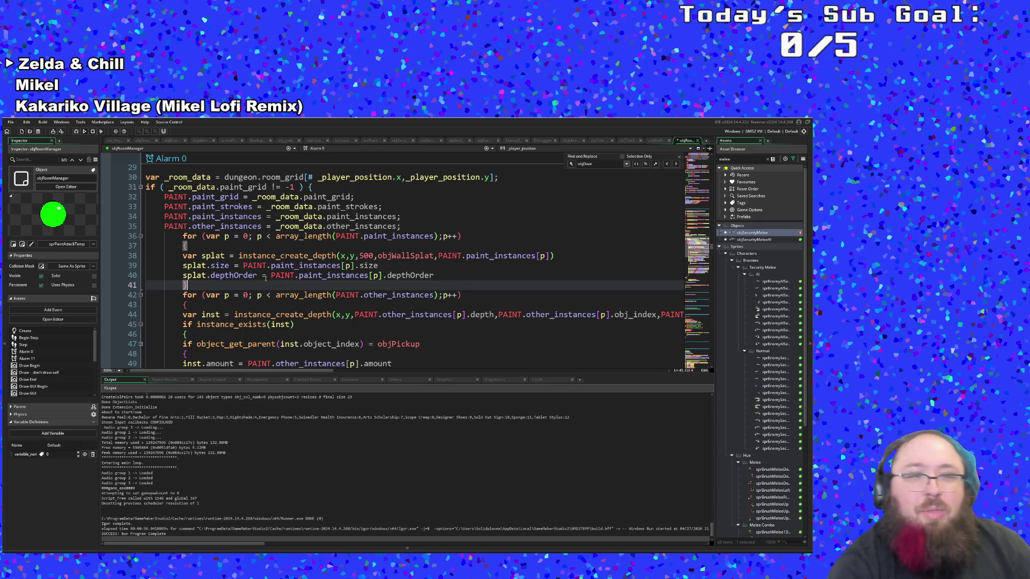
{"action": "left_click", "coordinate": [265, 276]}
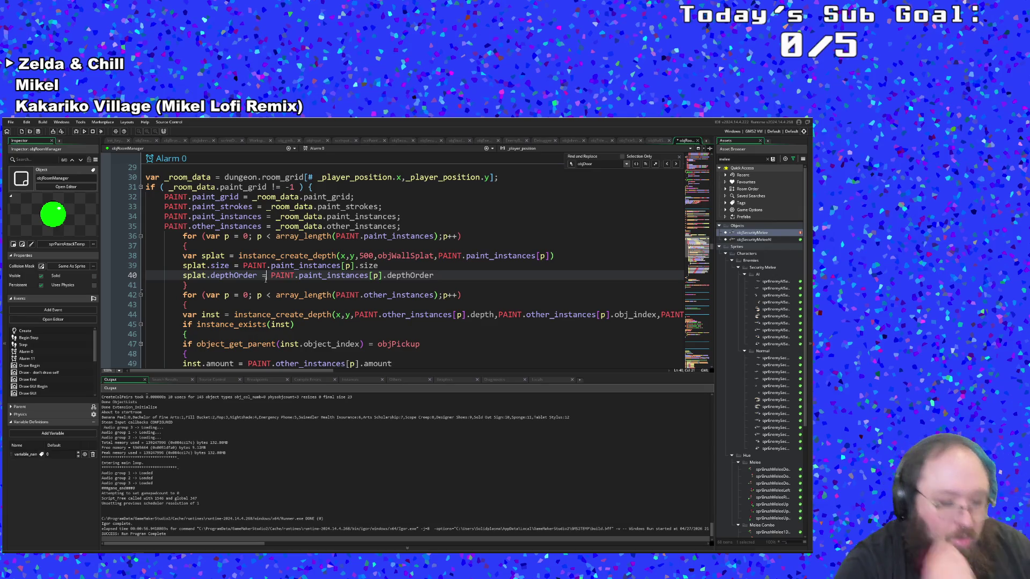
{"action": "key", "text": "ctrl+t"}
{"action": "type", "text": "scrDu"}
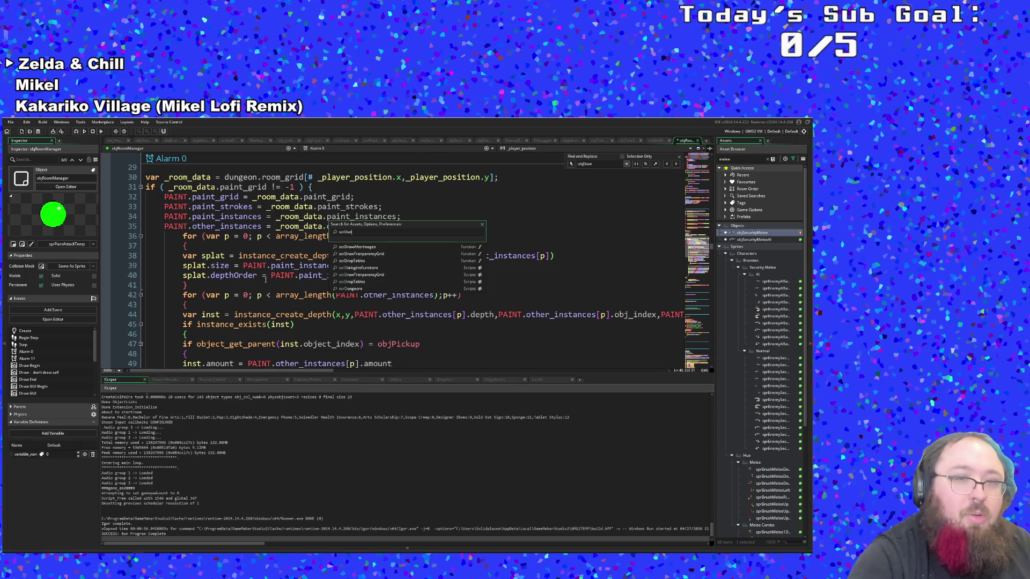
{"action": "type", "text": "ngeon"}
Open scrDungeons and search for 'room', then 'save', to locate save_paint_data
{"action": "key", "text": "Return"}
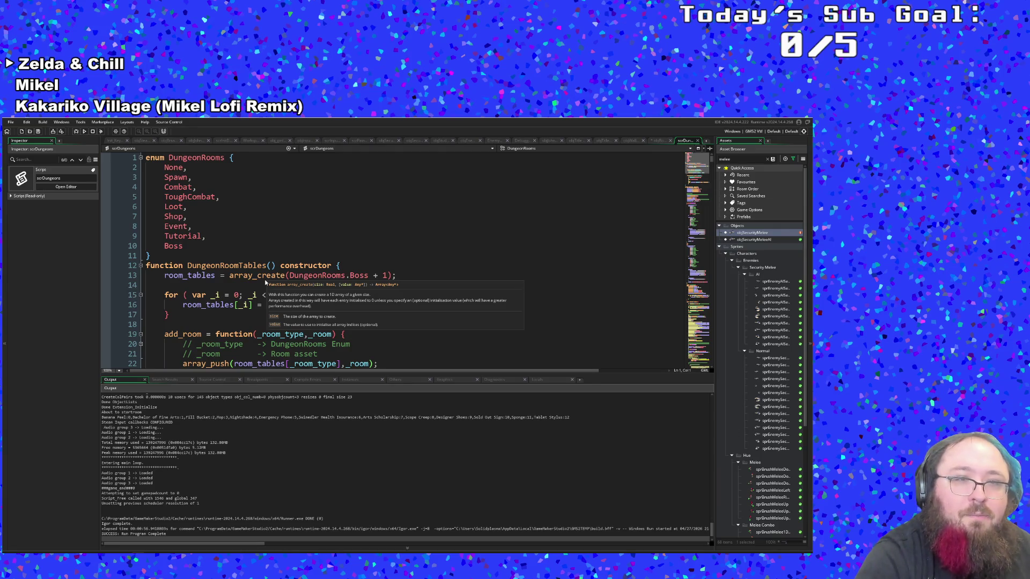
{"action": "left_click", "coordinate": [352, 276]}
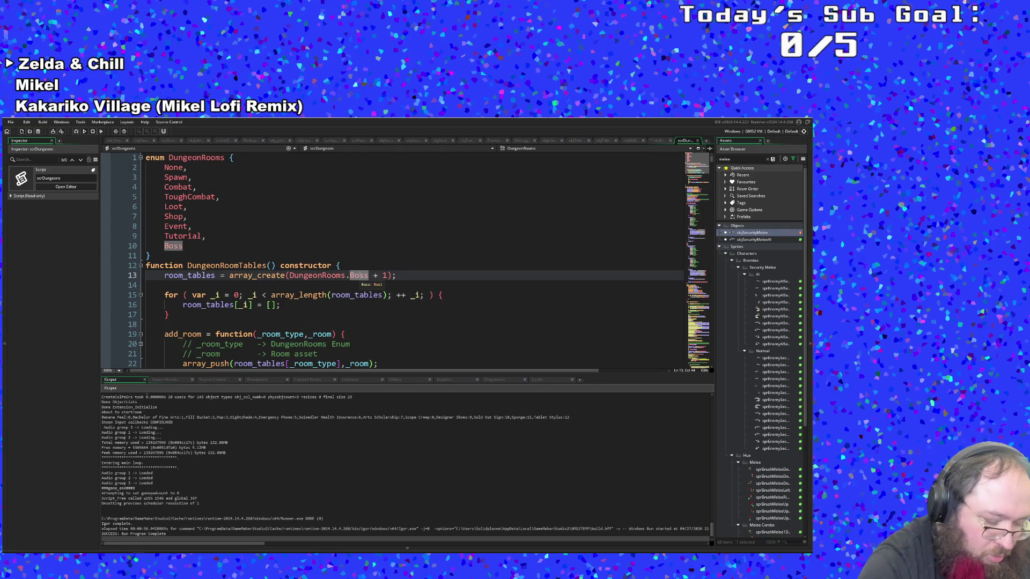
{"action": "key", "text": "ctrl+f"}
{"action": "type", "text": "room"}
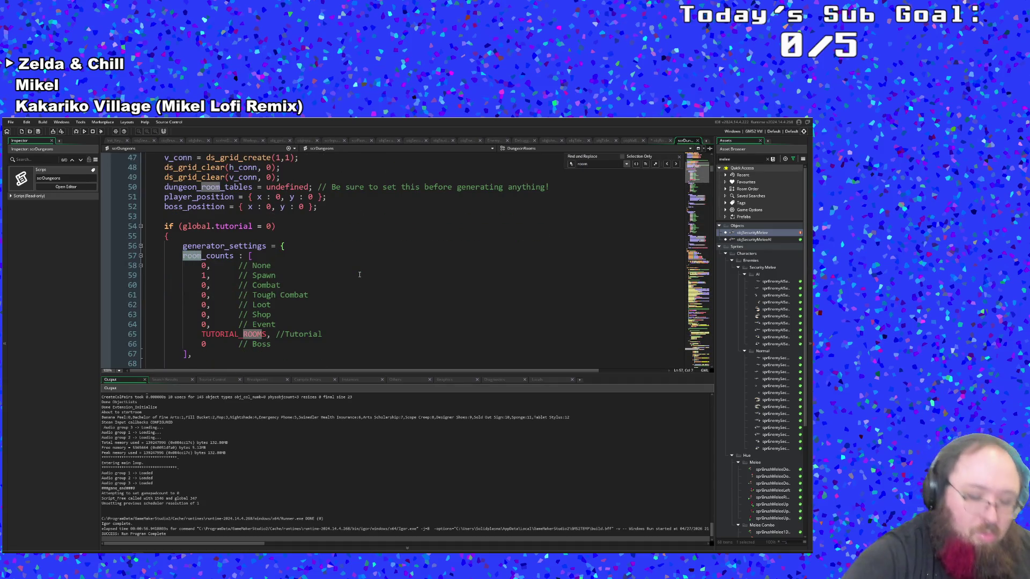
{"action": "type", "text": "_see"}
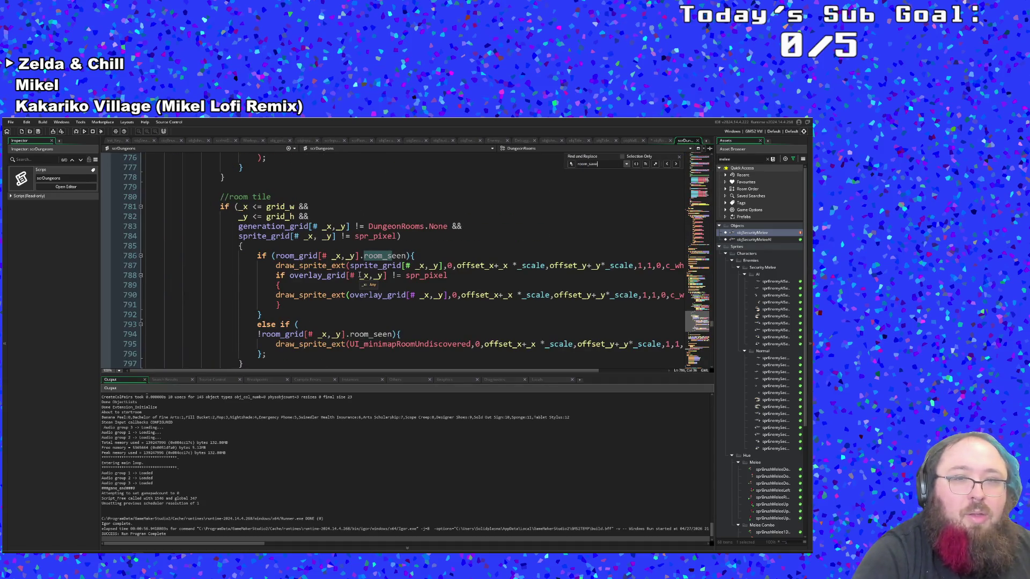
{"action": "key", "text": "BackSpace"}
{"action": "key", "text": "BackSpace"}
{"action": "key", "text": "BackSpace"}
{"action": "key", "text": "BackSpace"}
{"action": "key", "text": "BackSpace"}
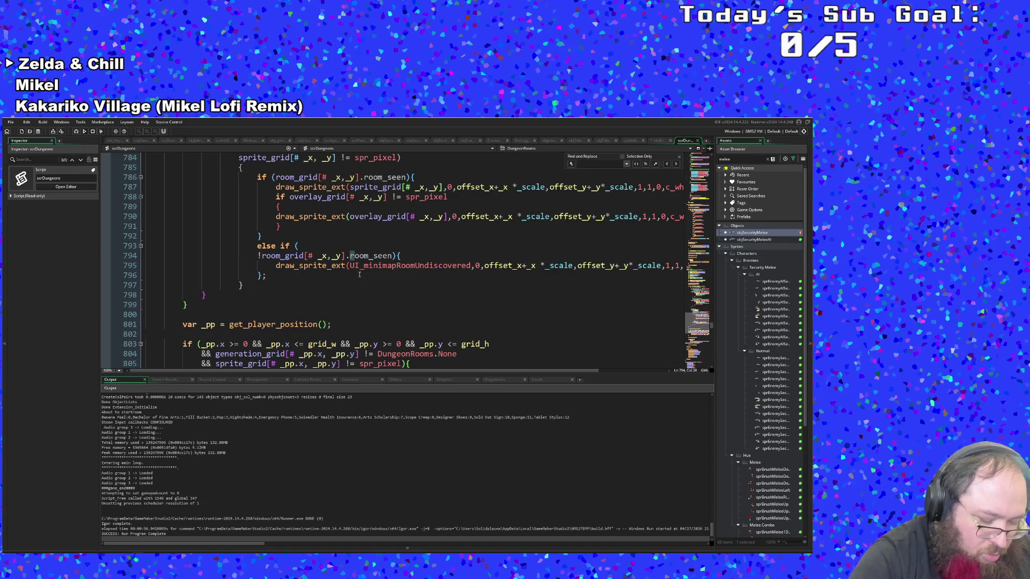
{"action": "type", "text": "room"}
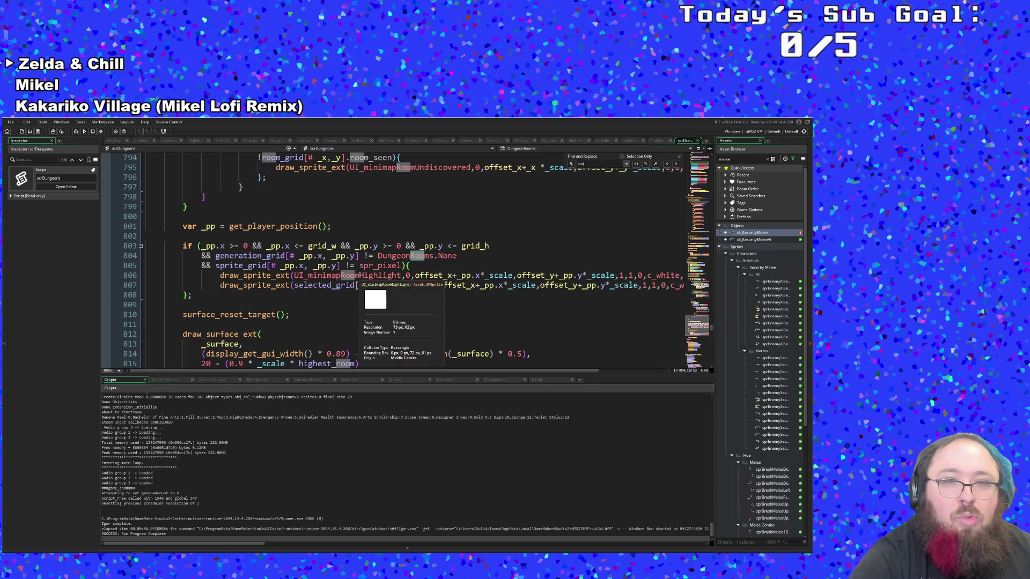
{"action": "key", "text": "BackSpace"}
{"action": "key", "text": "BackSpace"}
{"action": "key", "text": "BackSpace"}
{"action": "scroll", "coordinate": [358, 281], "scroll_direction": "down", "scroll_amount": 1}
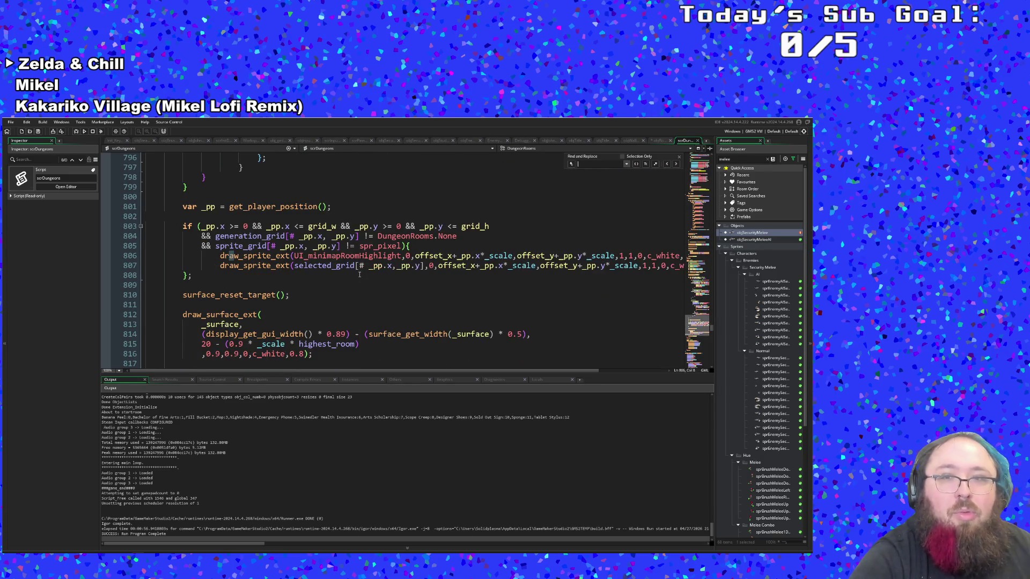
{"action": "type", "text": "save"}
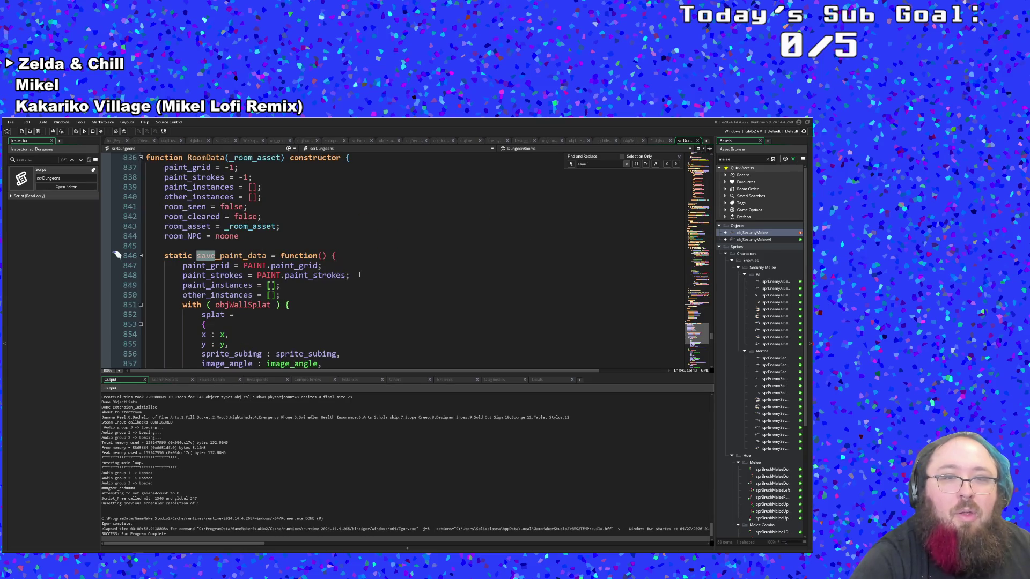
Confirm the objWallSplat saving block stores depthOrder and pushes it to the array
{"action": "left_click", "coordinate": [313, 304]}
{"action": "scroll", "coordinate": [314, 305], "scroll_direction": "down", "scroll_amount": 2}
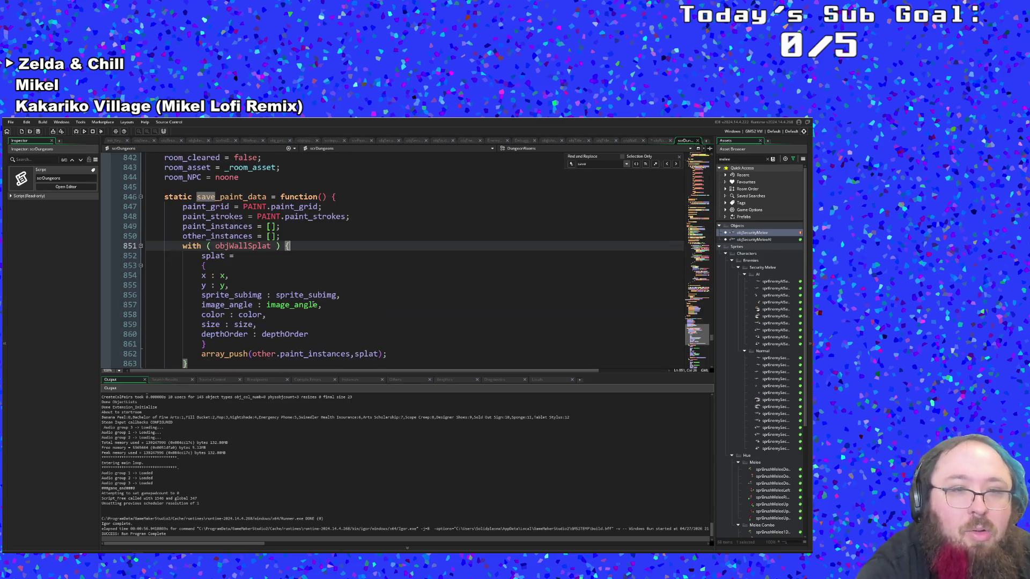
{"action": "scroll", "coordinate": [309, 305], "scroll_direction": "down", "scroll_amount": 2}
{"action": "left_click", "coordinate": [277, 275]}
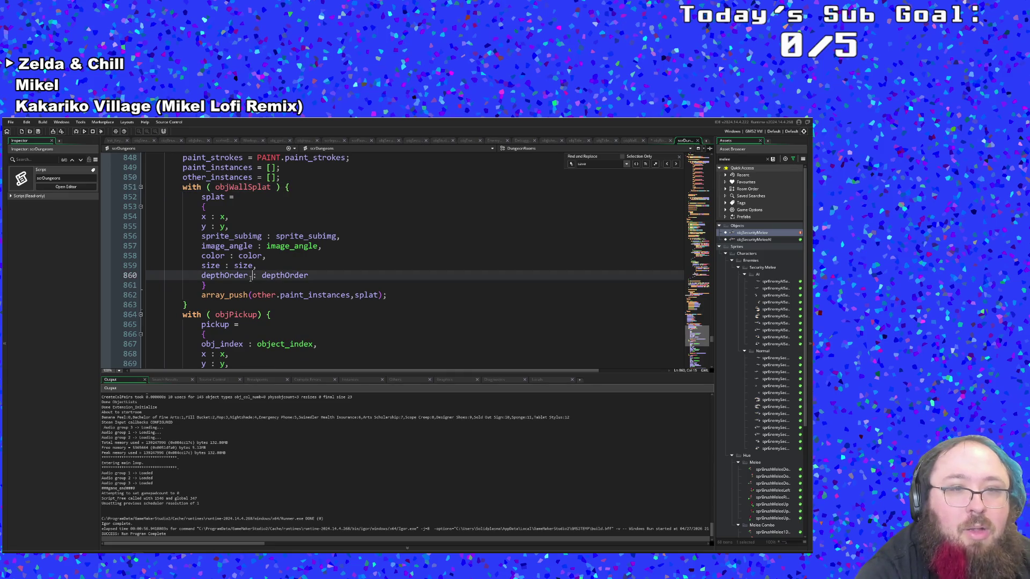
{"action": "left_click", "coordinate": [267, 285]}
{"action": "left_click", "coordinate": [254, 295]}
{"action": "left_click", "coordinate": [252, 302]}
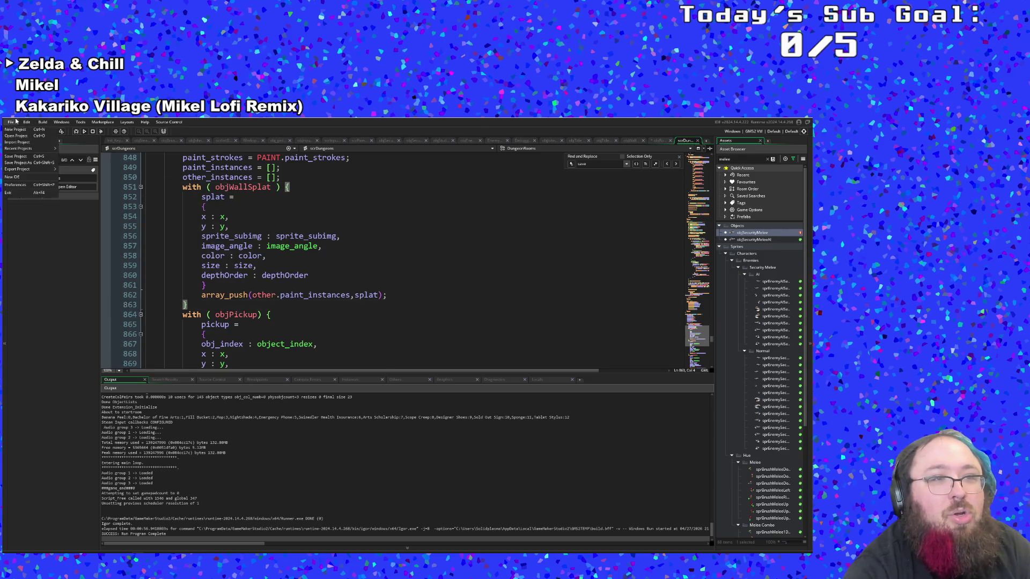
{"action": "left_click", "coordinate": [304, 236]}
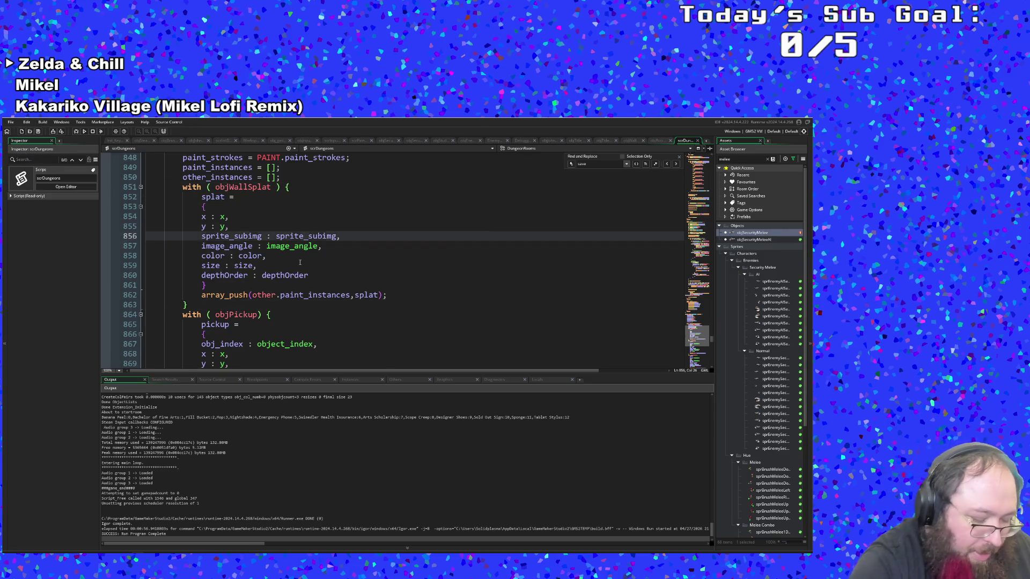
Open objWallSplat's Create event via the asset search for 'objWall'
{"action": "key", "text": "ctrl+t"}
{"action": "type", "text": "objWall"}
{"action": "key", "text": "Down"}
{"action": "key", "text": "Return"}
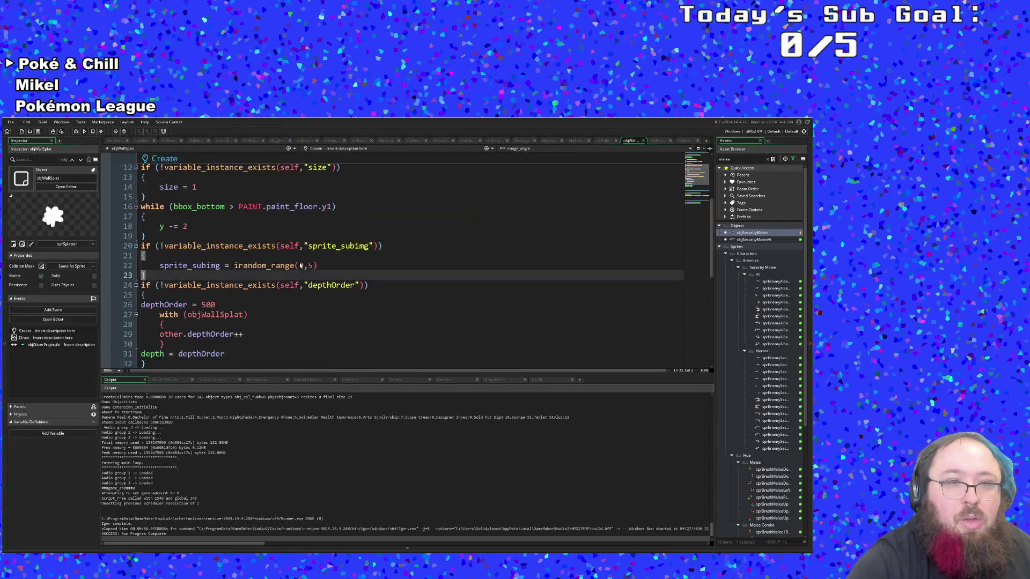
Highlight depthOrder uses, select line 31 'depth = depthOrder', and close the objWallSplat tab
{"action": "scroll", "coordinate": [286, 261], "scroll_direction": "down", "scroll_amount": 2}
{"action": "left_click", "coordinate": [239, 276]}
{"action": "left_click", "coordinate": [239, 282]}
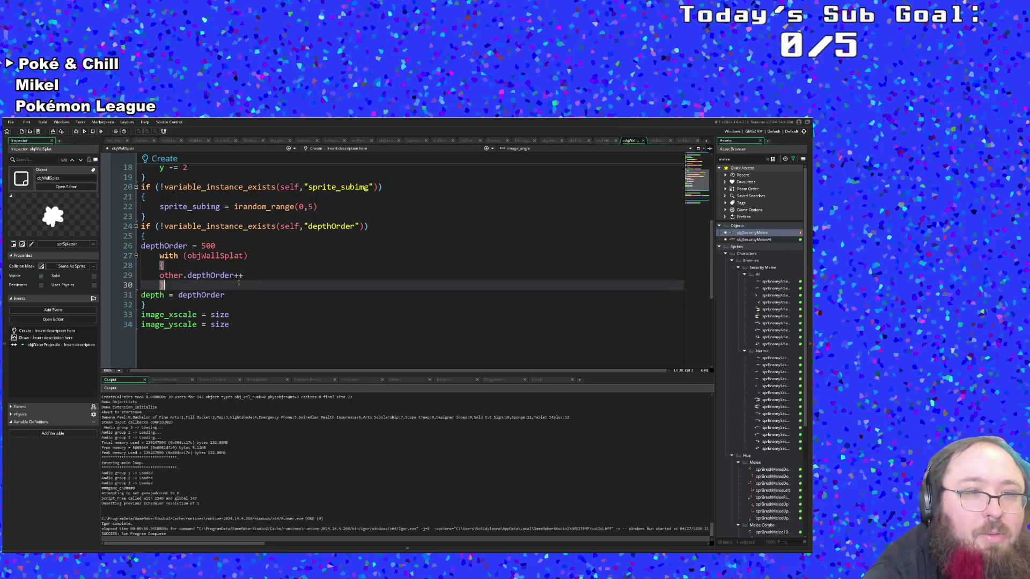
{"action": "left_click", "coordinate": [225, 293]}
{"action": "scroll", "coordinate": [222, 294], "scroll_direction": "up", "scroll_amount": 2}
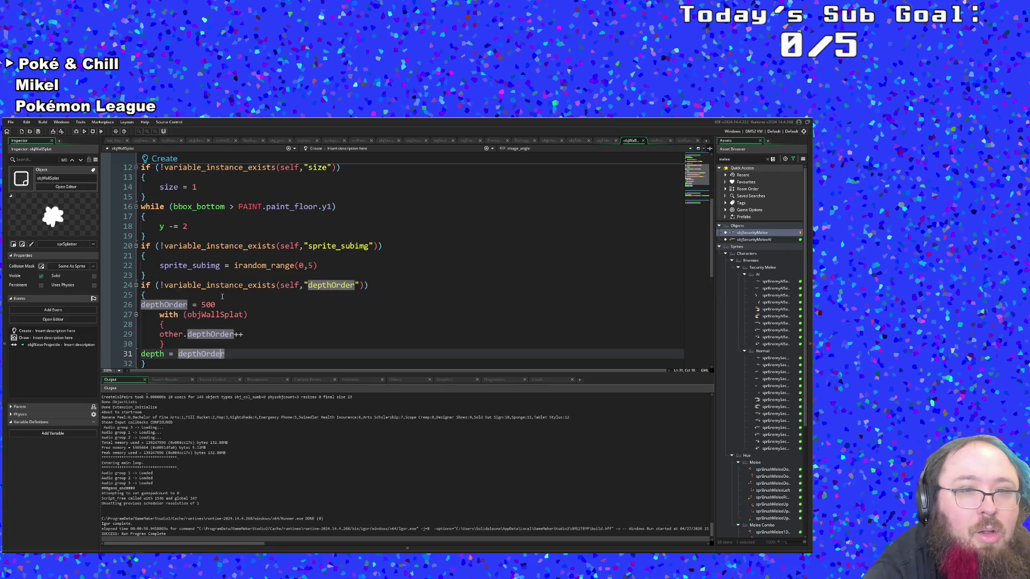
{"action": "scroll", "coordinate": [215, 297], "scroll_direction": "down", "scroll_amount": 5}
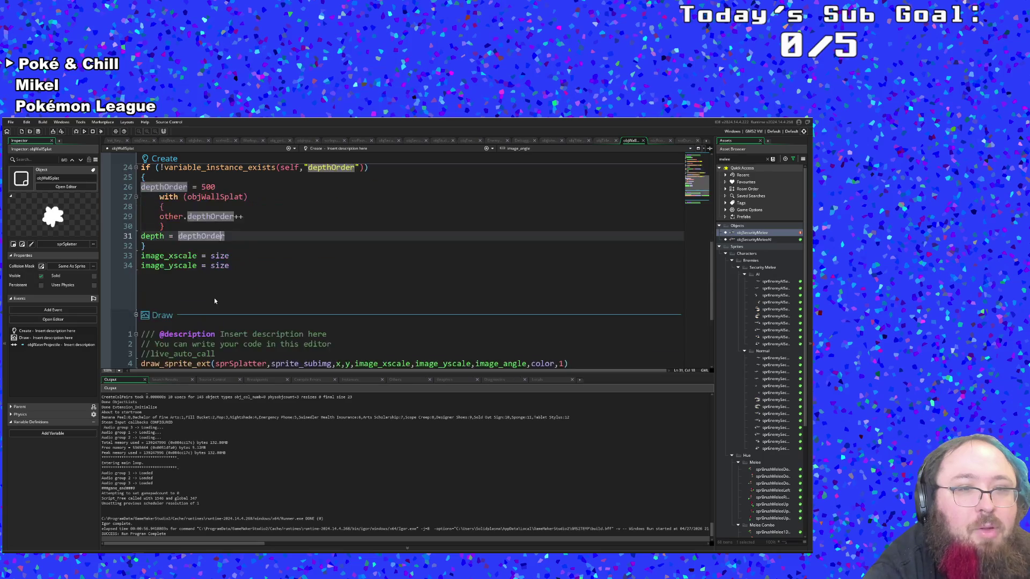
{"action": "scroll", "coordinate": [214, 297], "scroll_direction": "up", "scroll_amount": 7}
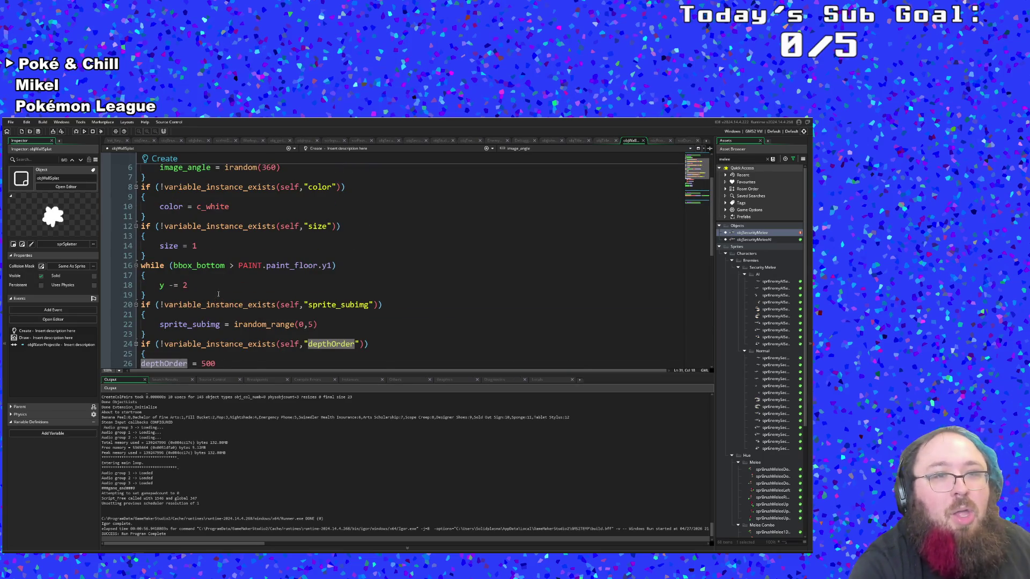
{"action": "scroll", "coordinate": [218, 295], "scroll_direction": "down", "scroll_amount": 4}
{"action": "left_click", "coordinate": [227, 296]}
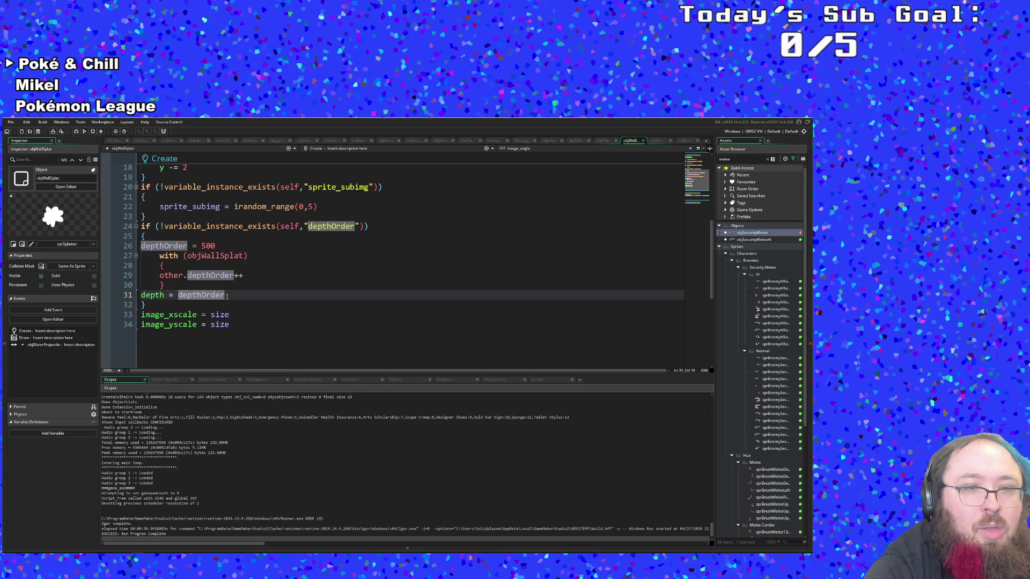
{"action": "left_click_drag", "start_coordinate": [226, 296], "coordinate": [139, 299]}
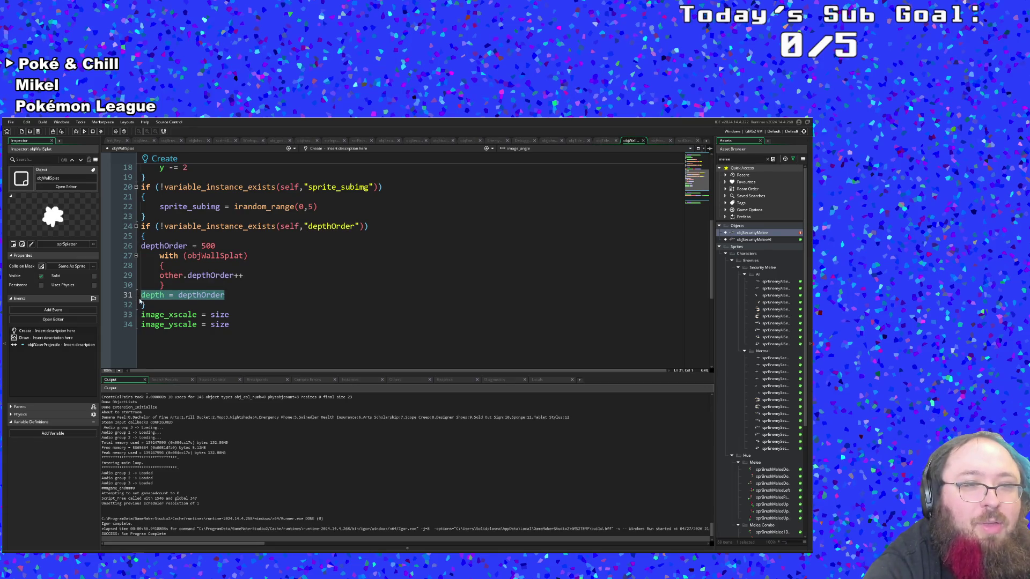
{"action": "left_click", "coordinate": [643, 141]}
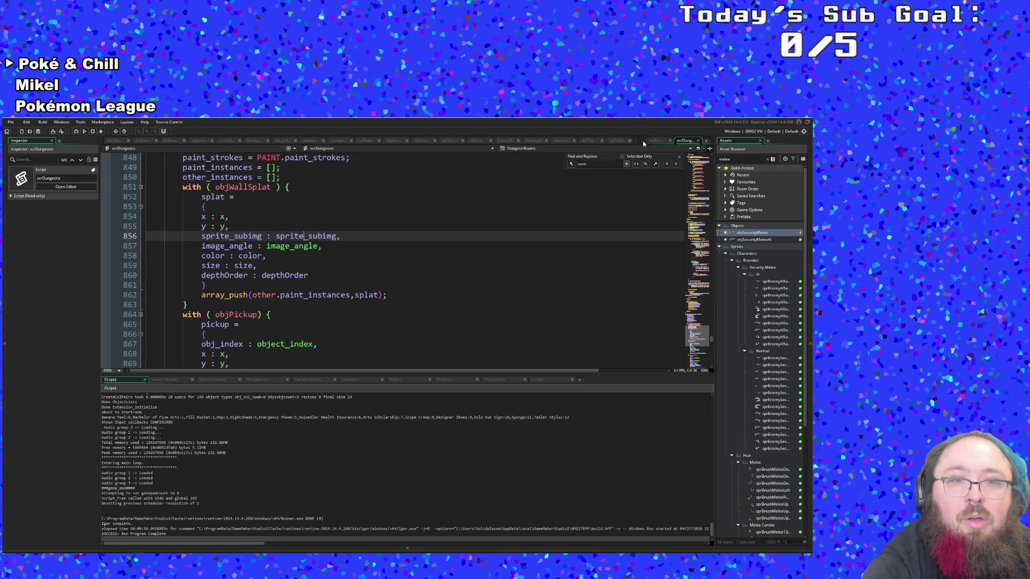
Add 'splat.depth = splat.depthOrder;' after line 40 in Alarm 0
{"action": "left_click", "coordinate": [436, 275]}
{"action": "left_click", "coordinate": [696, 141]}
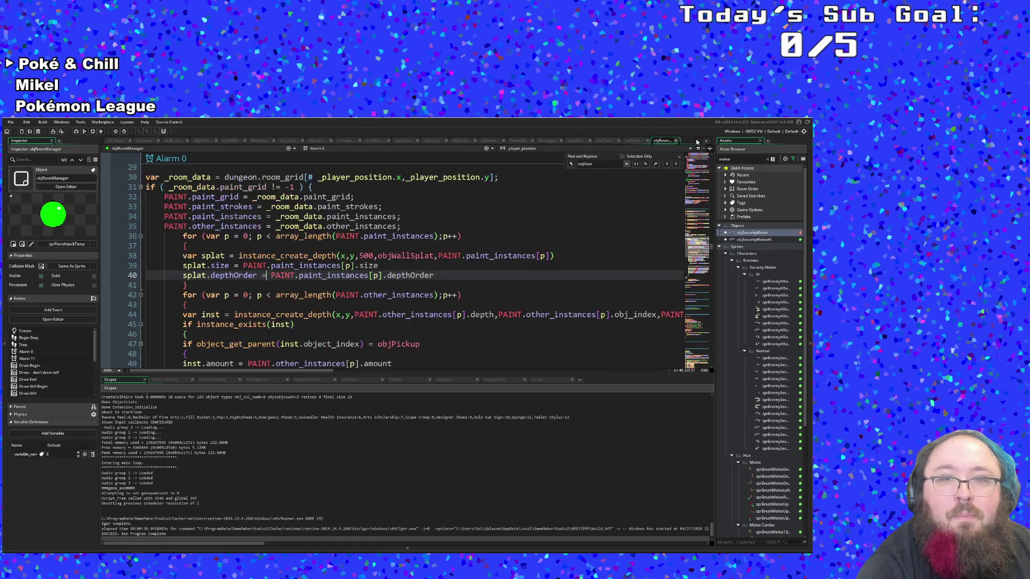
{"action": "key", "text": "Down"}
{"action": "key", "text": "Down"}
{"action": "key", "text": "Down"}
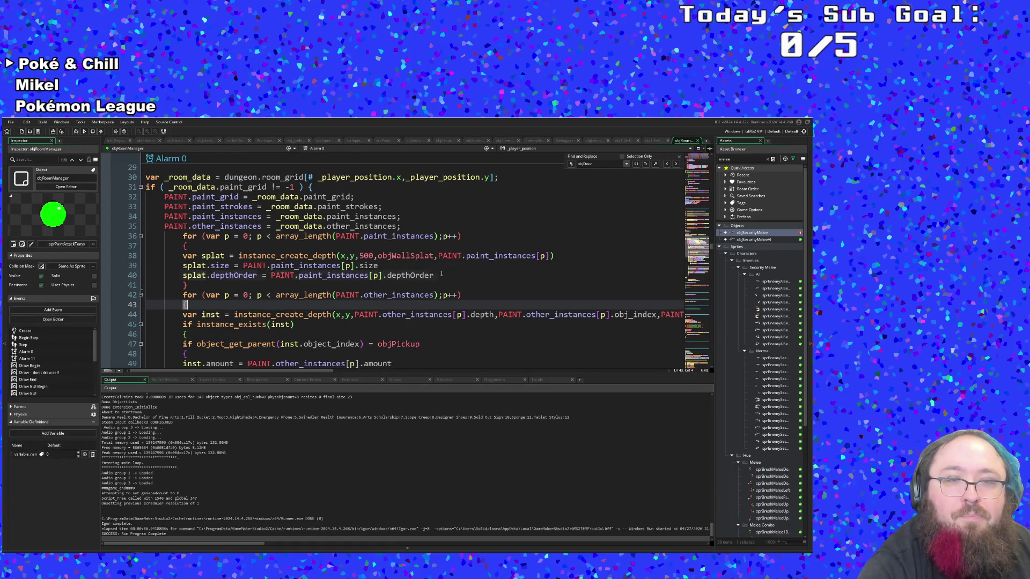
{"action": "left_click", "coordinate": [442, 275]}
{"action": "key", "text": "Return"}
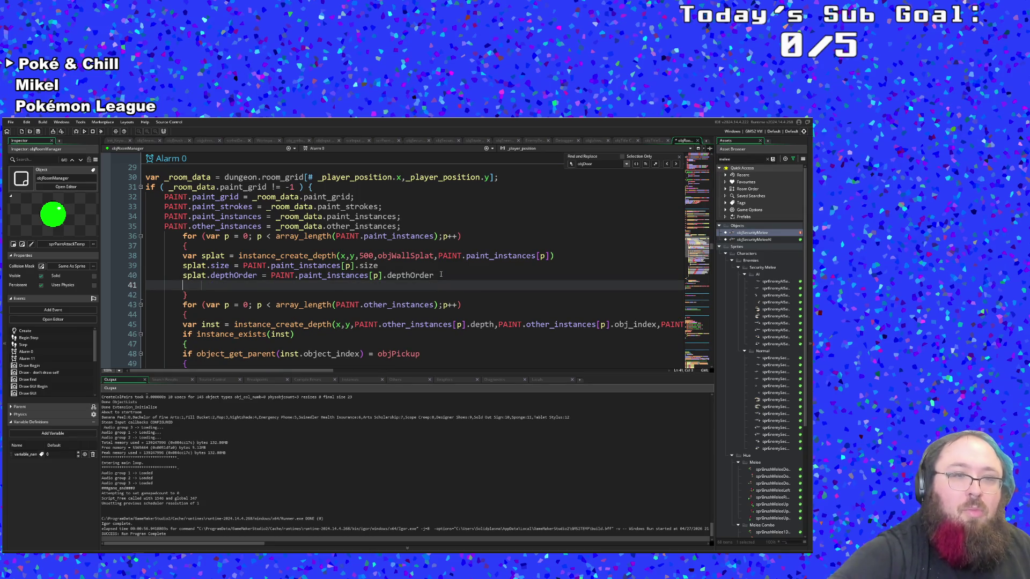
{"action": "type", "text": "splat"}
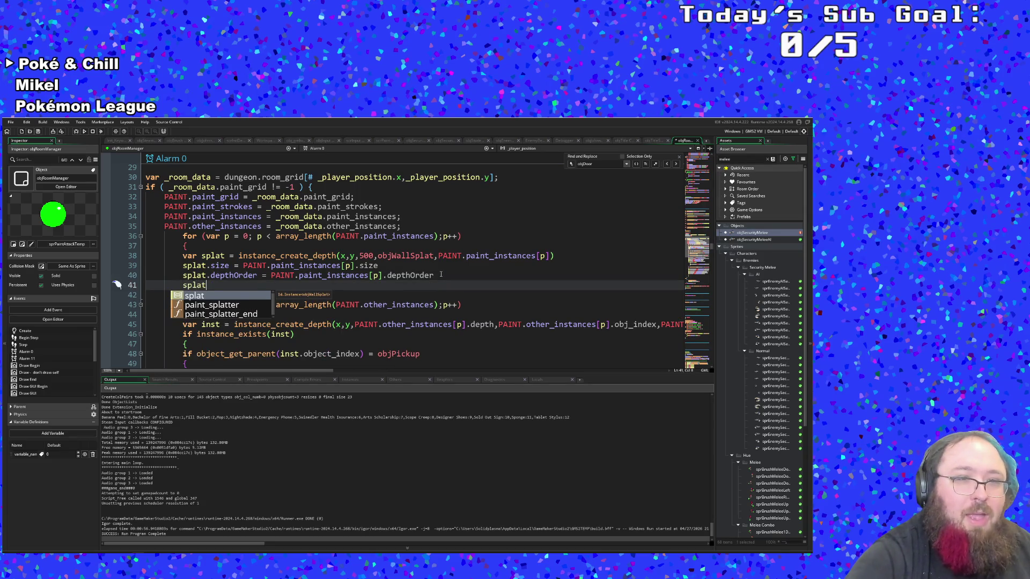
{"action": "type", "text": ".dept"}
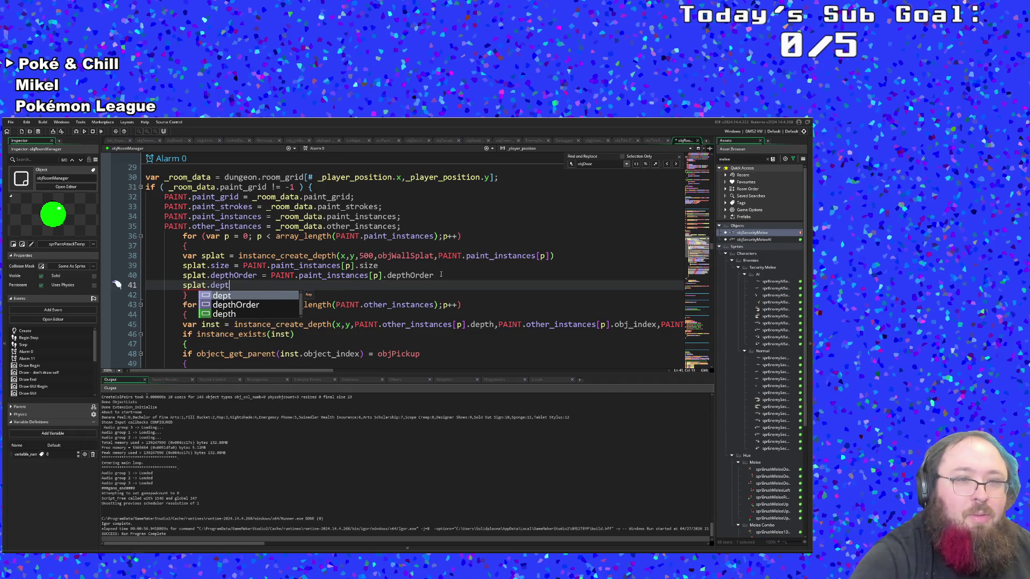
{"action": "type", "text": "h"}
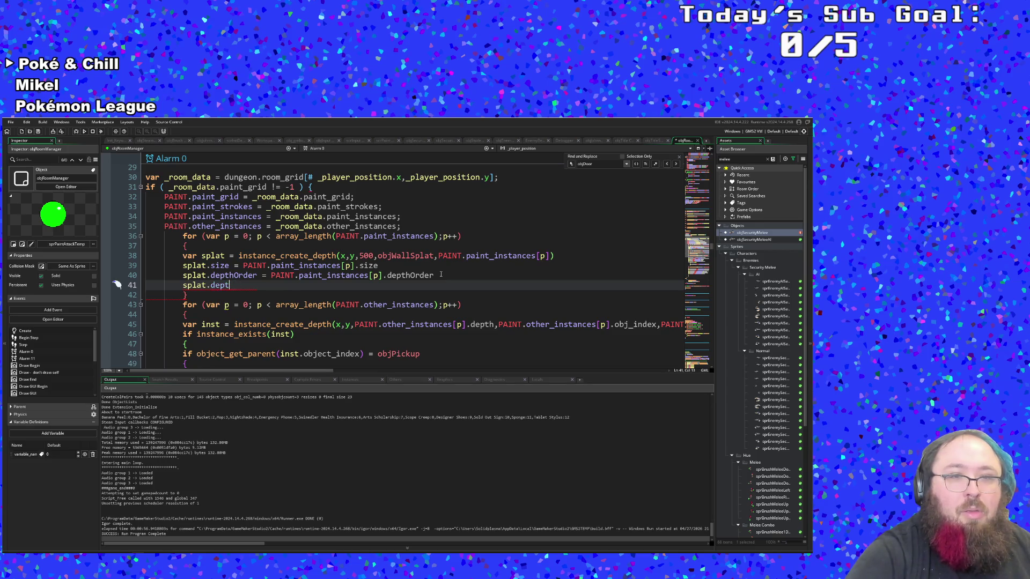
{"action": "type", "text": "h ="}
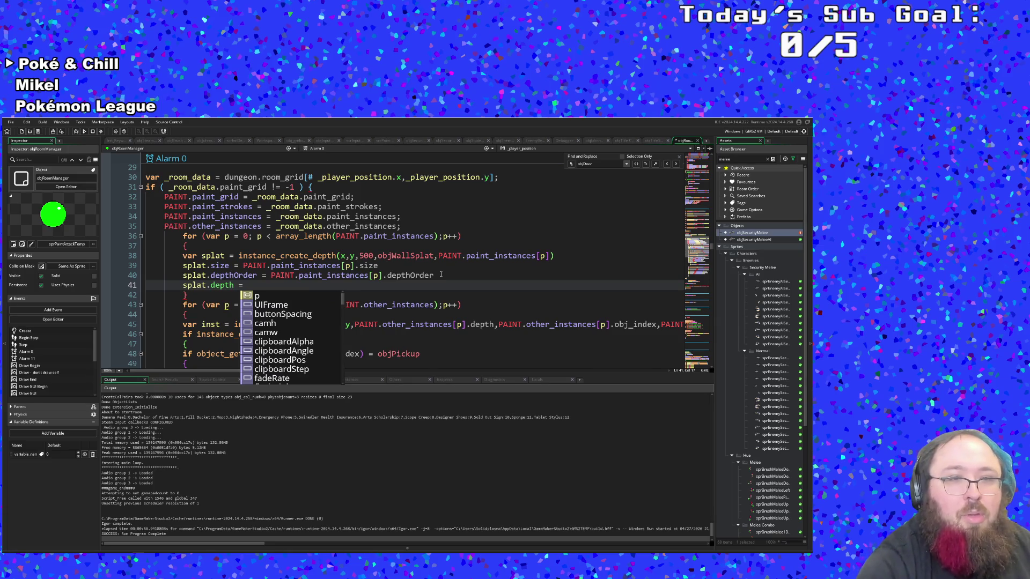
{"action": "type", "text": "spla"}
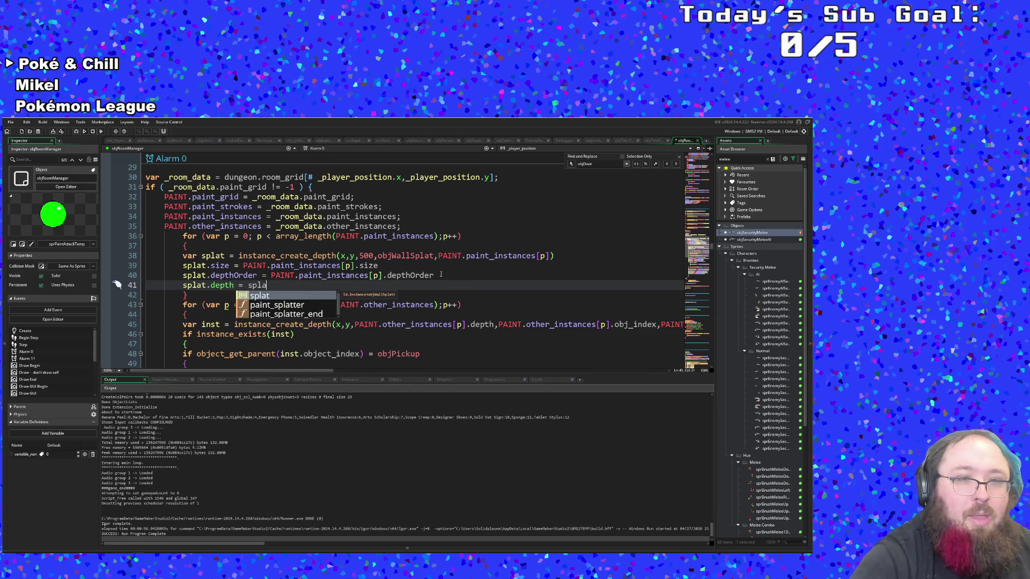
{"action": "type", "text": "t.dept"}
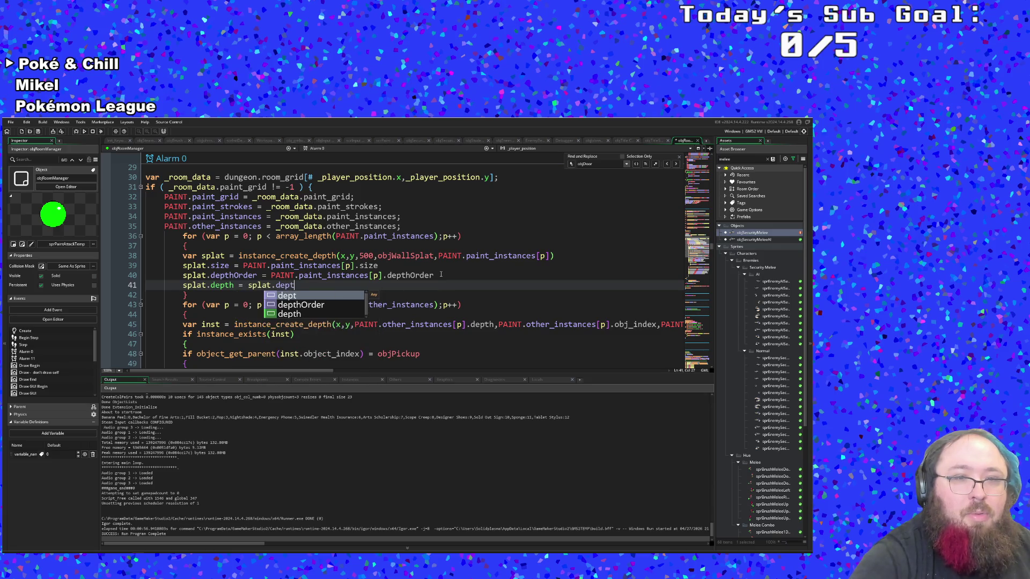
{"action": "key", "text": "Down"}
{"action": "key", "text": "Return"}
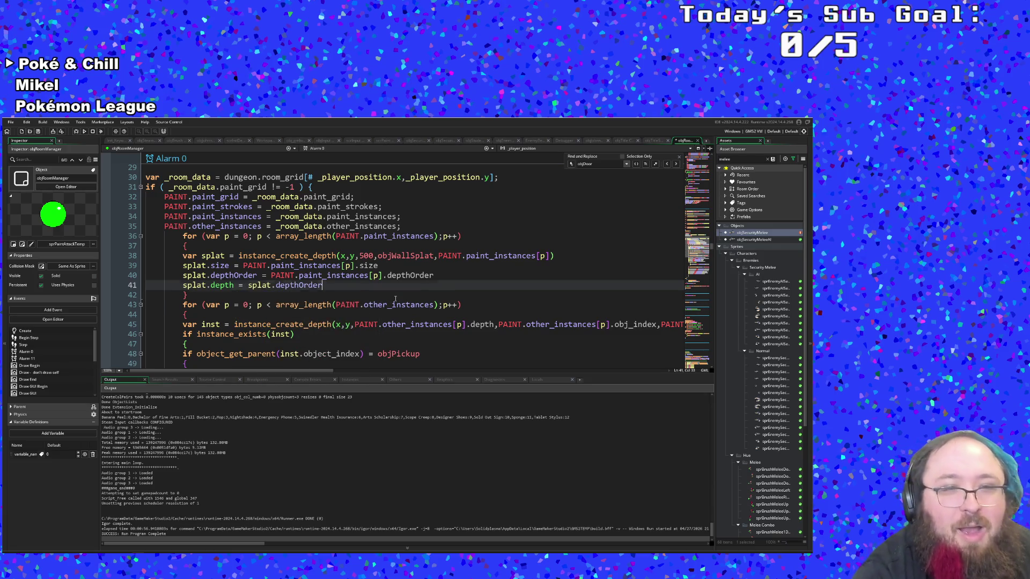
{"action": "left_click", "coordinate": [332, 275]}
Save the project from the File menu and launch a debug run
{"action": "left_click", "coordinate": [11, 123]}
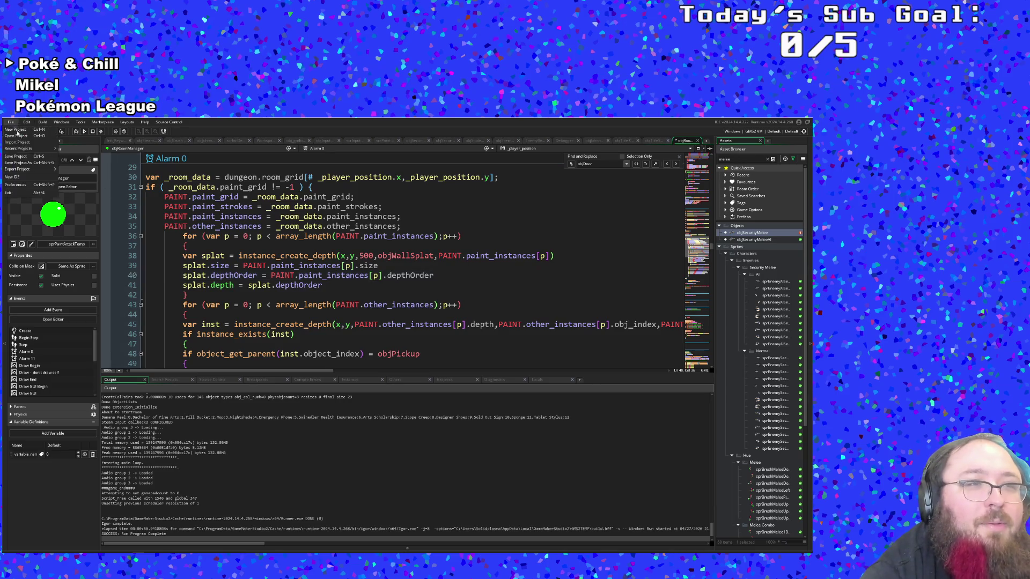
{"action": "left_click", "coordinate": [26, 156]}
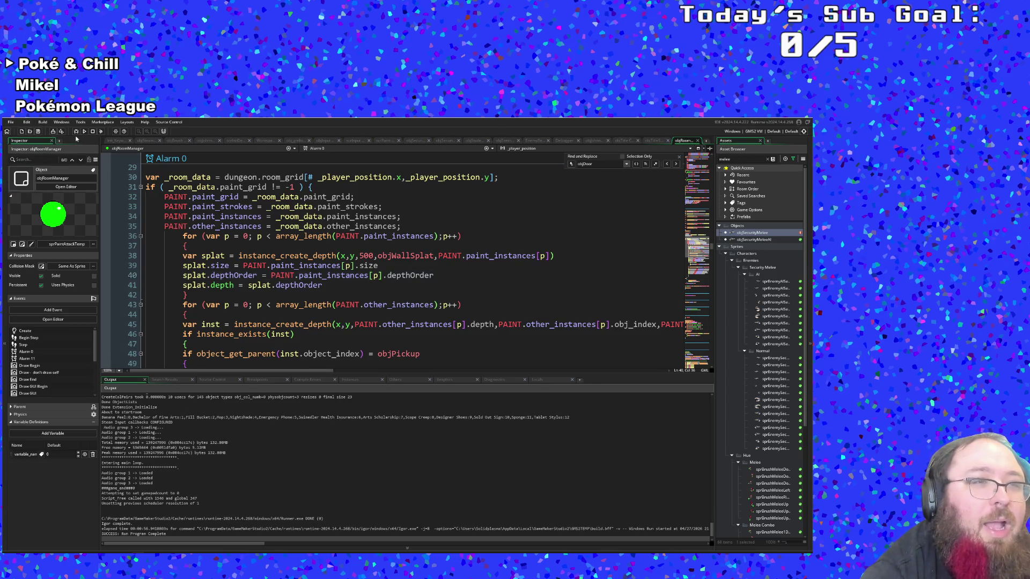
{"action": "left_click", "coordinate": [75, 132]}
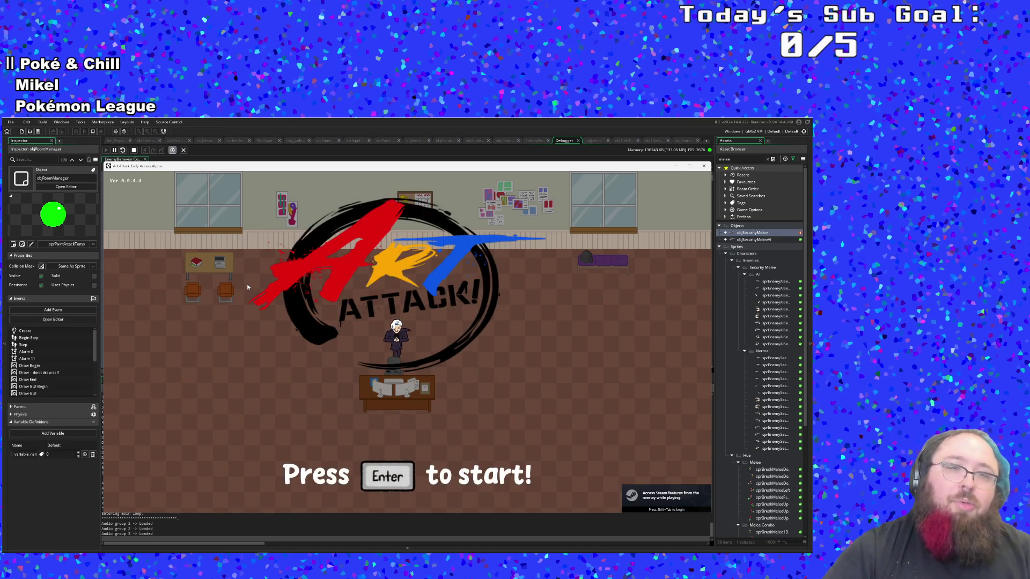
Get past the Art Attack title screen and start a New Run
{"action": "key", "text": "Return"}
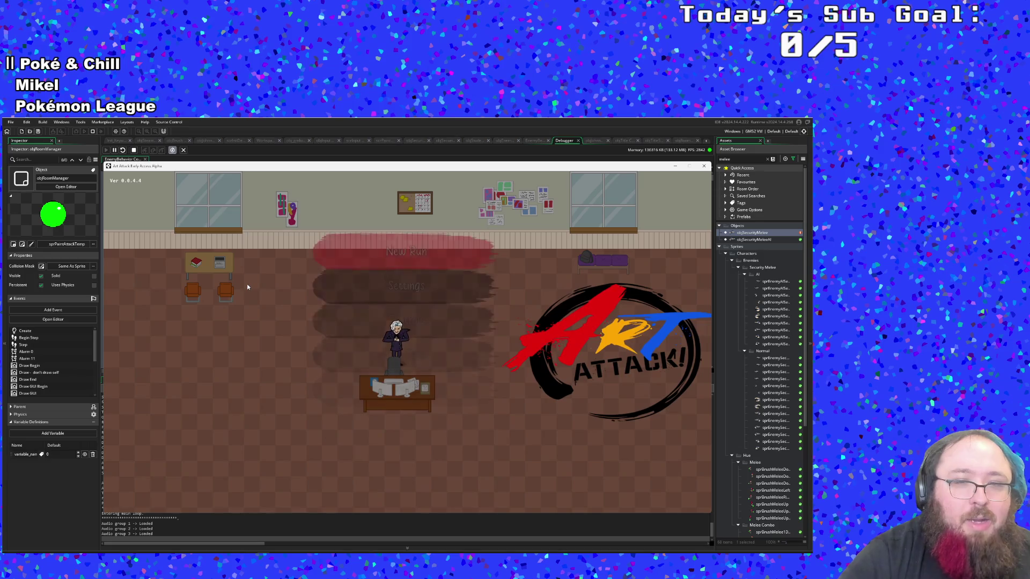
{"action": "key", "text": "Return"}
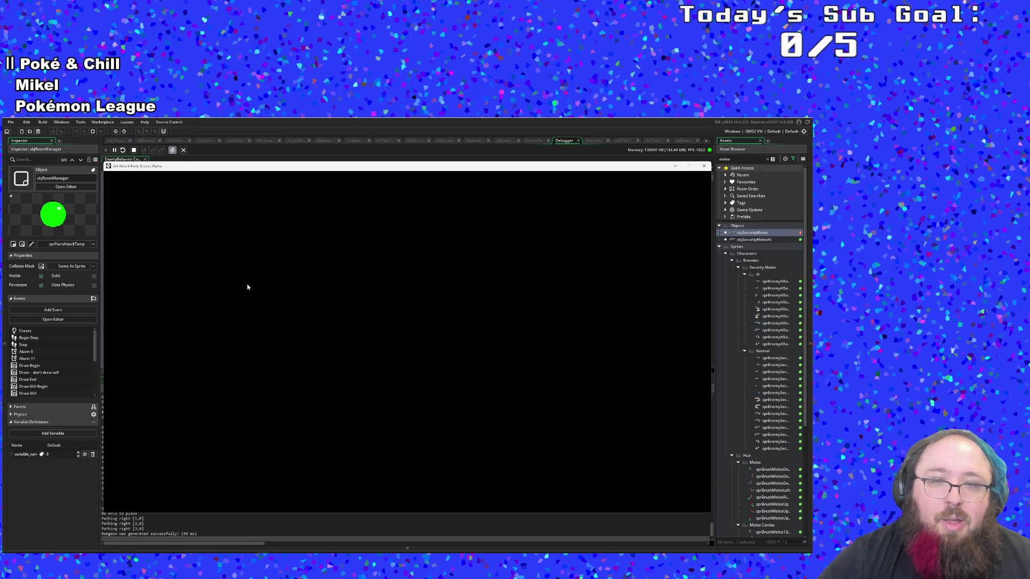
Advance through and close the run's opening dialogue
{"action": "key", "text": "Return"}
{"action": "key", "text": "Return"}
{"action": "key", "text": "Return"}
{"action": "key", "text": "d"}
{"action": "key", "text": "d"}
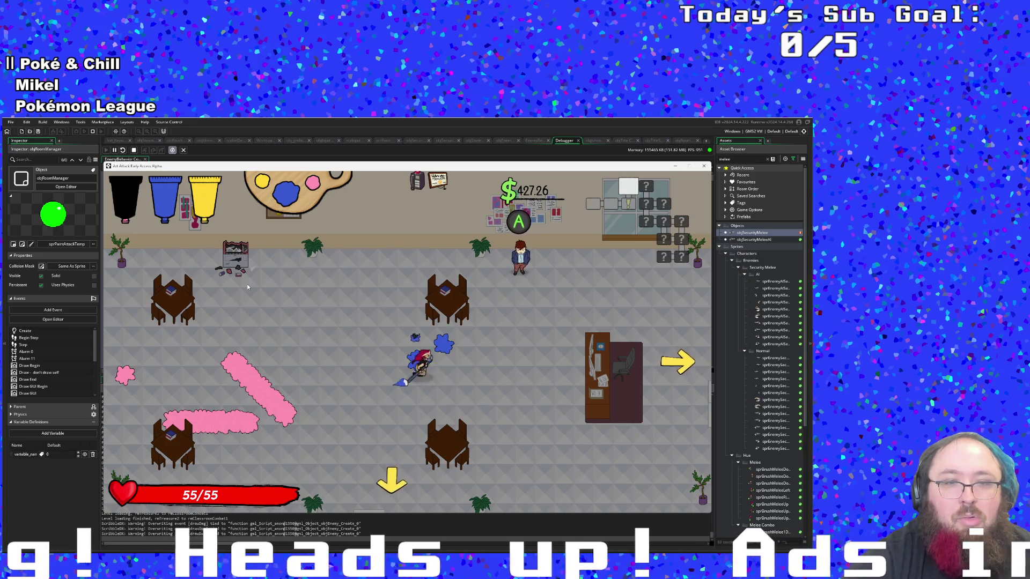
Close Marlowe's dialogue, walk around checking splats persist, then return to the code editor
{"action": "key", "text": "space"}
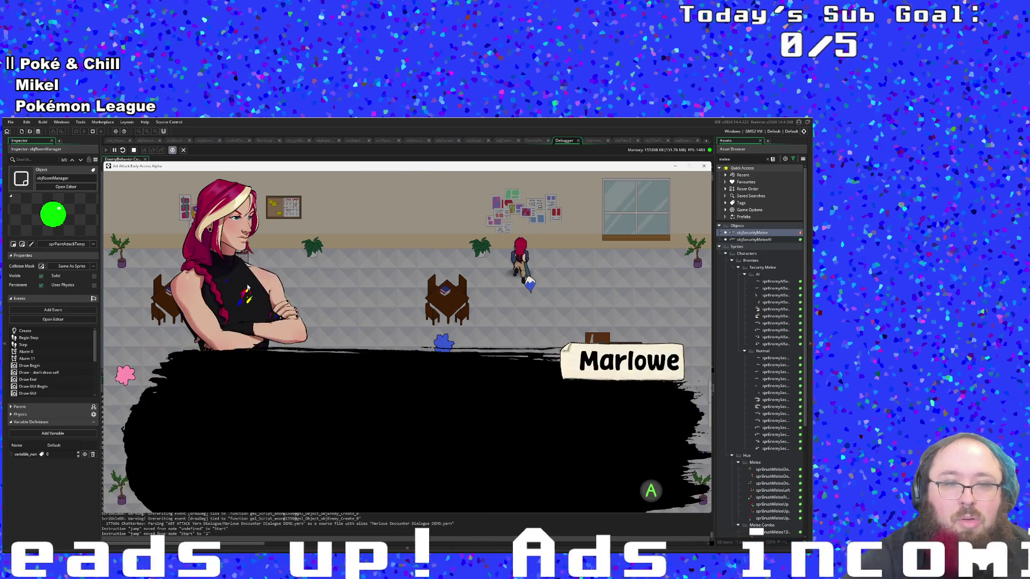
{"action": "key", "text": "space"}
{"action": "key", "text": "s"}
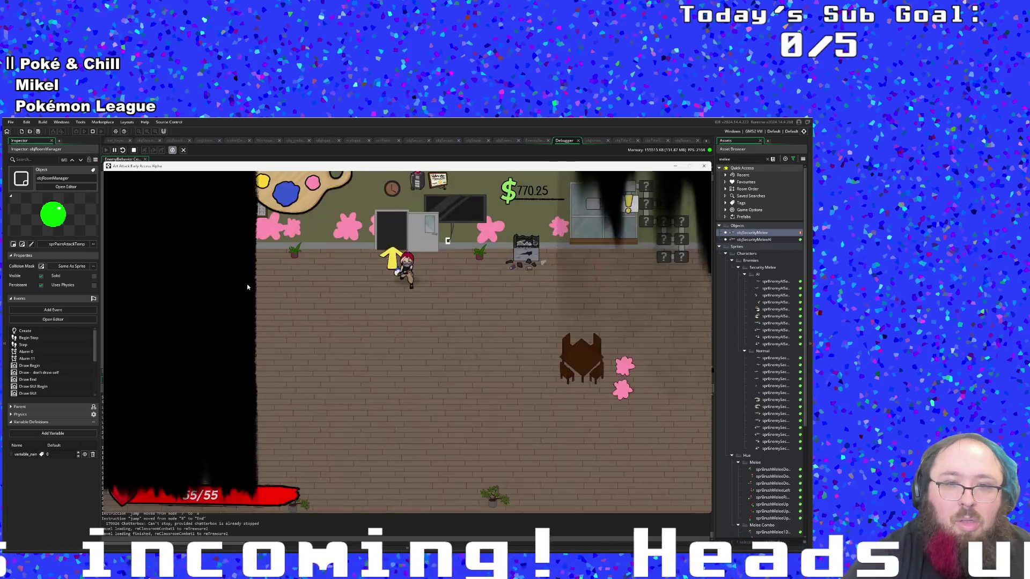
{"action": "key", "text": "w"}
{"action": "key", "text": "s"}
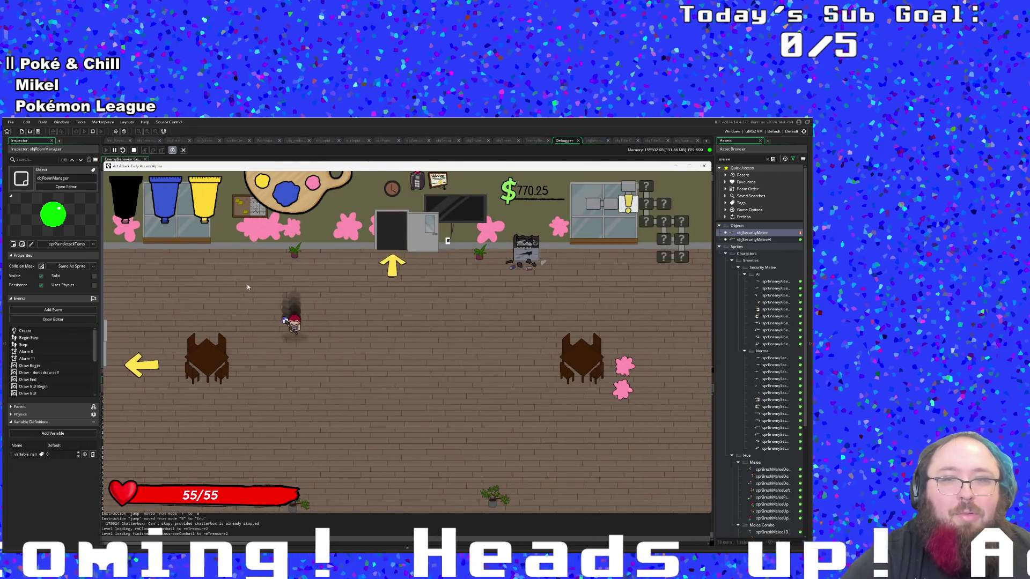
{"action": "key", "text": "d"}
{"action": "key", "text": "a"}
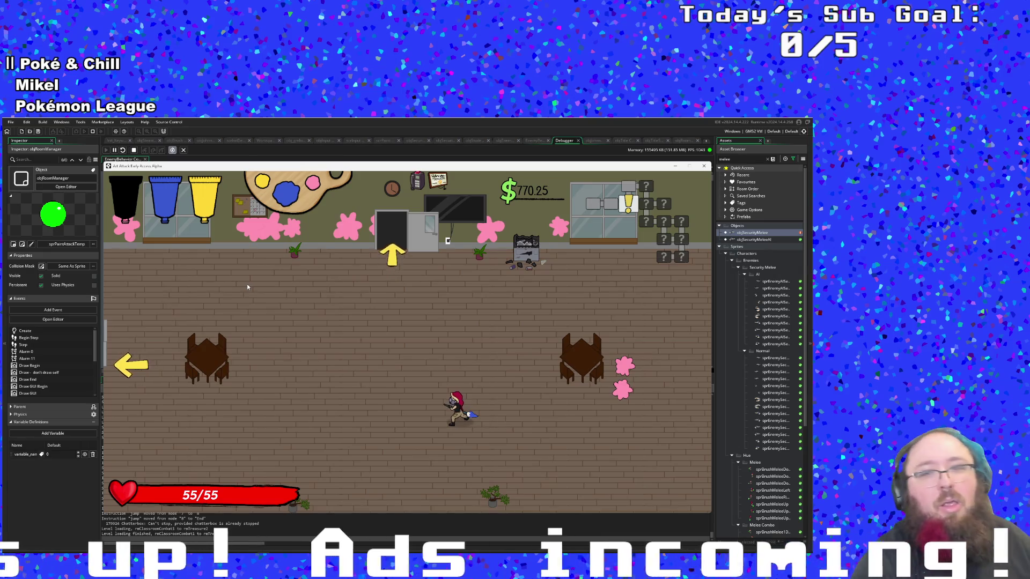
{"action": "left_click", "coordinate": [404, 147]}
{"action": "left_click", "coordinate": [379, 234]}
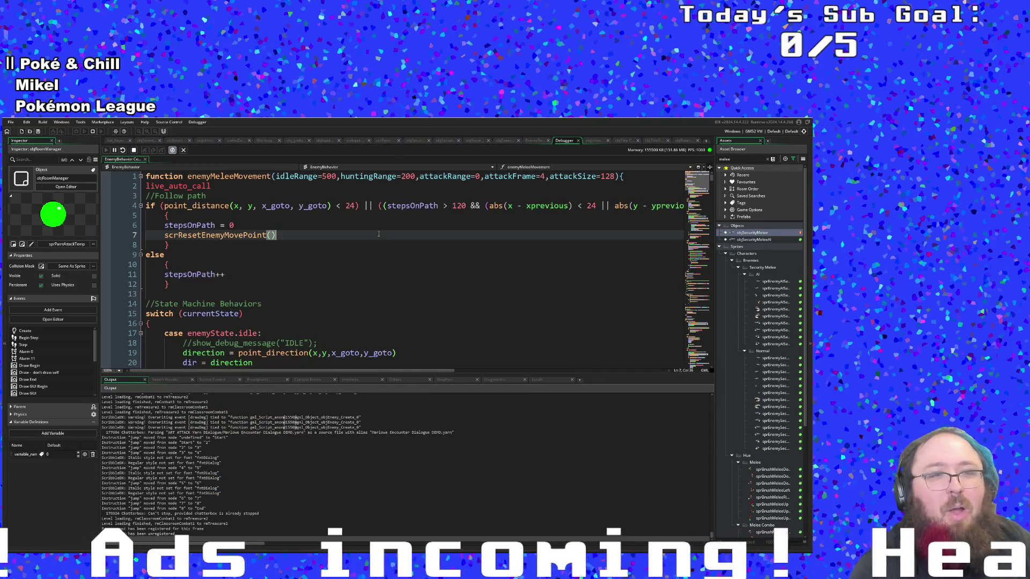
Start an asset search for rooms, then cancel it and return to the code editor
{"action": "scroll", "coordinate": [366, 301], "scroll_direction": "down", "scroll_amount": 5}
{"action": "scroll", "coordinate": [366, 315], "scroll_direction": "up", "scroll_amount": 5}
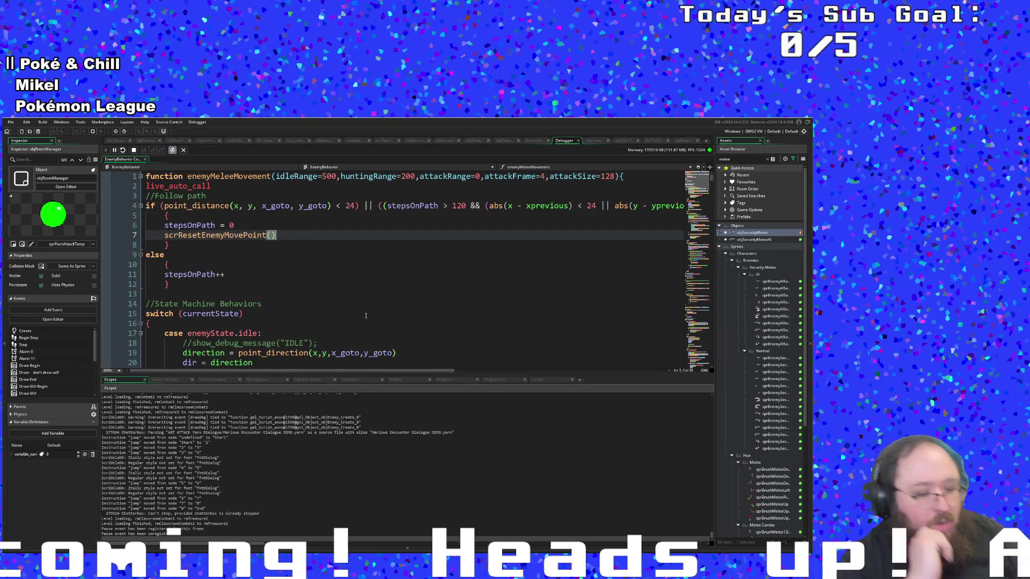
{"action": "key", "text": "ctrl+t"}
{"action": "type", "text": "roo"}
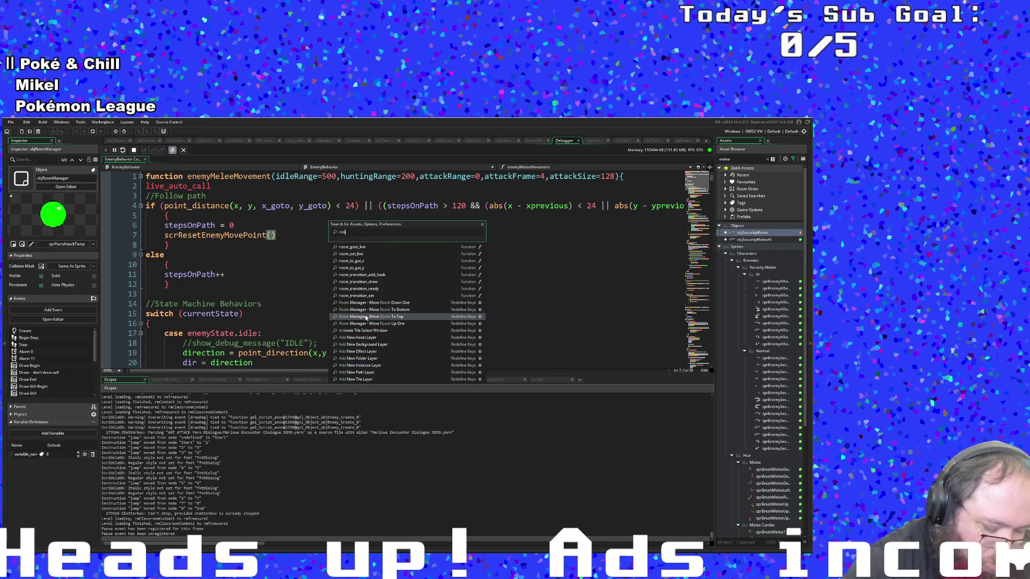
{"action": "key", "text": "BackSpace"}
{"action": "key", "text": "BackSpace"}
{"action": "type", "text": "m"}
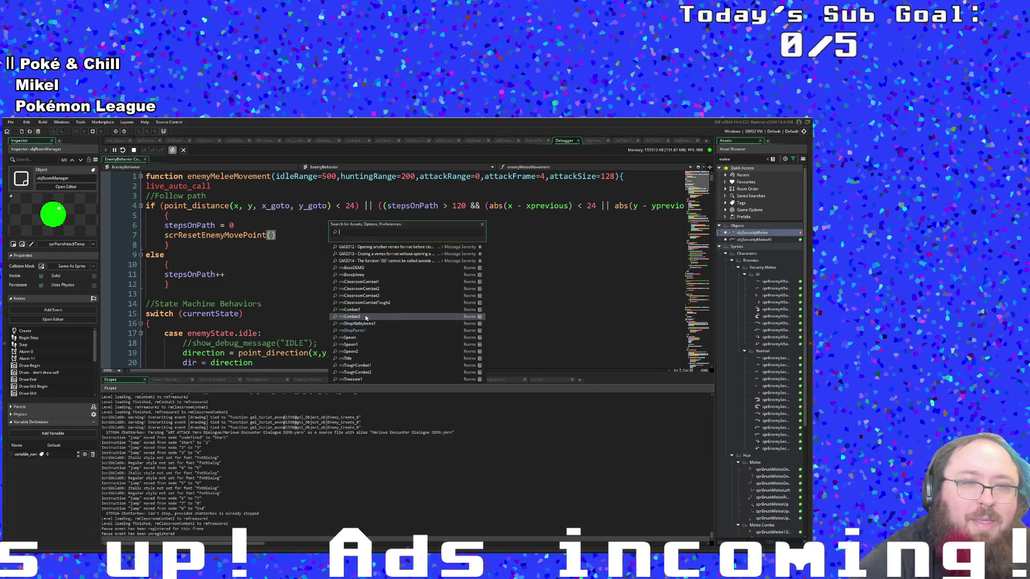
{"action": "left_click", "coordinate": [509, 255]}
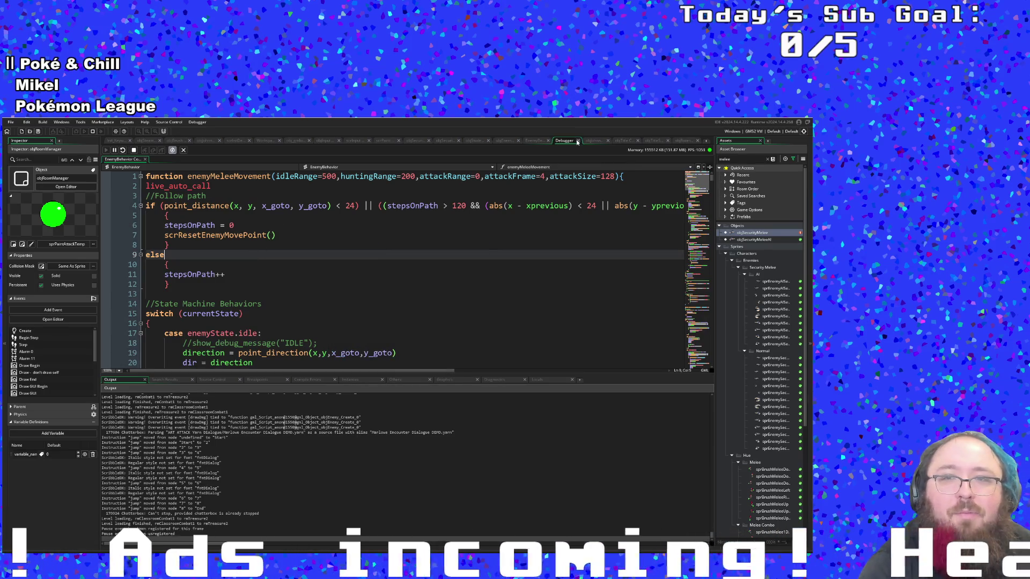
{"action": "left_click", "coordinate": [486, 234]}
Open objRoomManager's Alarm 0 code and review the other_instances depth lines
{"action": "key", "text": "ctrl+t"}
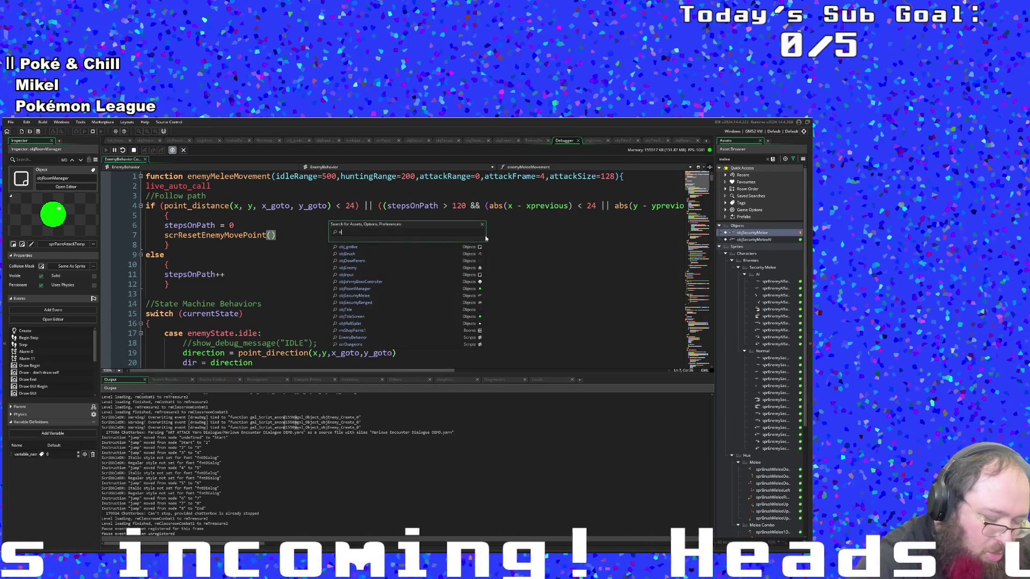
{"action": "type", "text": "bjRoom"}
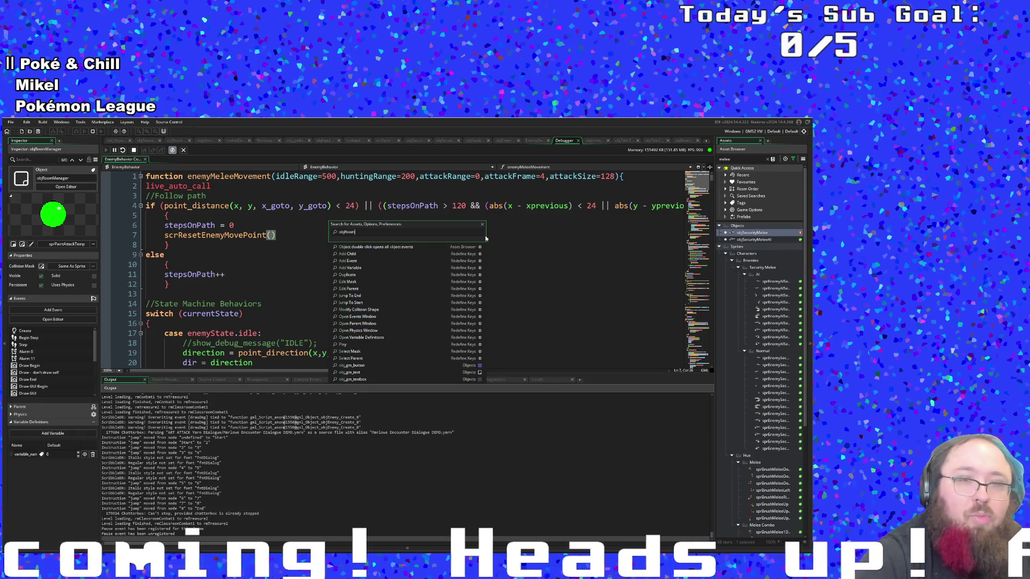
{"action": "key", "text": "Return"}
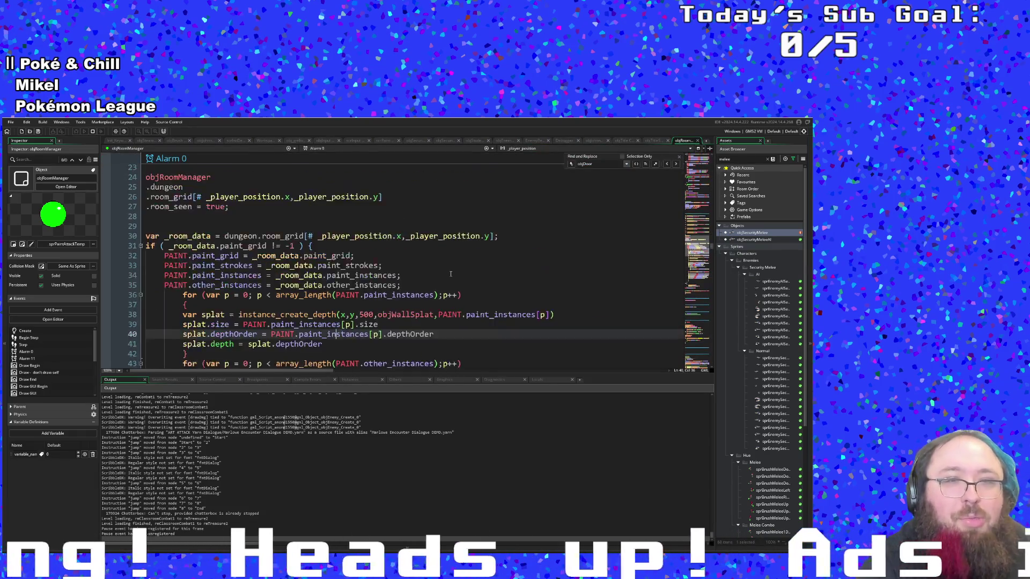
{"action": "scroll", "coordinate": [450, 274], "scroll_direction": "up", "scroll_amount": 2}
{"action": "scroll", "coordinate": [440, 300], "scroll_direction": "up", "scroll_amount": 4}
{"action": "scroll", "coordinate": [434, 296], "scroll_direction": "down", "scroll_amount": 4}
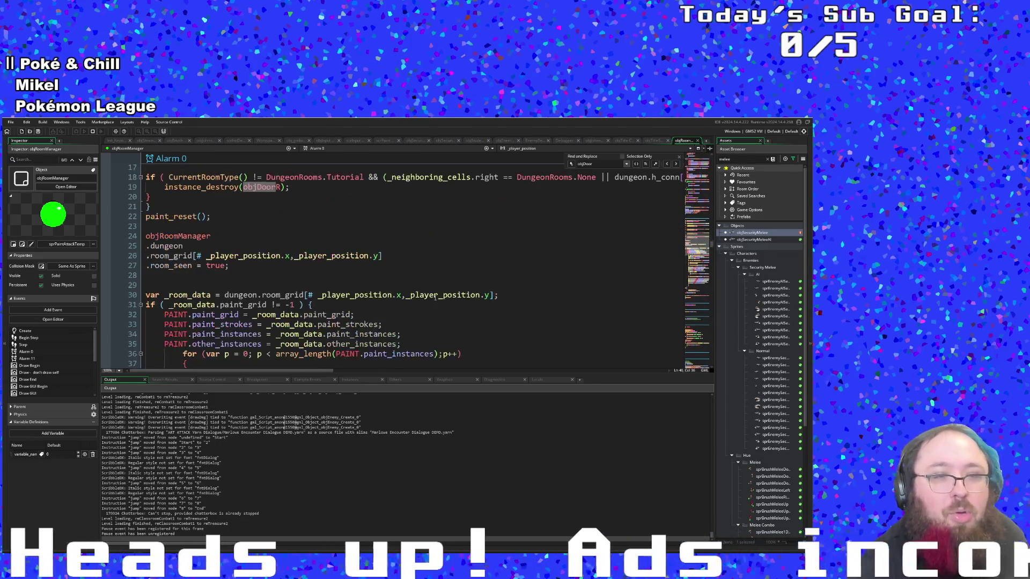
{"action": "scroll", "coordinate": [435, 299], "scroll_direction": "up", "scroll_amount": 5}
{"action": "scroll", "coordinate": [435, 299], "scroll_direction": "down", "scroll_amount": 17}
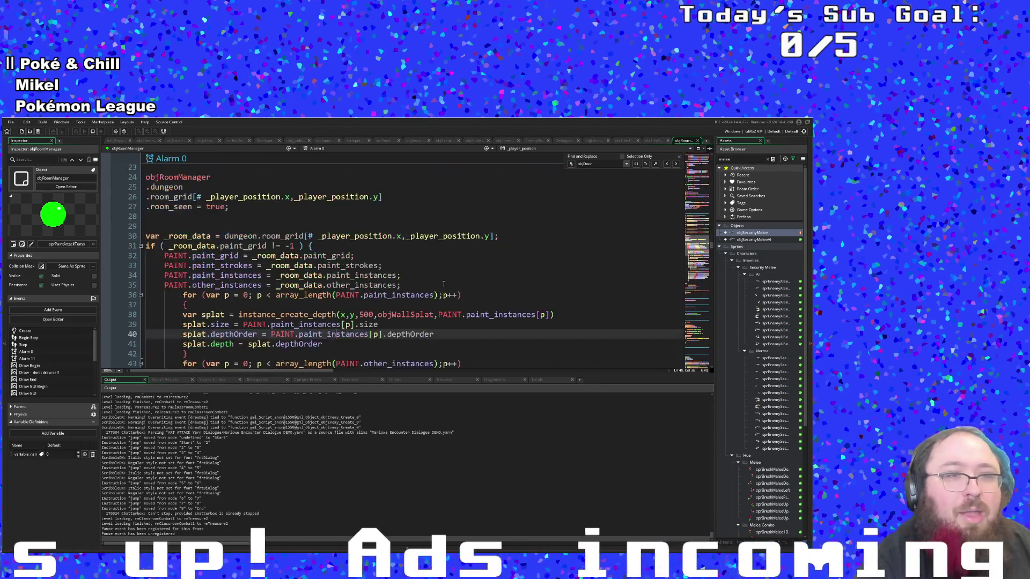
Switch objRoomManager to its Room Start event code
{"action": "left_click", "coordinate": [316, 149]}
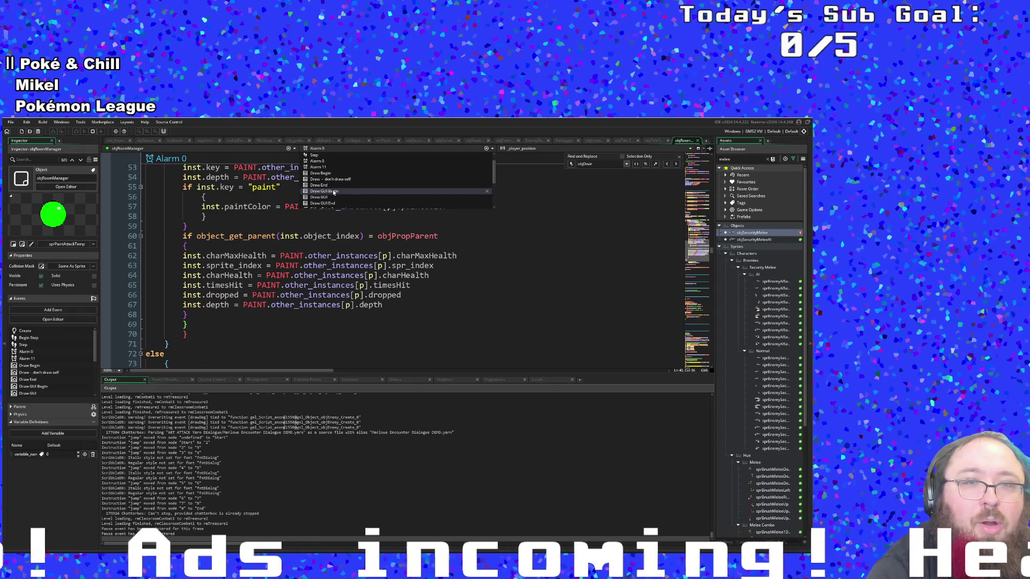
{"action": "scroll", "coordinate": [334, 192], "scroll_direction": "down", "scroll_amount": 2}
{"action": "left_click", "coordinate": [325, 189]}
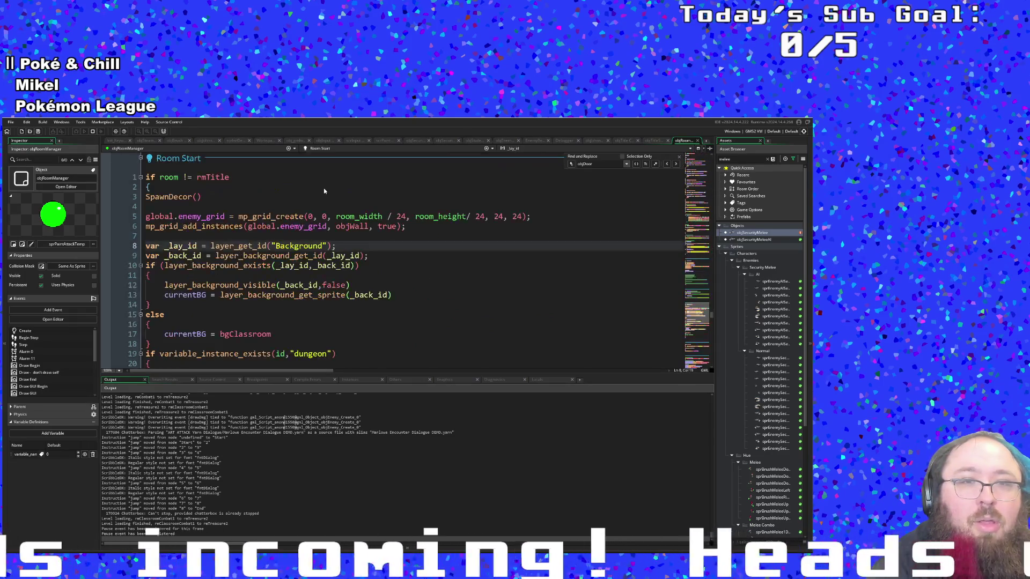
Jump to SpawnDecor in scrRooms and read its depth 300 and bbox_bottom depth branches
{"action": "left_click", "coordinate": [182, 197]}
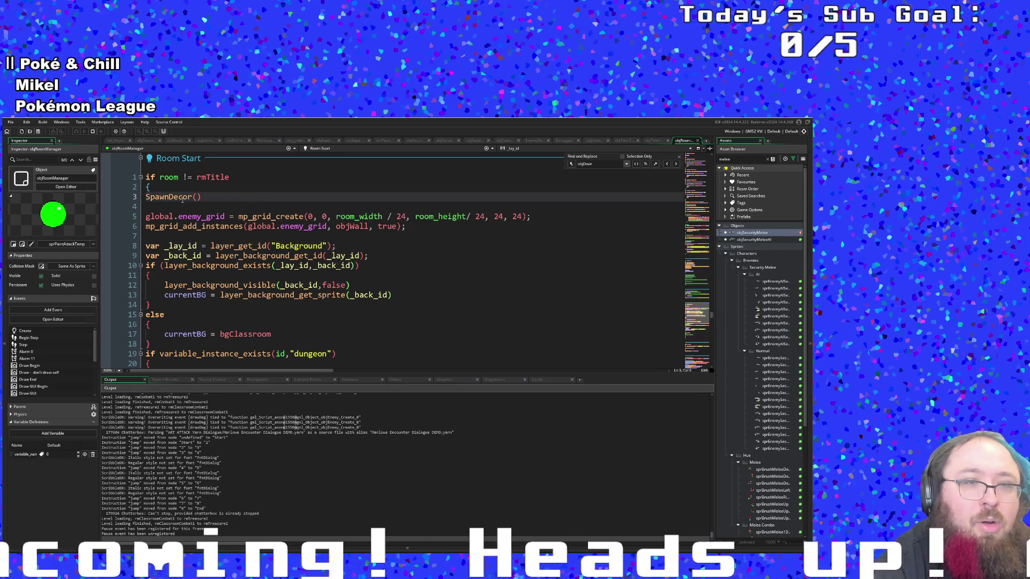
{"action": "middle_click", "coordinate": [183, 199]}
{"action": "left_click", "coordinate": [269, 256]}
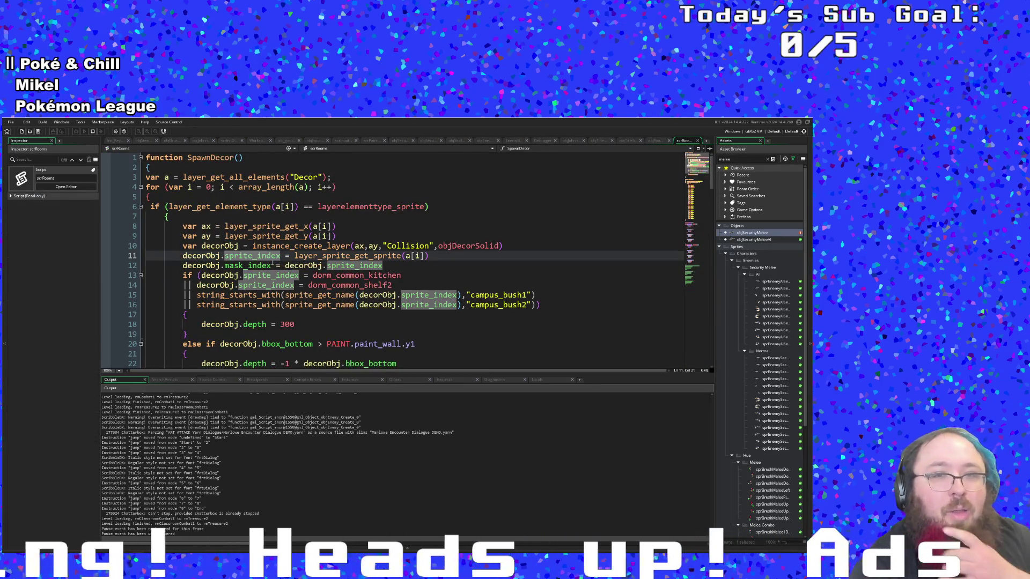
{"action": "scroll", "coordinate": [271, 258], "scroll_direction": "down", "scroll_amount": 2}
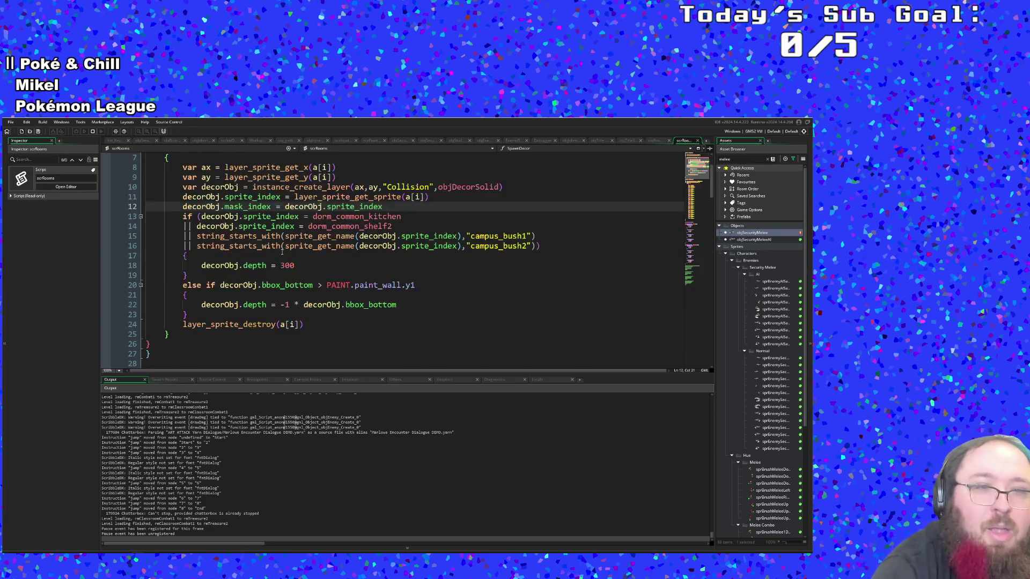
{"action": "left_click", "coordinate": [265, 247]}
{"action": "left_click", "coordinate": [283, 266]}
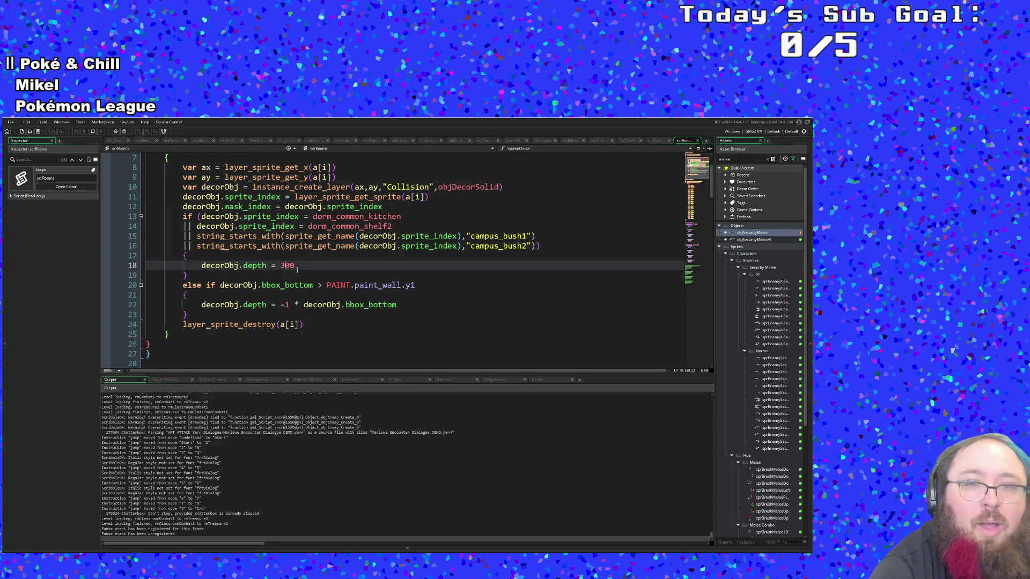
{"action": "key", "text": "Down"}
{"action": "key", "text": "Down"}
{"action": "key", "text": "Down"}
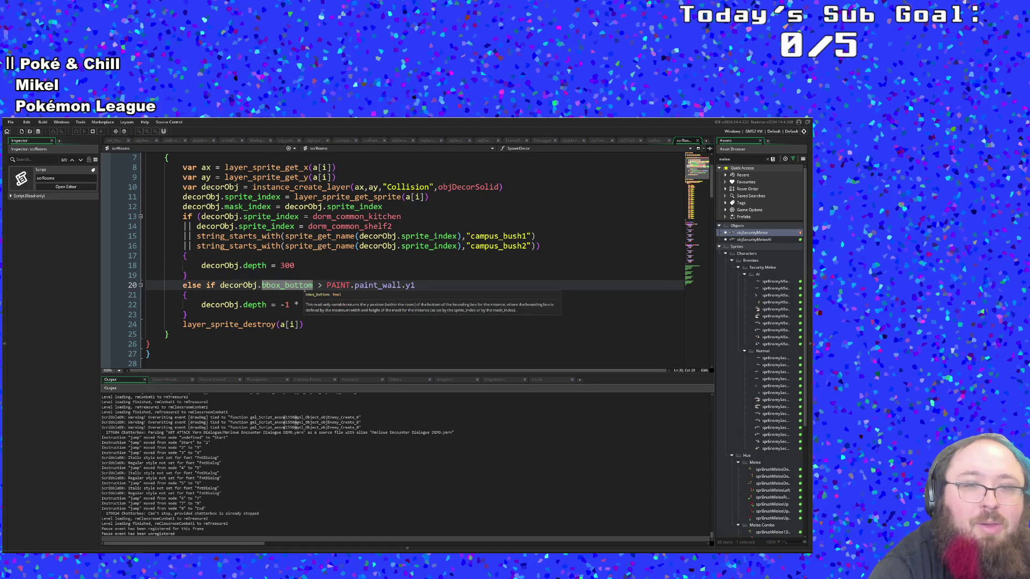
Re-read the sprite_index string_starts_with conditions and the Collision layer argument on lines 10–11
{"action": "scroll", "coordinate": [302, 292], "scroll_direction": "down", "scroll_amount": 2}
{"action": "scroll", "coordinate": [311, 276], "scroll_direction": "up", "scroll_amount": 2}
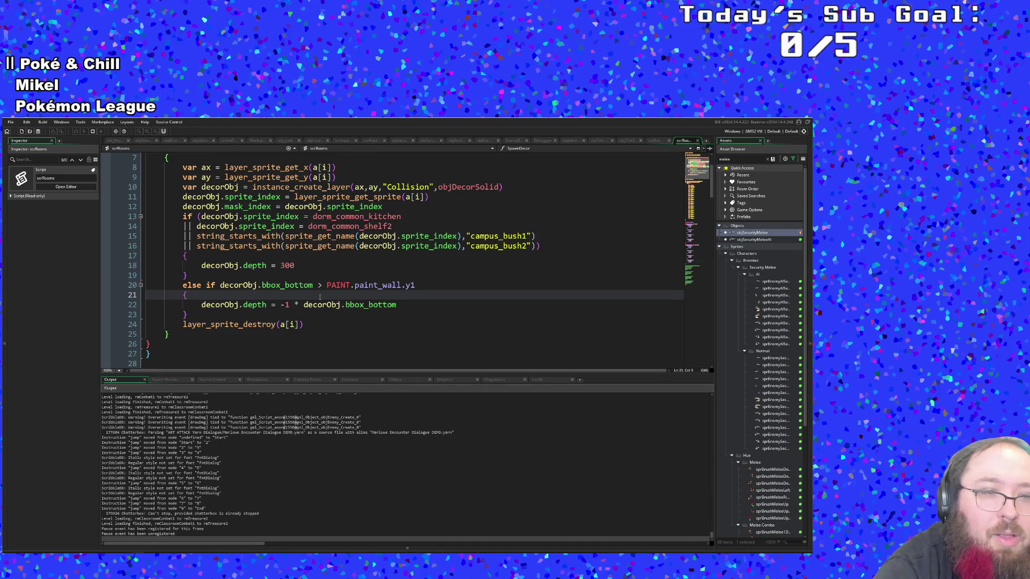
{"action": "scroll", "coordinate": [320, 297], "scroll_direction": "up", "scroll_amount": 2}
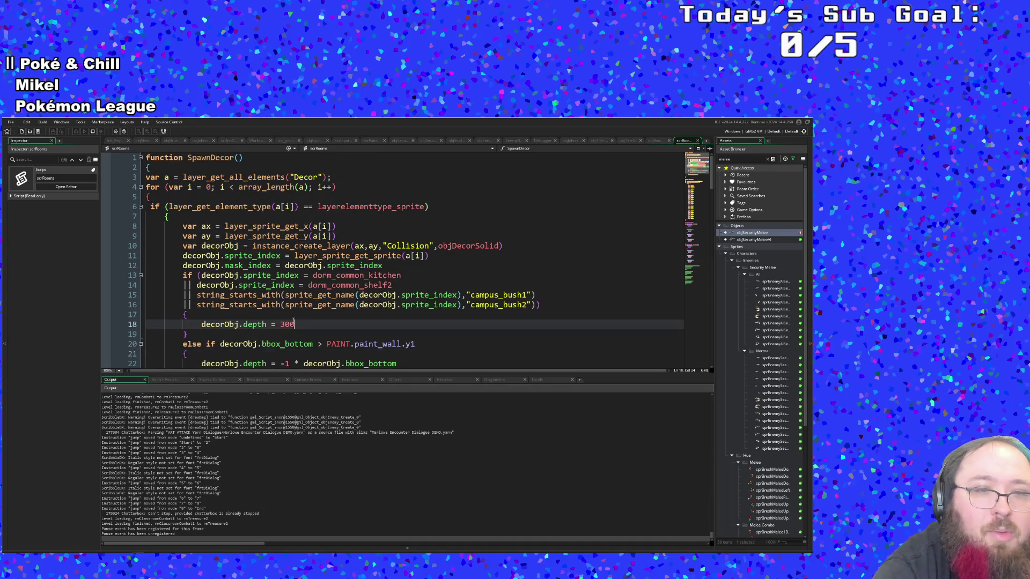
{"action": "left_click", "coordinate": [280, 305]}
{"action": "left_click", "coordinate": [281, 275]}
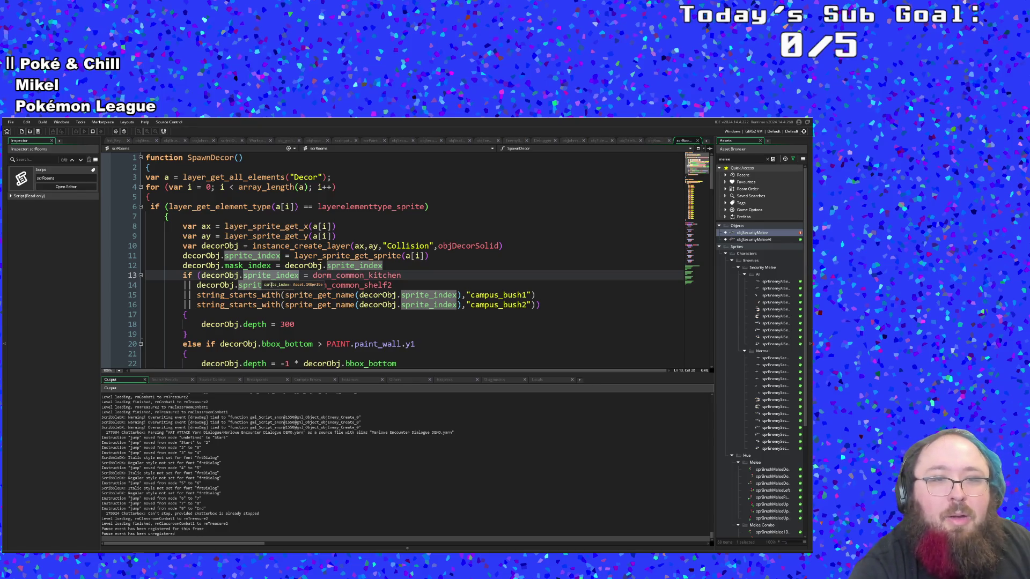
{"action": "left_click", "coordinate": [430, 256]}
{"action": "left_click", "coordinate": [430, 245]}
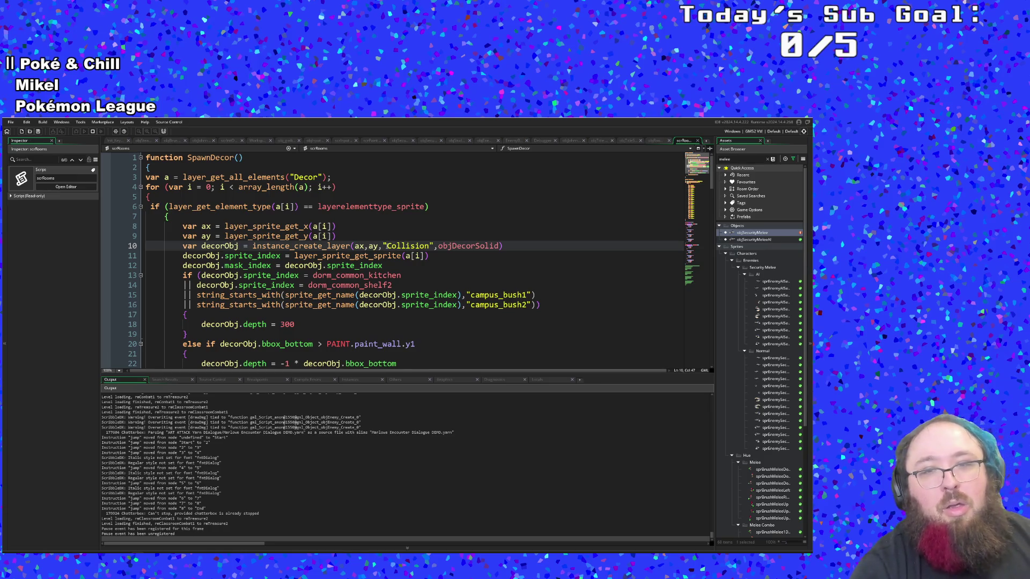
{"action": "scroll", "coordinate": [417, 271], "scroll_direction": "down", "scroll_amount": 2}
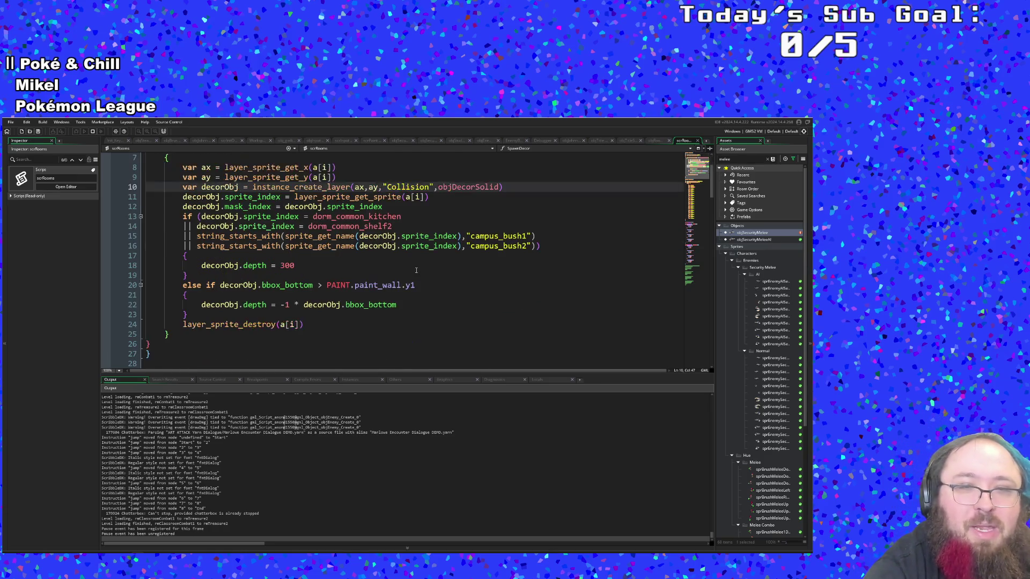
{"action": "scroll", "coordinate": [416, 270], "scroll_direction": "up", "scroll_amount": 2}
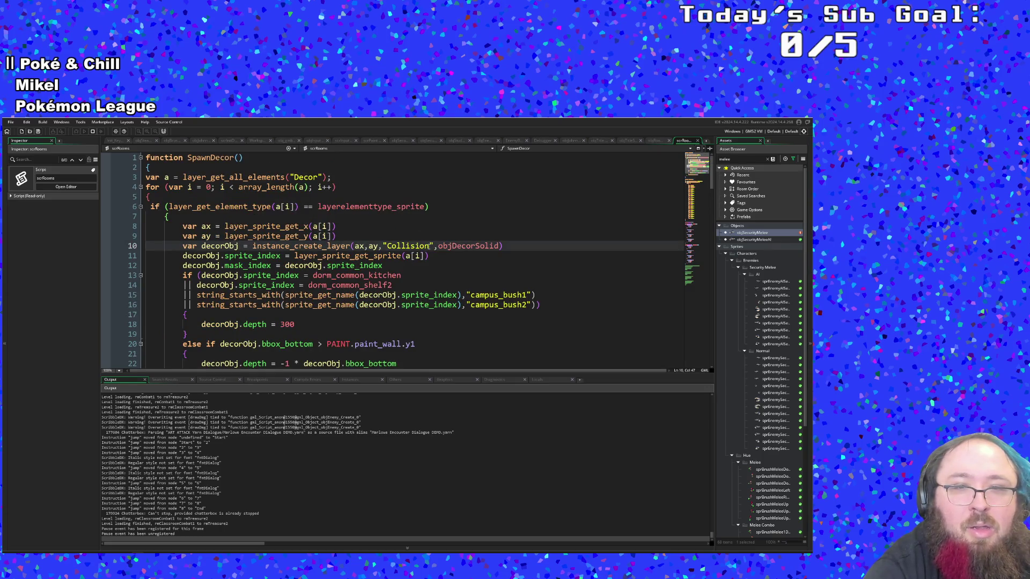
{"action": "left_click_drag", "start_coordinate": [429, 246], "coordinate": [406, 246]}
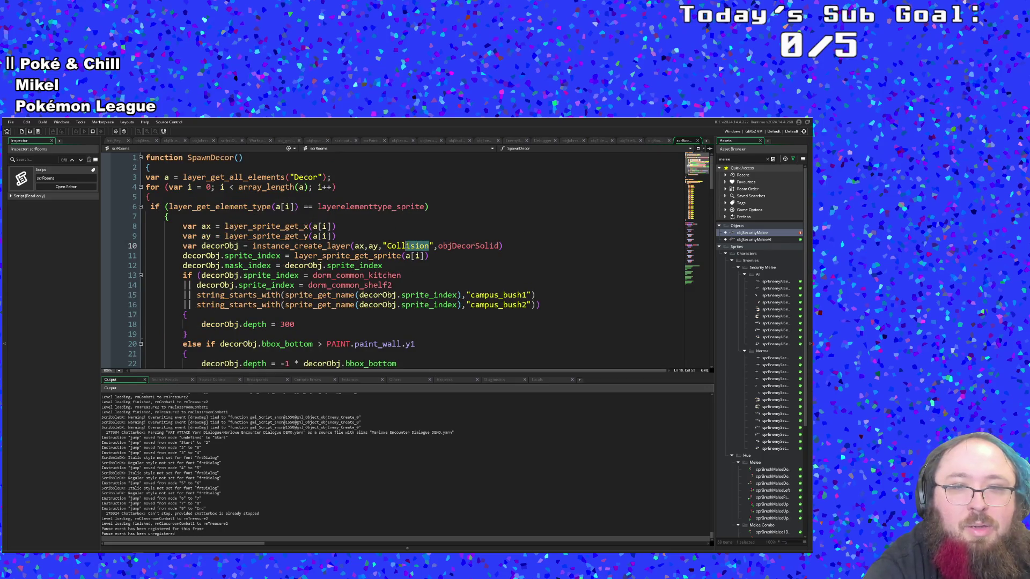
{"action": "left_click", "coordinate": [406, 295]}
{"action": "left_click", "coordinate": [500, 246]}
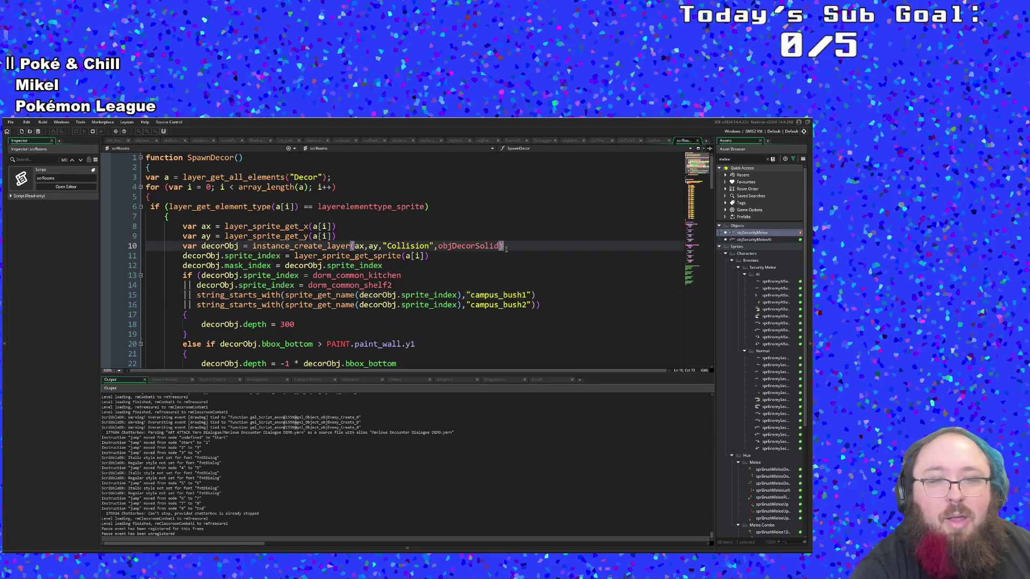
{"action": "left_click", "coordinate": [501, 257]}
Find and open the objShopAbilities object with the asset search 'sh'
{"action": "key", "text": "ctrl+t"}
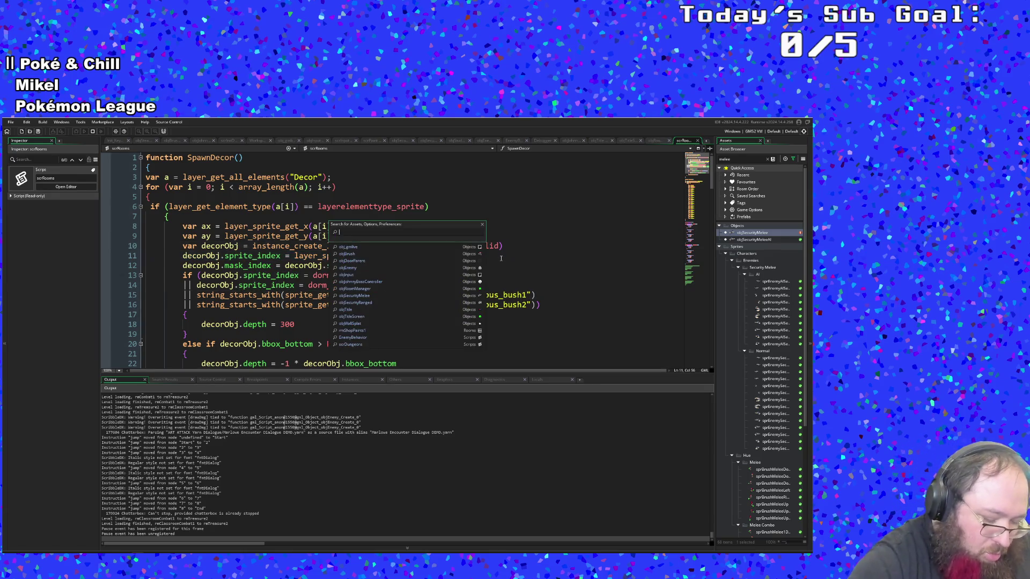
{"action": "type", "text": "objshop"}
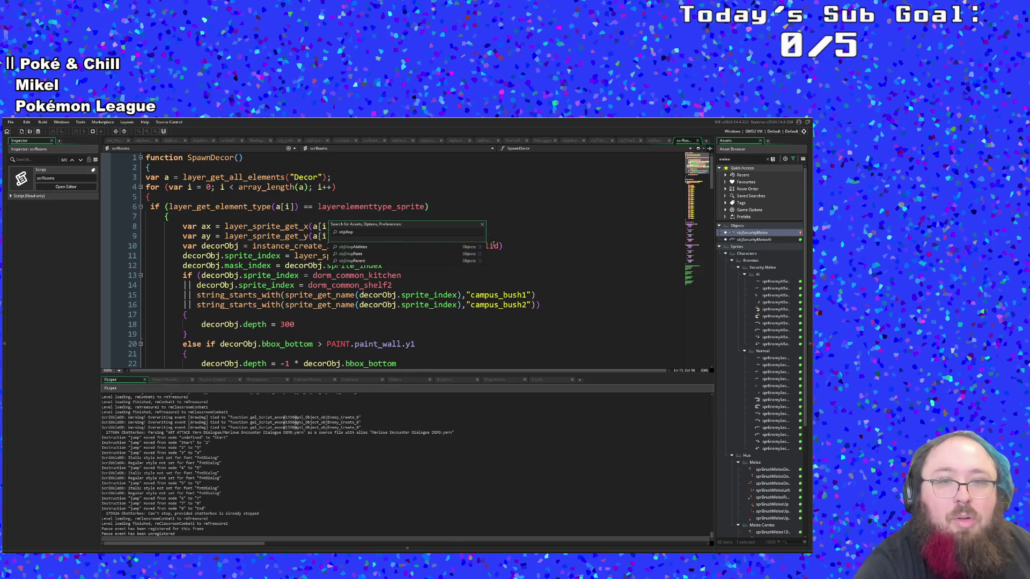
{"action": "left_click", "coordinate": [355, 247]}
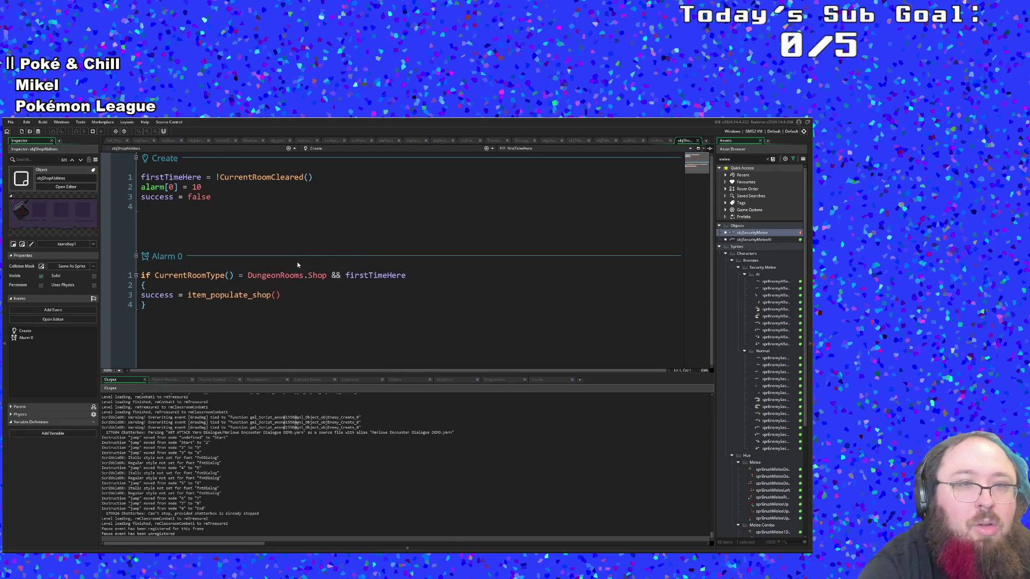
Search 'rmshop' and open the rmShopAbilityItems1 room
{"action": "key", "text": "ctrl+t"}
{"action": "type", "text": "rmshop"}
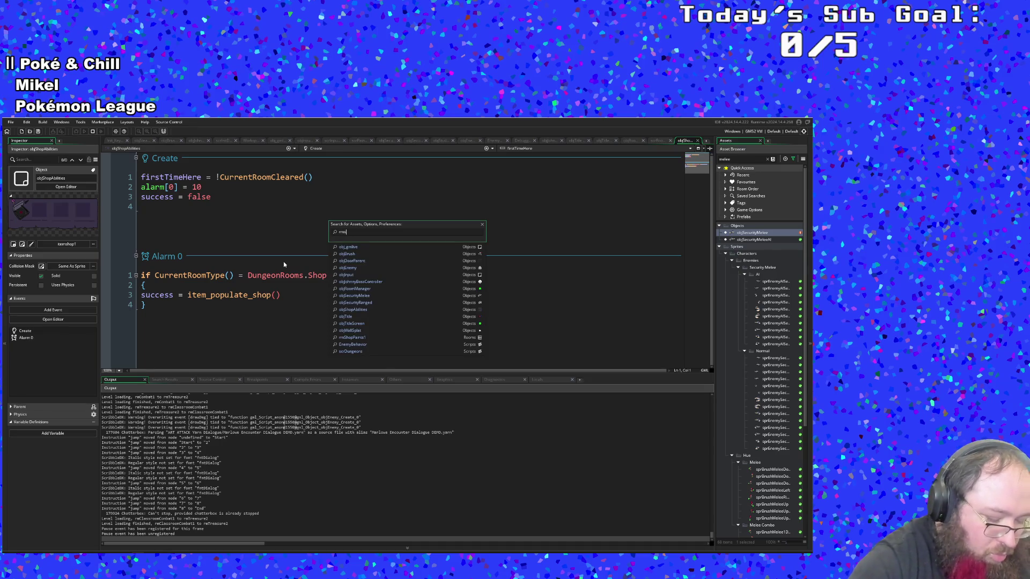
{"action": "key", "text": "Down"}
{"action": "key", "text": "Down"}
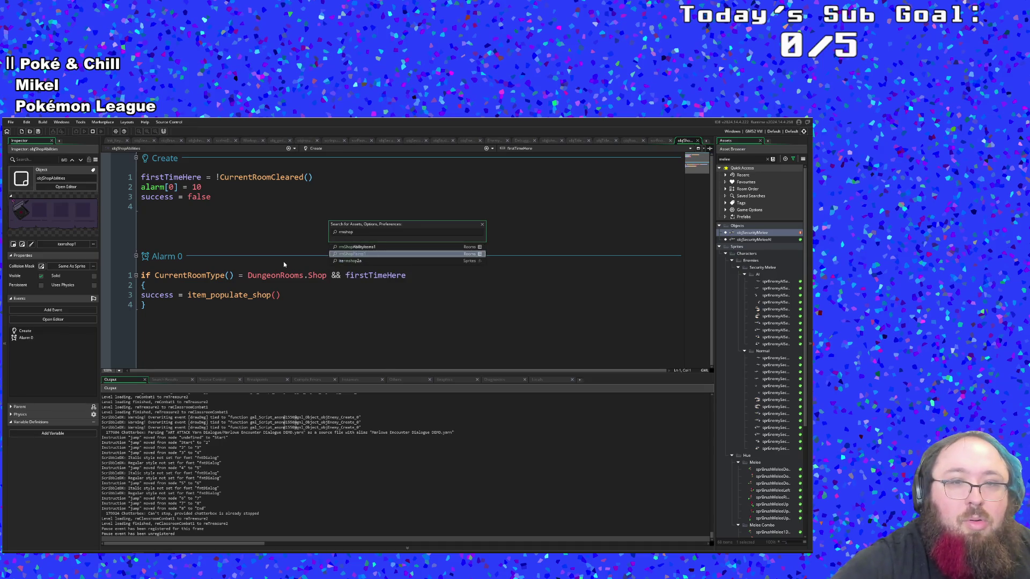
{"action": "key", "text": "Up"}
{"action": "key", "text": "Up"}
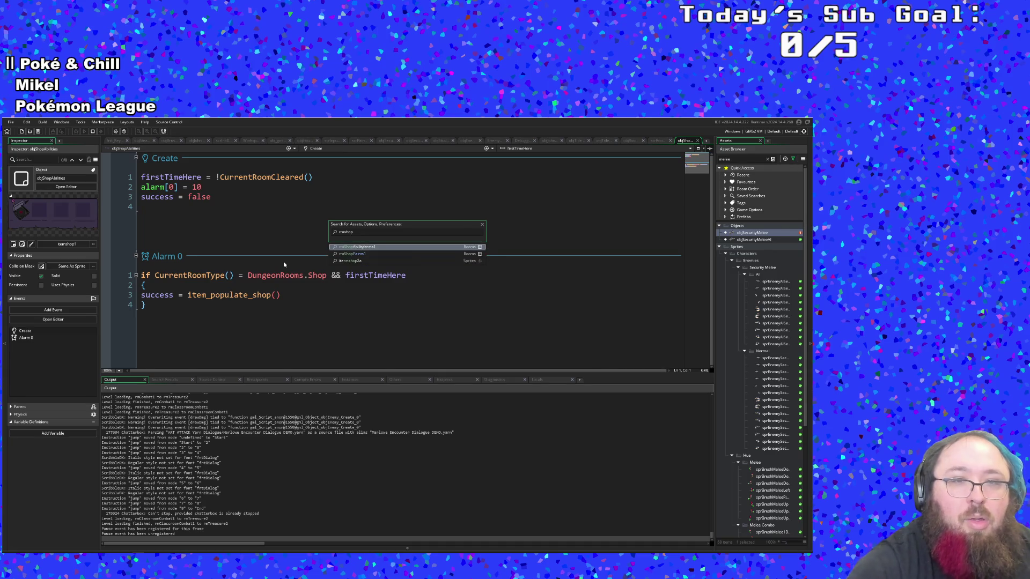
{"action": "left_click", "coordinate": [359, 248]}
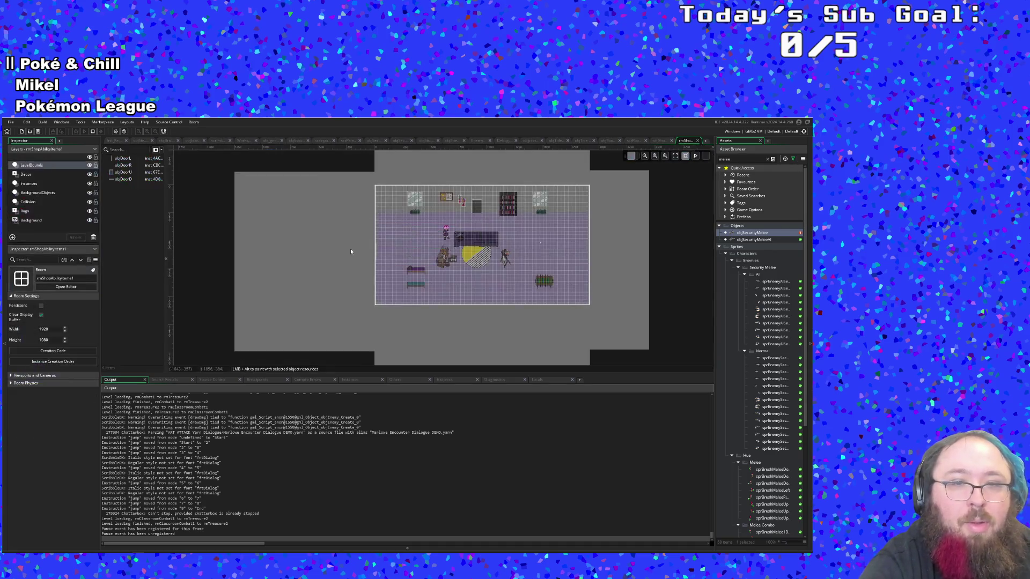
Inspect the room's Decor, Instances and LevelBounds layers
{"action": "left_click", "coordinate": [49, 174]}
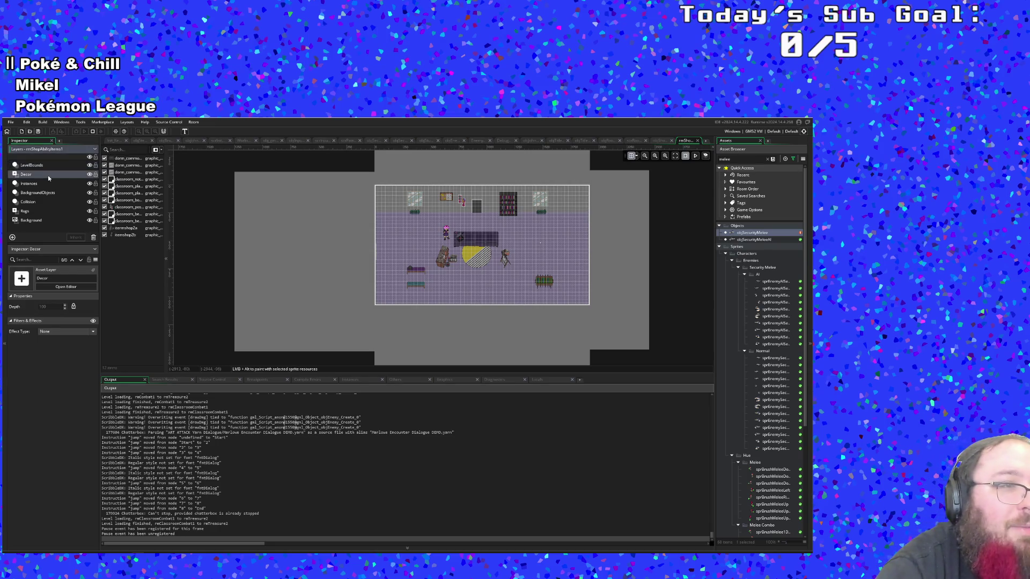
{"action": "left_click", "coordinate": [38, 184]}
{"action": "left_click", "coordinate": [37, 167]}
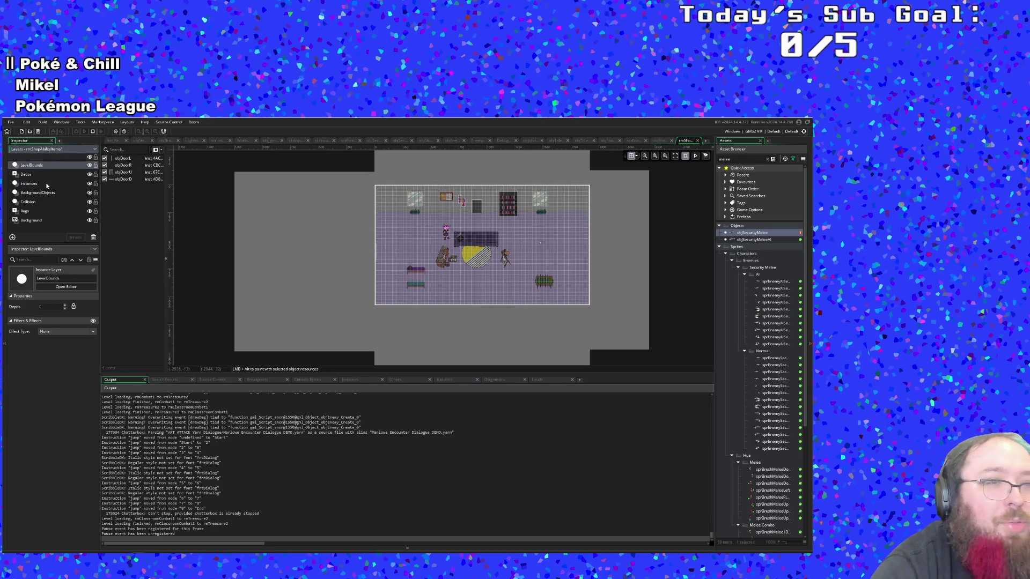
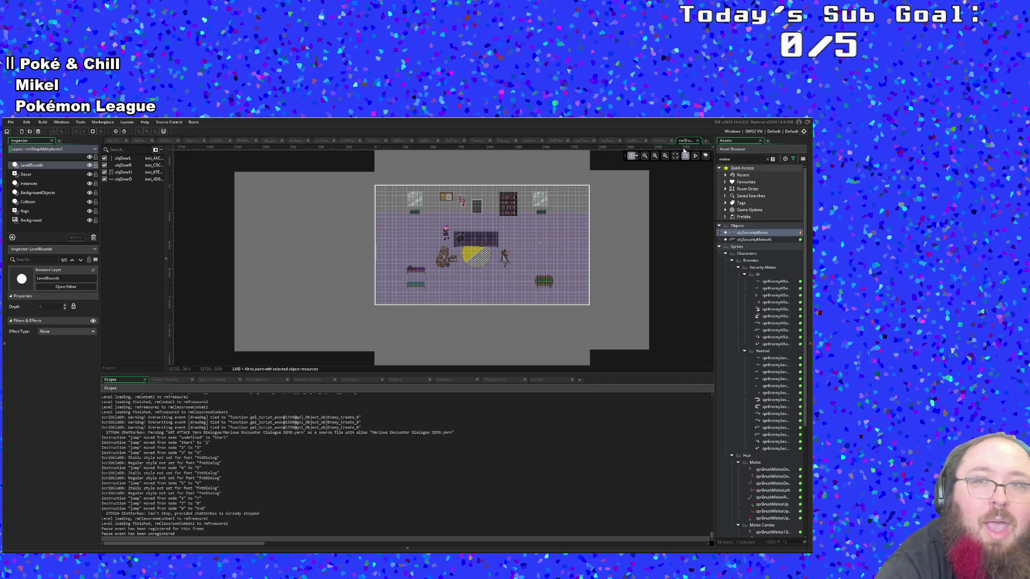
Close the shop room editor and the objShopAbilities code tabs
{"action": "left_click", "coordinate": [698, 140]}
{"action": "left_click", "coordinate": [433, 278]}
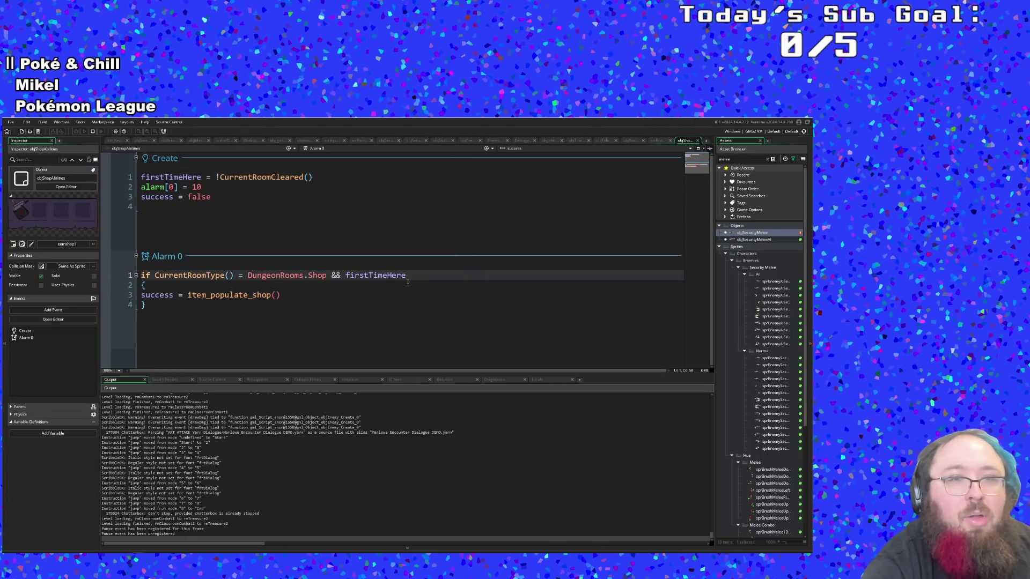
{"action": "left_click", "coordinate": [698, 141]}
{"action": "left_click", "coordinate": [409, 264]}
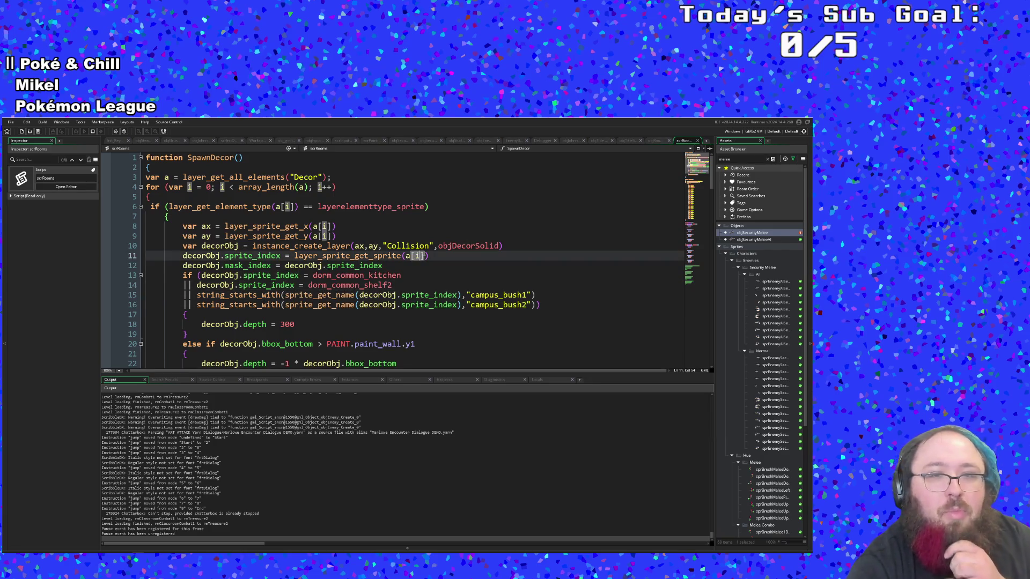
{"action": "left_click", "coordinate": [431, 246]}
{"action": "left_click_drag", "start_coordinate": [431, 246], "coordinate": [402, 246]}
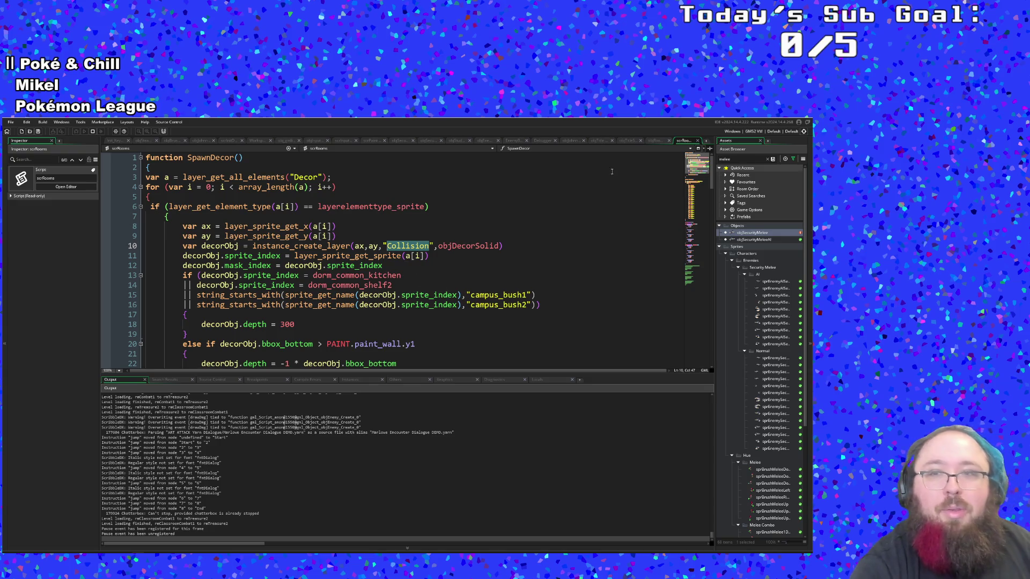
{"action": "left_click", "coordinate": [585, 236]}
Open objRoomManager via the asset search ('objRoom')
{"action": "key", "text": "ctrl+t"}
{"action": "type", "text": "objRoom"}
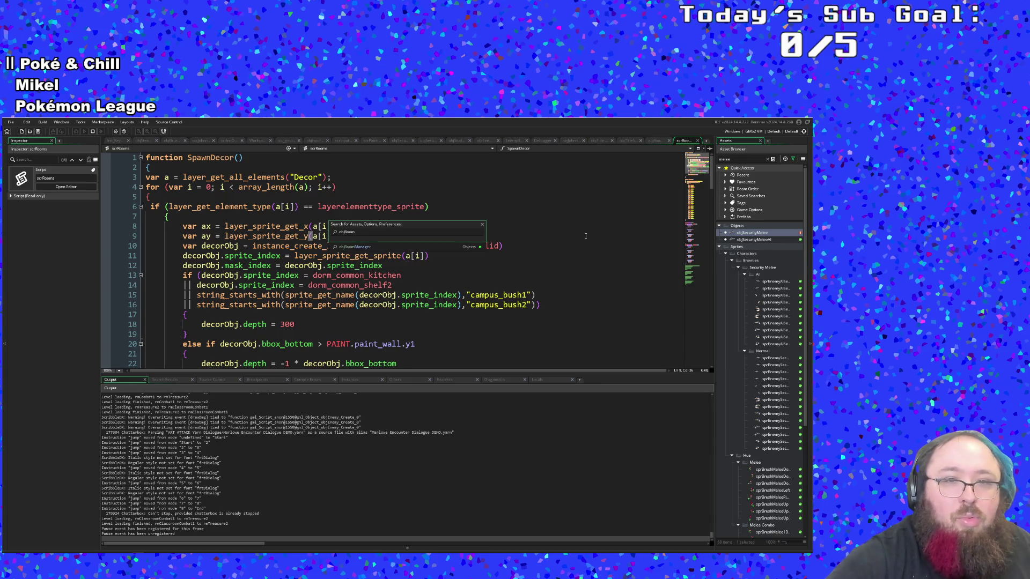
{"action": "key", "text": "Return"}
Open the rmClassroomCombat2 room from the asset search results
{"action": "left_click", "coordinate": [522, 282]}
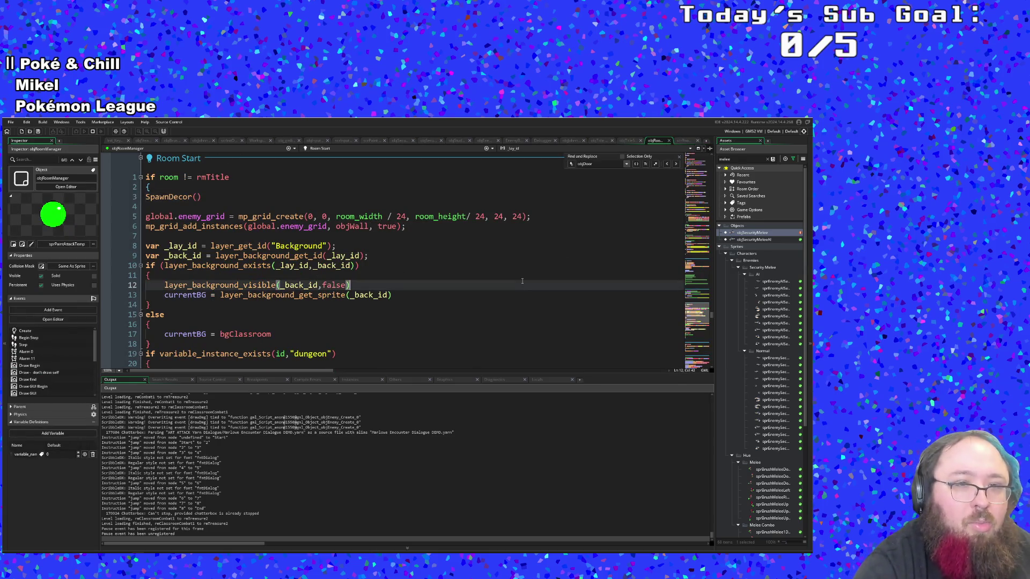
{"action": "key", "text": "ctrl+t"}
{"action": "type", "text": "ob"}
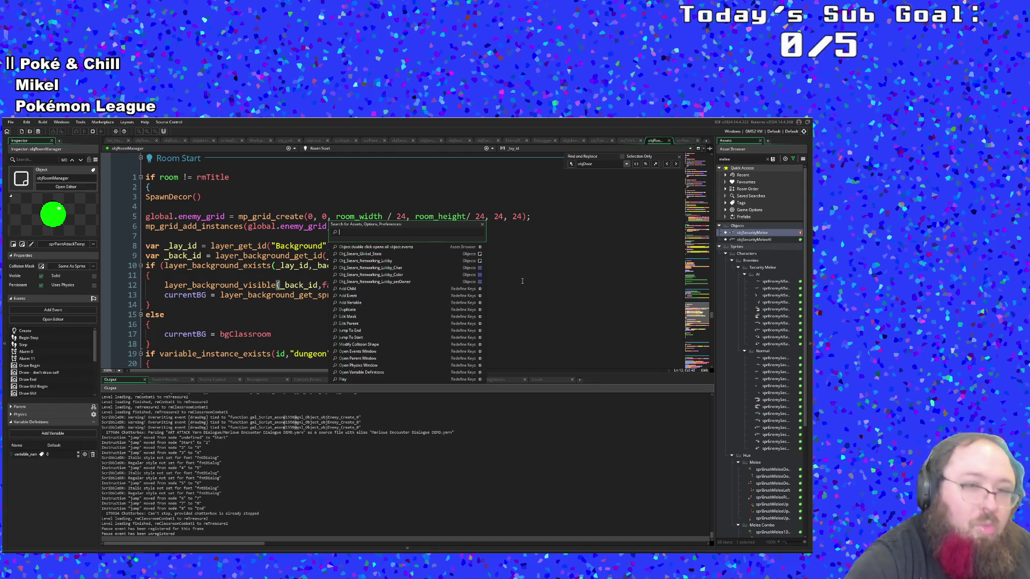
{"action": "type", "text": "rm"}
{"action": "key", "text": "Down"}
{"action": "key", "text": "Down"}
{"action": "key", "text": "Down"}
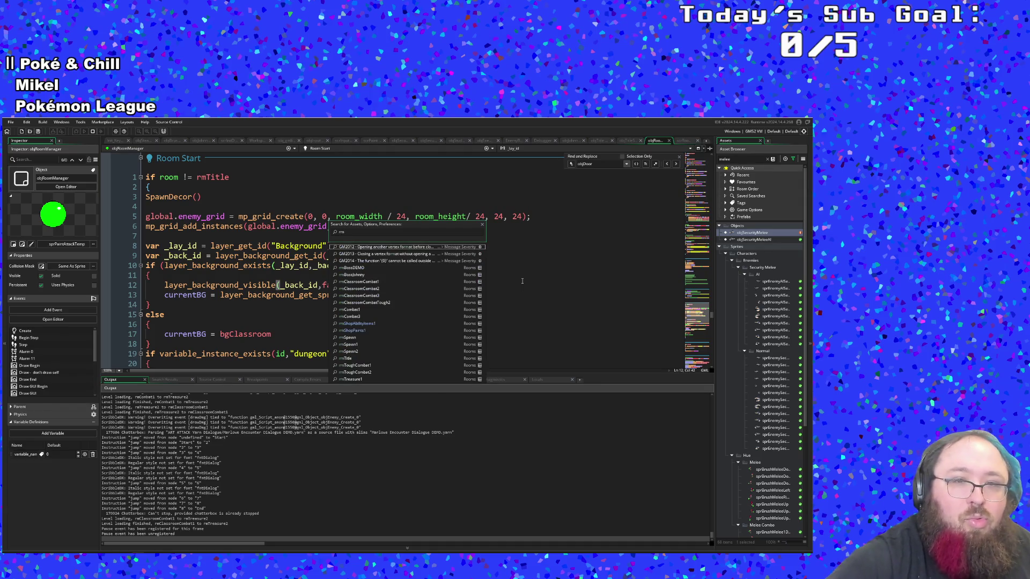
{"action": "key", "text": "Return"}
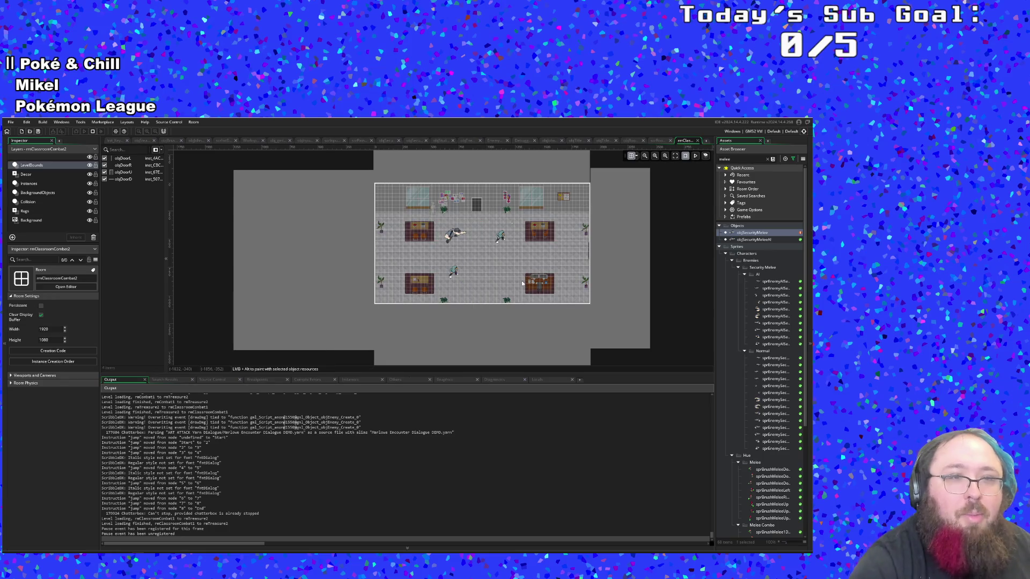
Compare the Rugs and Background layers of rmClassroomCombat2, then close the room
{"action": "left_click", "coordinate": [47, 210]}
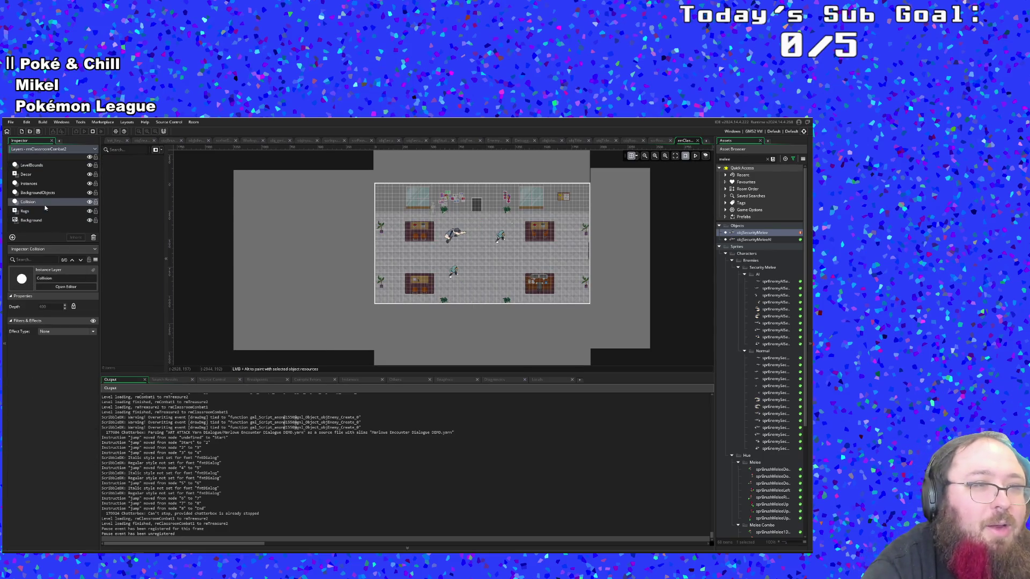
{"action": "left_click", "coordinate": [44, 220]}
{"action": "left_click", "coordinate": [45, 212]}
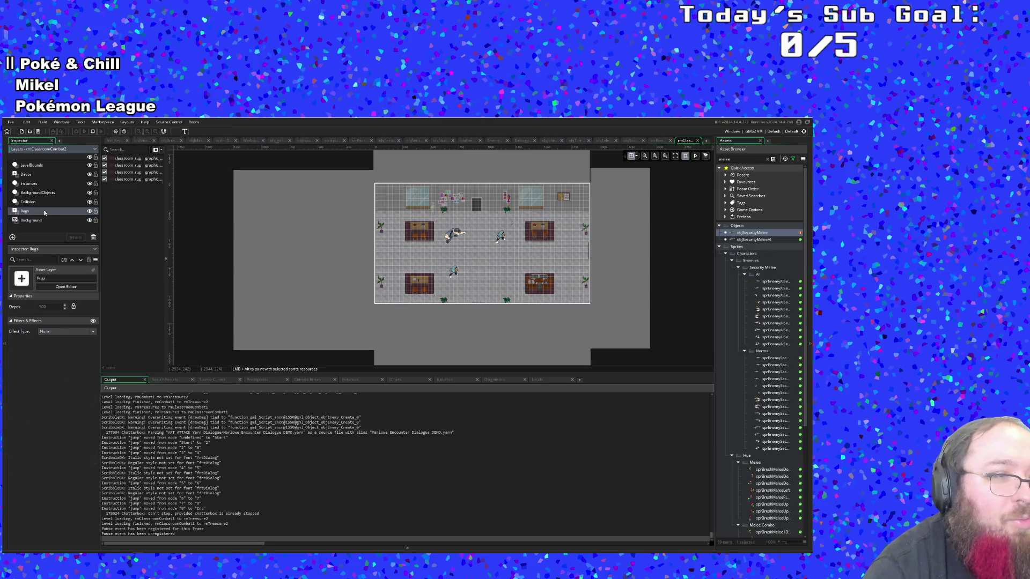
{"action": "left_click", "coordinate": [42, 221]}
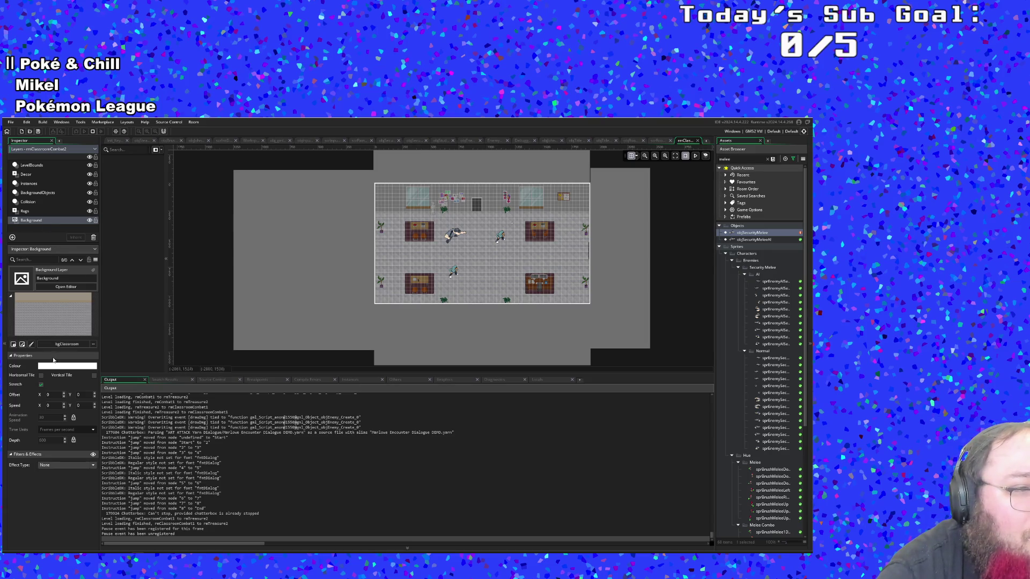
{"action": "left_click", "coordinate": [25, 211]}
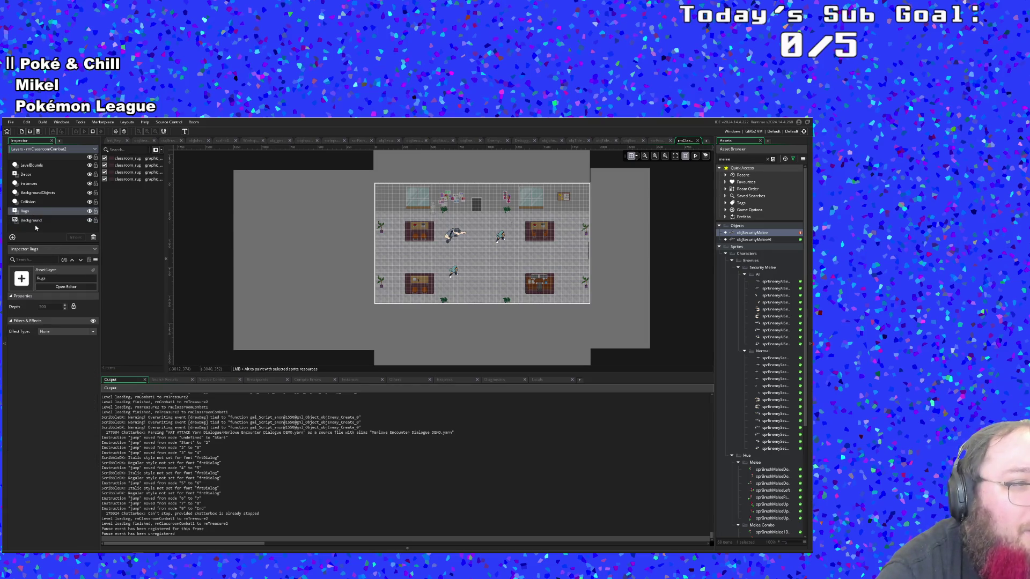
{"action": "left_click", "coordinate": [32, 221]}
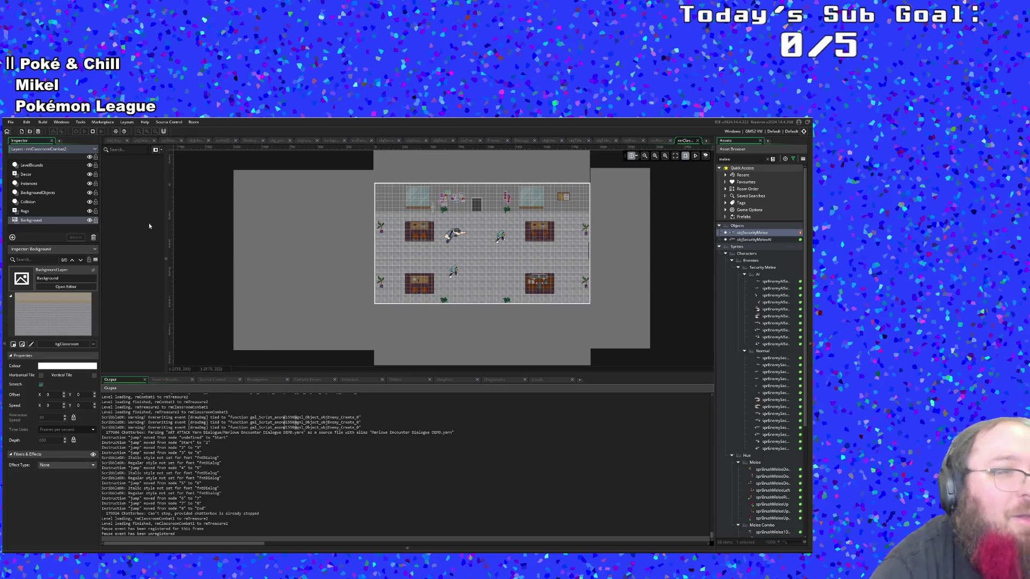
{"action": "left_click", "coordinate": [697, 142]}
{"action": "left_click", "coordinate": [499, 247]}
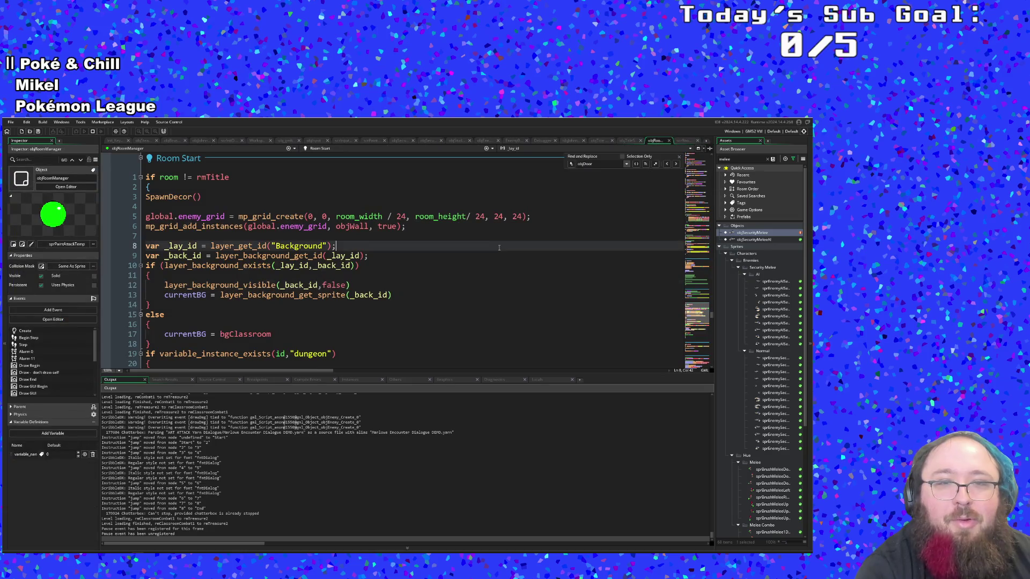
Jump from Room Start to the SpawnDecor() function definition in scrRooms
{"action": "left_click", "coordinate": [433, 273]}
{"action": "left_click", "coordinate": [413, 256]}
{"action": "scroll", "coordinate": [400, 258], "scroll_direction": "down", "scroll_amount": 2}
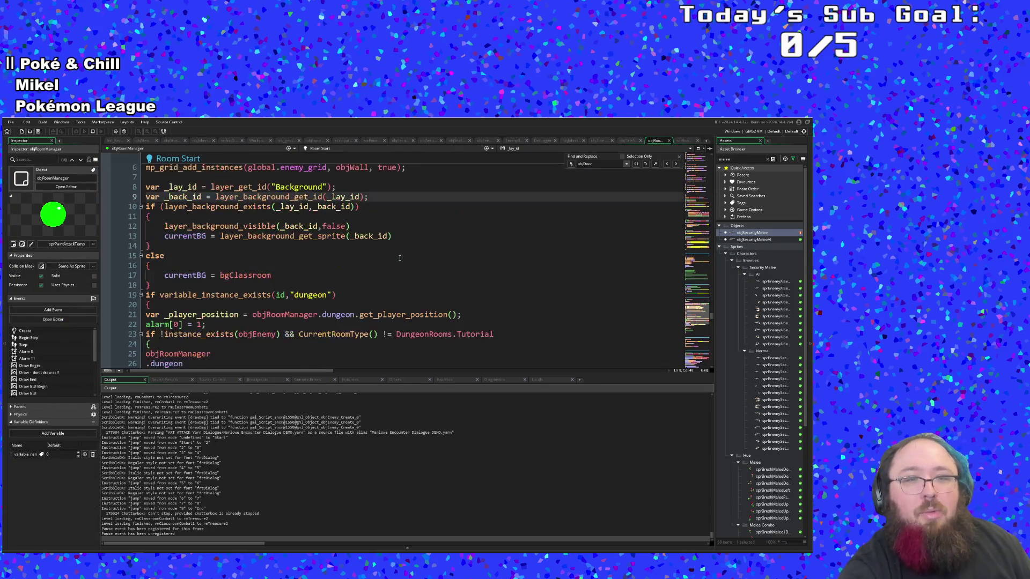
{"action": "scroll", "coordinate": [399, 256], "scroll_direction": "up", "scroll_amount": 4}
{"action": "scroll", "coordinate": [396, 259], "scroll_direction": "down", "scroll_amount": 4}
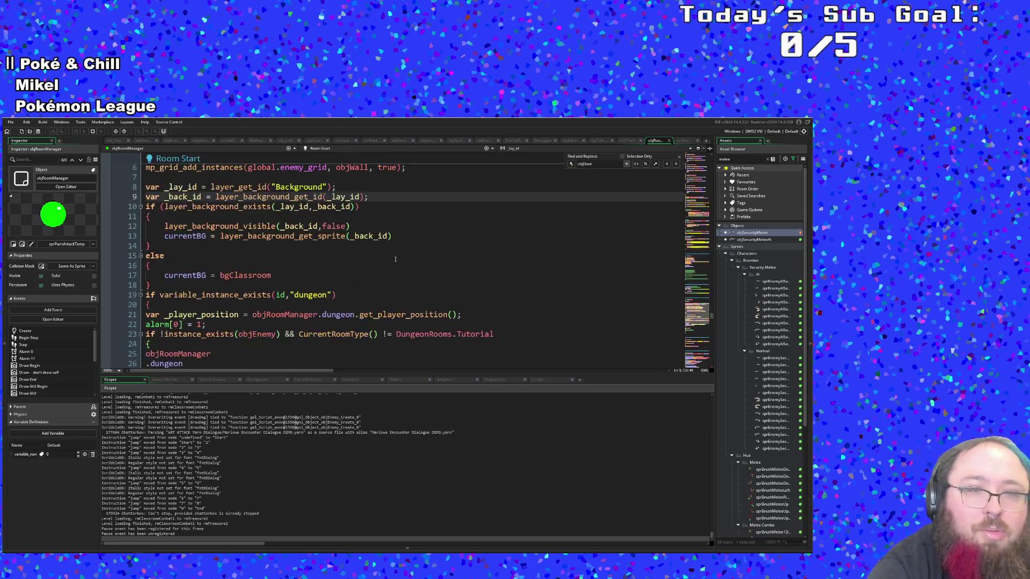
{"action": "scroll", "coordinate": [388, 250], "scroll_direction": "up", "scroll_amount": 2}
{"action": "middle_click", "coordinate": [171, 197]}
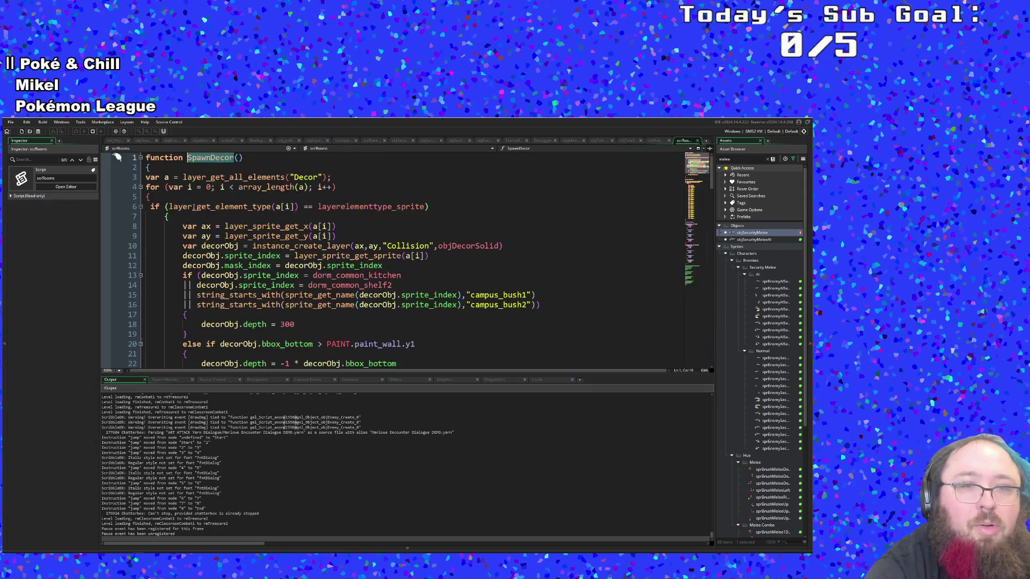
{"action": "scroll", "coordinate": [343, 258], "scroll_direction": "down", "scroll_amount": 2}
Review SpawnDecor's depth rules and select the else-if block on lines 20–23
{"action": "left_click", "coordinate": [347, 276]}
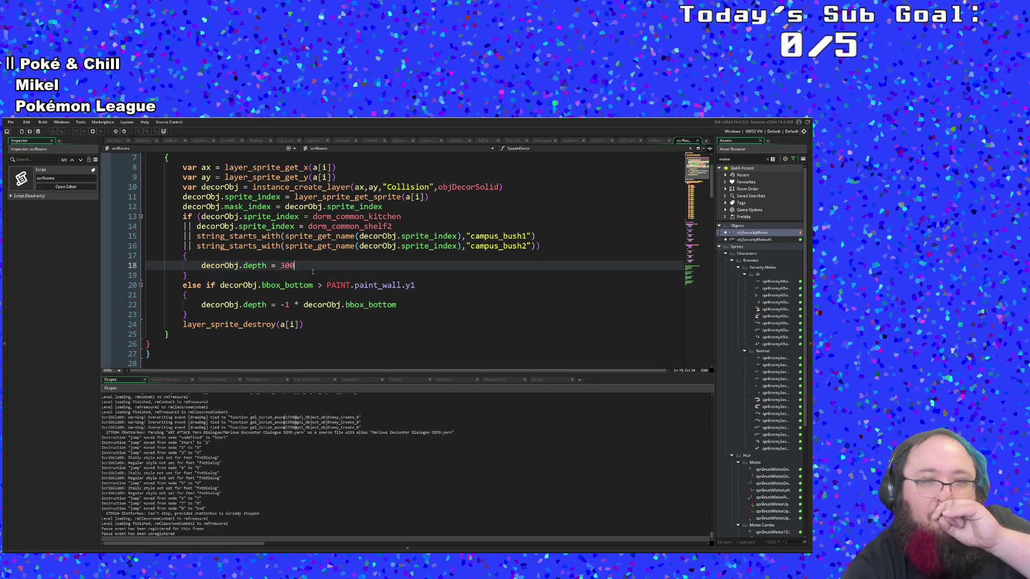
{"action": "left_click", "coordinate": [303, 268]}
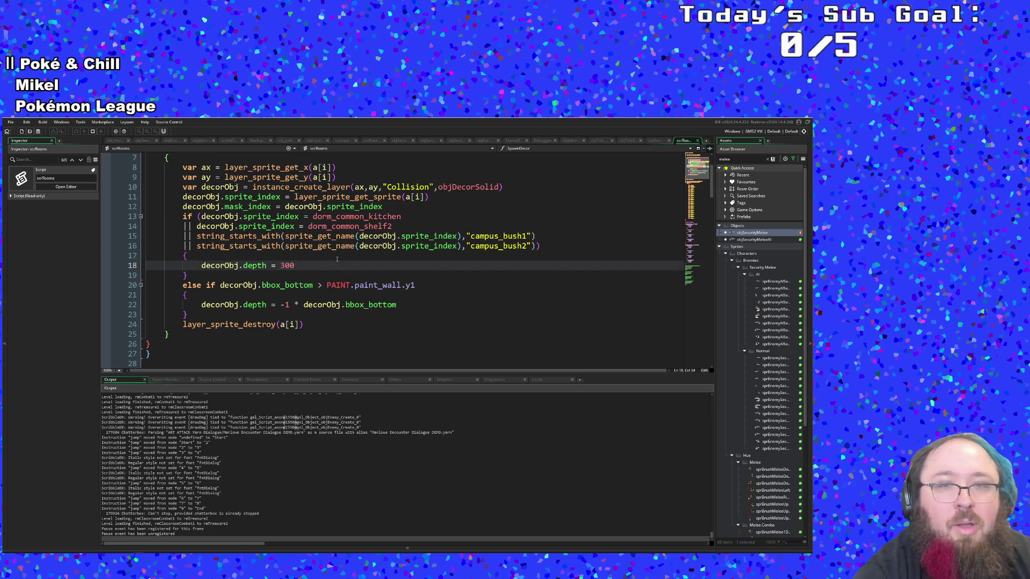
{"action": "left_click", "coordinate": [404, 209]}
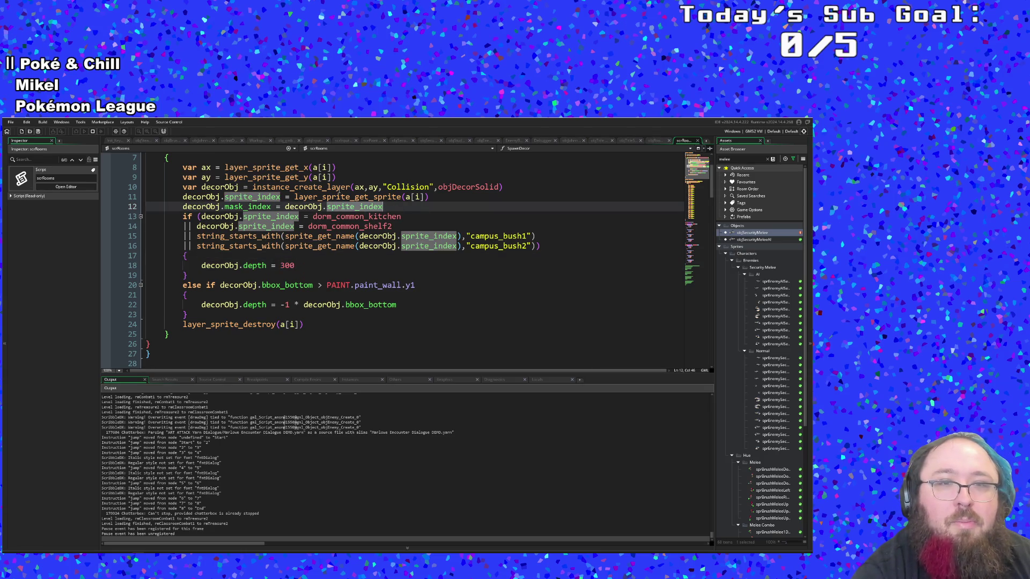
{"action": "left_click", "coordinate": [337, 188]}
{"action": "left_click", "coordinate": [239, 332]}
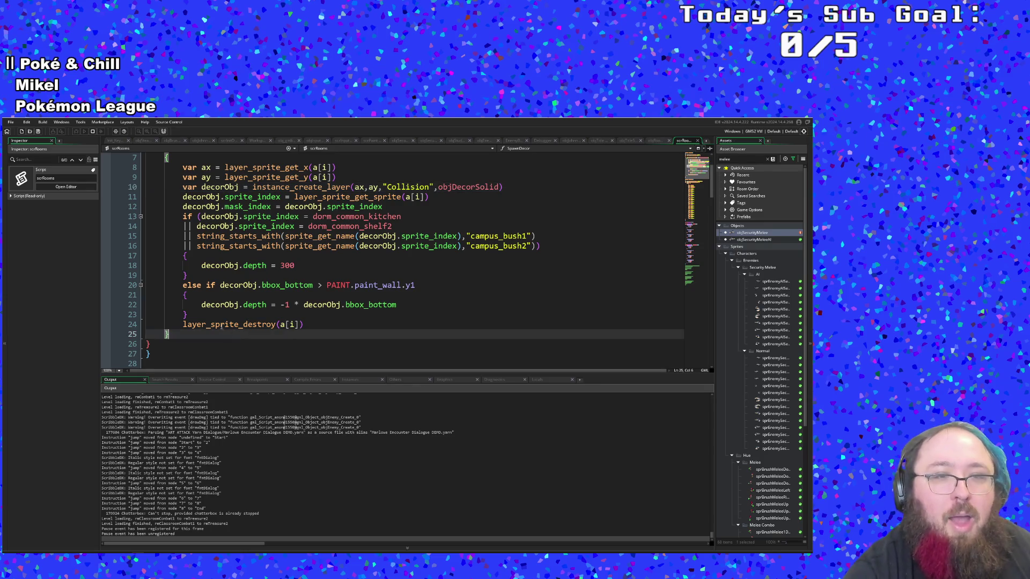
{"action": "left_click", "coordinate": [217, 316]}
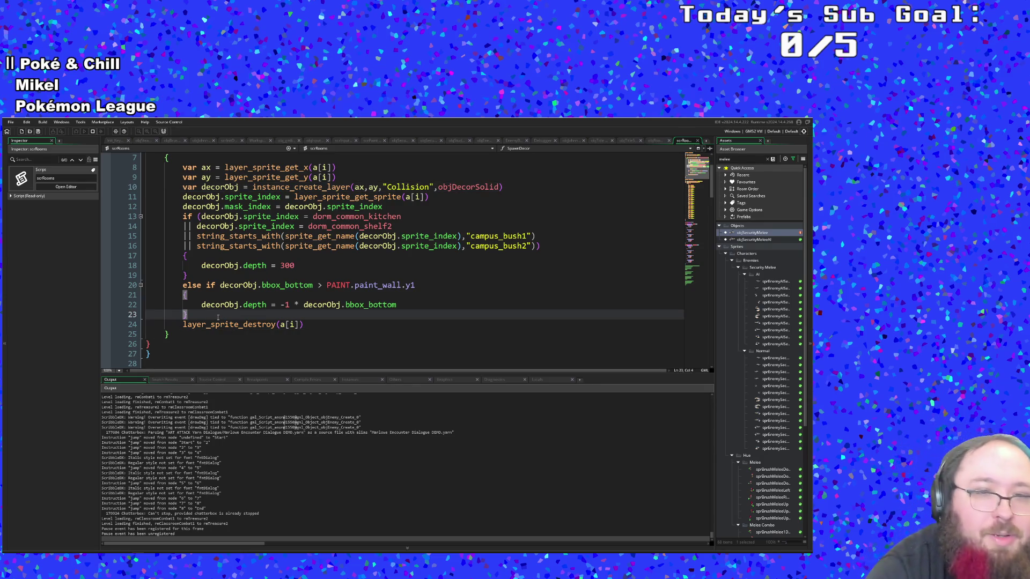
{"action": "left_click_drag", "start_coordinate": [212, 319], "coordinate": [144, 286]}
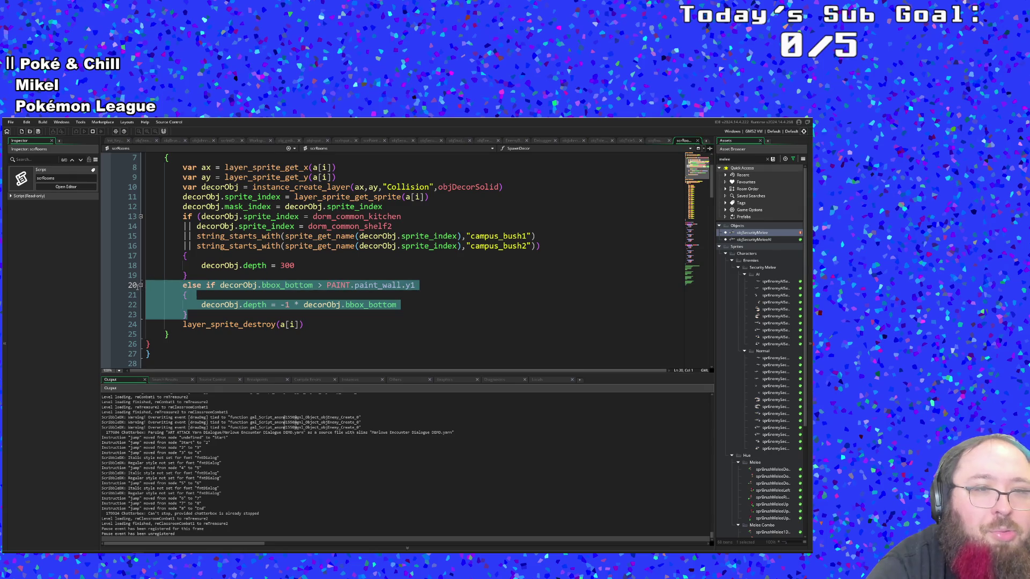
Copy the else-if depth block and paste a duplicate right below it
{"action": "right_click", "coordinate": [199, 290]}
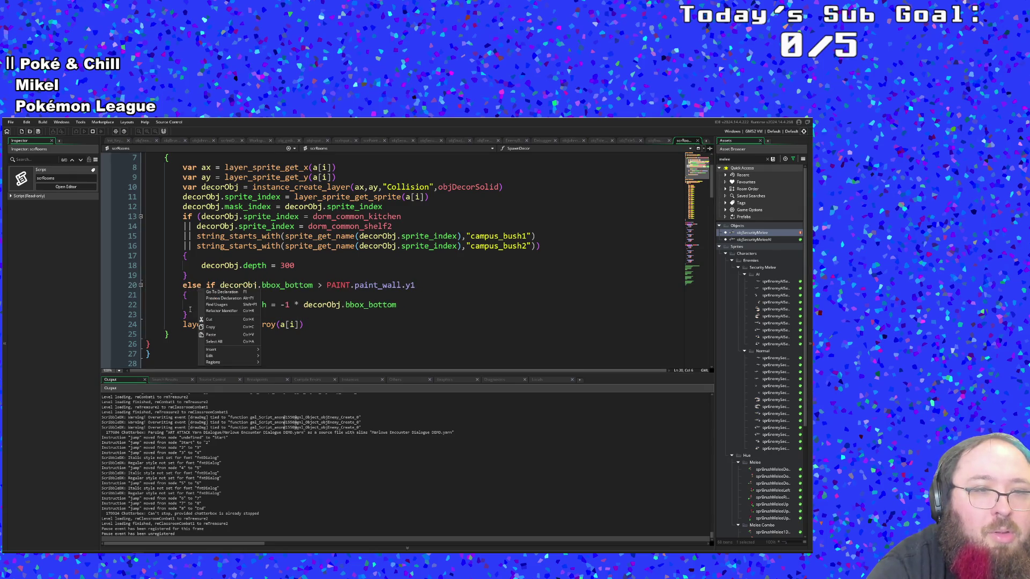
{"action": "left_click_drag", "start_coordinate": [186, 316], "coordinate": [127, 286]}
{"action": "key", "text": "ctrl+c"}
{"action": "right_click", "coordinate": [184, 294]}
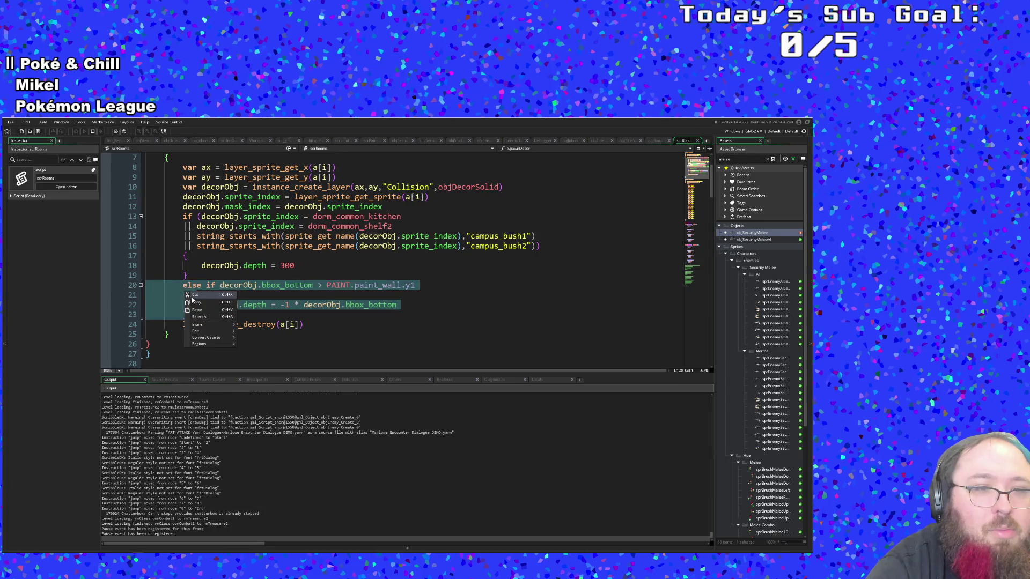
{"action": "key", "text": "Escape"}
{"action": "left_click", "coordinate": [205, 317]}
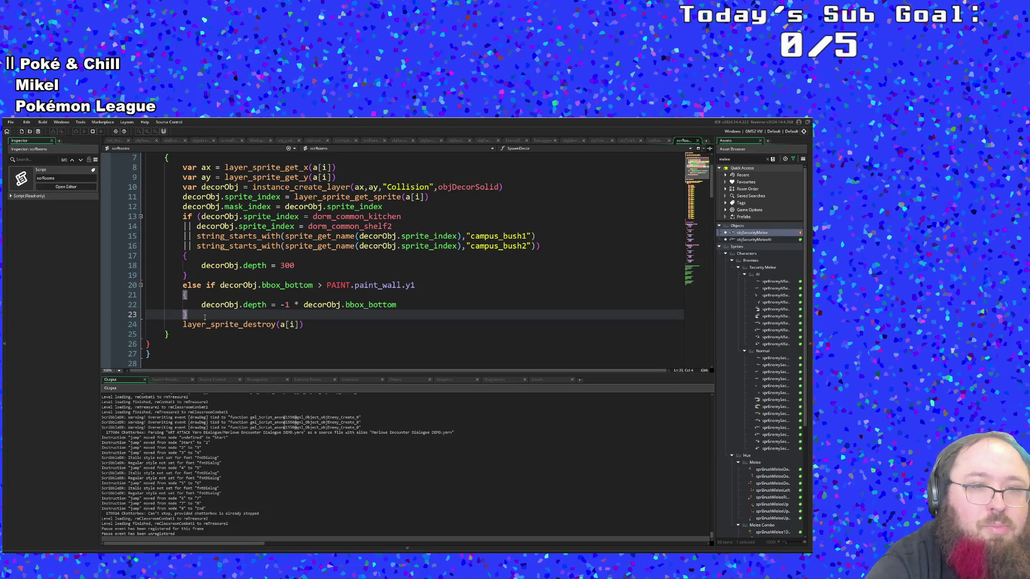
{"action": "key", "text": "Return"}
{"action": "key", "text": "ctrl+v"}
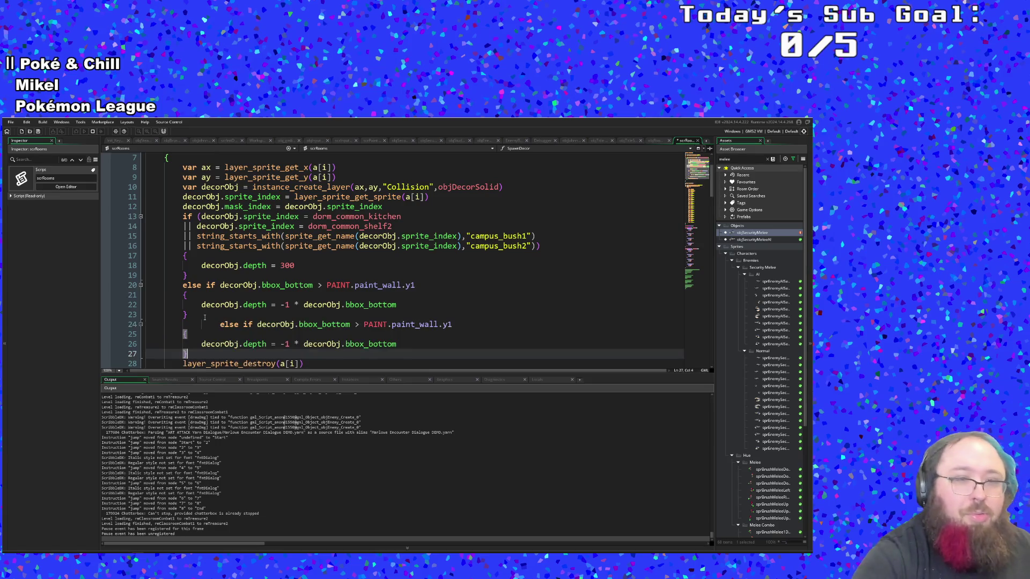
Change the duplicated condition to bbox_bottom <= PAINT.paint_wall.y1
{"action": "key", "text": "Up"}
{"action": "key", "text": "Up"}
{"action": "key", "text": "Up"}
{"action": "key", "text": "BackSpace"}
{"action": "key", "text": "BackSpace"}
{"action": "key", "text": "Right"}
{"action": "key", "text": "Right"}
{"action": "key", "text": "Right"}
{"action": "key", "text": "ctrl+Right"}
{"action": "key", "text": "ctrl+Right"}
{"action": "key", "text": "ctrl+Right"}
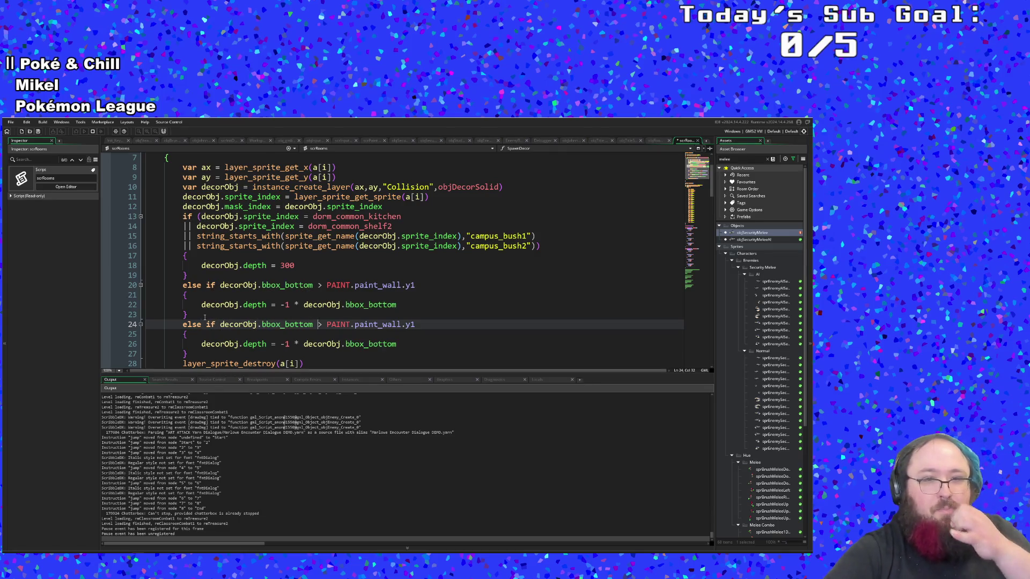
{"action": "key", "text": "BackSpace"}
{"action": "type", "text": "<="}
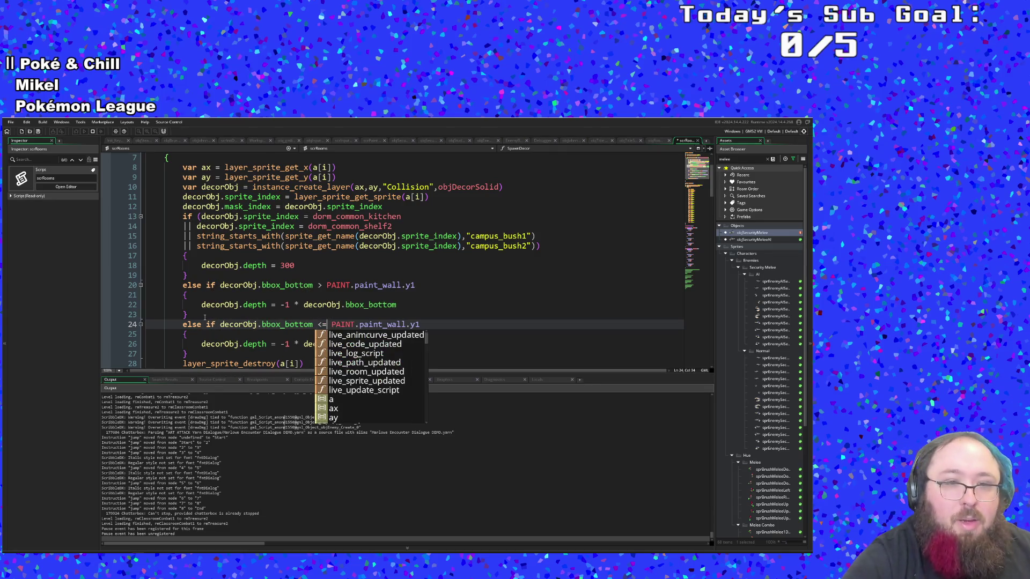
{"action": "key", "text": "Escape"}
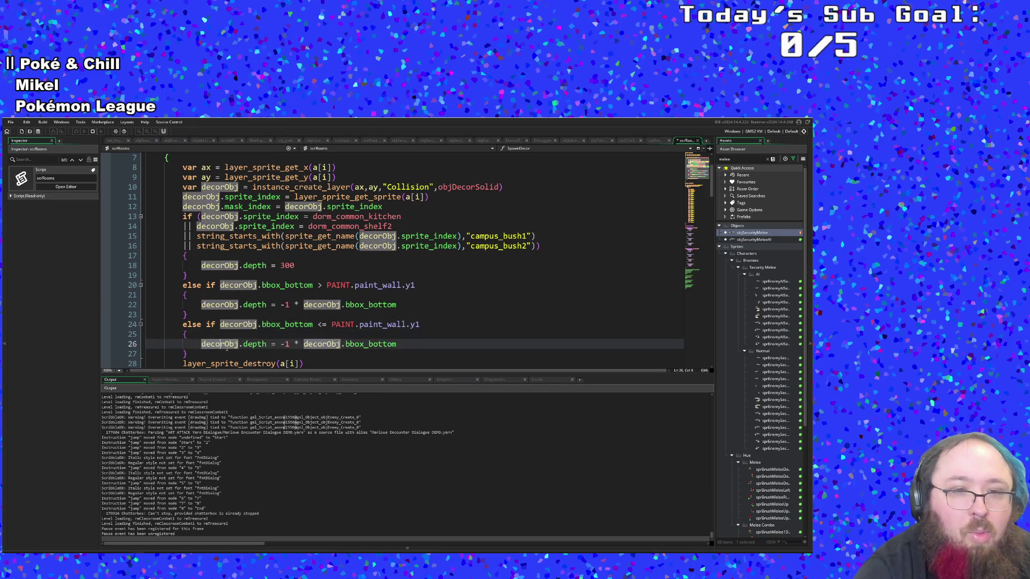
Replace '-1 * decorObj.bbox_bottom' on line 26 with depth 600
{"action": "left_click", "coordinate": [280, 345]}
{"action": "left_click", "coordinate": [293, 343]}
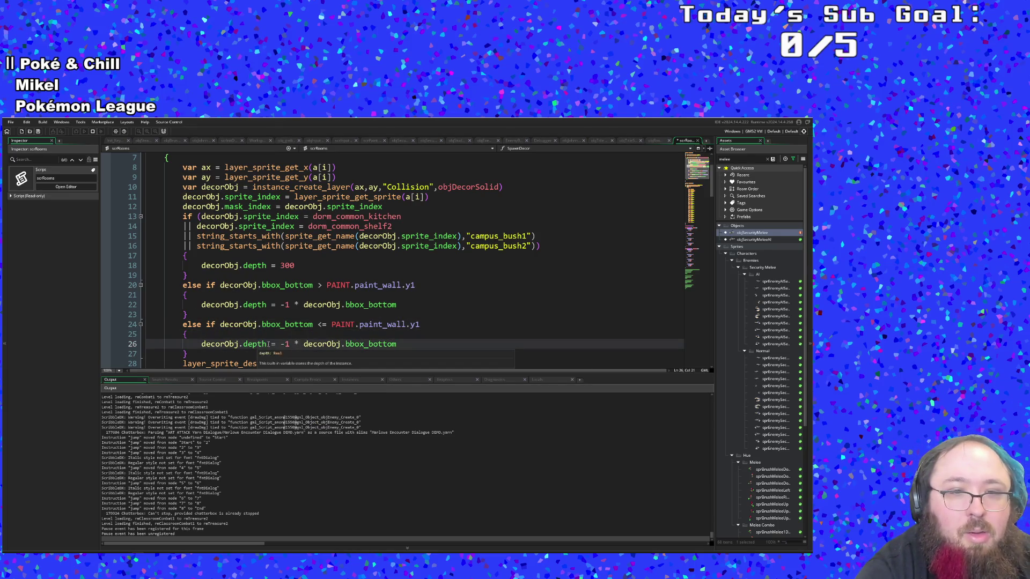
{"action": "left_click_drag", "start_coordinate": [284, 344], "coordinate": [388, 343]}
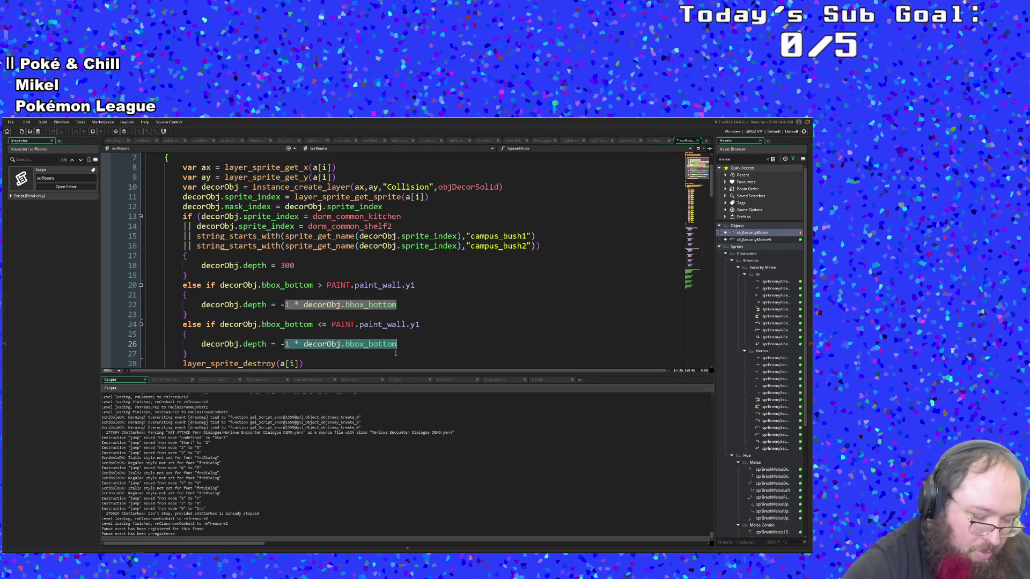
{"action": "key", "text": "BackSpace"}
{"action": "key", "text": "BackSpace"}
{"action": "type", "text": "600"}
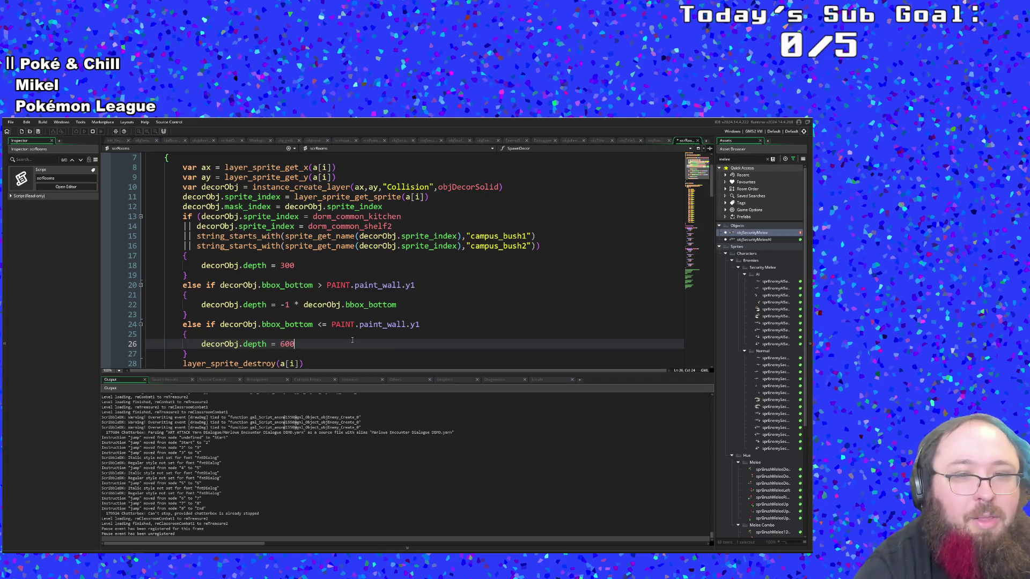
{"action": "scroll", "coordinate": [352, 340], "scroll_direction": "down", "scroll_amount": 2}
{"action": "left_click", "coordinate": [322, 299]}
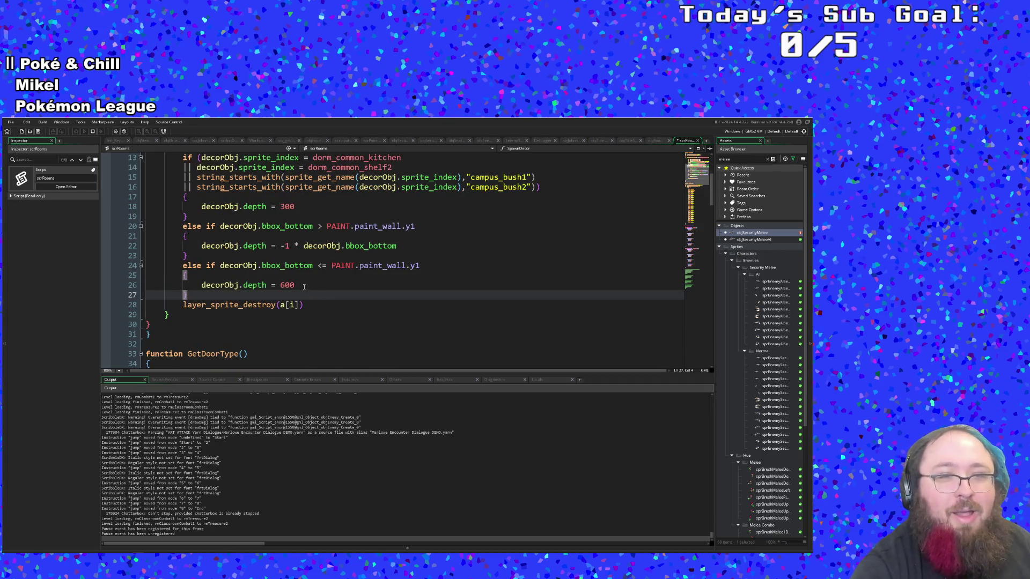
{"action": "left_click", "coordinate": [303, 285]}
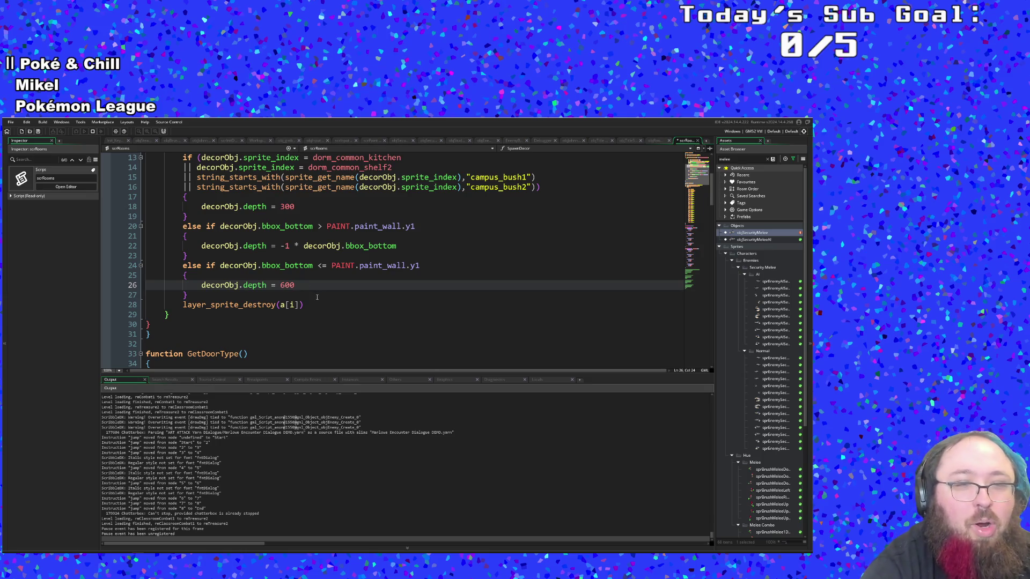
{"action": "left_click", "coordinate": [317, 297]}
Start the game in debug mode
{"action": "left_click", "coordinate": [10, 124]}
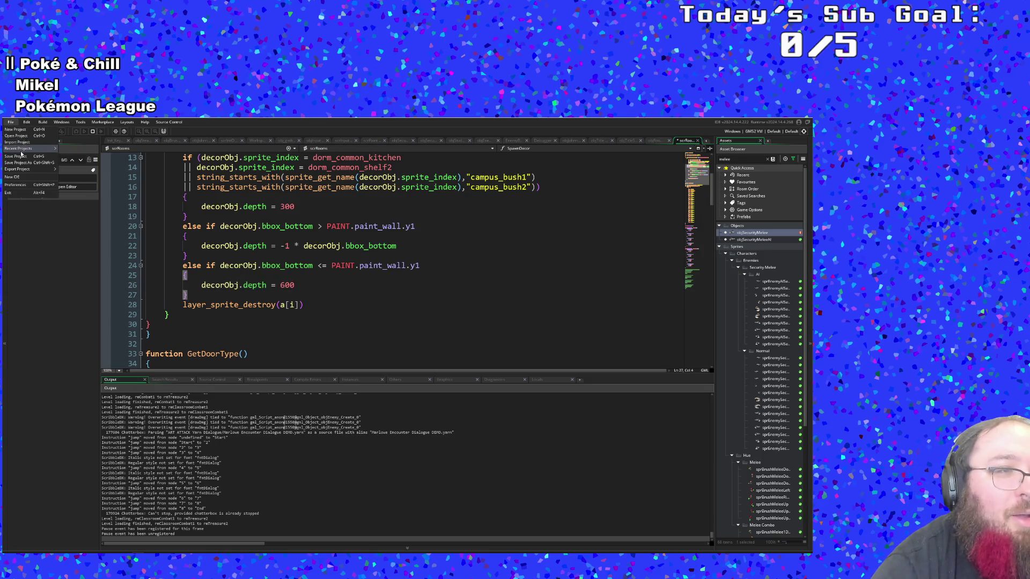
{"action": "left_click", "coordinate": [81, 141]}
{"action": "left_click", "coordinate": [96, 134]}
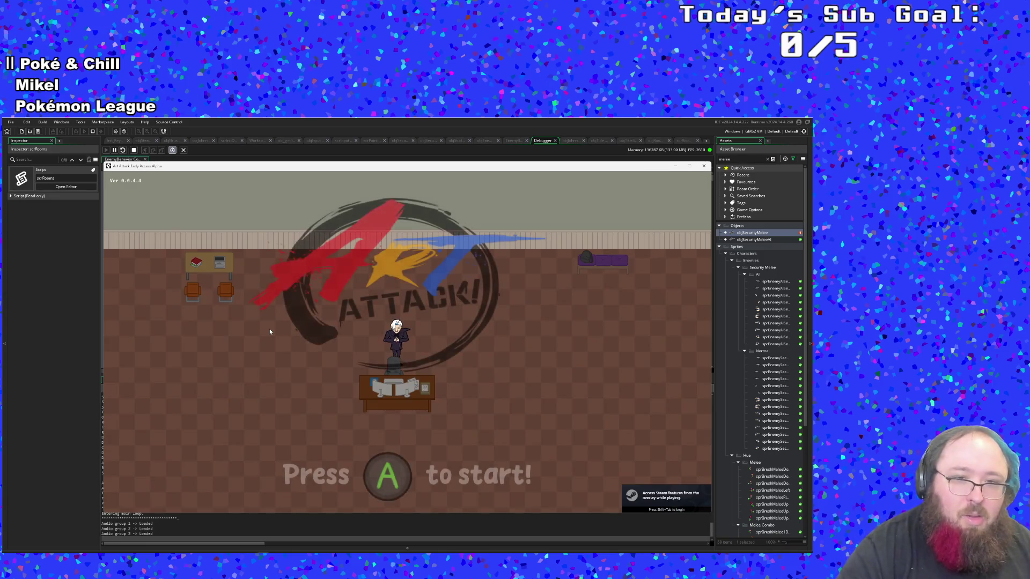
Start a New Run from the main menu and skip Hue's dialogue
{"action": "key", "text": "Return"}
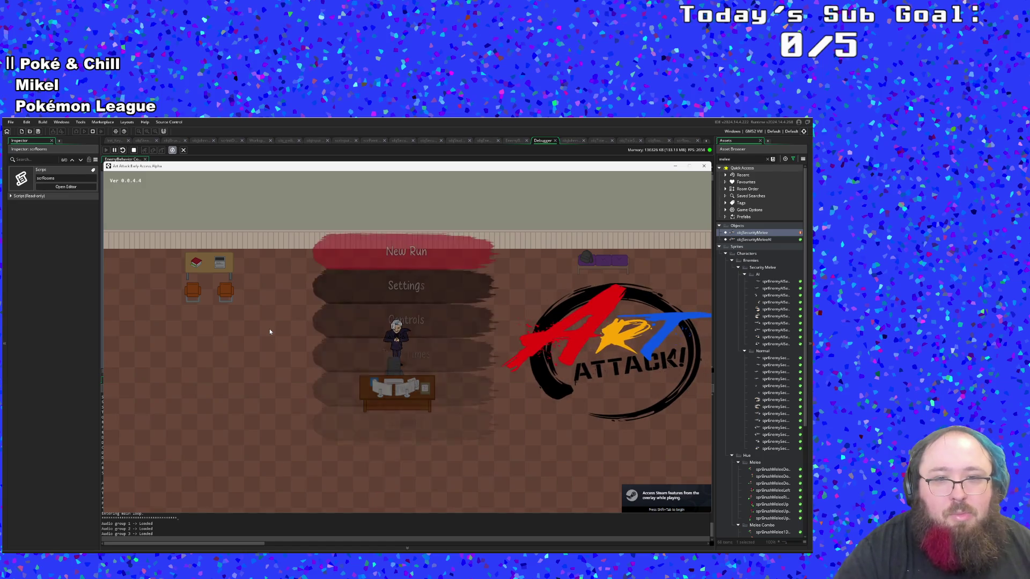
{"action": "key", "text": "Down"}
{"action": "key", "text": "Up"}
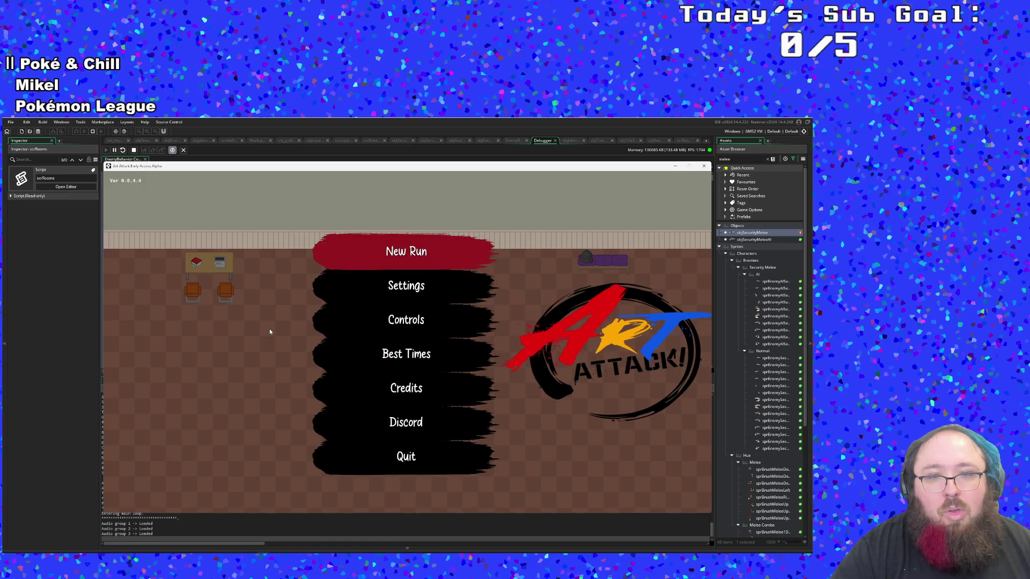
{"action": "key", "text": "Return"}
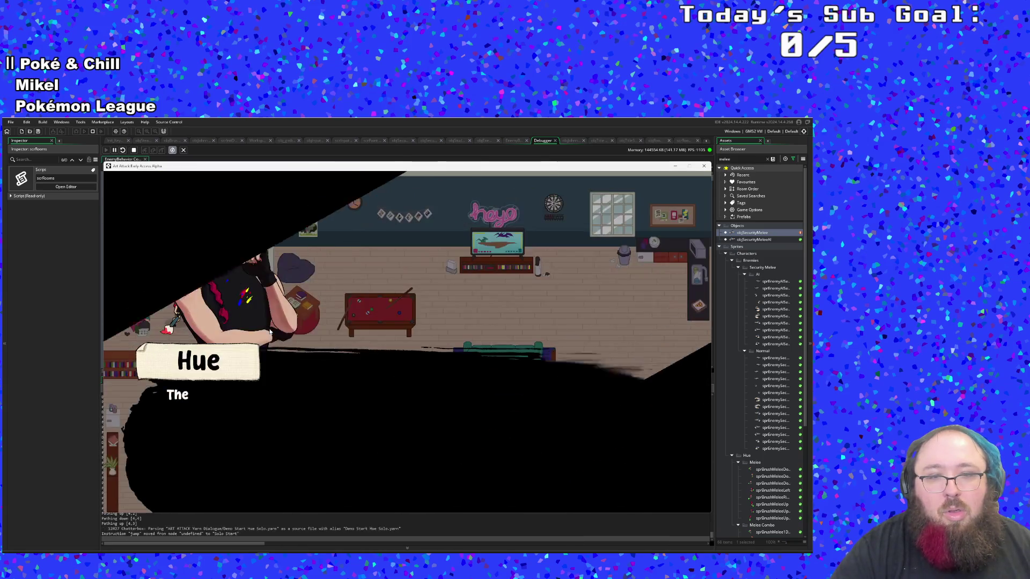
{"action": "key", "text": "Return"}
{"action": "key", "text": "Return"}
Enter the next room, defeat the security enemy and pick up the food
{"action": "key", "text": "Right"}
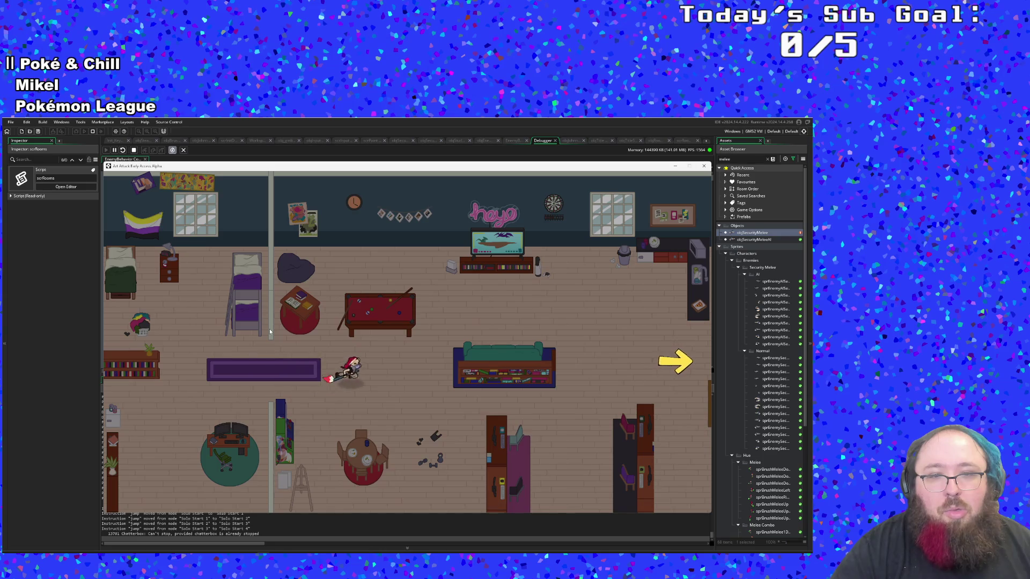
{"action": "key", "text": "Left"}
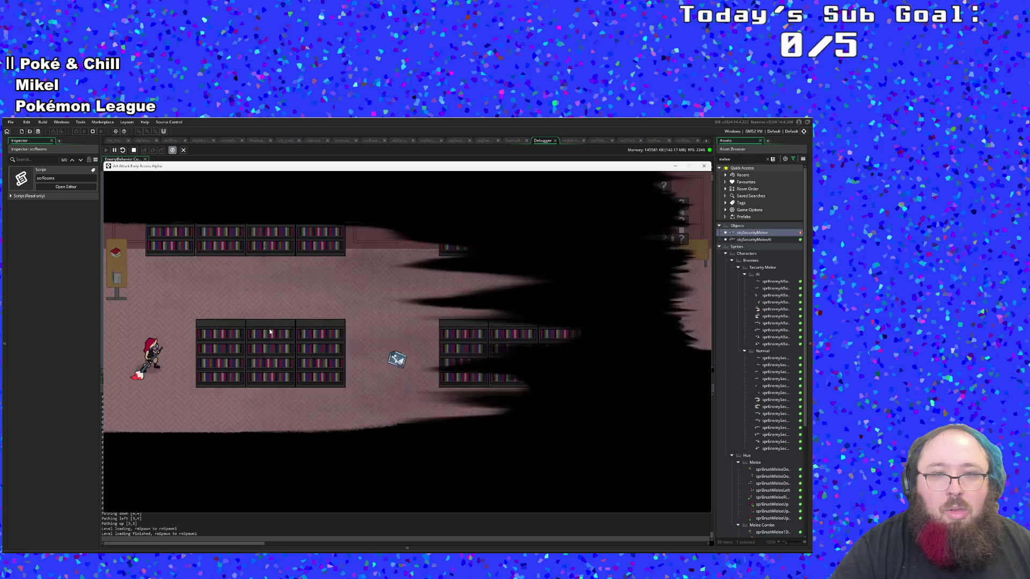
{"action": "key", "text": "Right"}
{"action": "key", "text": "Right"}
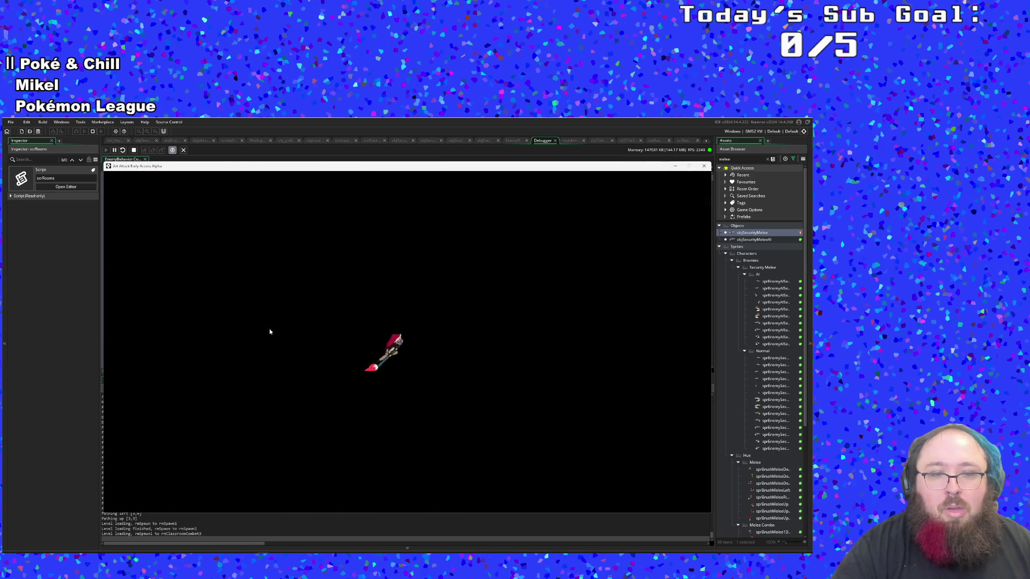
{"action": "key", "text": "Up"}
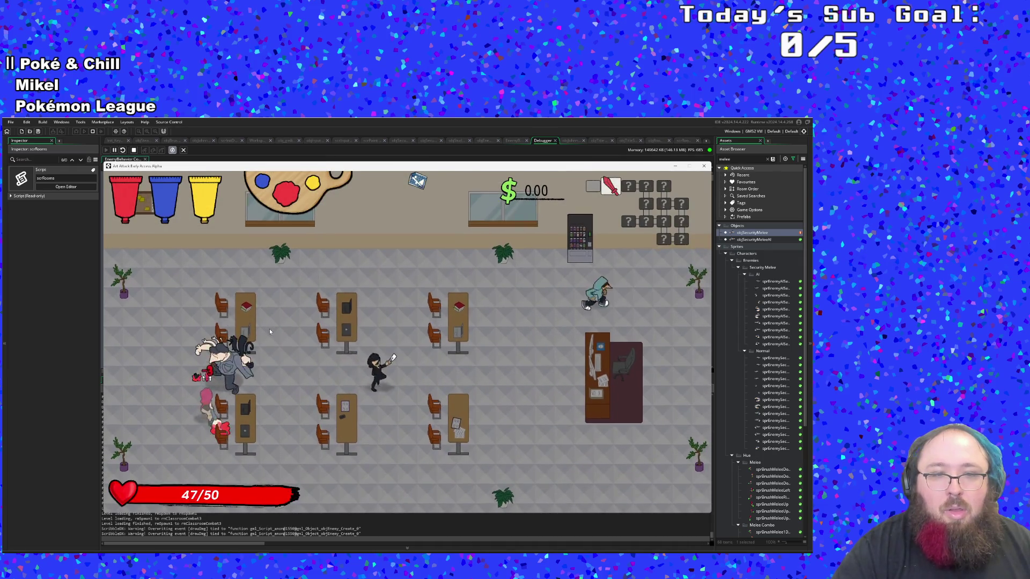
{"action": "key", "text": "Up"}
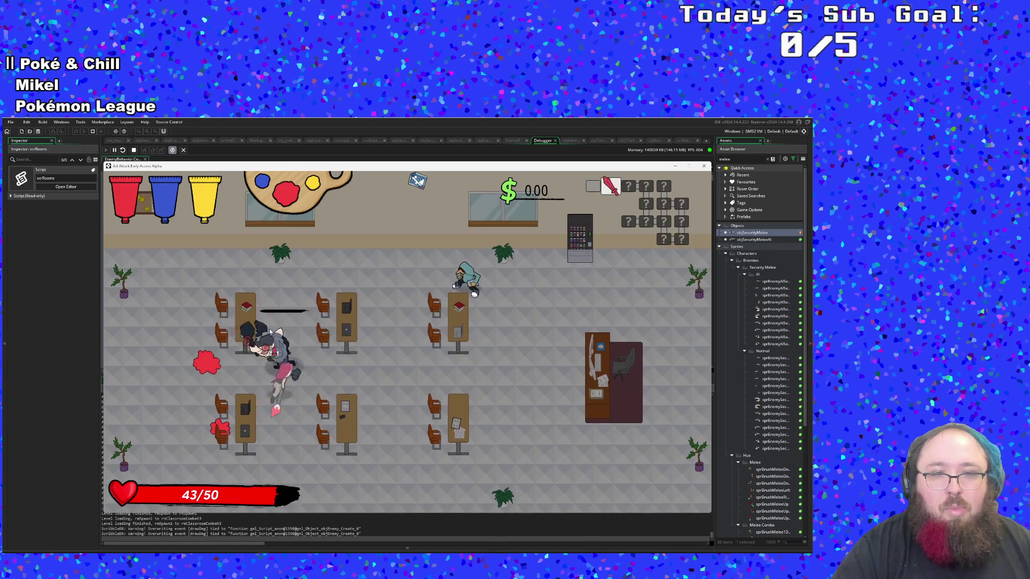
{"action": "key", "text": "Right"}
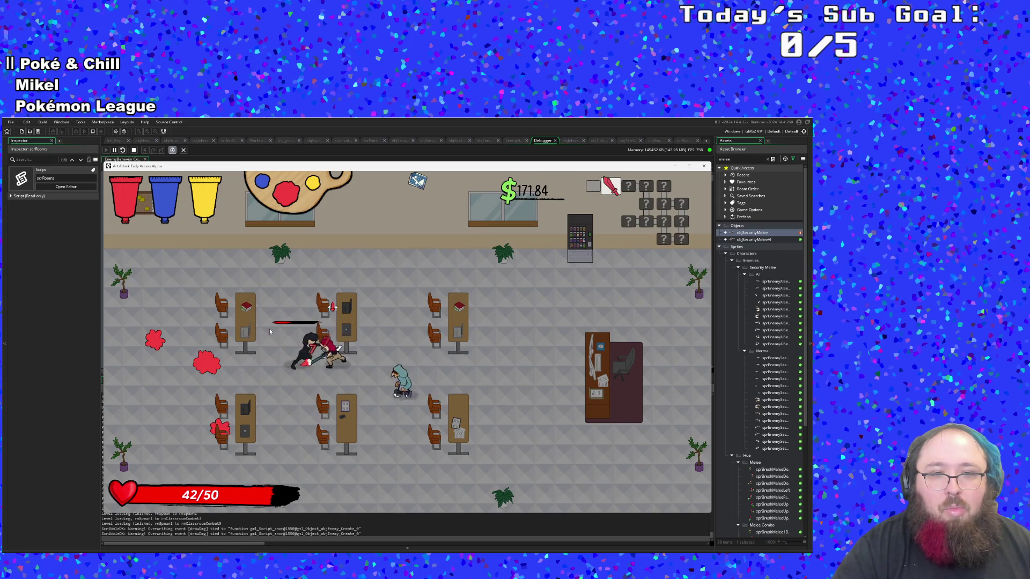
{"action": "key", "text": "Left"}
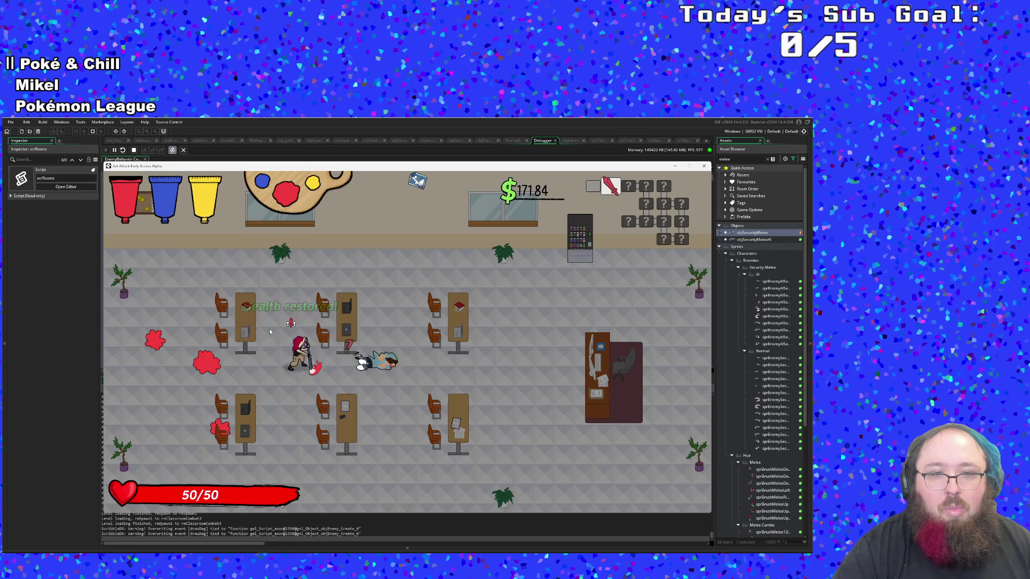
Walk past the vending machine through the right exit toward the shop table
{"action": "key", "text": "Up"}
{"action": "key", "text": "Right"}
{"action": "key", "text": "Right"}
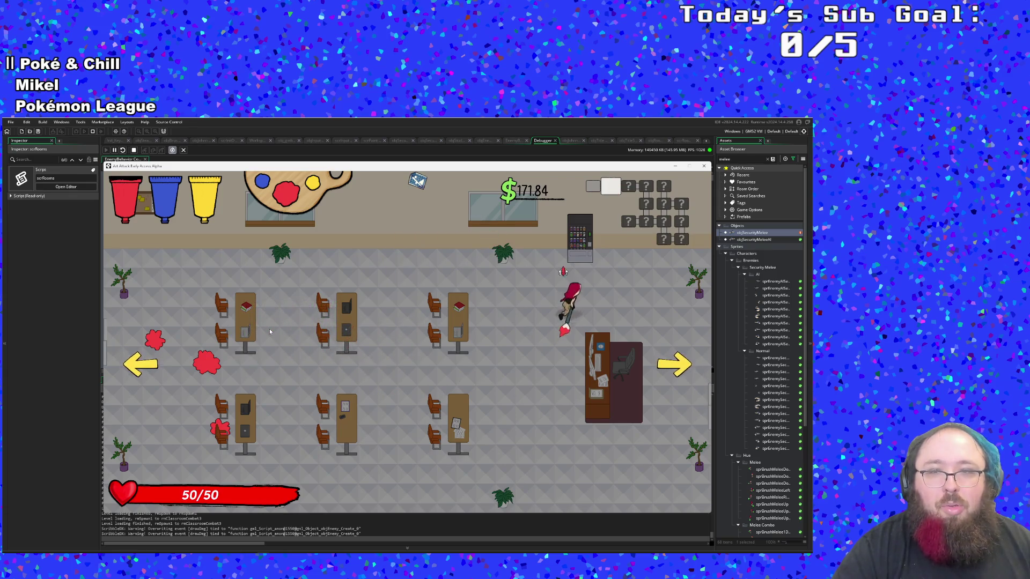
{"action": "key", "text": "Right"}
{"action": "key", "text": "Down"}
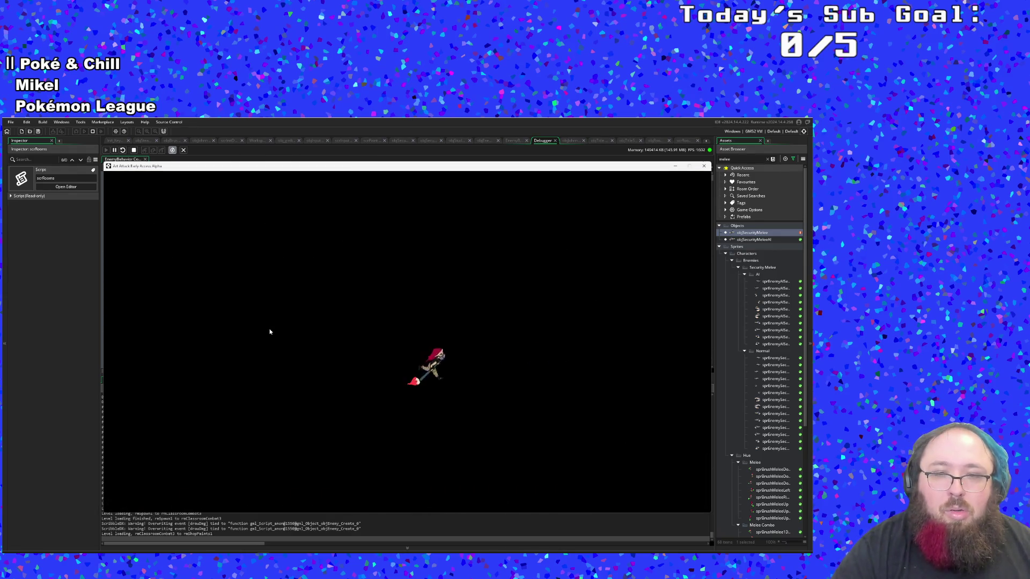
{"action": "key", "text": "Right"}
Walk up to the shop table and cycle through the paints to preview their mix results
{"action": "key", "text": "Down"}
{"action": "key", "text": "Up"}
{"action": "key", "text": "Left"}
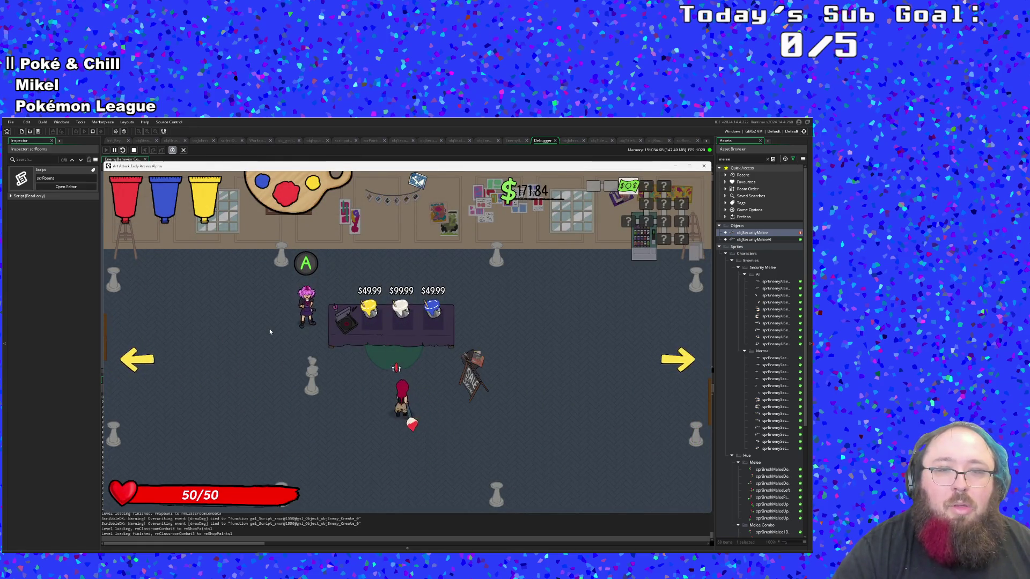
{"action": "key", "text": "Up"}
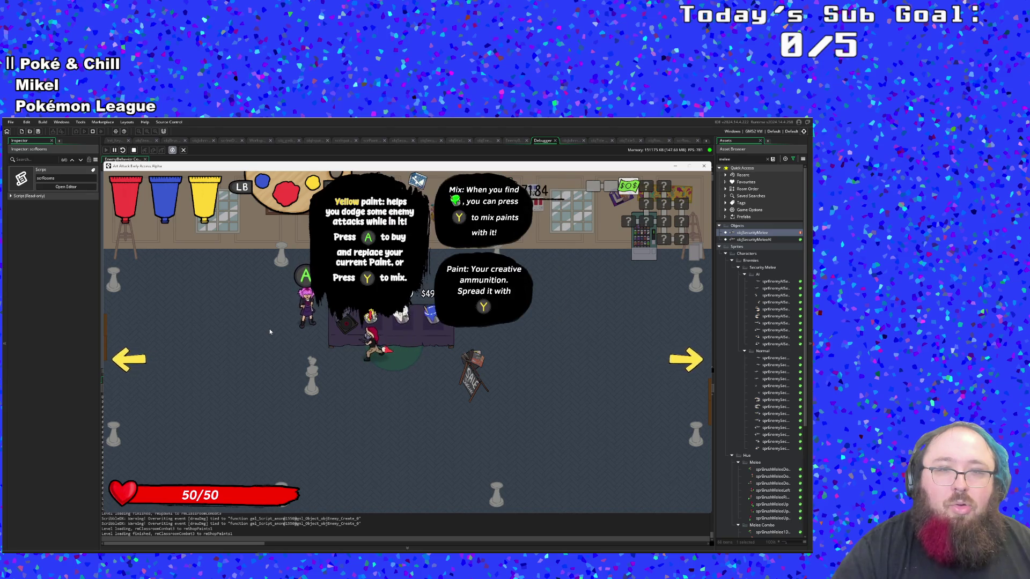
{"action": "key", "text": "q"}
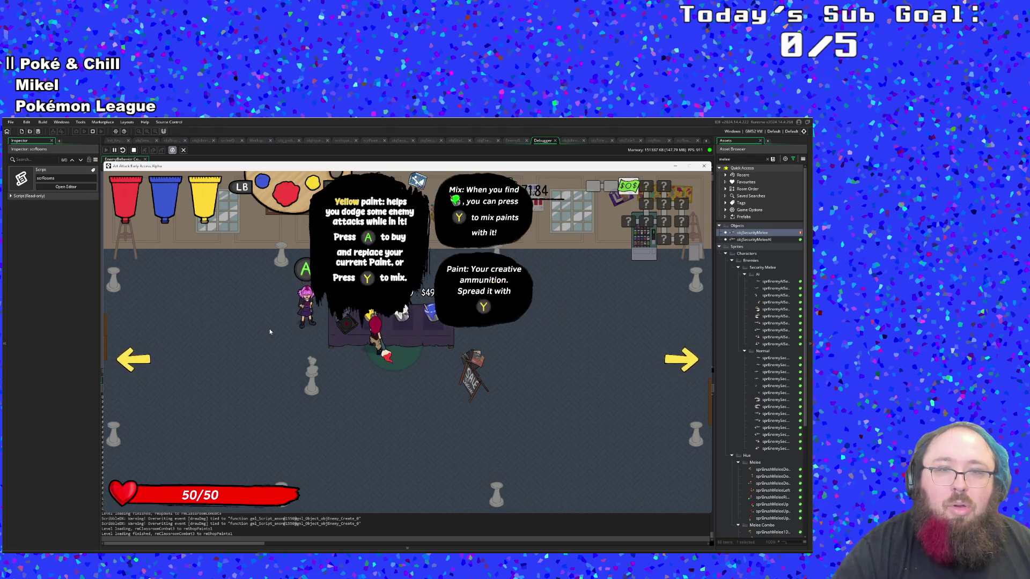
{"action": "key", "text": "Right"}
{"action": "key", "text": "Left"}
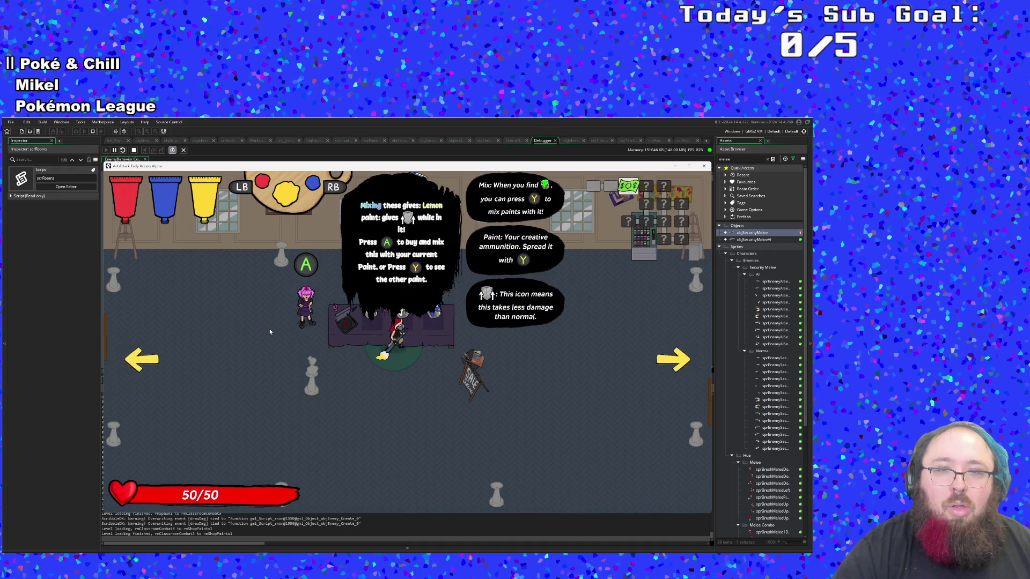
{"action": "key", "text": "Left"}
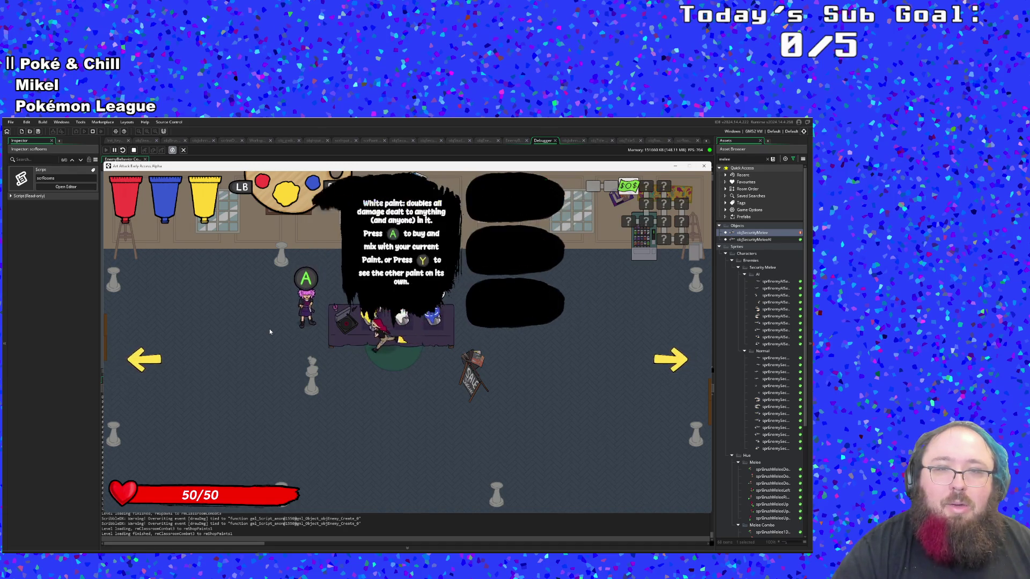
{"action": "key", "text": "q"}
{"action": "key", "text": "Right"}
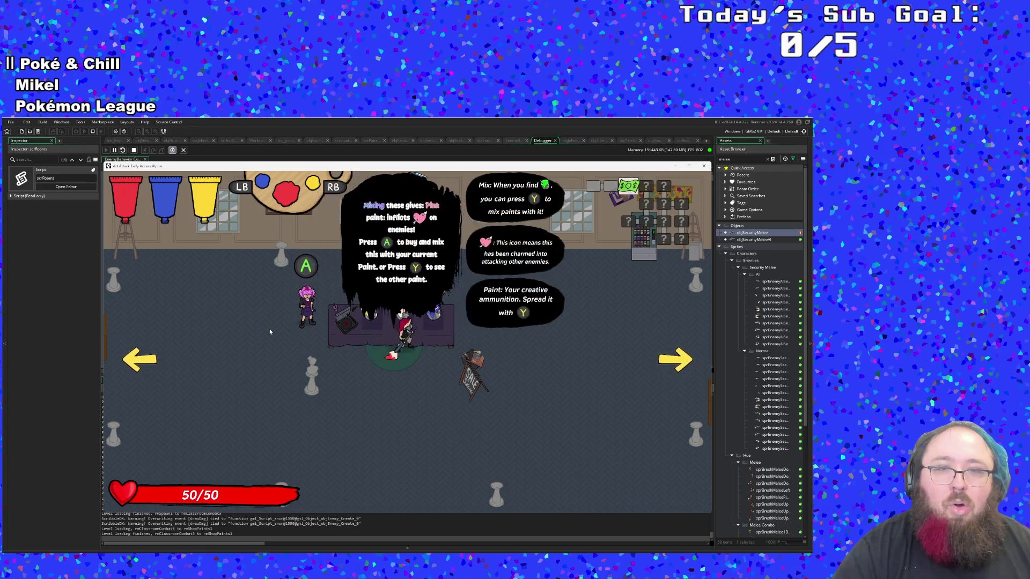
{"action": "key", "text": "Right"}
Buy two paints and switch the active paint between purple and cyan
{"action": "key", "text": "space"}
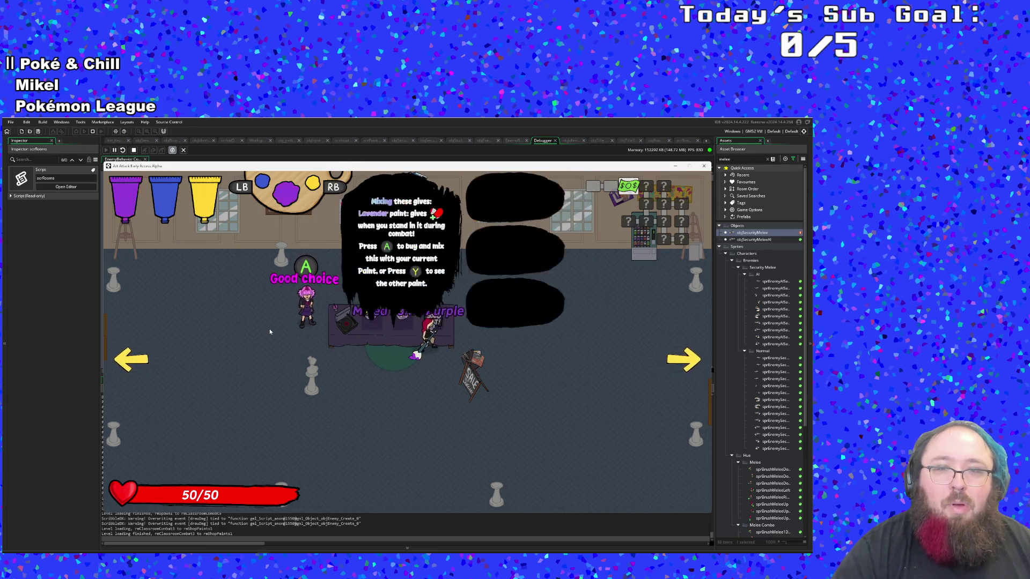
{"action": "key", "text": "Left"}
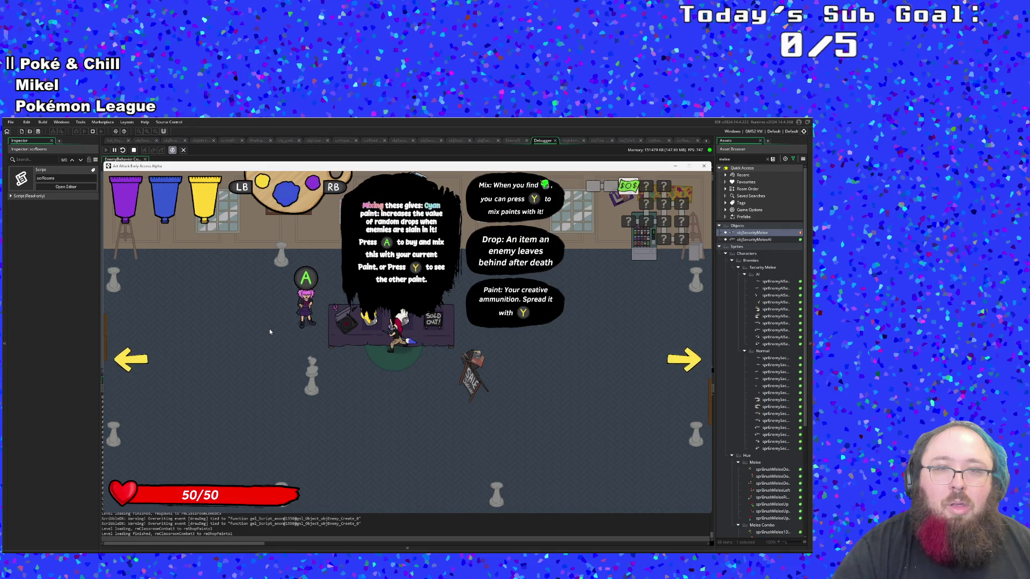
{"action": "key", "text": "space"}
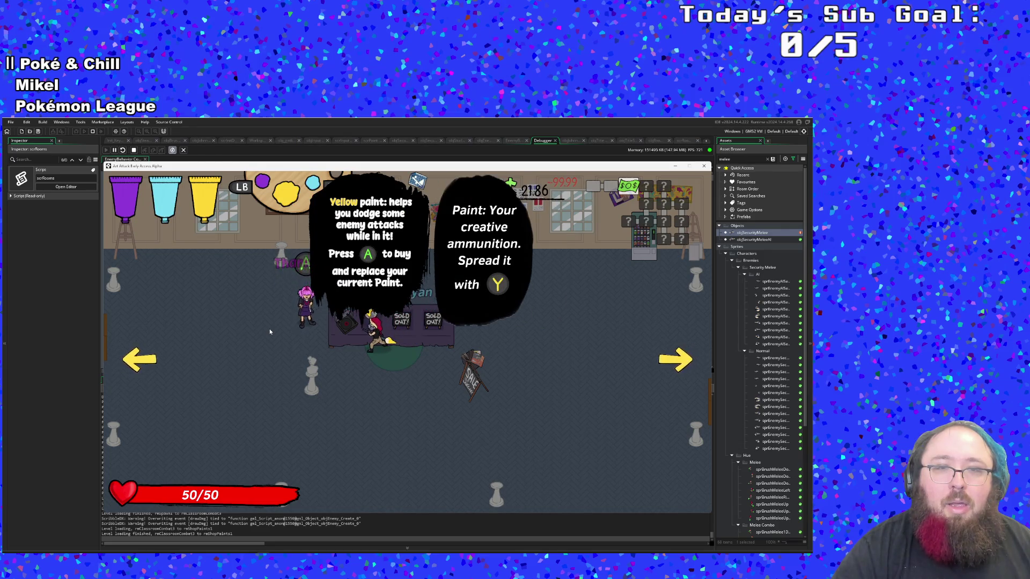
{"action": "key", "text": "y"}
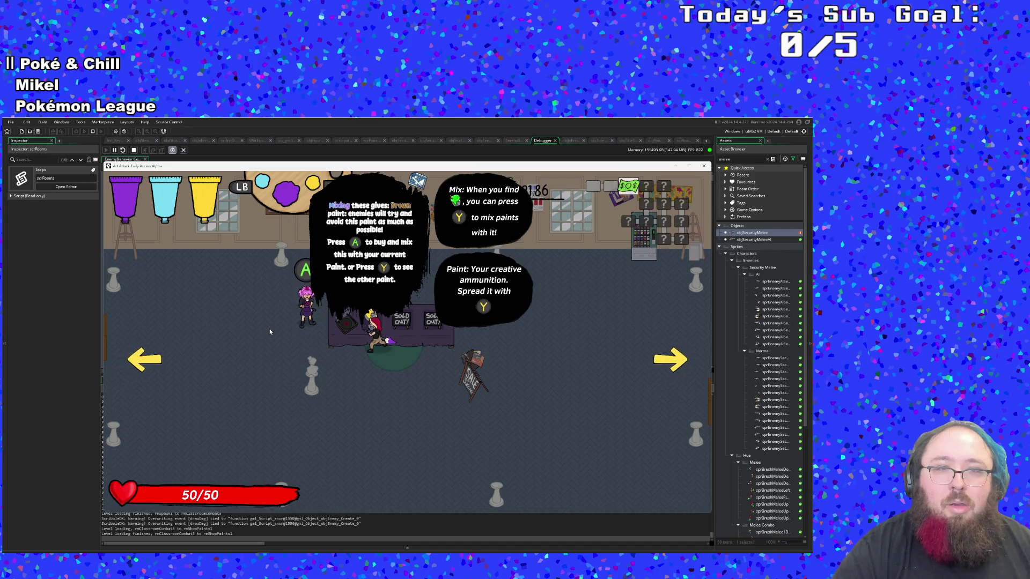
{"action": "key", "text": "y"}
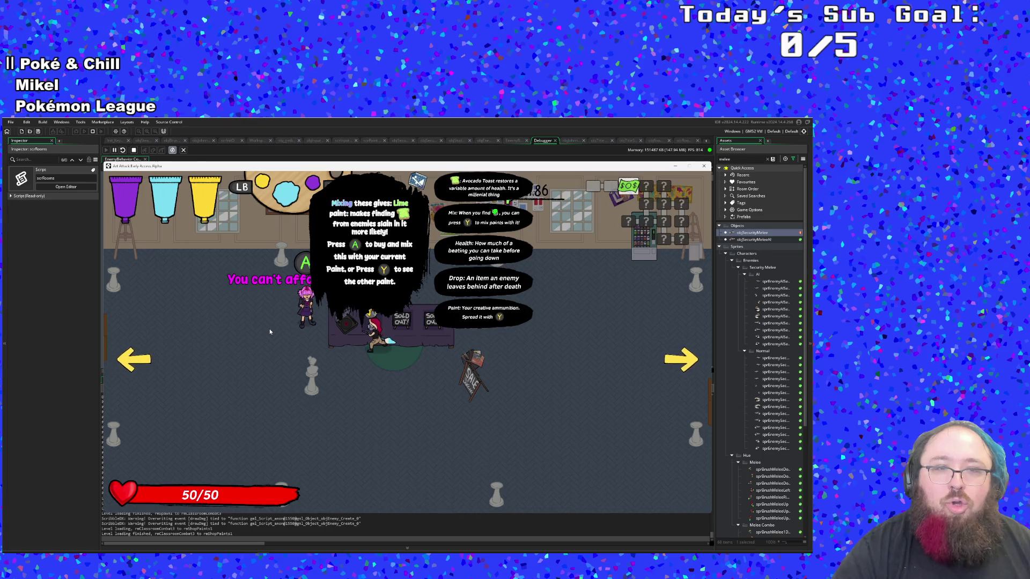
Walk away from the counter and out the shop's right exit
{"action": "key", "text": "s"}
{"action": "key", "text": "d"}
{"action": "key", "text": "w"}
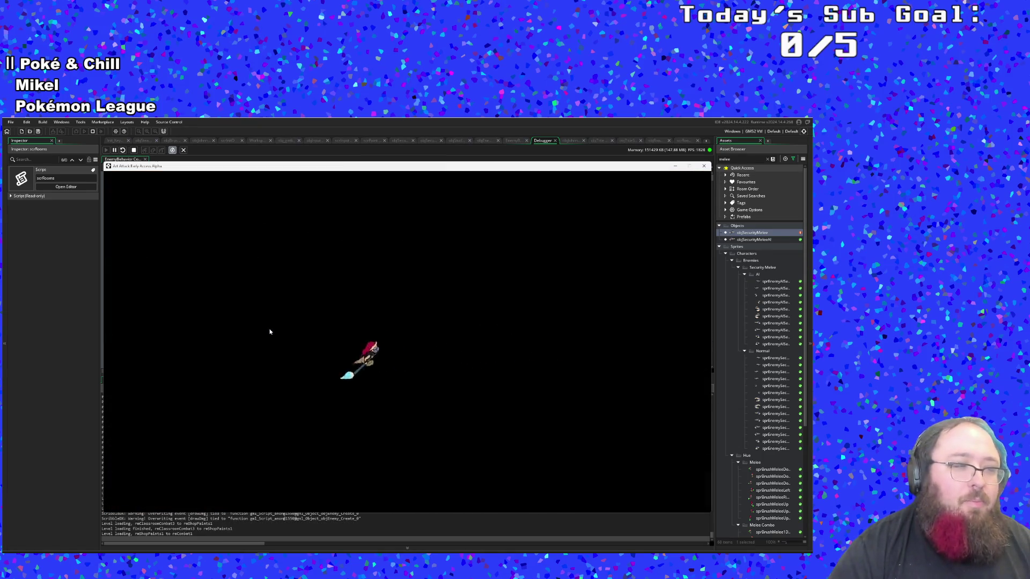
Fight the plaza guards with cyan paint until the last security guard falls
{"action": "key", "text": "d"}
{"action": "key", "text": "s"}
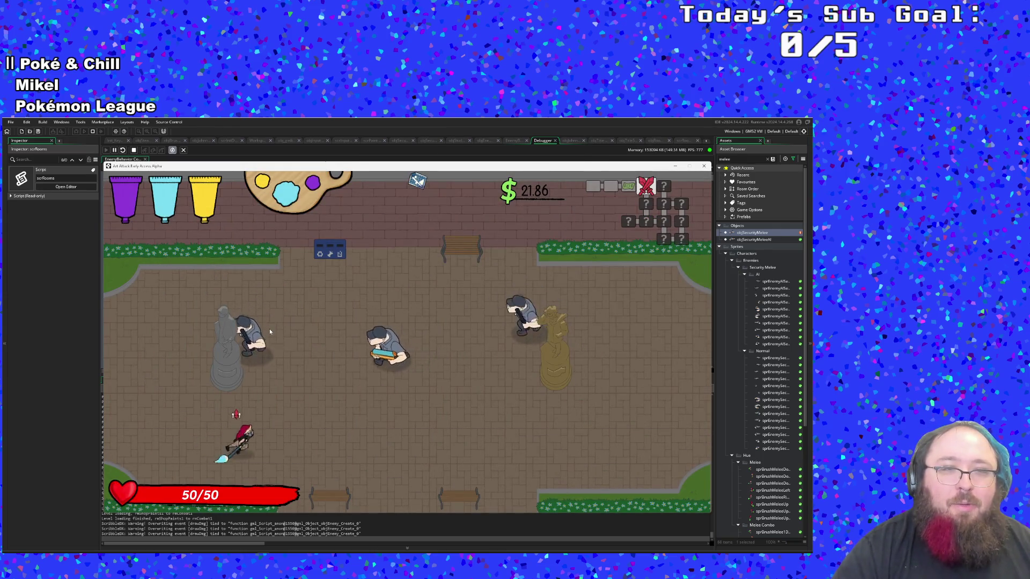
{"action": "key", "text": "a"}
{"action": "key", "text": "w"}
{"action": "key", "text": "s"}
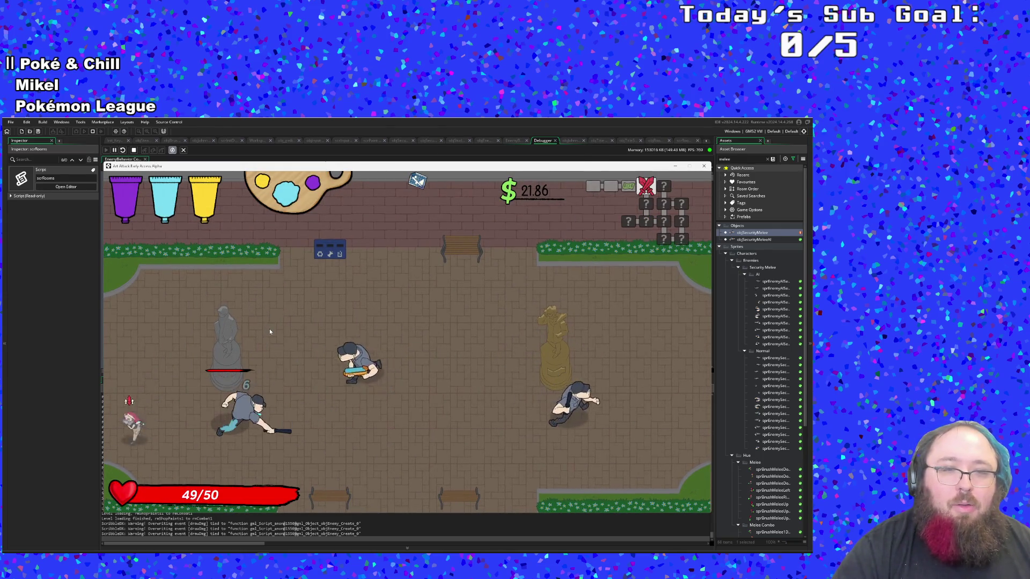
{"action": "key", "text": "s"}
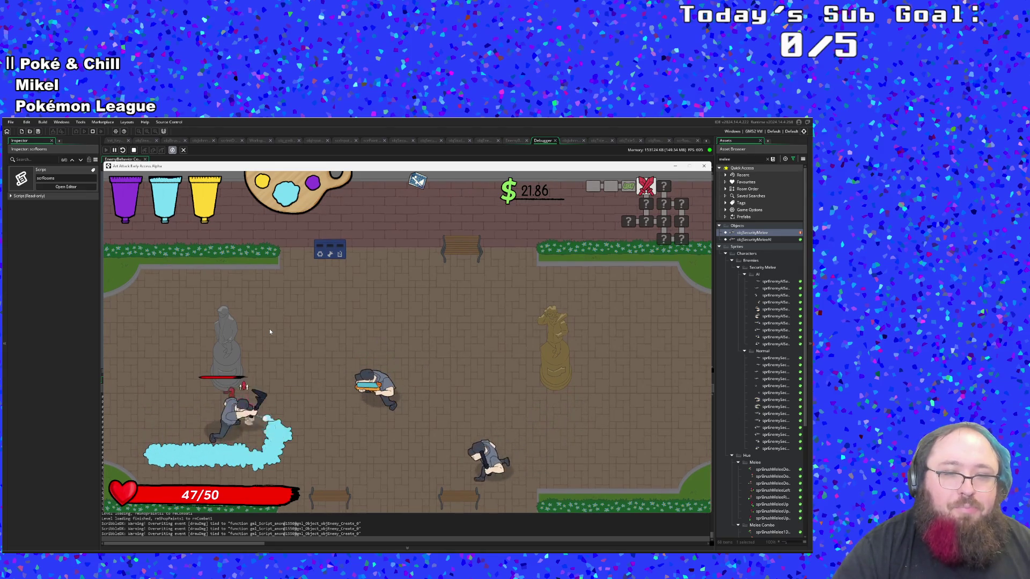
{"action": "key", "text": "a"}
{"action": "key", "text": "w"}
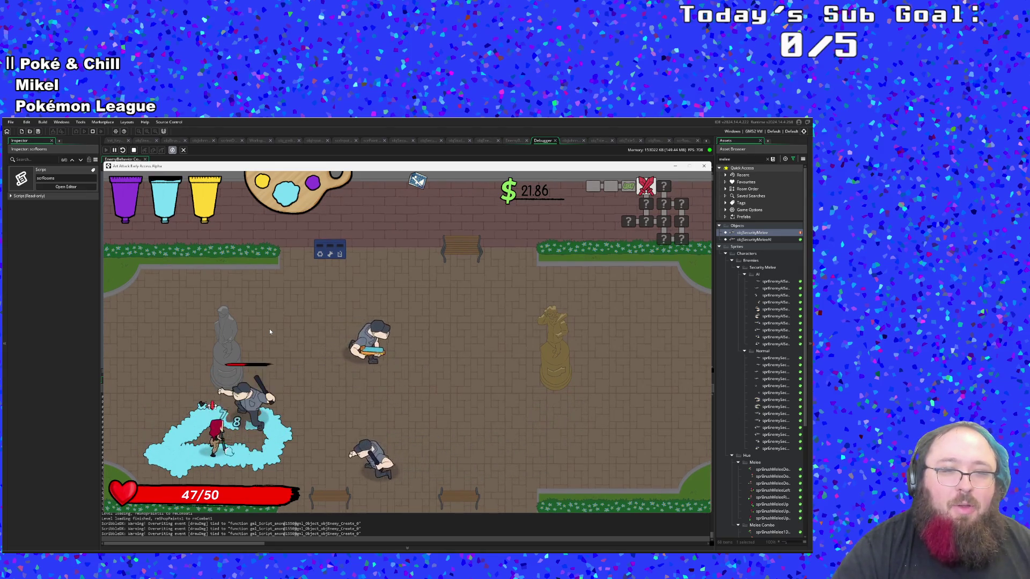
{"action": "key", "text": "s"}
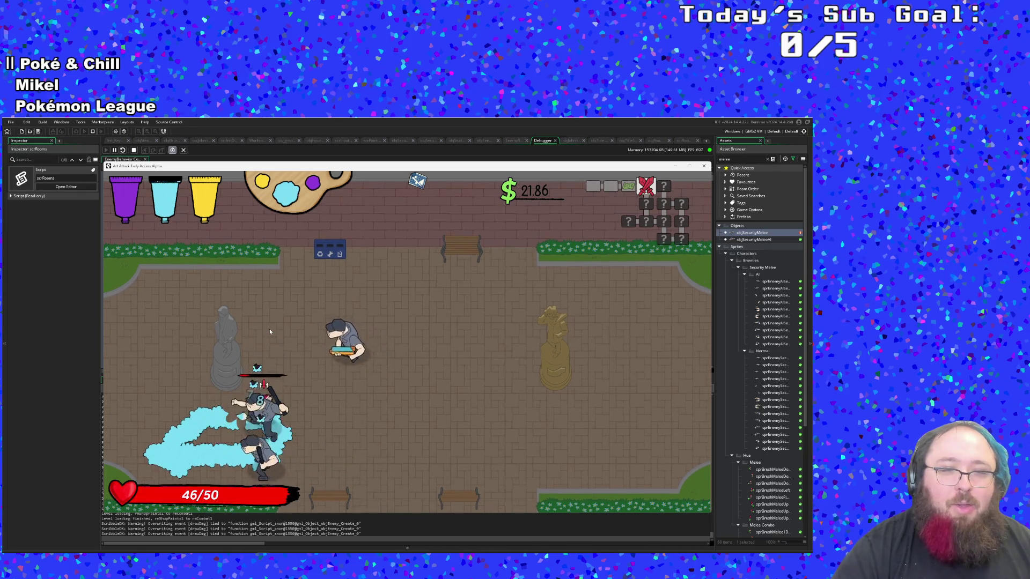
{"action": "key", "text": "d"}
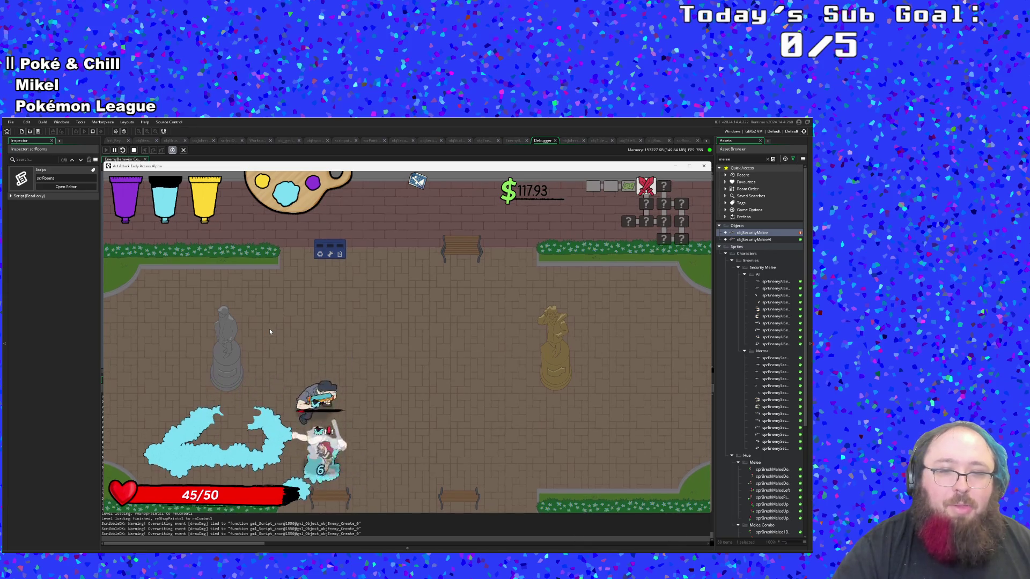
{"action": "key", "text": "w"}
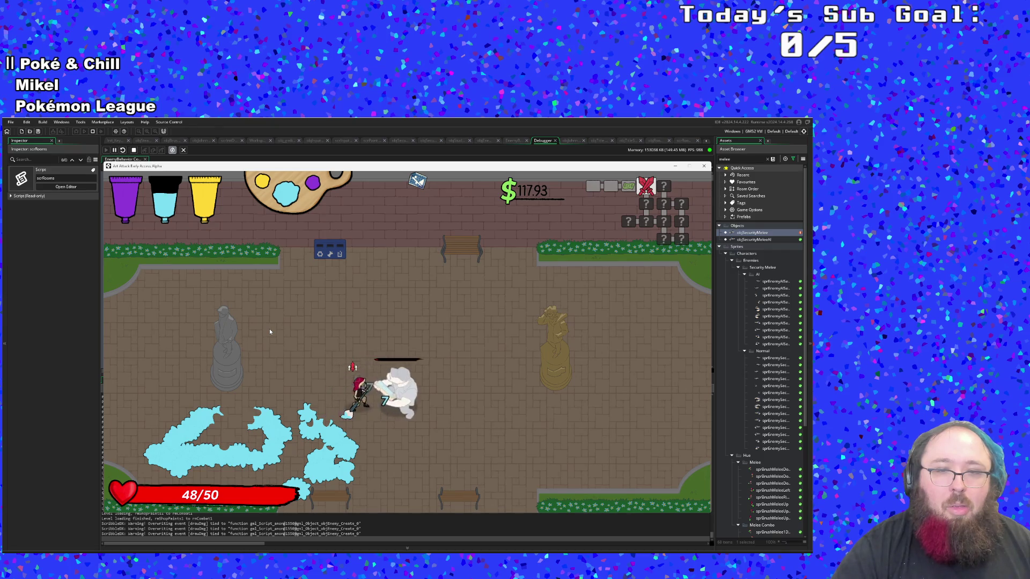
{"action": "key", "text": "d"}
Switch to yellow paint and splash it around the statue
{"action": "key", "text": "w"}
{"action": "key", "text": "a"}
{"action": "key", "text": "e"}
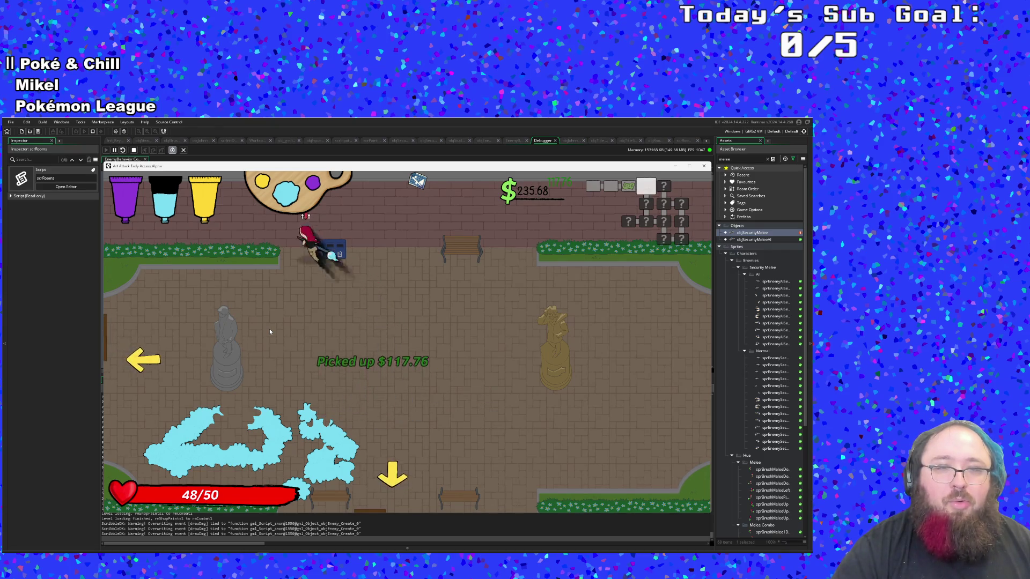
{"action": "key", "text": "s"}
{"action": "key", "text": "a"}
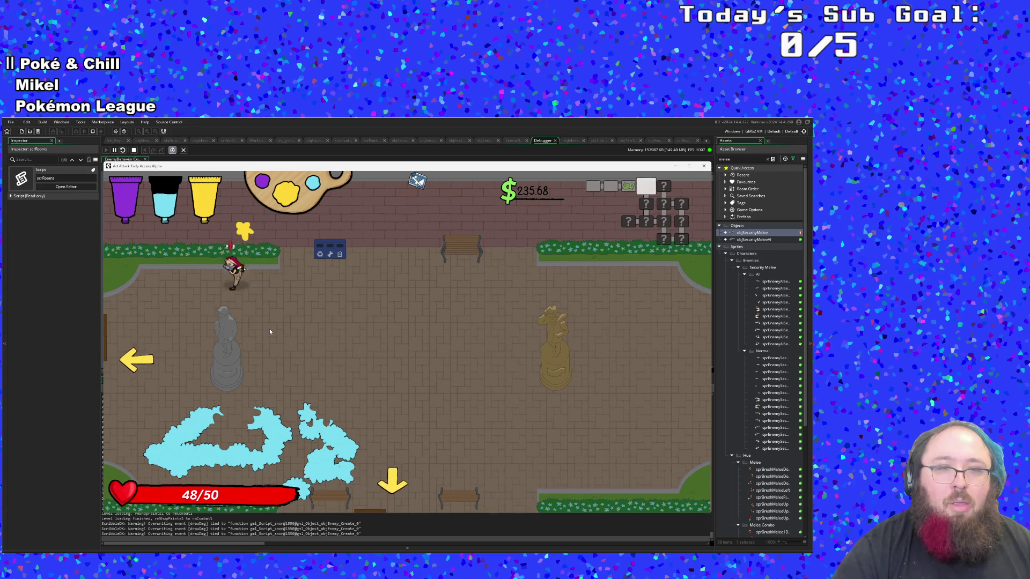
{"action": "key", "text": "w"}
{"action": "key", "text": "s"}
{"action": "key", "text": "a"}
{"action": "key", "text": "w"}
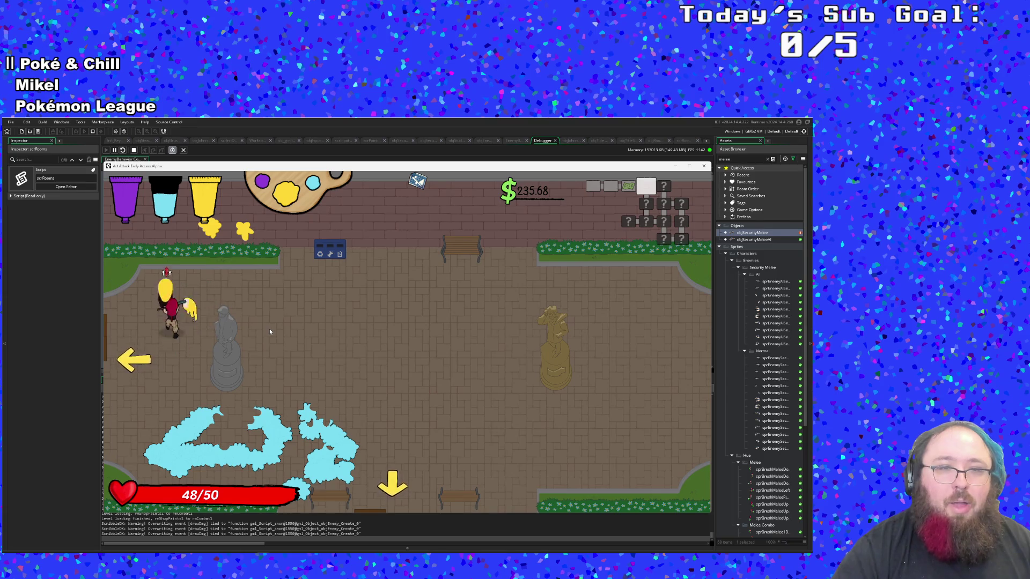
{"action": "key", "text": "s"}
{"action": "key", "text": "d"}
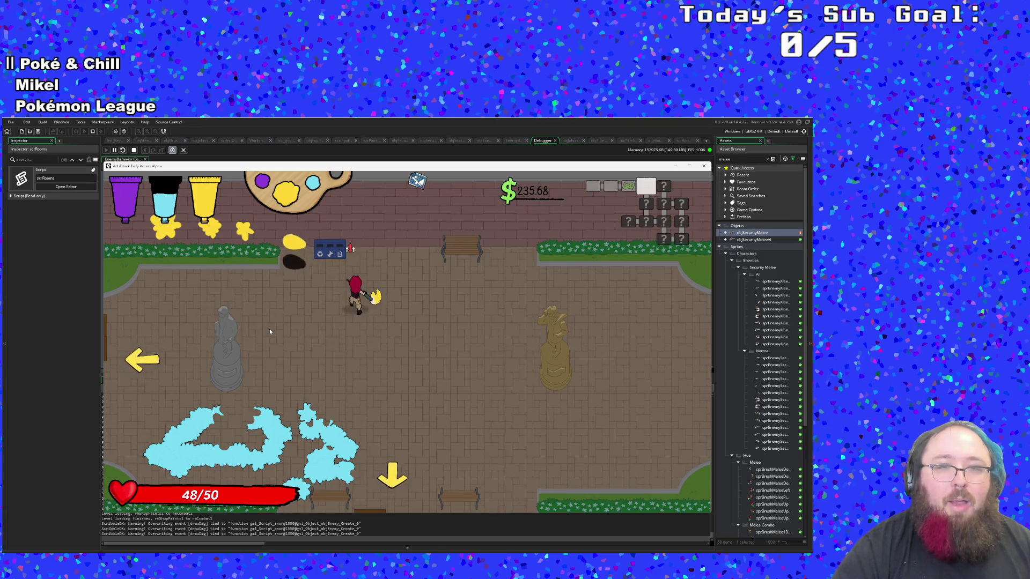
{"action": "key", "text": "a"}
{"action": "key", "text": "d"}
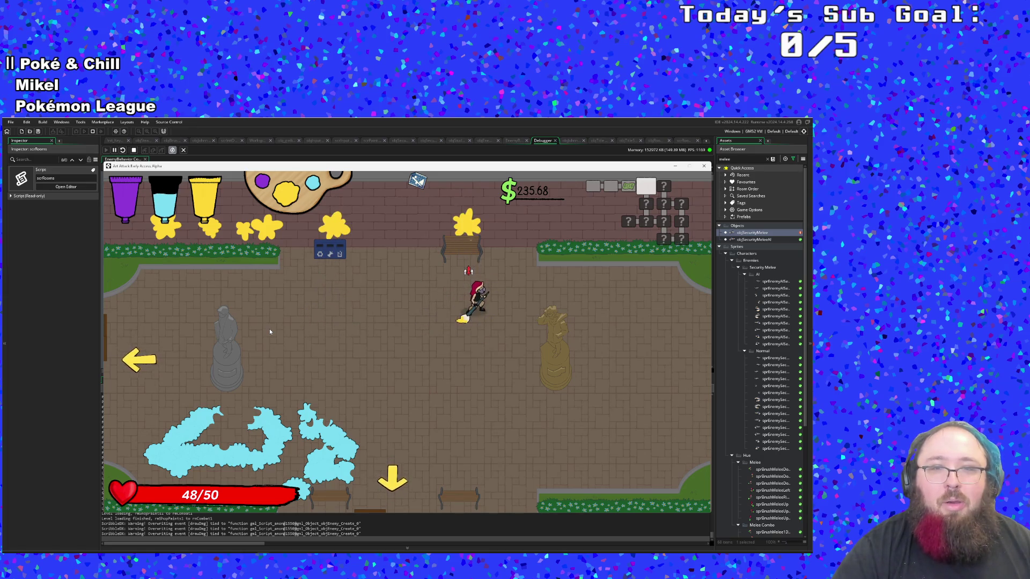
Fire yellow paint along the top hedge, then head for the exit
{"action": "key", "text": "d"}
{"action": "key", "text": "w"}
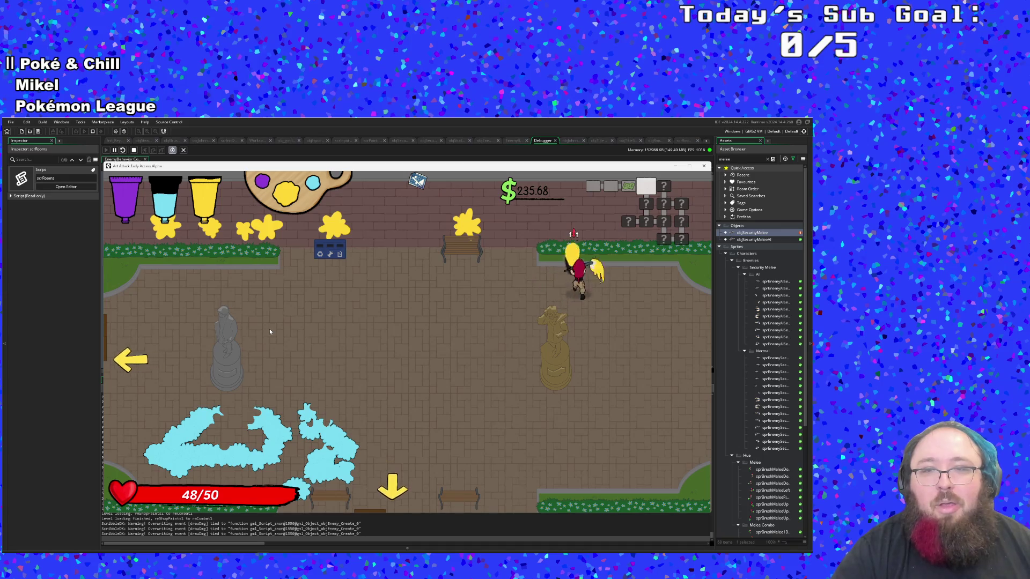
{"action": "key", "text": "s"}
{"action": "key", "text": "a"}
{"action": "key", "text": "w"}
{"action": "key", "text": "Up"}
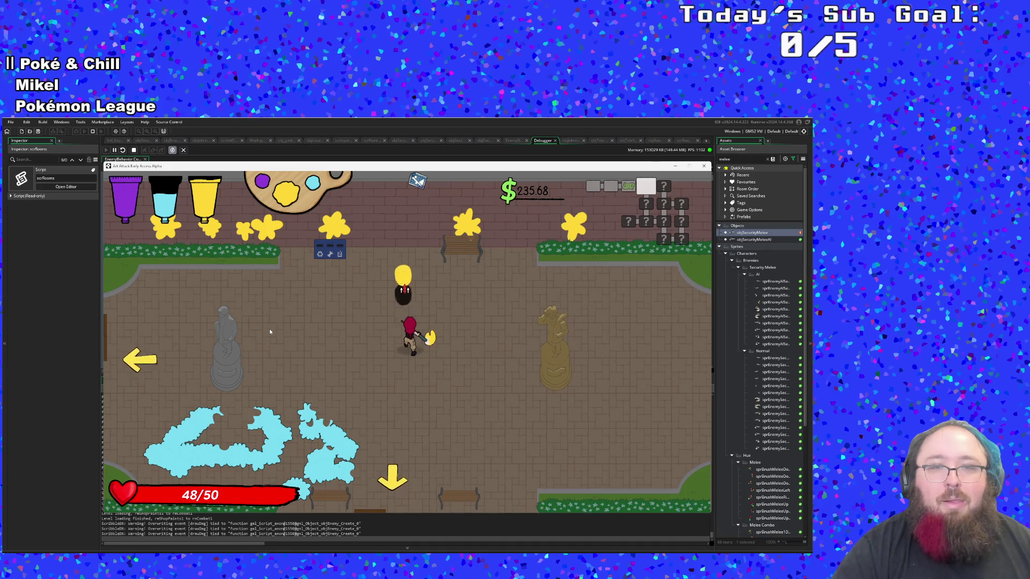
Enter the classroom and fight the enemies until the door opens
{"action": "key", "text": "s"}
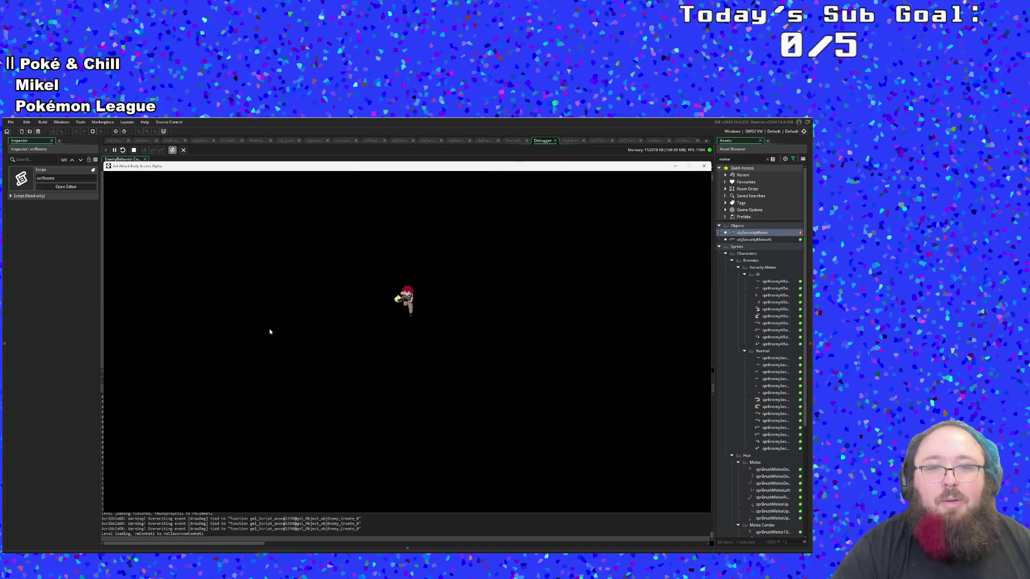
{"action": "key", "text": "a"}
{"action": "key", "text": "s"}
{"action": "key", "text": "w"}
{"action": "key", "text": "d"}
{"action": "key", "text": "Up"}
{"action": "key", "text": "s"}
{"action": "key", "text": "w"}
{"action": "key", "text": "a"}
{"action": "key", "text": "Right"}
{"action": "key", "text": "d"}
{"action": "key", "text": "Right"}
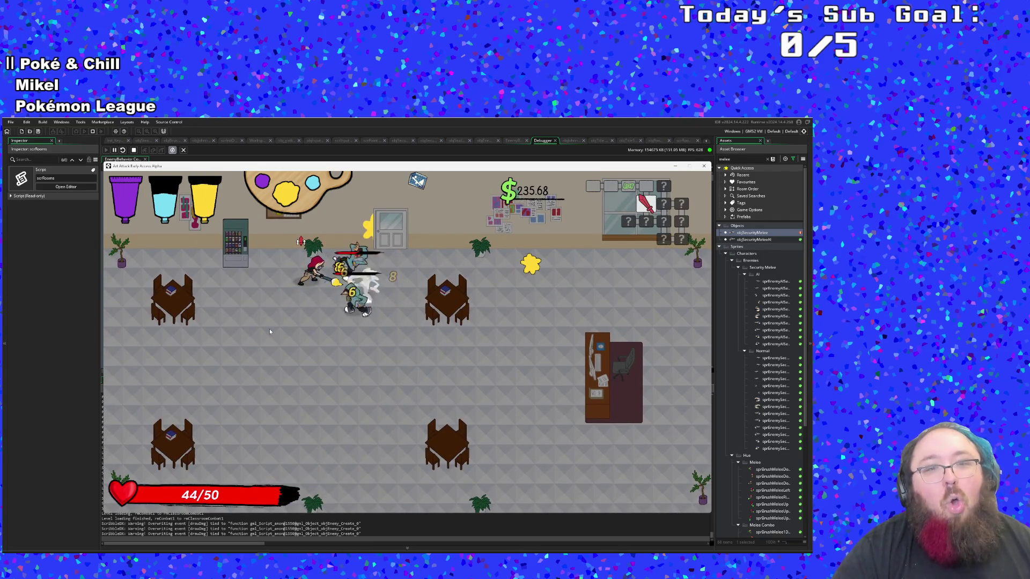
{"action": "key", "text": "Right"}
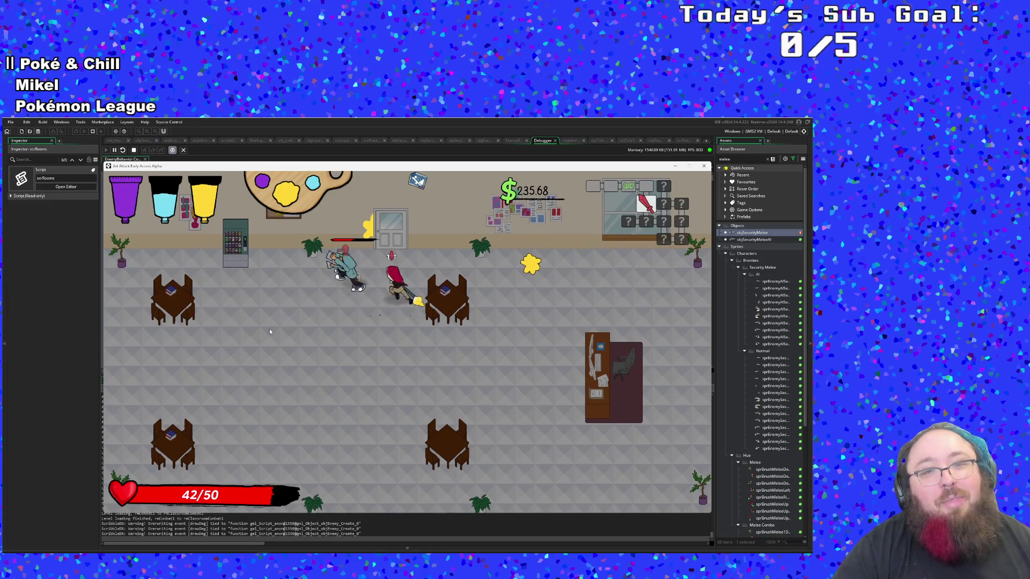
{"action": "key", "text": "a"}
{"action": "key", "text": "d"}
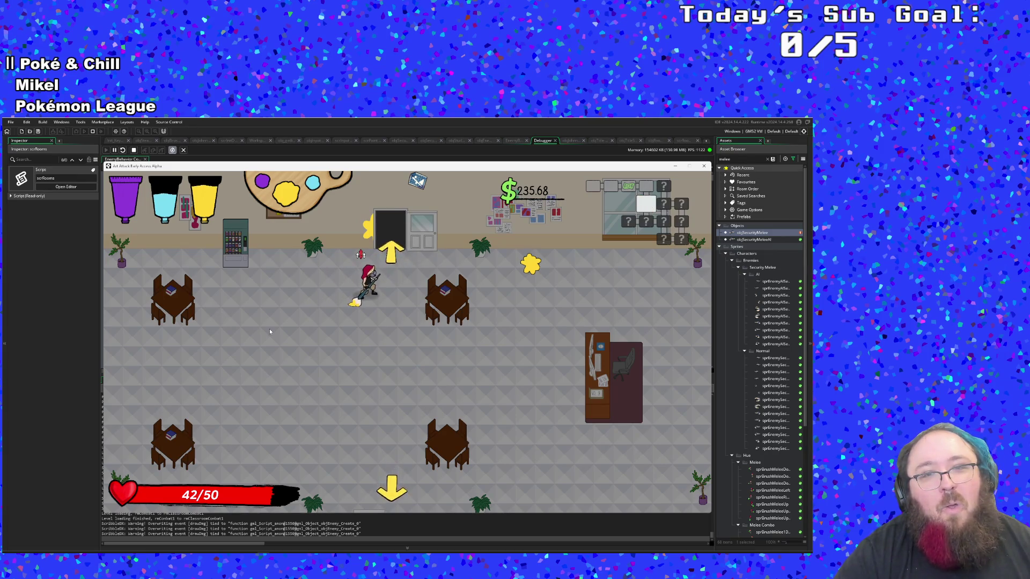
Walk up to the vending machine and break it for money
{"action": "key", "text": "a"}
{"action": "key", "text": "a"}
{"action": "key", "text": "w"}
{"action": "left_click", "coordinate": [269, 329]}
{"action": "key", "text": "s"}
{"action": "key", "text": "d"}
Run around the classroom splashing yellow paint, ending near the door
{"action": "key", "text": "w"}
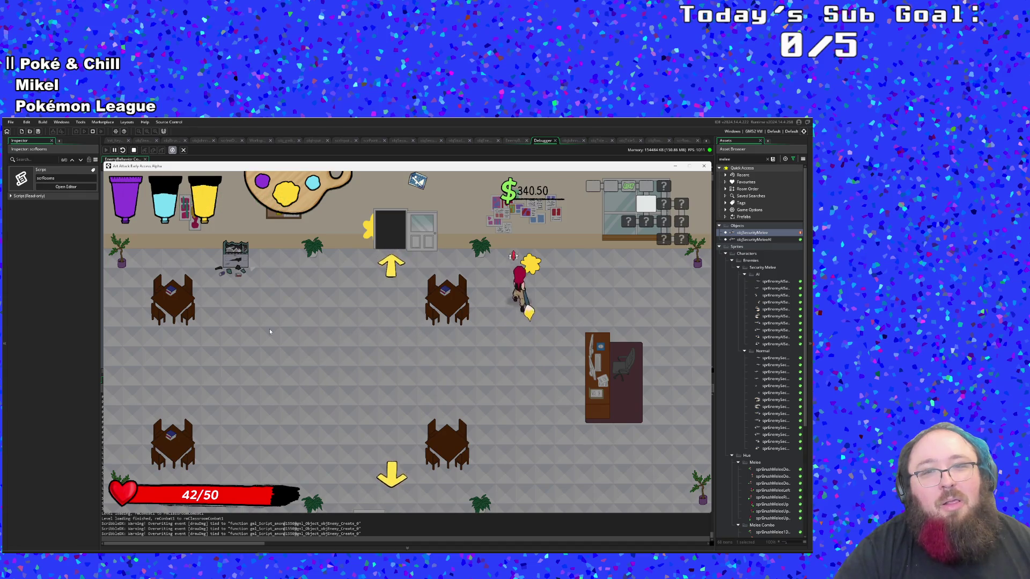
{"action": "key", "text": "d"}
{"action": "key", "text": "w"}
{"action": "key", "text": "a"}
{"action": "key", "text": "s"}
{"action": "key", "text": "a"}
{"action": "key", "text": "w"}
{"action": "key", "text": "d"}
{"action": "key", "text": "s"}
{"action": "key", "text": "w"}
{"action": "key", "text": "s"}
{"action": "key", "text": "d"}
{"action": "key", "text": "w"}
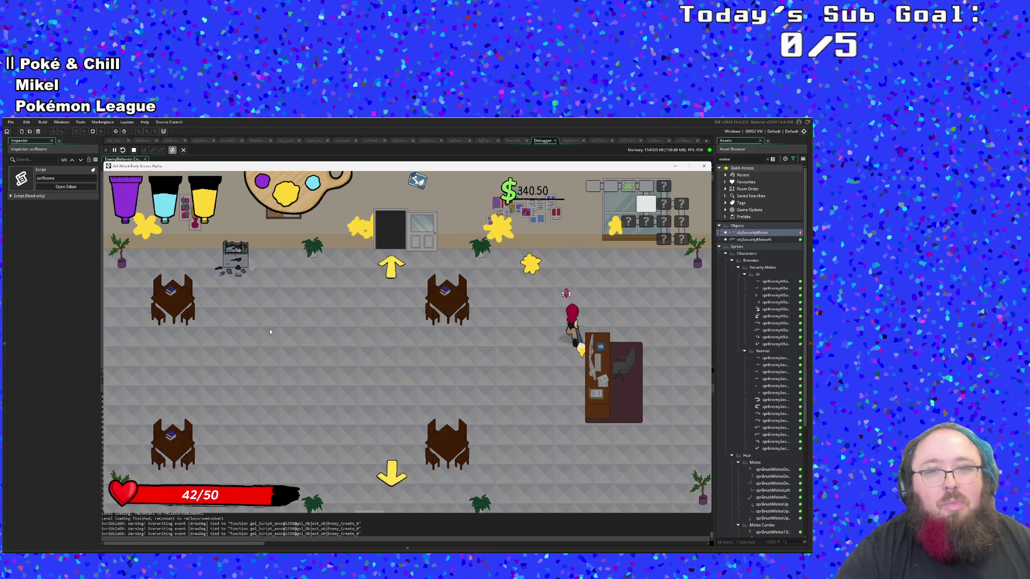
{"action": "key", "text": "a"}
{"action": "key", "text": "s"}
{"action": "key", "text": "w"}
{"action": "key", "text": "a"}
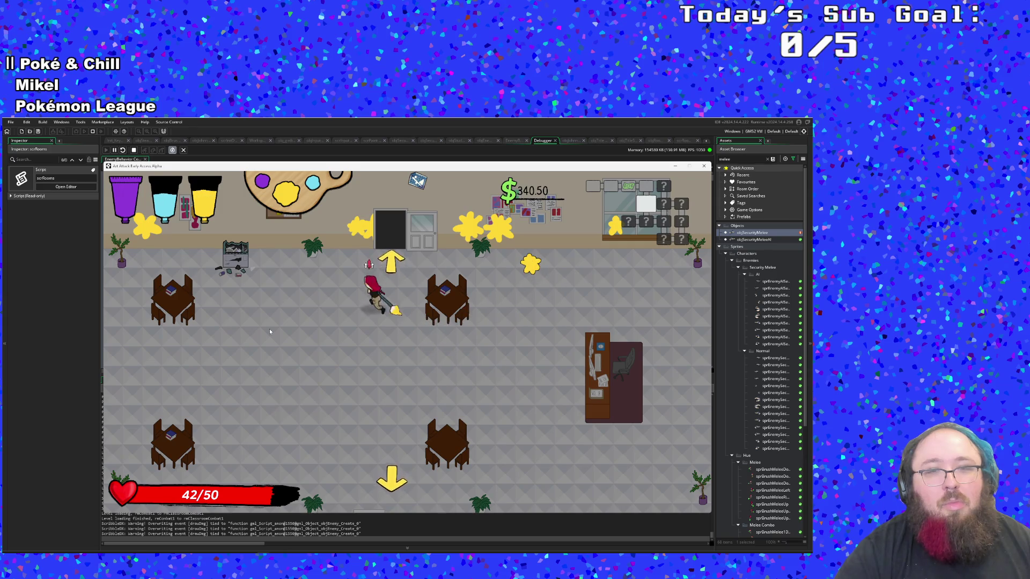
{"action": "key", "text": "s"}
{"action": "key", "text": "d"}
{"action": "key", "text": "a"}
{"action": "key", "text": "w"}
{"action": "key", "text": "s"}
{"action": "key", "text": "d"}
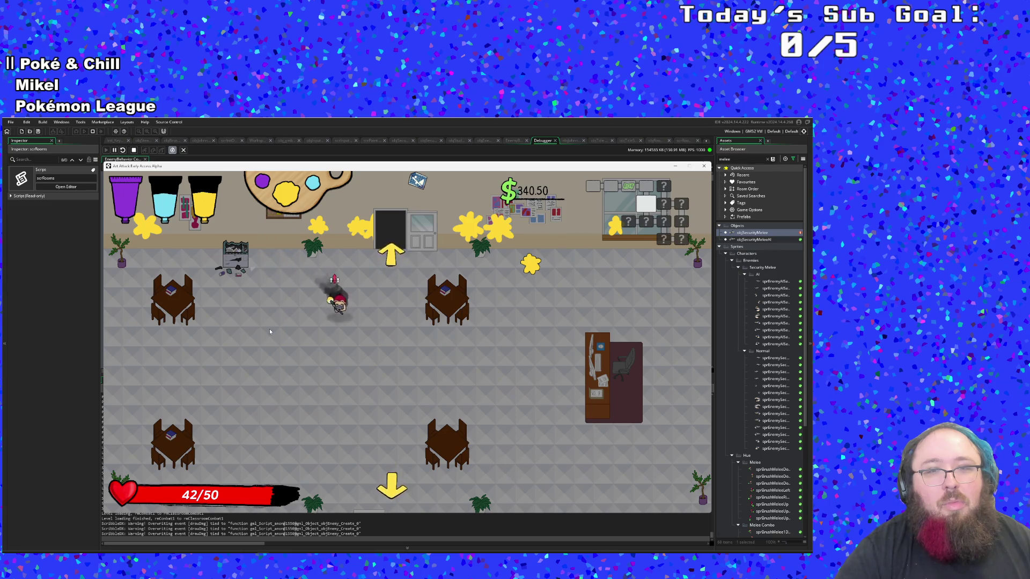
{"action": "key", "text": "w"}
{"action": "key", "text": "d"}
{"action": "key", "text": "s"}
{"action": "key", "text": "a"}
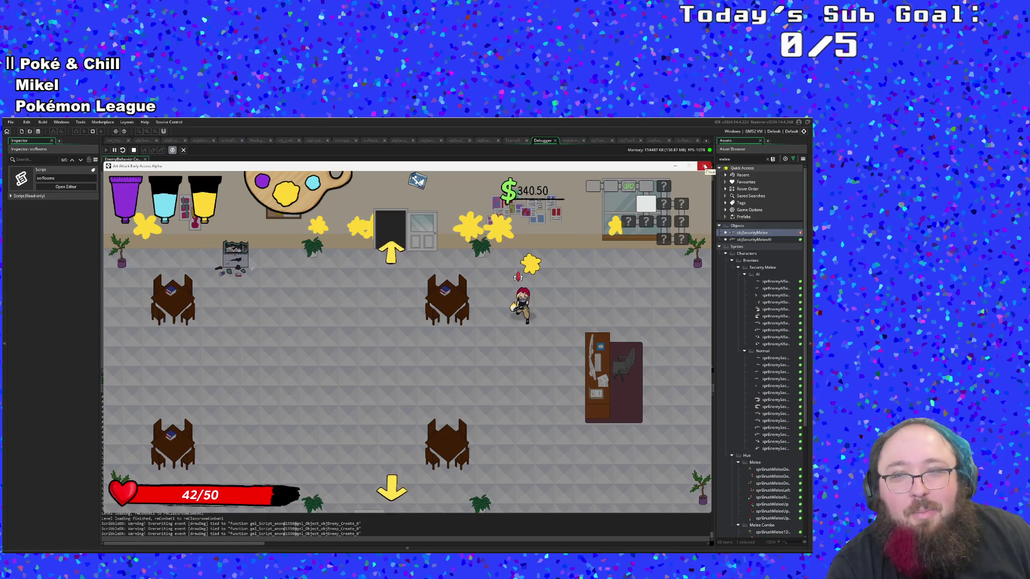
Close the running game and start a project-wide asset search with Ctrl+T
{"action": "left_click", "coordinate": [704, 166]}
{"action": "left_click", "coordinate": [506, 247]}
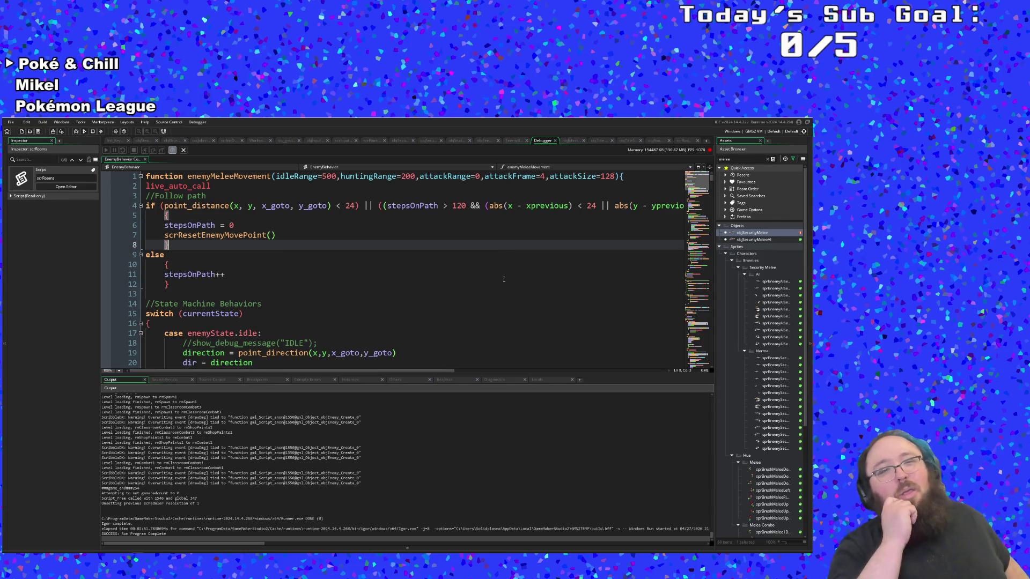
{"action": "key", "text": "ctrl+t"}
Search the assets for objDoor and open objDoorU's event code
{"action": "type", "text": "objDoor"}
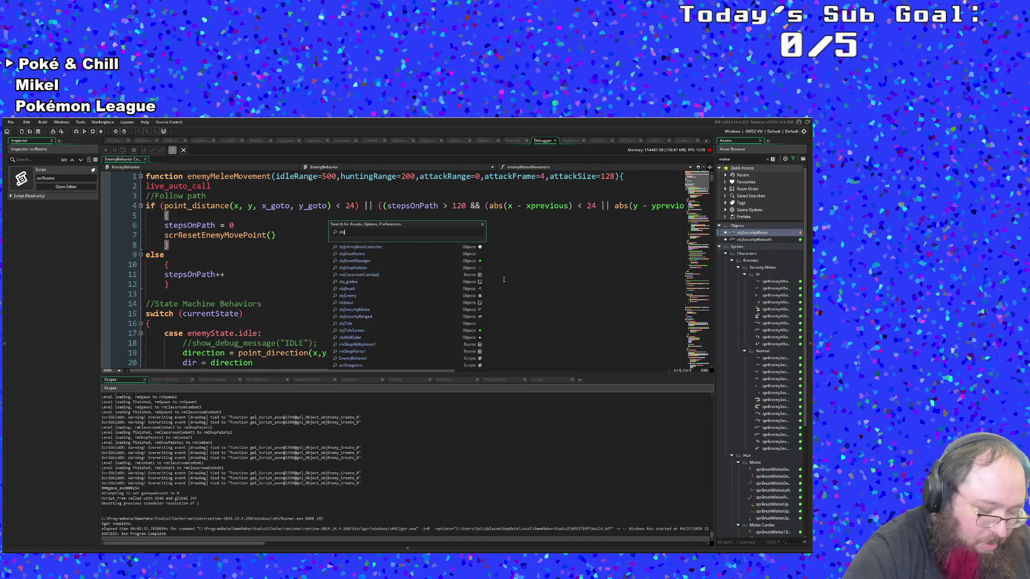
{"action": "key", "text": "Down"}
{"action": "key", "text": "Down"}
{"action": "key", "text": "Down"}
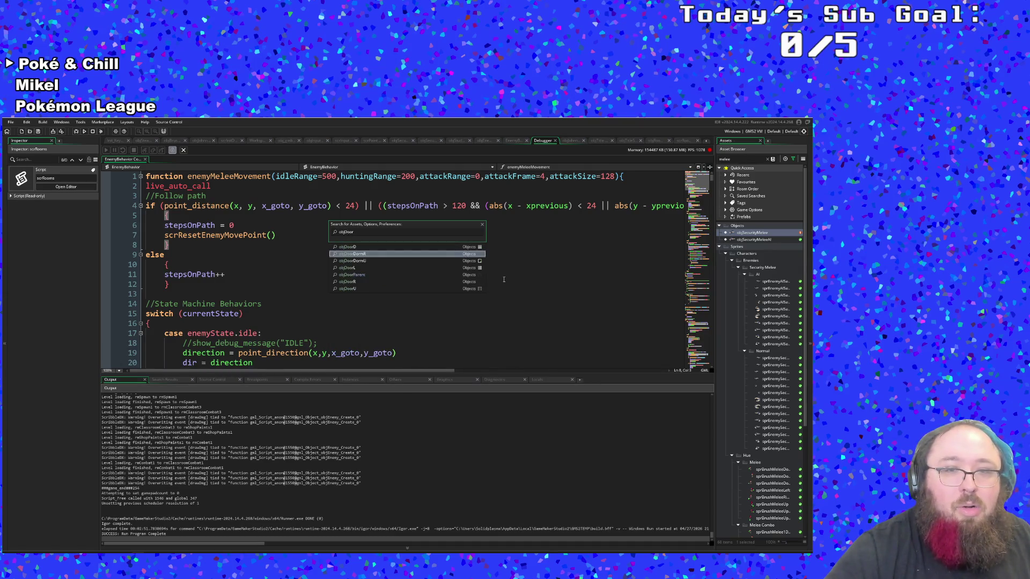
{"action": "key", "text": "Up"}
{"action": "key", "text": "Down"}
{"action": "key", "text": "Down"}
{"action": "key", "text": "Down"}
{"action": "key", "text": "Return"}
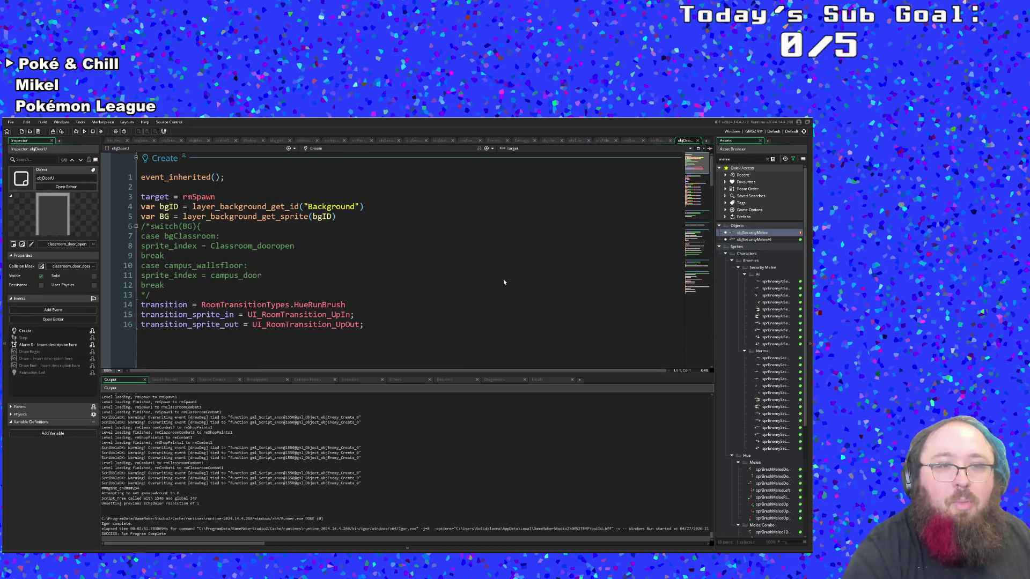
Scroll through objDoorU's event code starting from the Create event
{"action": "left_click", "coordinate": [457, 279]}
{"action": "scroll", "coordinate": [458, 278], "scroll_direction": "down", "scroll_amount": 4}
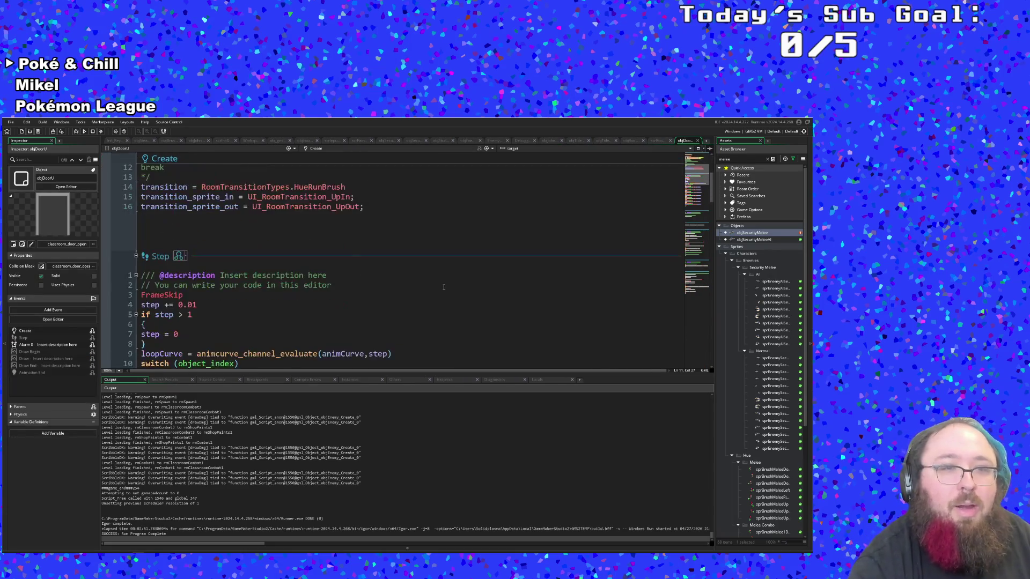
{"action": "scroll", "coordinate": [451, 282], "scroll_direction": "up", "scroll_amount": 4}
{"action": "scroll", "coordinate": [429, 292], "scroll_direction": "down", "scroll_amount": 6}
{"action": "scroll", "coordinate": [422, 295], "scroll_direction": "down", "scroll_amount": 12}
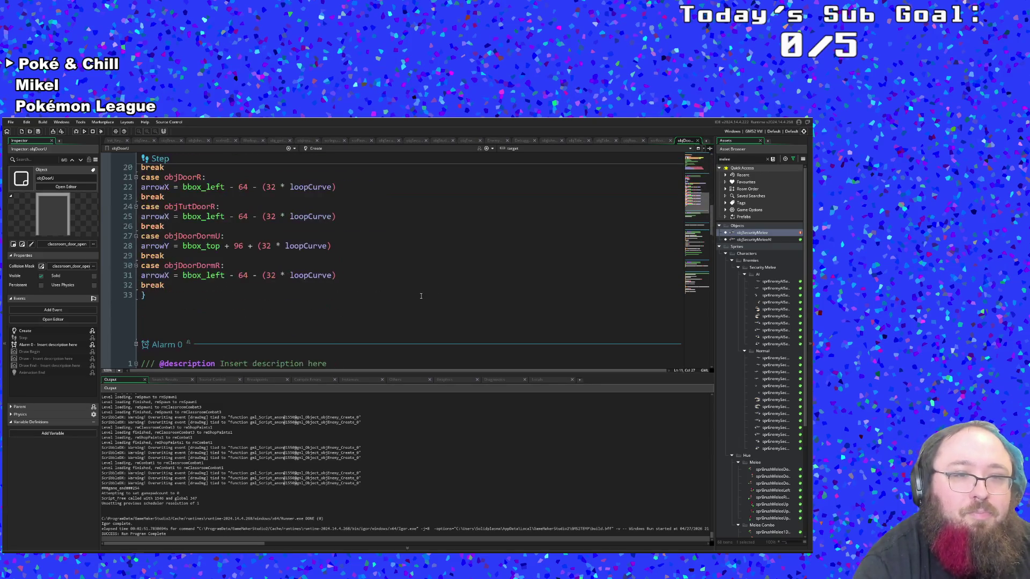
{"action": "scroll", "coordinate": [418, 297], "scroll_direction": "up", "scroll_amount": 4}
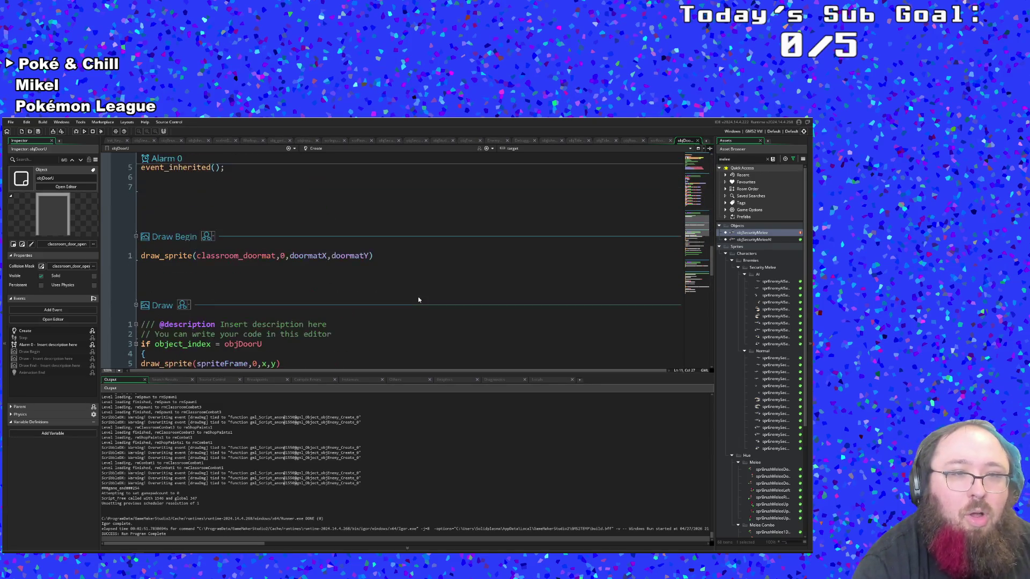
{"action": "scroll", "coordinate": [417, 297], "scroll_direction": "down", "scroll_amount": 8}
{"action": "scroll", "coordinate": [416, 298], "scroll_direction": "down", "scroll_amount": 8}
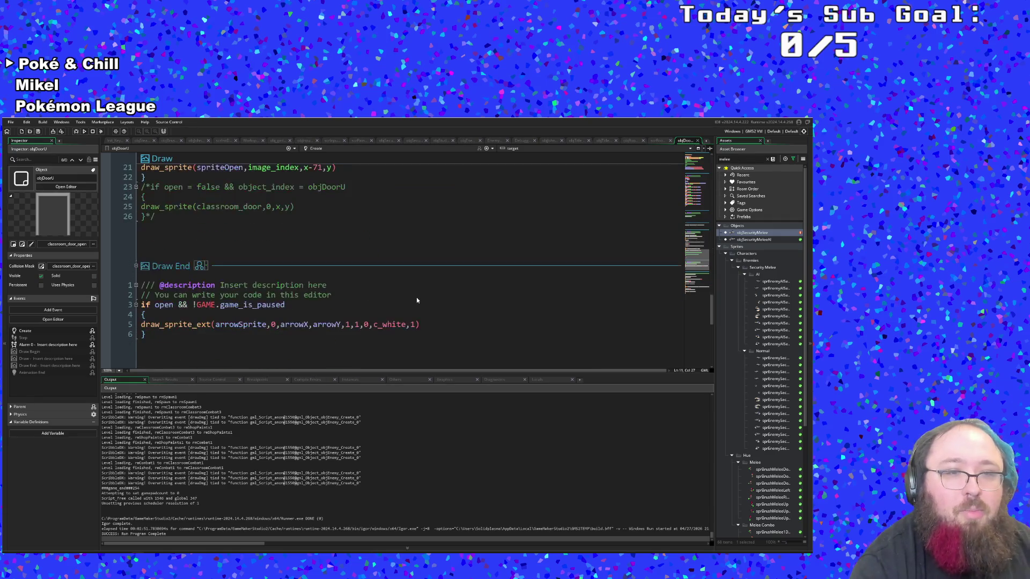
{"action": "scroll", "coordinate": [416, 300], "scroll_direction": "down", "scroll_amount": 6}
{"action": "scroll", "coordinate": [416, 300], "scroll_direction": "up", "scroll_amount": 6}
{"action": "scroll", "coordinate": [412, 301], "scroll_direction": "down", "scroll_amount": 4}
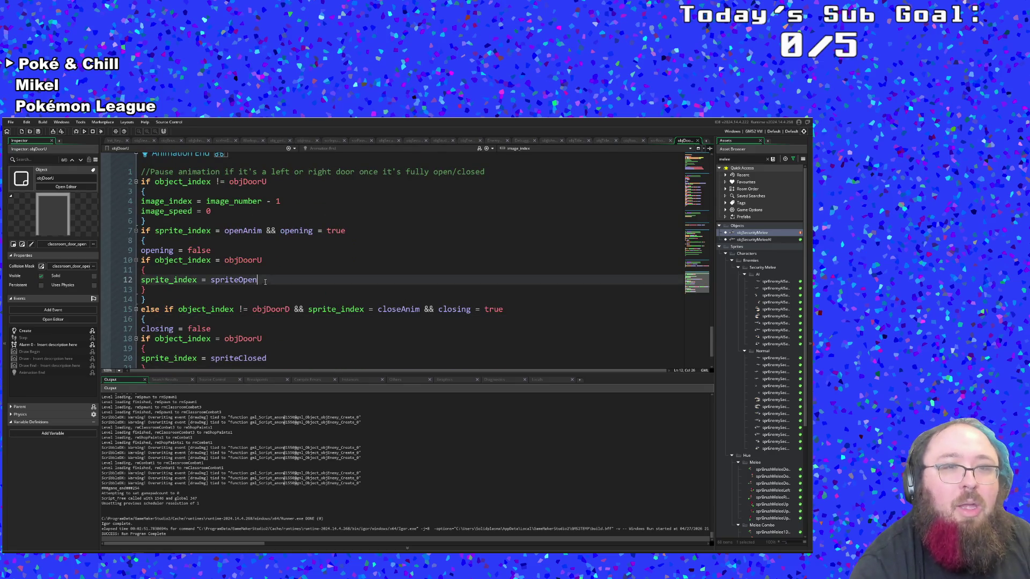
Inspect objDoorU's Animation End opening and closing flag resets, then its Draw event
{"action": "left_click", "coordinate": [244, 250]}
{"action": "left_click", "coordinate": [225, 232]}
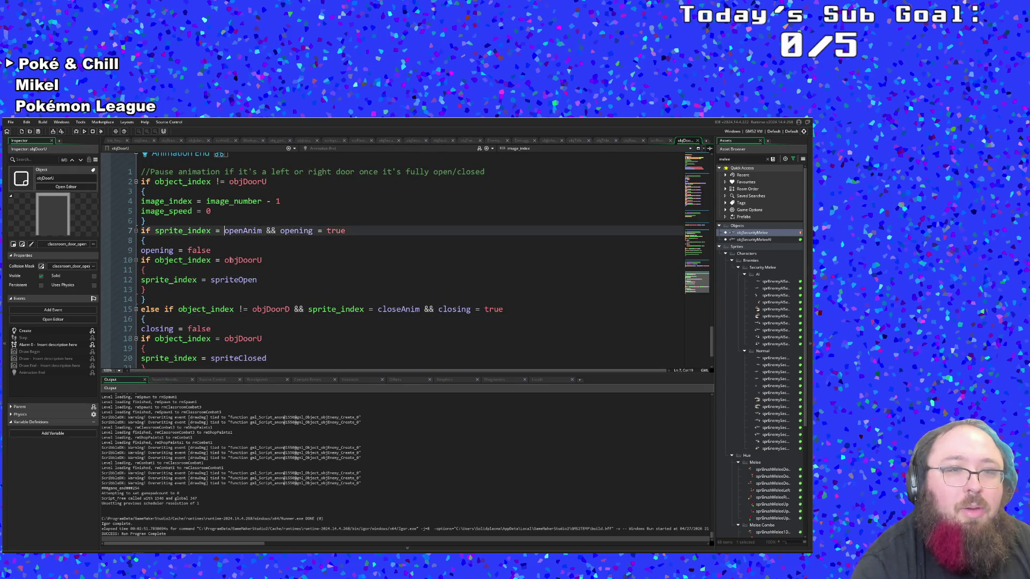
{"action": "scroll", "coordinate": [252, 252], "scroll_direction": "down", "scroll_amount": 2}
{"action": "left_click", "coordinate": [246, 239]}
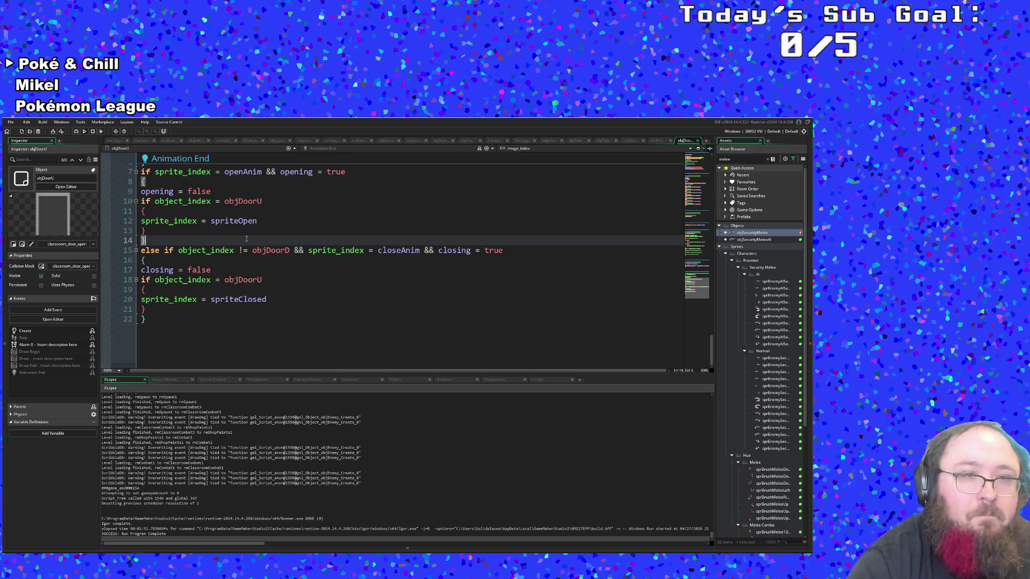
{"action": "left_click", "coordinate": [203, 270]}
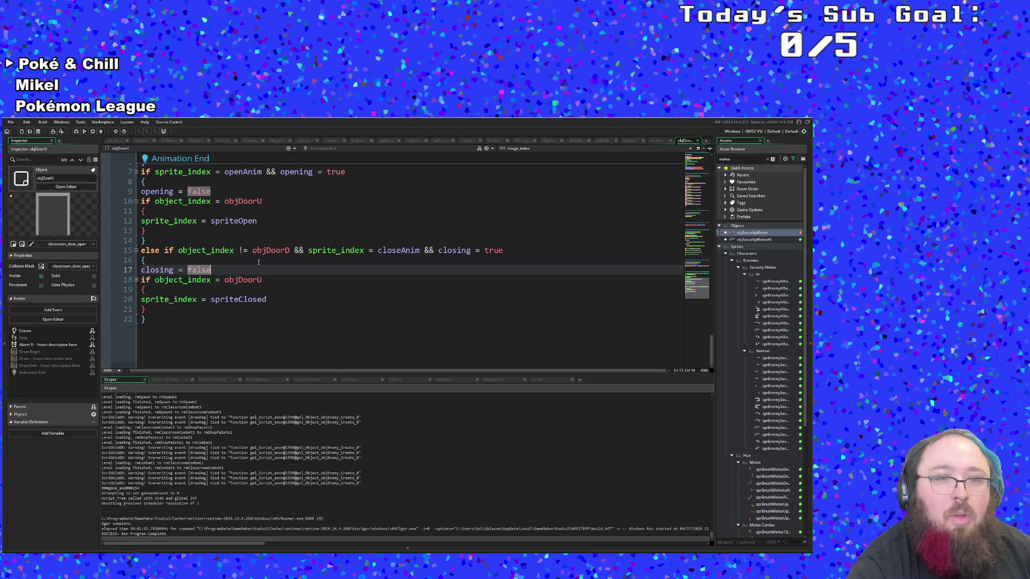
{"action": "key", "text": "Up"}
{"action": "scroll", "coordinate": [253, 263], "scroll_direction": "up", "scroll_amount": 2}
{"action": "left_click", "coordinate": [251, 260]}
{"action": "scroll", "coordinate": [229, 230], "scroll_direction": "up", "scroll_amount": 2}
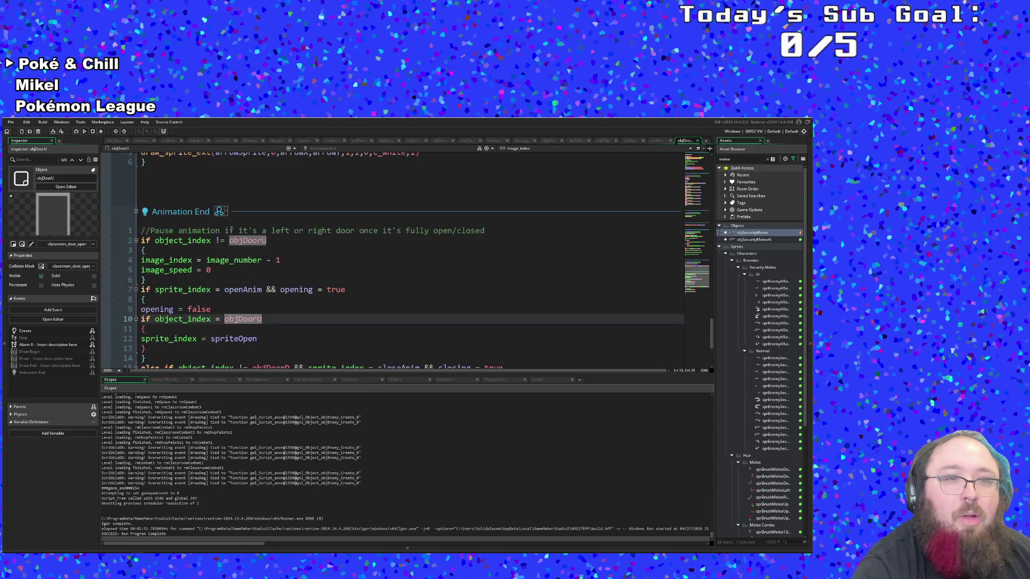
{"action": "scroll", "coordinate": [191, 227], "scroll_direction": "up", "scroll_amount": 3}
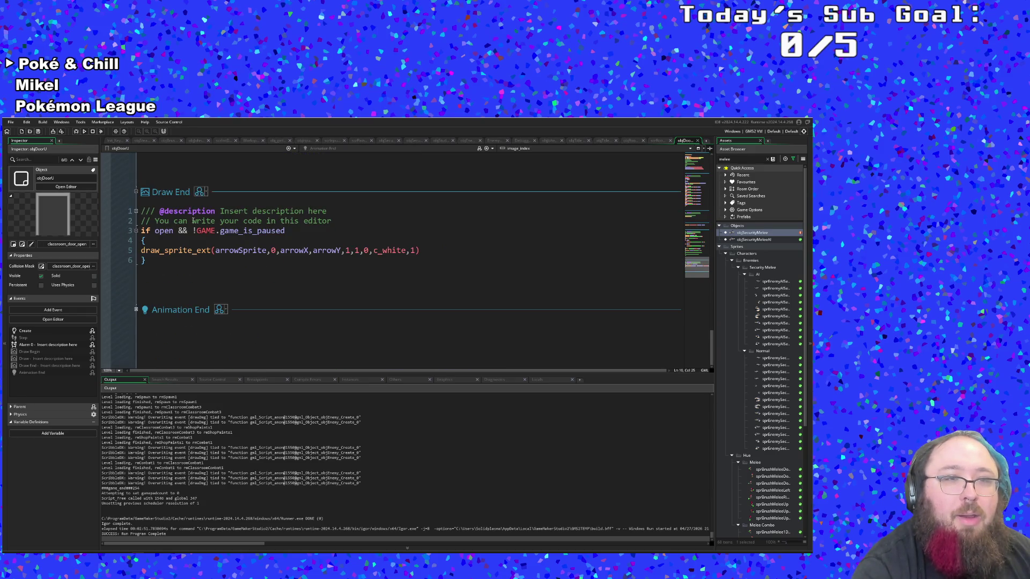
{"action": "scroll", "coordinate": [211, 242], "scroll_direction": "up", "scroll_amount": 3}
{"action": "scroll", "coordinate": [219, 246], "scroll_direction": "down", "scroll_amount": 3}
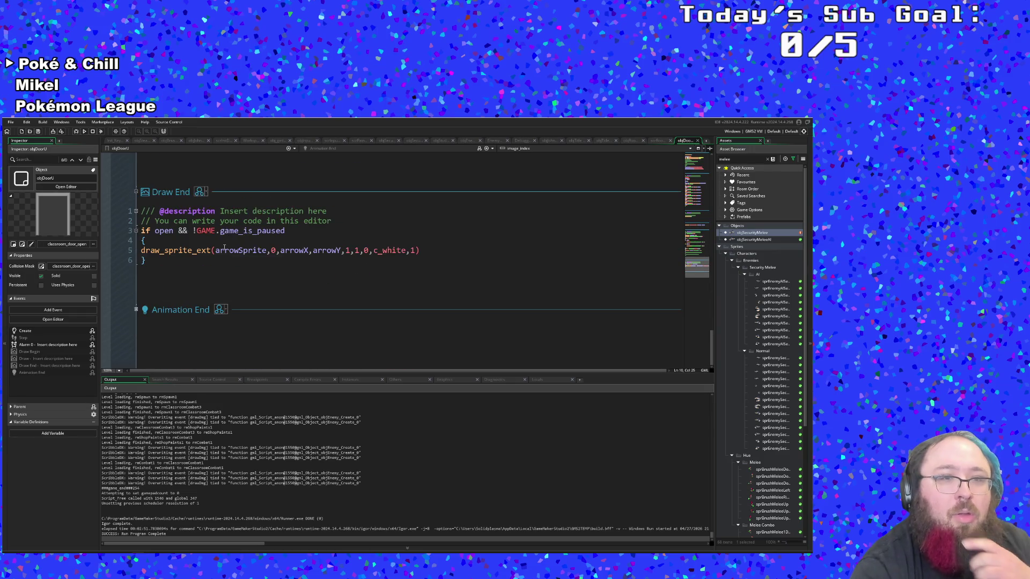
{"action": "scroll", "coordinate": [214, 258], "scroll_direction": "up", "scroll_amount": 5}
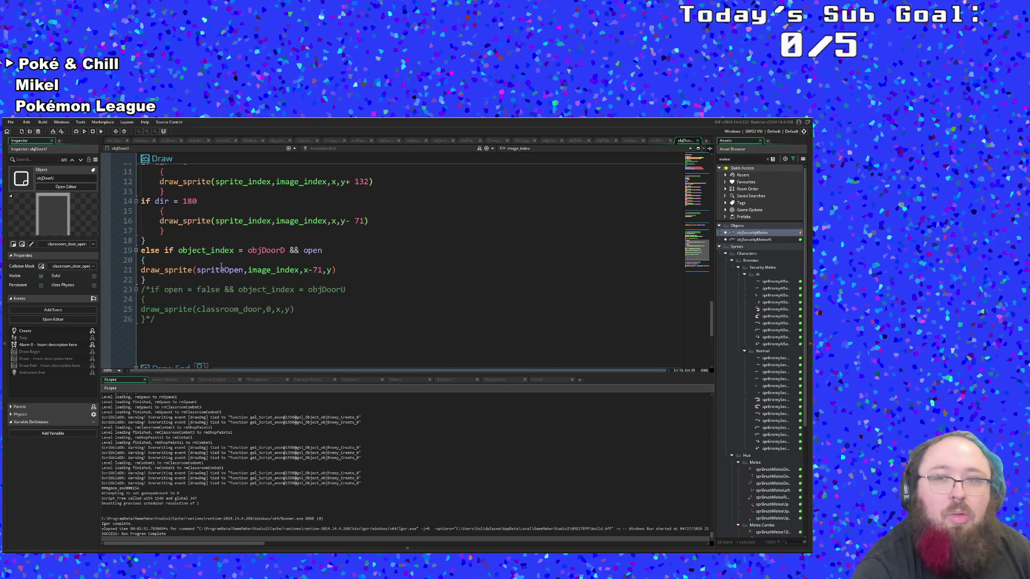
{"action": "left_click", "coordinate": [501, 230]}
{"action": "key", "text": "ctrl+t"}
{"action": "type", "text": "objdoor"}
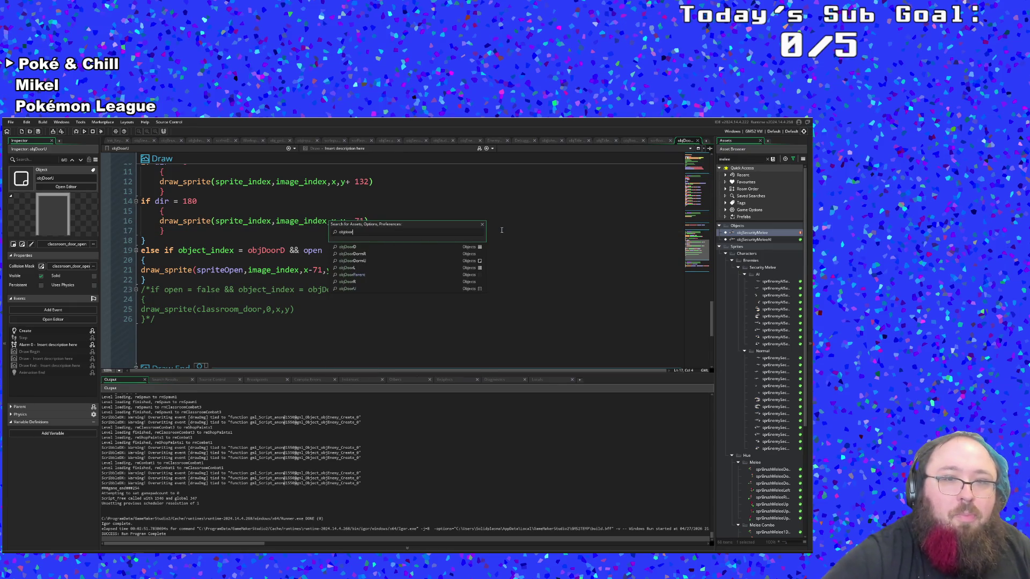
Open objDoorParent's event code from the search results and scroll to Animation End
{"action": "key", "text": "Down"}
{"action": "key", "text": "Down"}
{"action": "key", "text": "Down"}
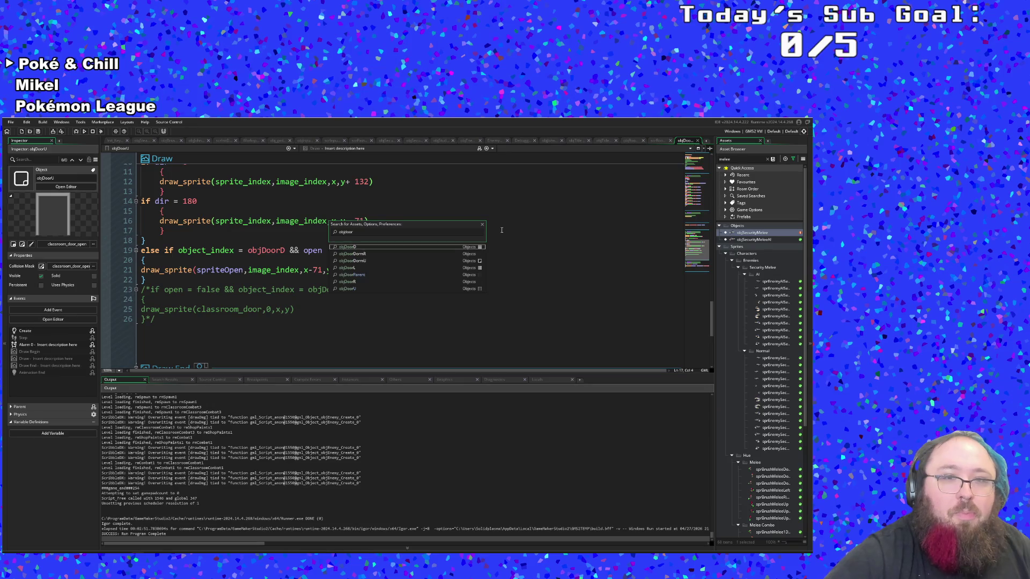
{"action": "key", "text": "Down"}
{"action": "key", "text": "Return"}
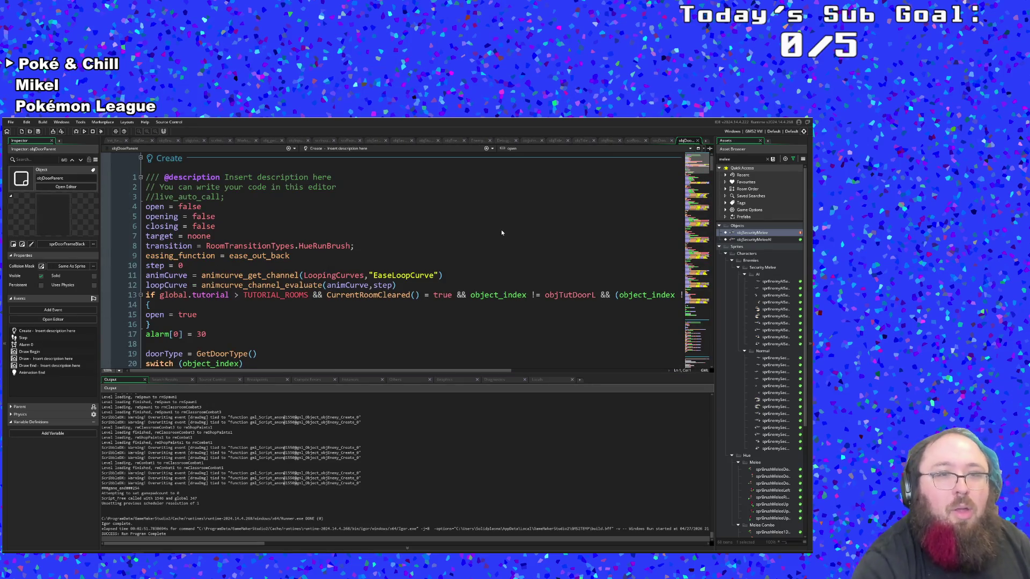
{"action": "scroll", "coordinate": [389, 288], "scroll_direction": "down", "scroll_amount": 14}
{"action": "left_click_drag", "start_coordinate": [713, 191], "coordinate": [700, 374]}
{"action": "scroll", "coordinate": [565, 353], "scroll_direction": "up", "scroll_amount": 2}
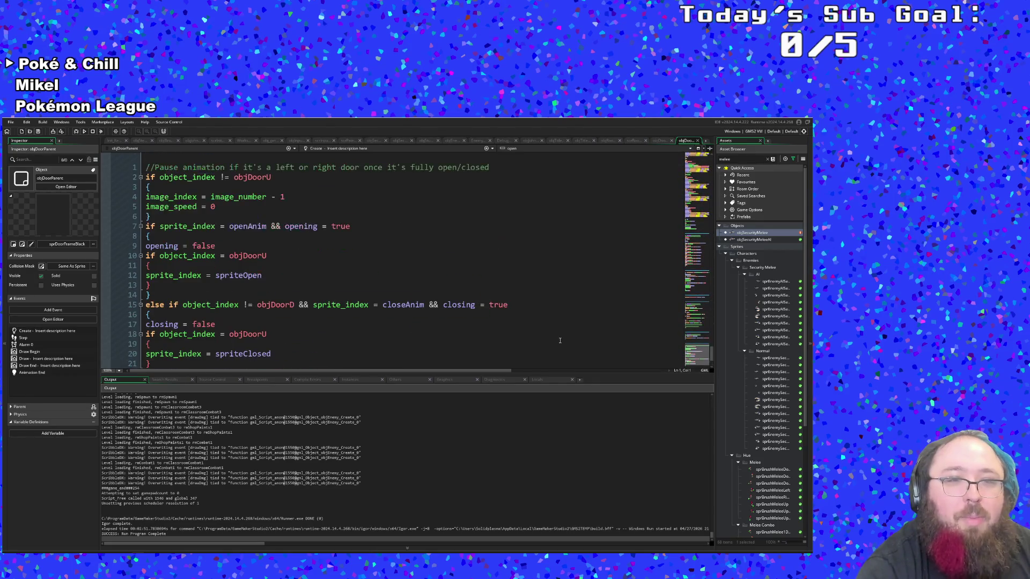
Inspect the opening and closing branches of objDoorParent's Animation End code
{"action": "left_click", "coordinate": [304, 305]}
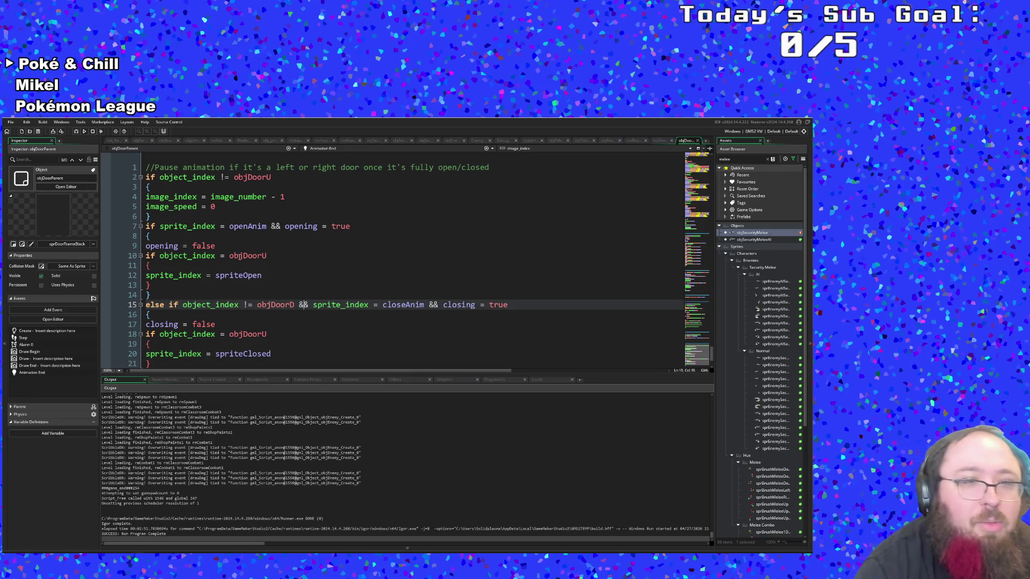
{"action": "left_click", "coordinate": [210, 283]}
{"action": "left_click", "coordinate": [186, 265]}
{"action": "left_click", "coordinate": [173, 247]}
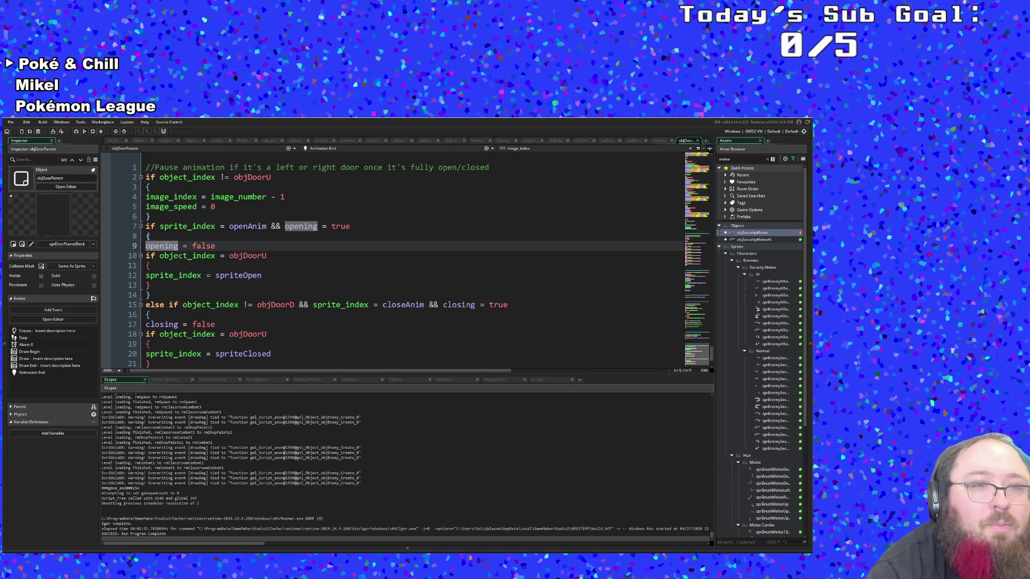
{"action": "left_click", "coordinate": [146, 236]}
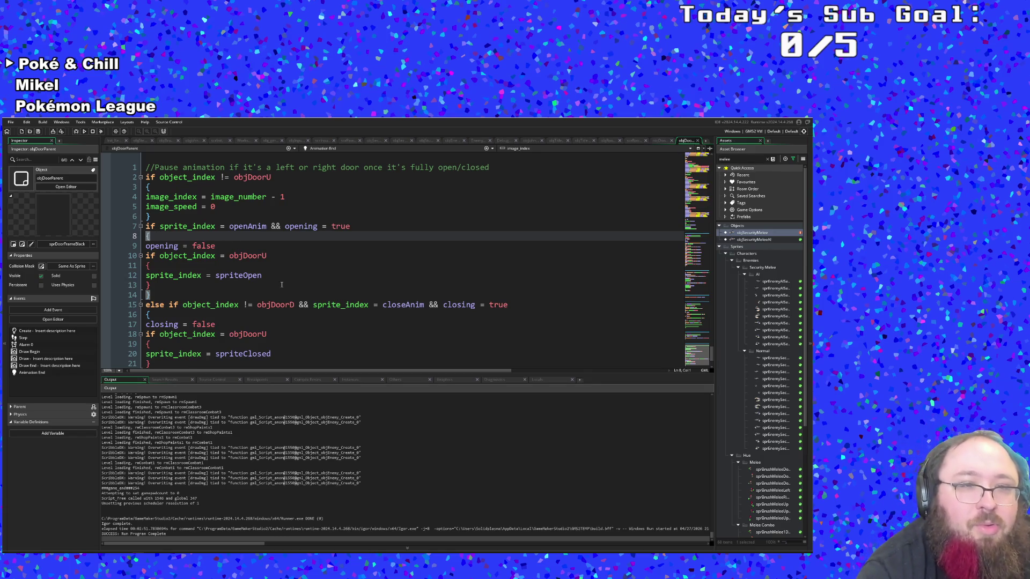
Insert an empty line after sprite_index = spriteOpen and call up code completion
{"action": "left_click", "coordinate": [264, 276]}
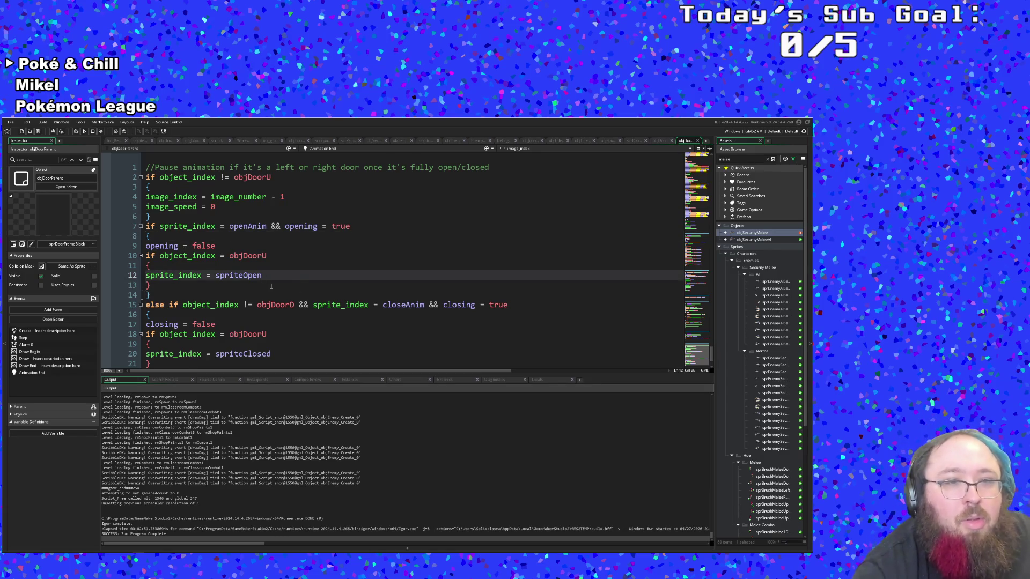
{"action": "key", "text": "Return"}
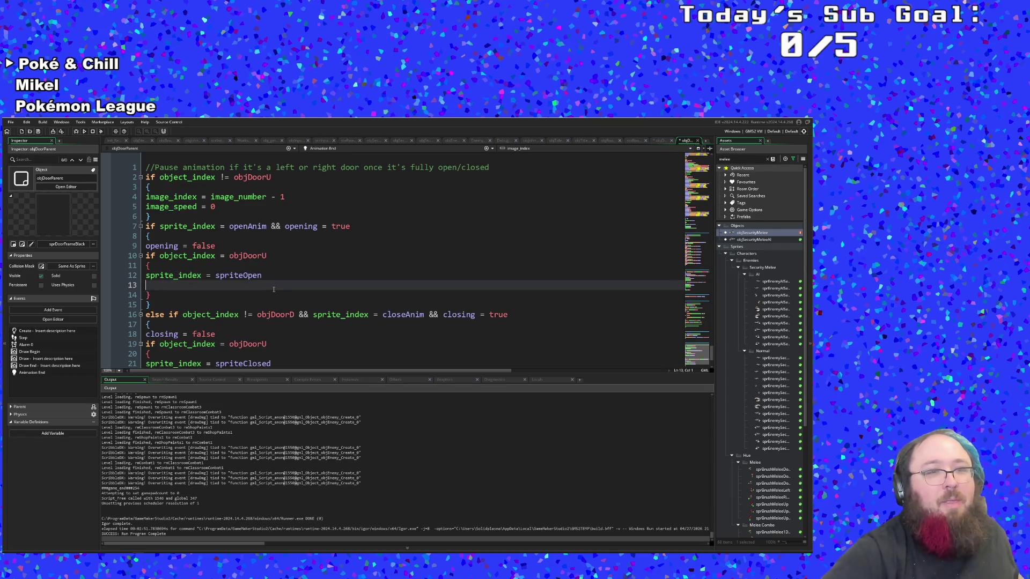
{"action": "key", "text": "ctrl+space"}
{"action": "key", "text": "Escape"}
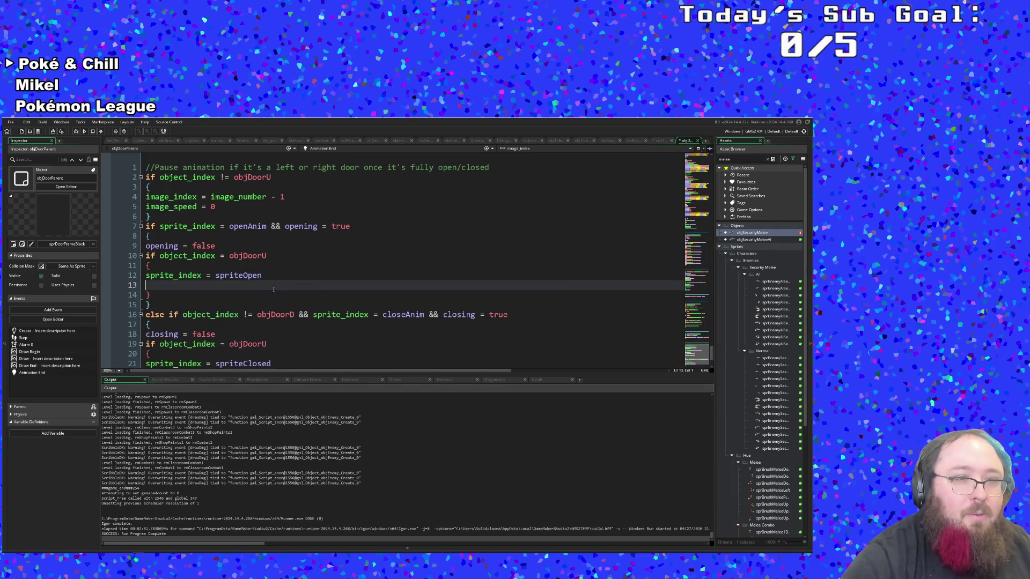
{"action": "key", "text": "ctrl+space"}
{"action": "key", "text": "ctrl+space"}
On line 13, insert layer_add_instance("") from autocomplete, then delete it again
{"action": "key", "text": "Escape"}
{"action": "type", "text": "instance"}
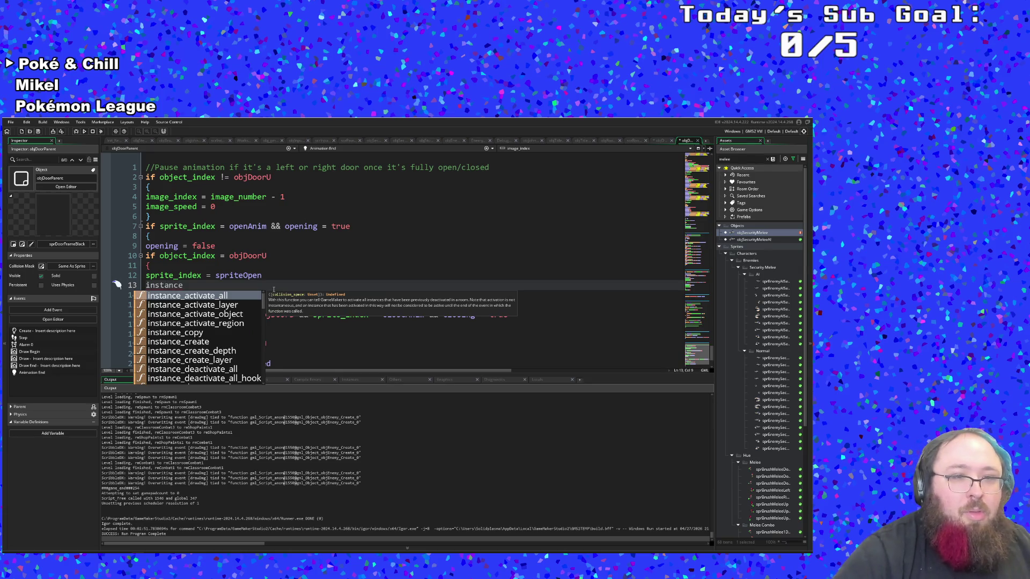
{"action": "type", "text": "_set"}
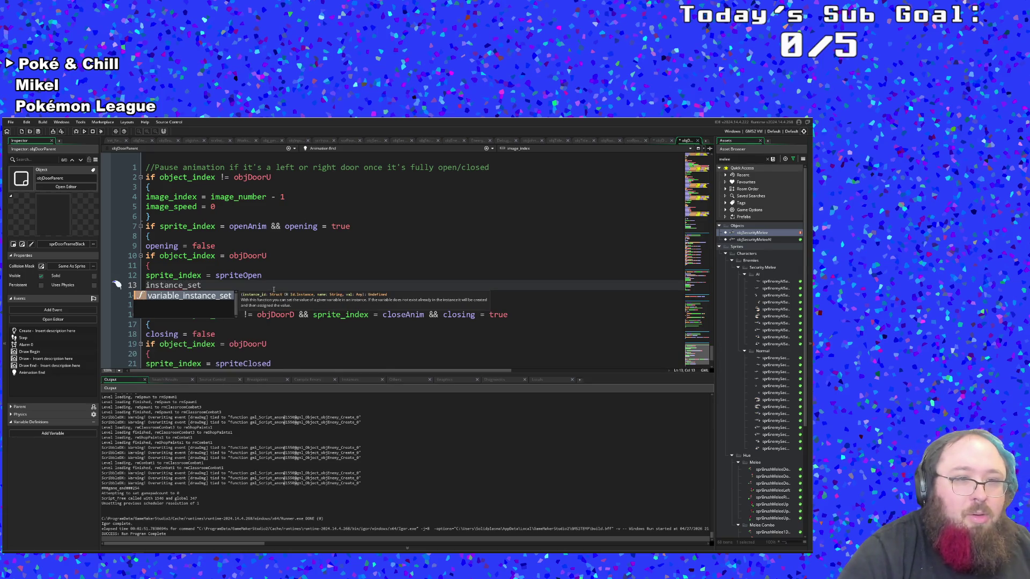
{"action": "key", "text": "BackSpace"}
{"action": "key", "text": "BackSpace"}
{"action": "key", "text": "BackSpace"}
{"action": "type", "text": "layer"}
{"action": "key", "text": "Down"}
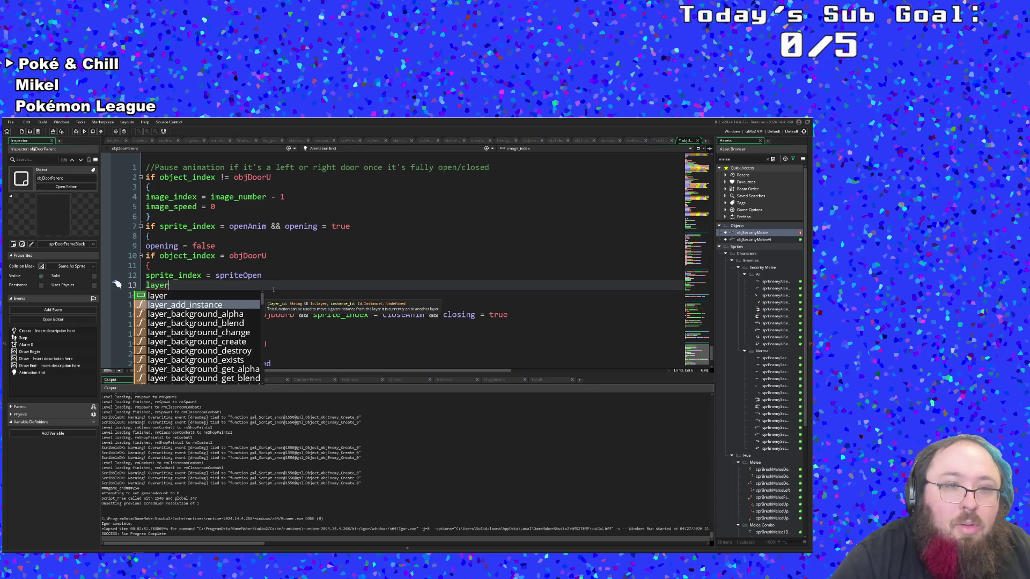
{"action": "key", "text": "Return"}
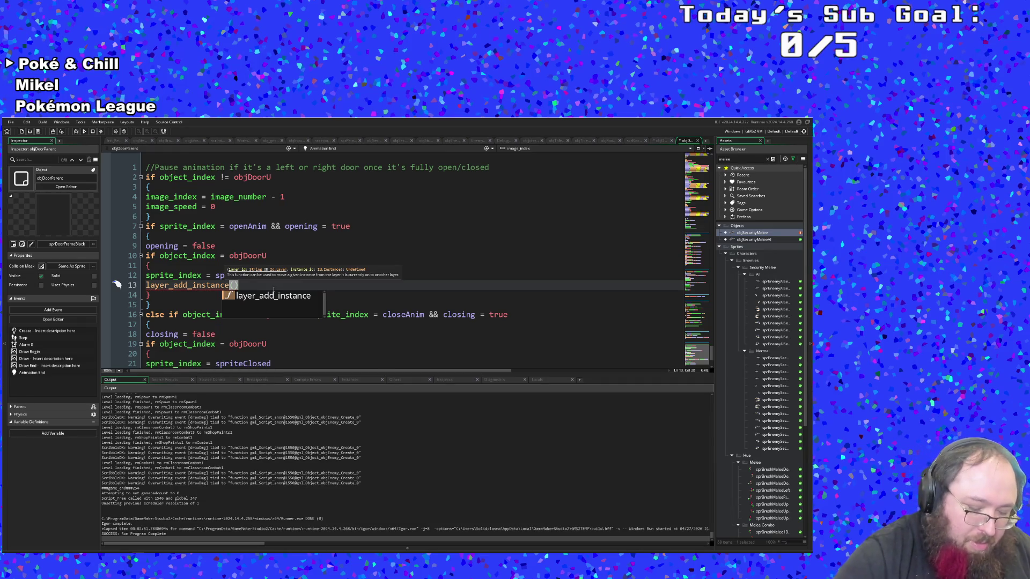
{"action": "type", "text": "\""}
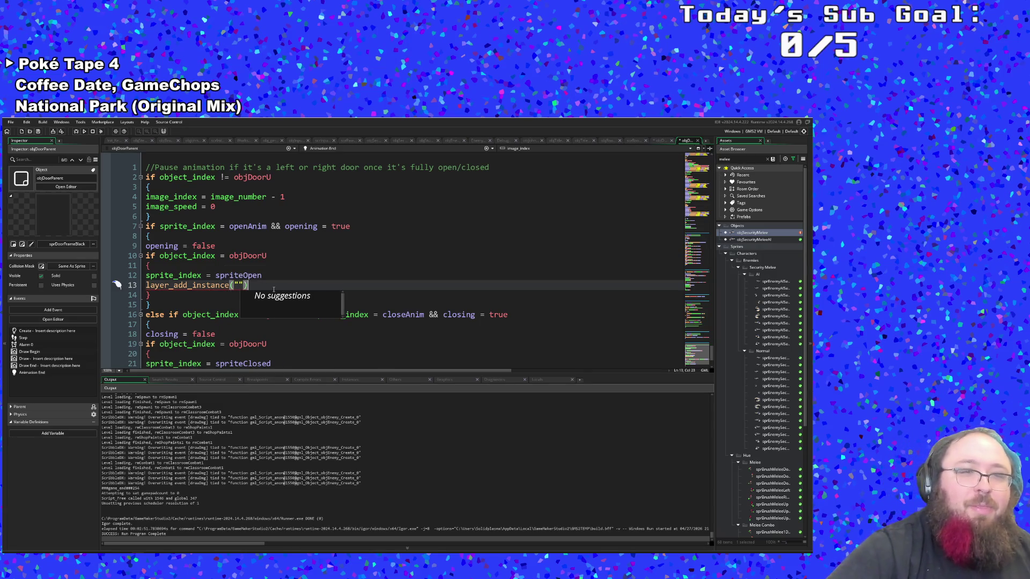
{"action": "scroll", "coordinate": [273, 290], "scroll_direction": "up", "scroll_amount": 3}
{"action": "key", "text": "BackSpace"}
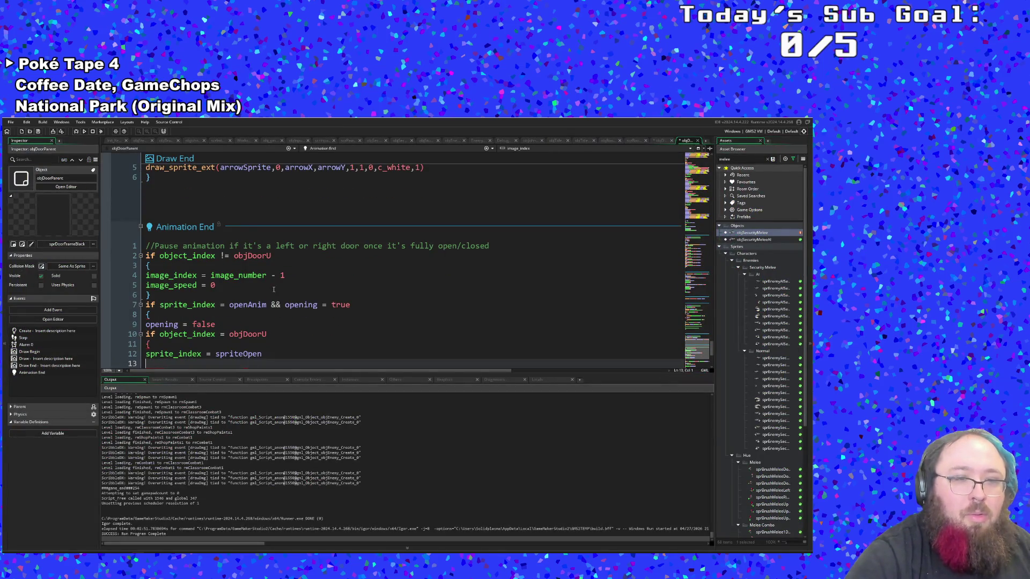
Type depth = 0 on the new line after sprite_index = spriteOpen
{"action": "type", "text": "depth = 0"}
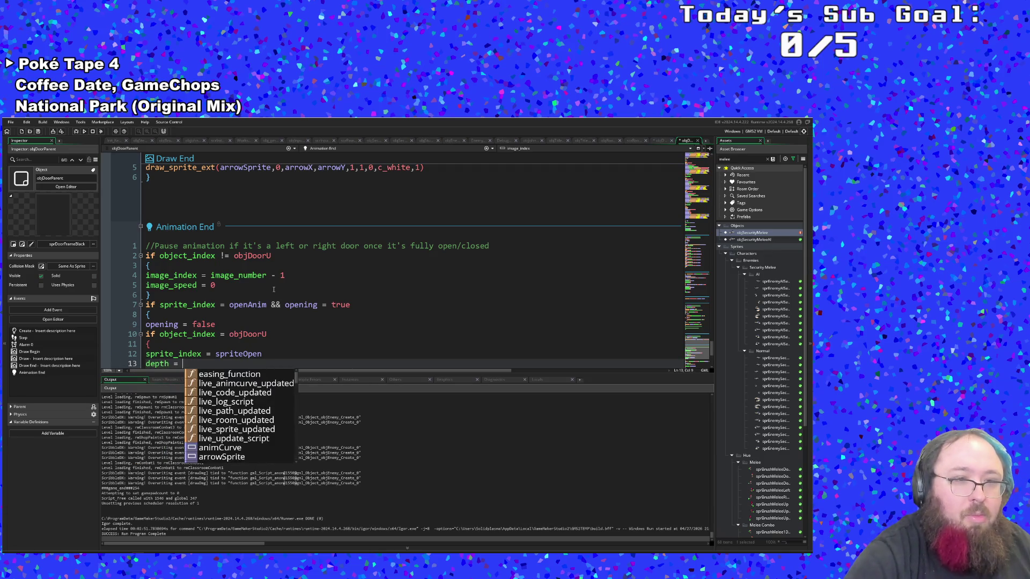
{"action": "scroll", "coordinate": [272, 290], "scroll_direction": "down", "scroll_amount": 5}
{"action": "left_click", "coordinate": [274, 295]}
{"action": "left_click", "coordinate": [244, 264]}
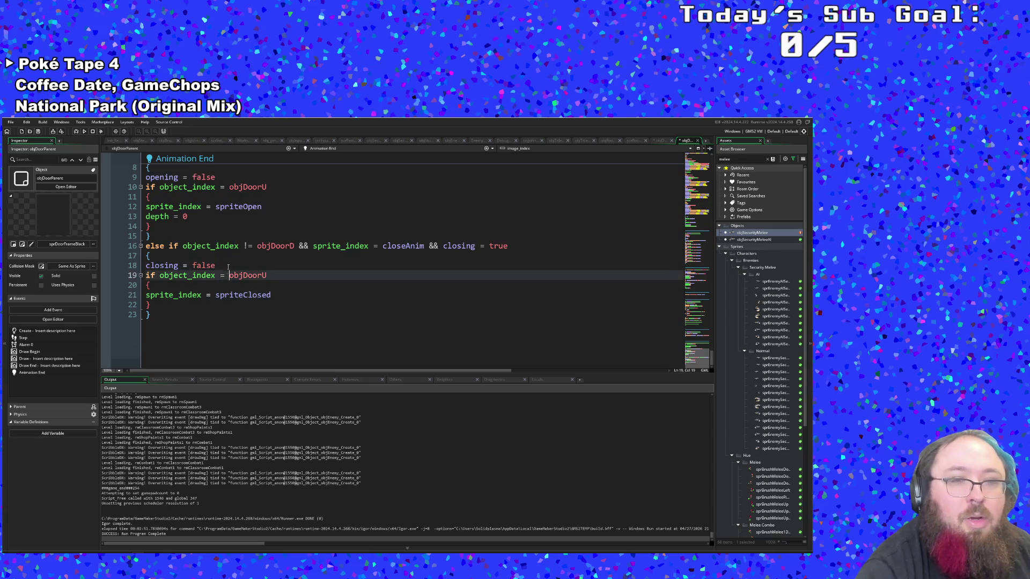
{"action": "scroll", "coordinate": [224, 278], "scroll_direction": "up", "scroll_amount": 3}
{"action": "left_click", "coordinate": [204, 278]}
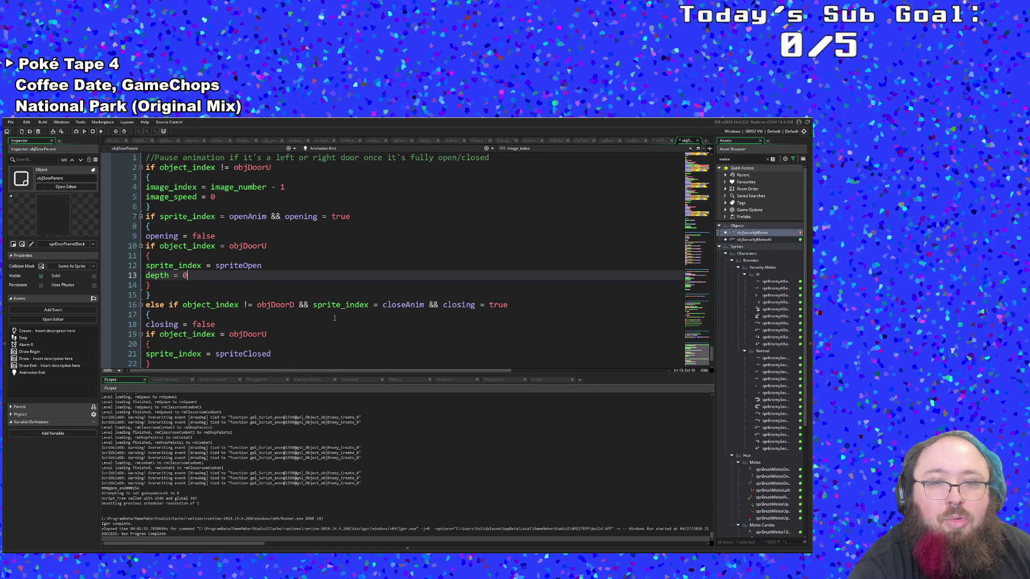
Add depth = 600 on a new line after sprite_index = spriteClosed
{"action": "scroll", "coordinate": [327, 317], "scroll_direction": "down", "scroll_amount": 2}
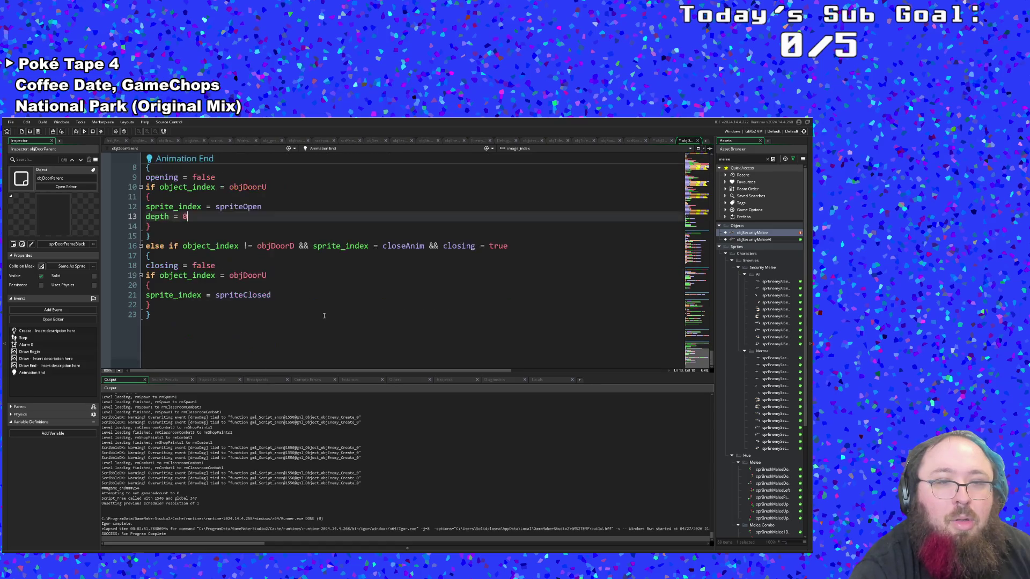
{"action": "left_click", "coordinate": [274, 296]}
{"action": "key", "text": "Return"}
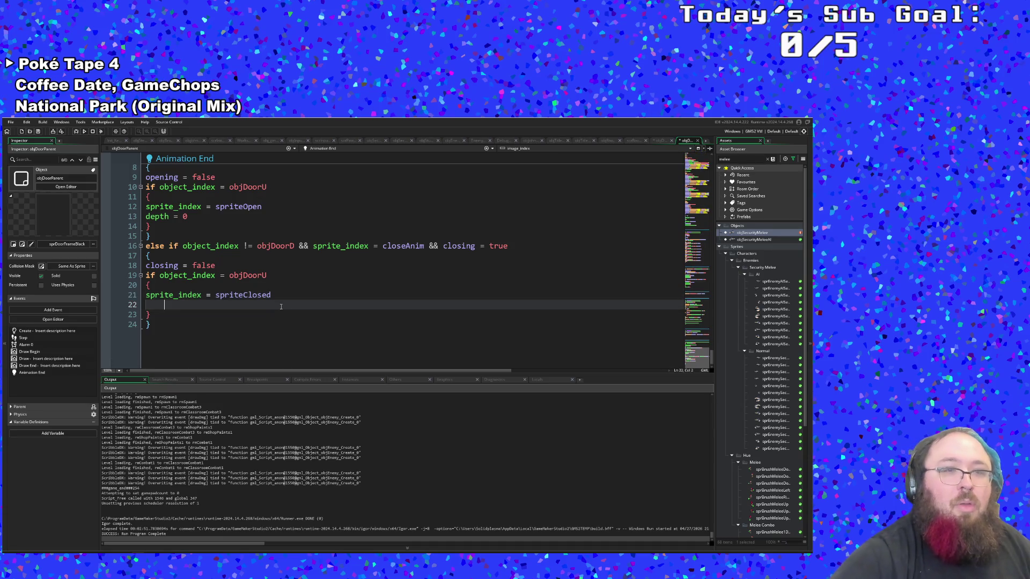
{"action": "type", "text": "de"}
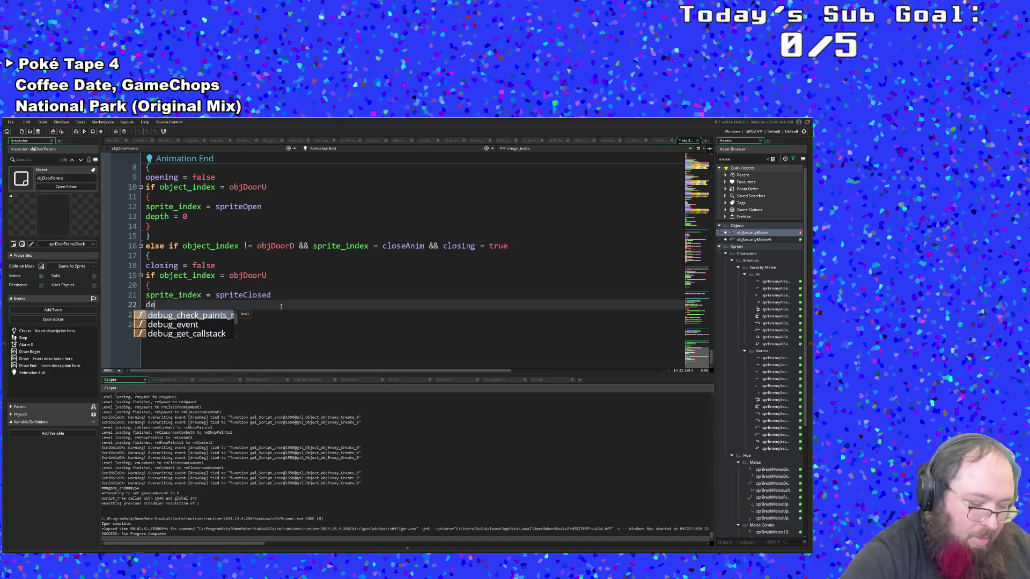
{"action": "type", "text": "pth = 60"}
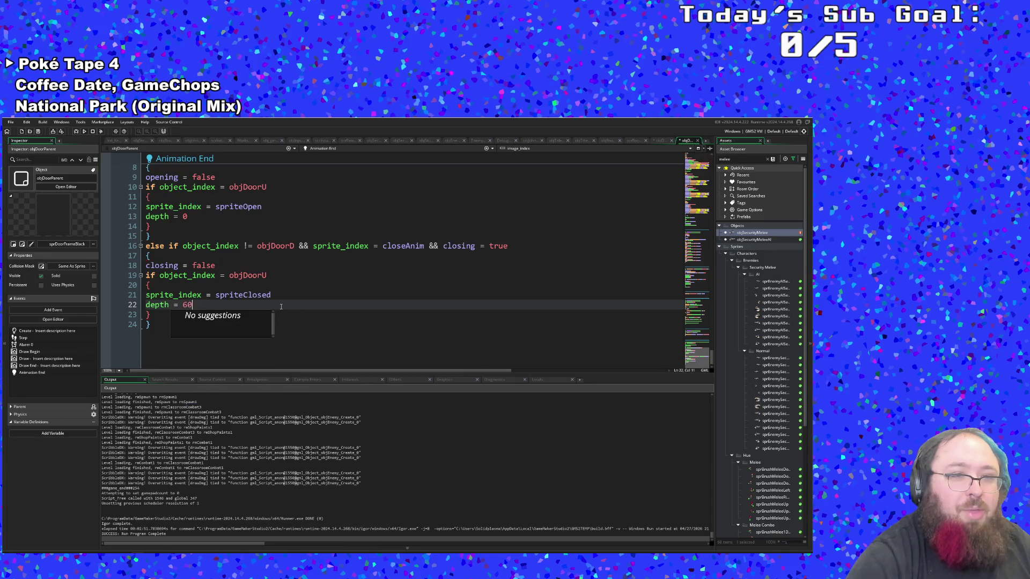
{"action": "key", "text": "Escape"}
{"action": "key", "text": "Up"}
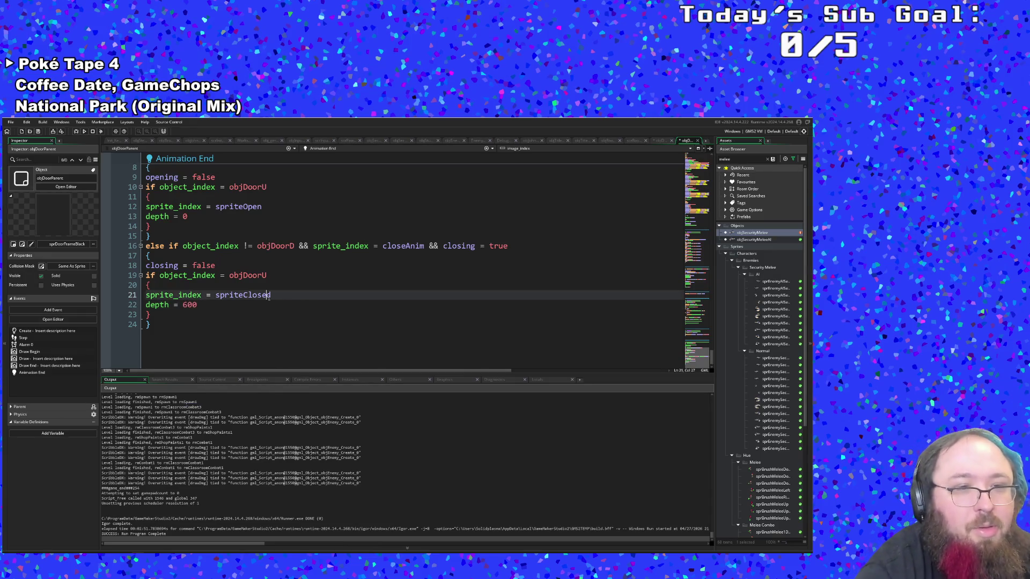
{"action": "key", "text": "Down"}
{"action": "key", "text": "Down"}
{"action": "key", "text": "ctrl+shift+f"}
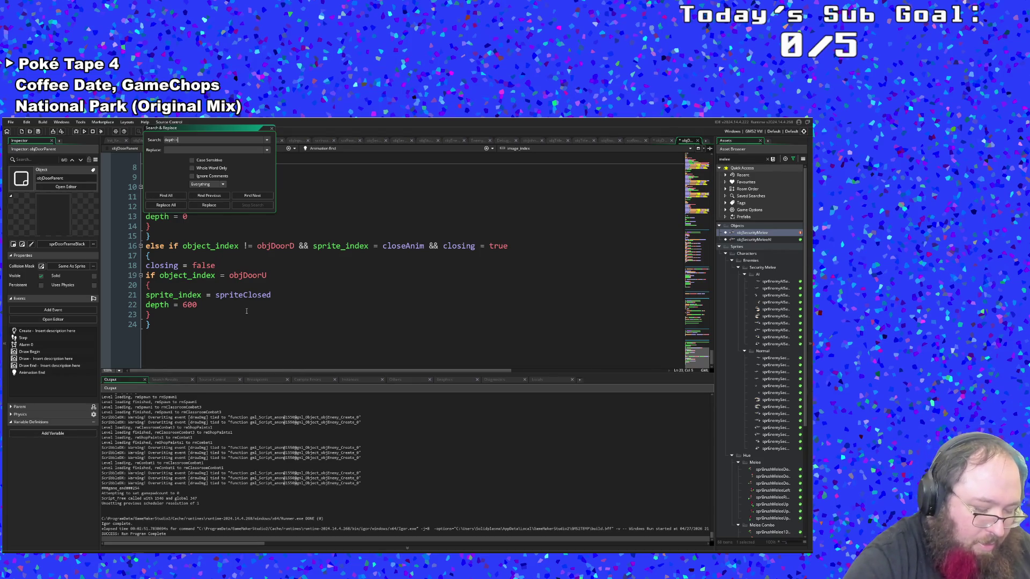
{"action": "type", "text": "600"}
Search the project for depth = 600, finding 2 results, then close the search panel
{"action": "key", "text": "Return"}
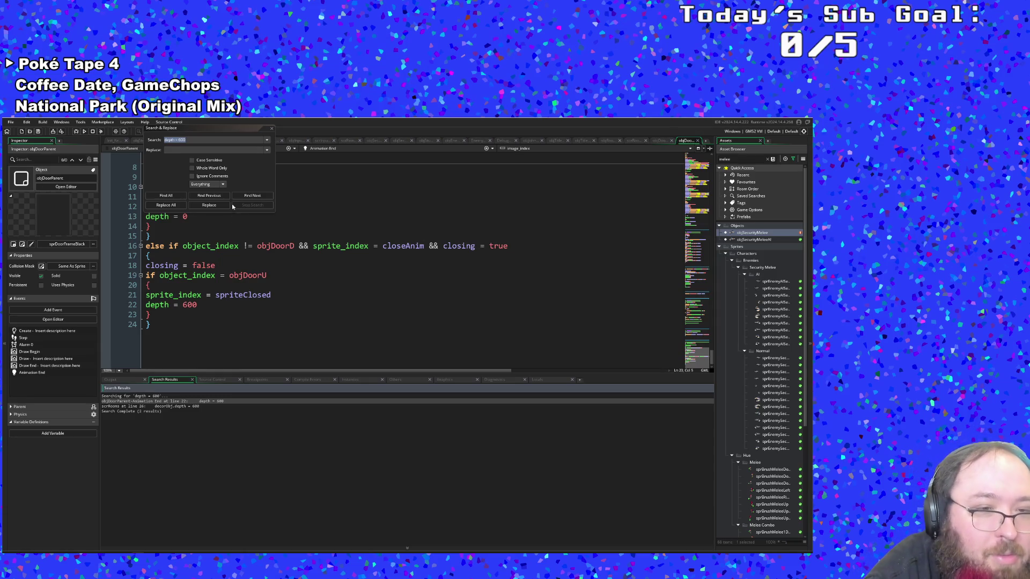
{"action": "left_click", "coordinate": [240, 173]}
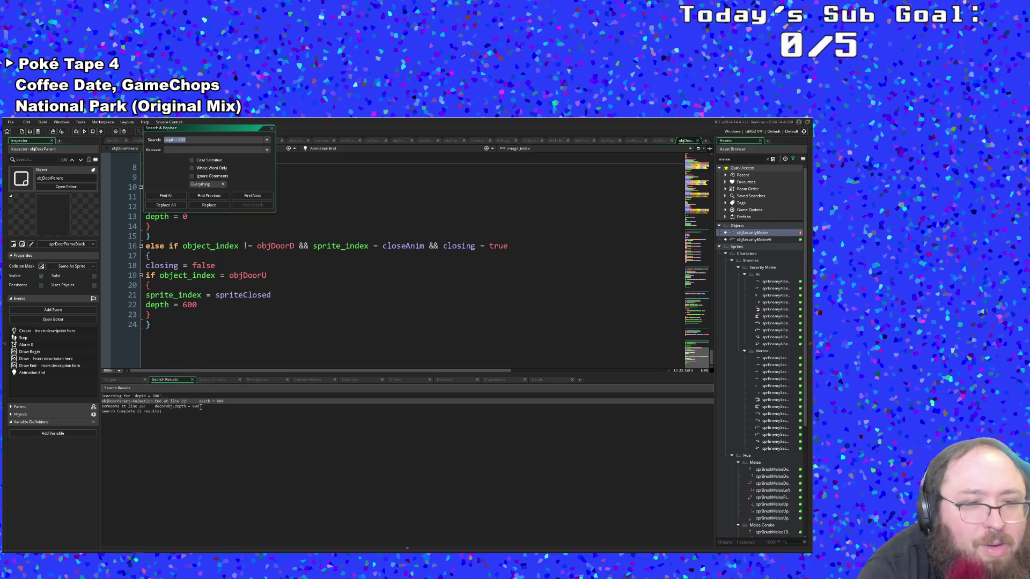
{"action": "left_click", "coordinate": [272, 129]}
Run the game in debug mode to test the doors
{"action": "left_click", "coordinate": [269, 260]}
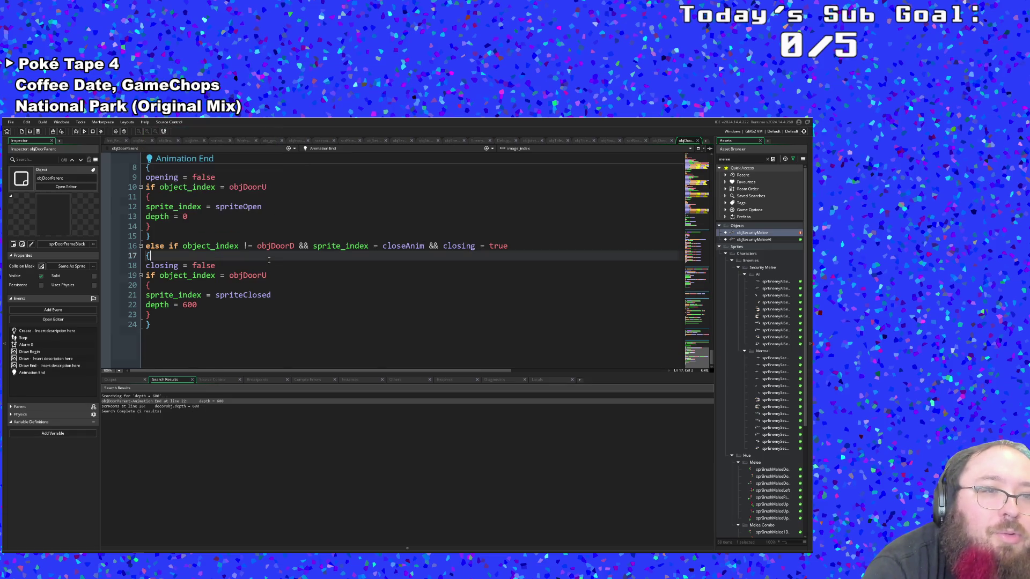
{"action": "left_click", "coordinate": [9, 121]}
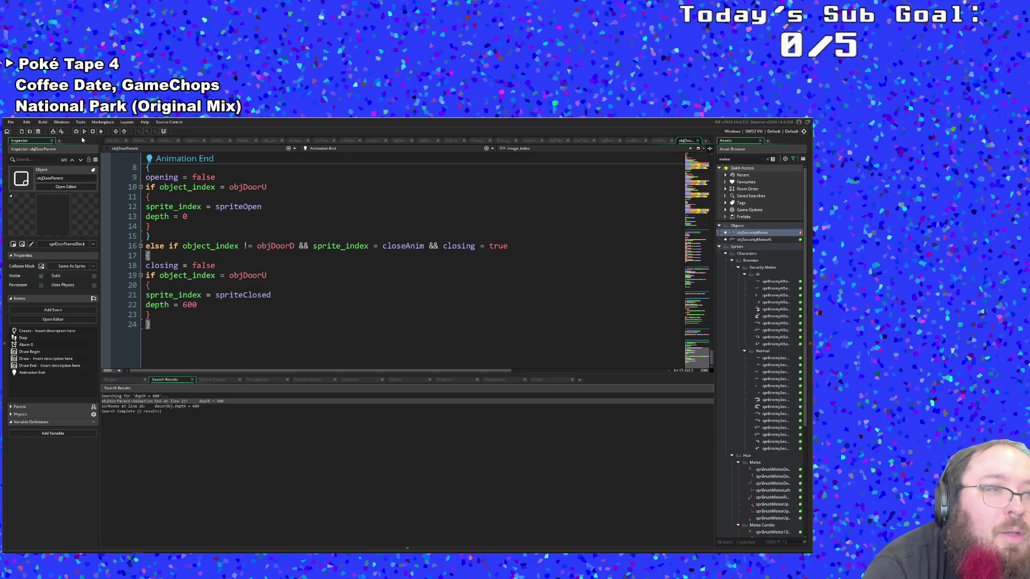
{"action": "left_click", "coordinate": [77, 131]}
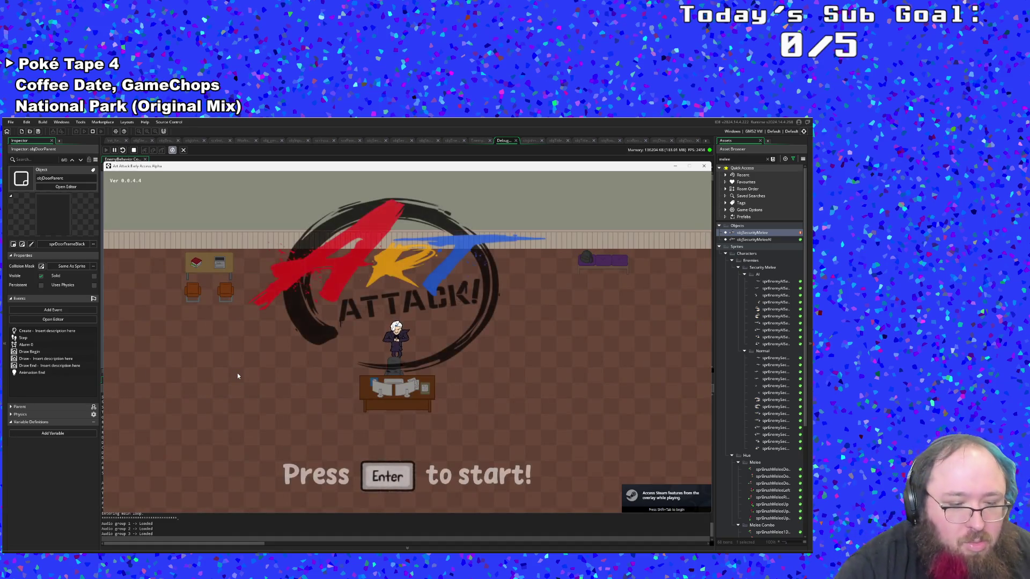
Start a New Run from the title screen and skip the opening dialogue
{"action": "key", "text": "Return"}
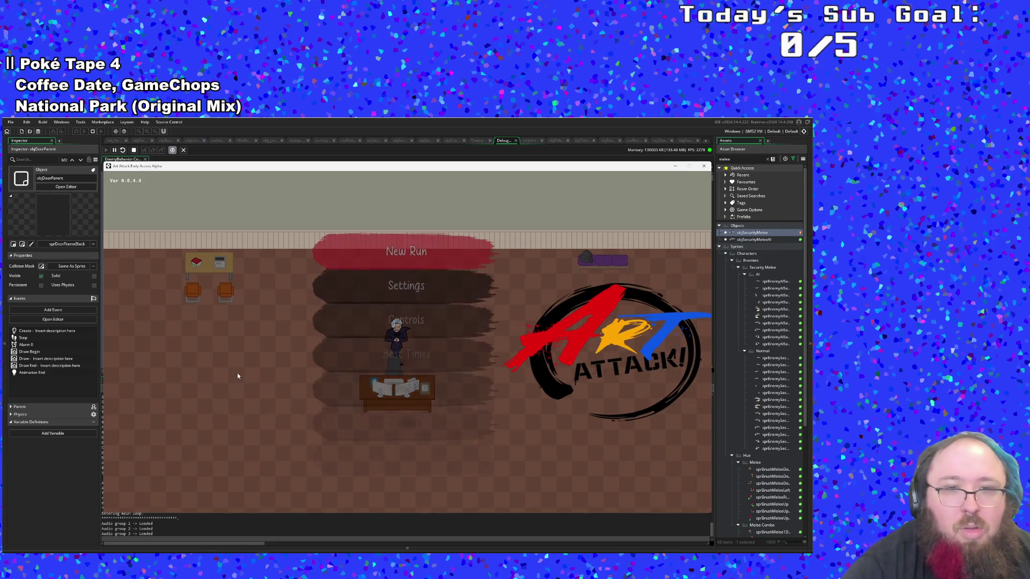
{"action": "key", "text": "Return"}
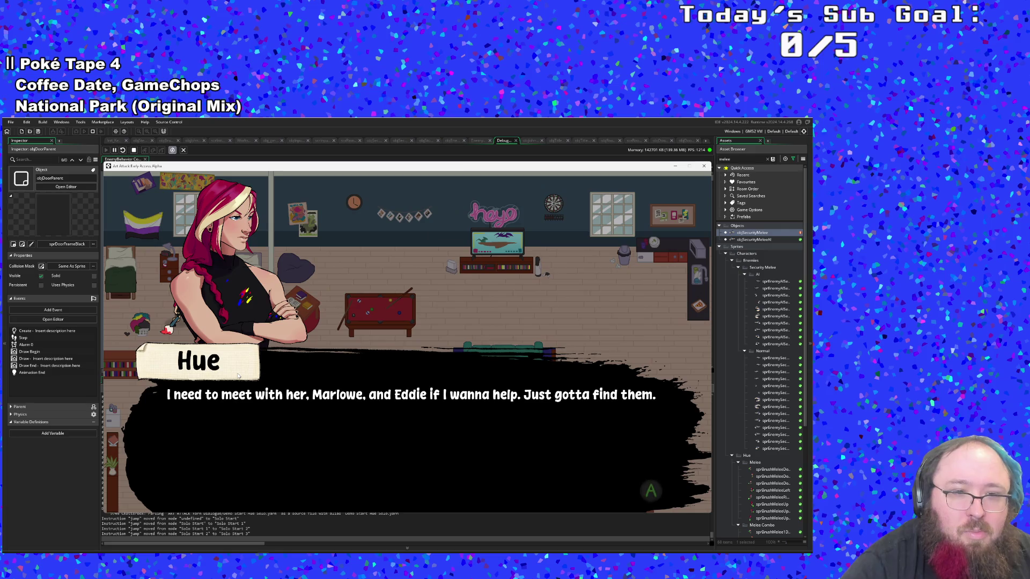
{"action": "key", "text": "Return"}
Walk right through the rooms into the classroom and attack the security guards
{"action": "key", "text": "Down"}
{"action": "key", "text": "Right"}
{"action": "key", "text": "Right"}
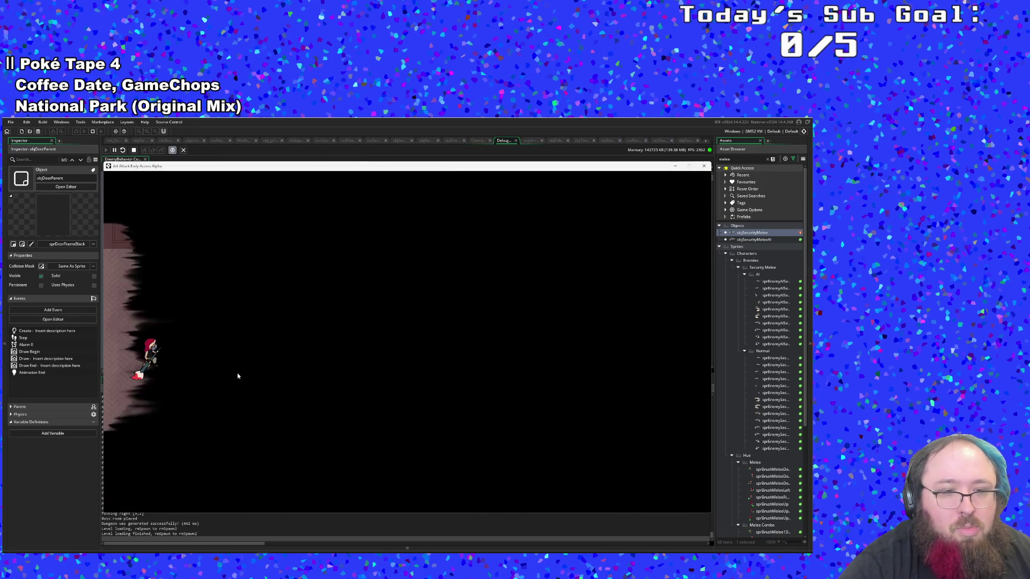
{"action": "key", "text": "Right"}
{"action": "key", "text": "Right"}
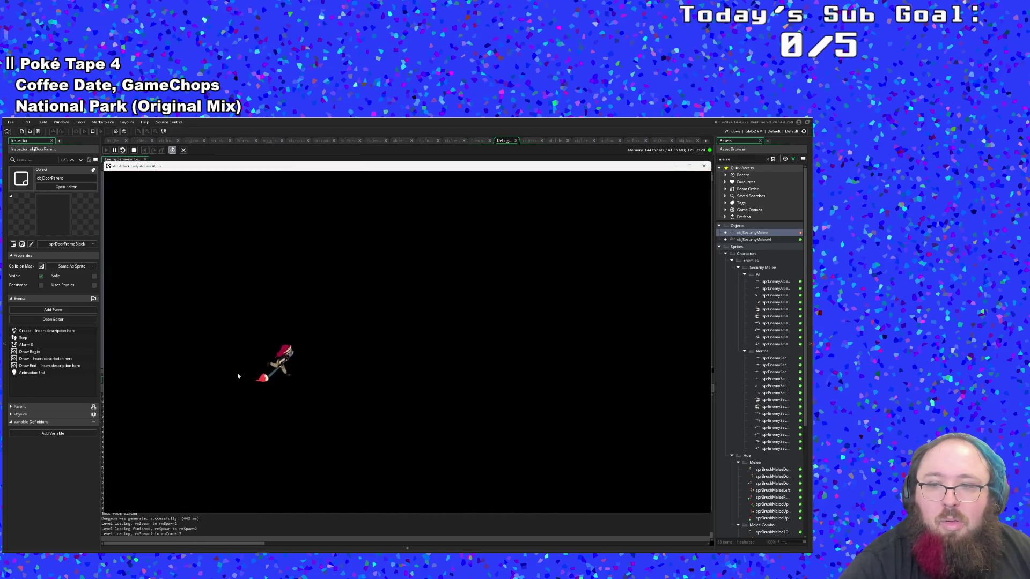
{"action": "key", "text": "Right"}
{"action": "key", "text": "Up"}
{"action": "key", "text": "Right"}
{"action": "key", "text": "z"}
{"action": "key", "text": "Down"}
Slash the converging enemies until the classroom is cleared
{"action": "key", "text": "z"}
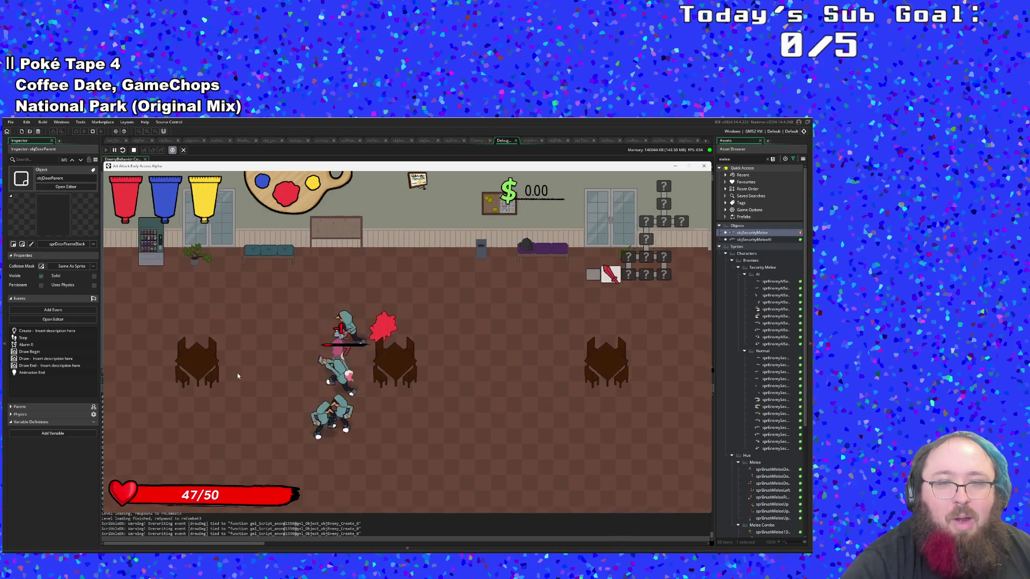
{"action": "key", "text": "Left"}
{"action": "key", "text": "z"}
{"action": "key", "text": "Up"}
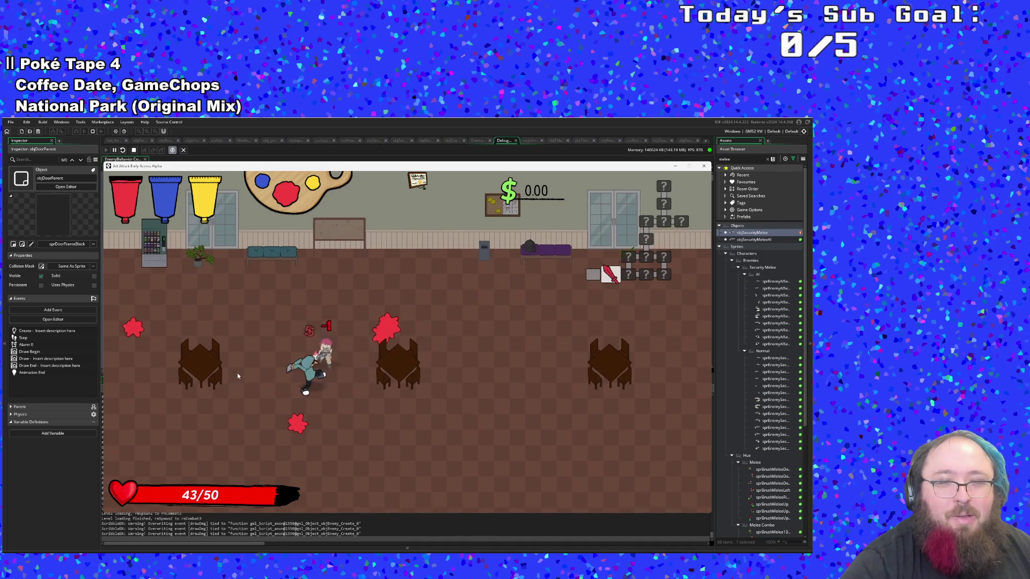
{"action": "key", "text": "z"}
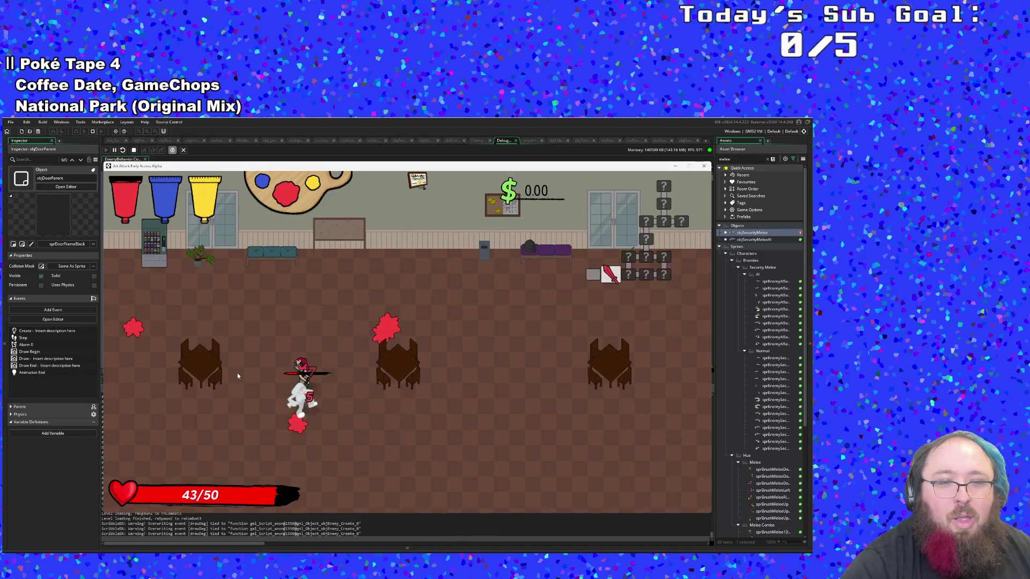
{"action": "key", "text": "z"}
Collect money from the broken vending machine and exit right into the next classroom
{"action": "key", "text": "Up"}
{"action": "key", "text": "Left"}
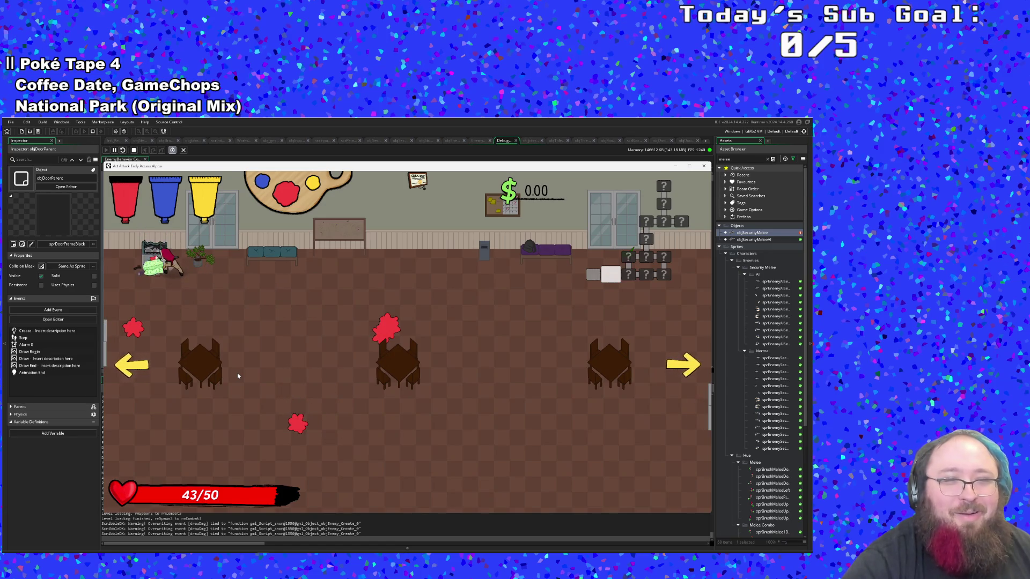
{"action": "key", "text": "Down"}
{"action": "key", "text": "Right"}
{"action": "key", "text": "Right"}
{"action": "key", "text": "Up"}
{"action": "key", "text": "Left"}
{"action": "key", "text": "Left"}
{"action": "key", "text": "Left"}
{"action": "key", "text": "Right"}
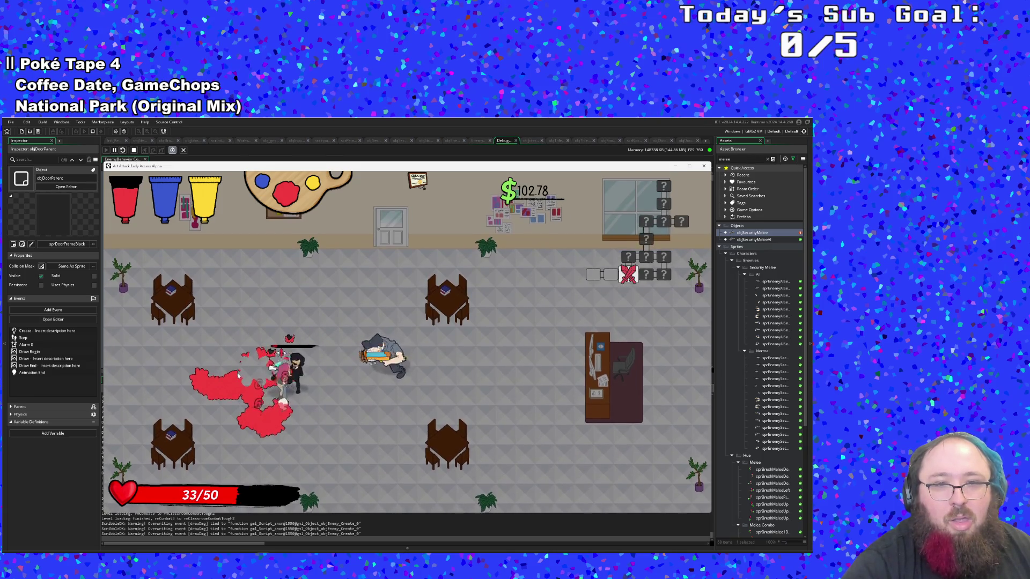
Defeat the large enemy in the new classroom
{"action": "key", "text": "Right"}
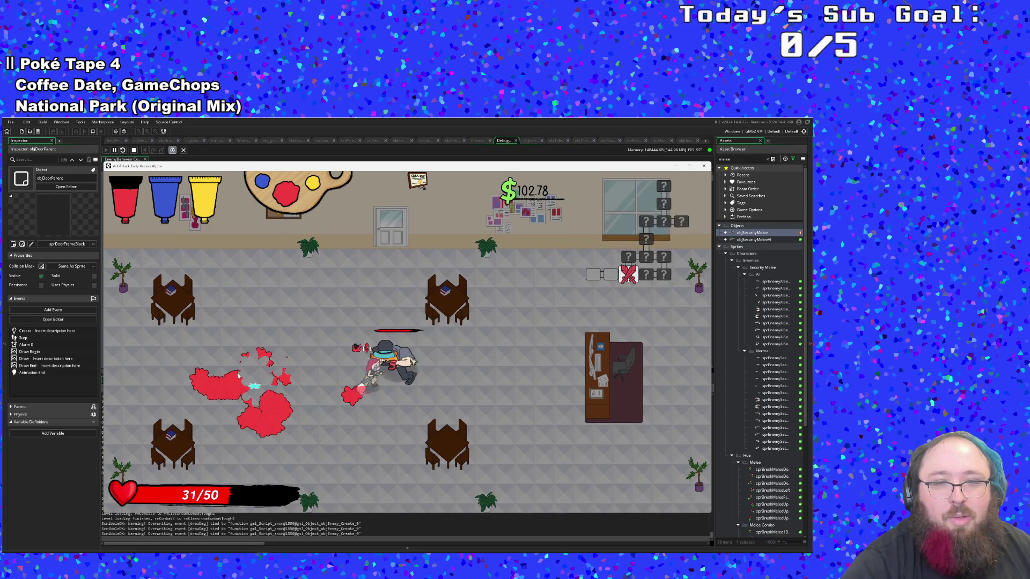
{"action": "key", "text": "Up"}
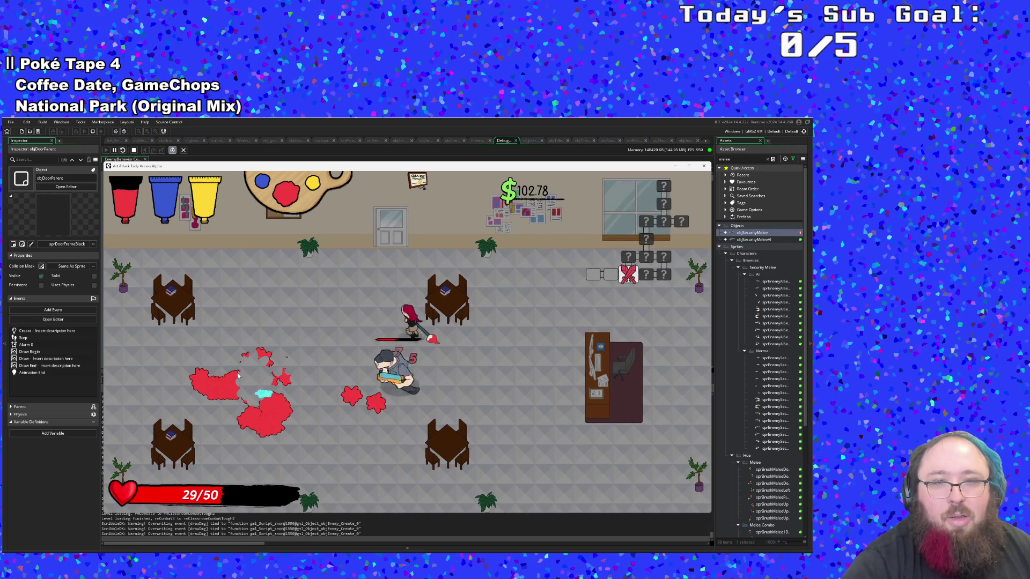
{"action": "key", "text": "Down"}
{"action": "key", "text": "Up"}
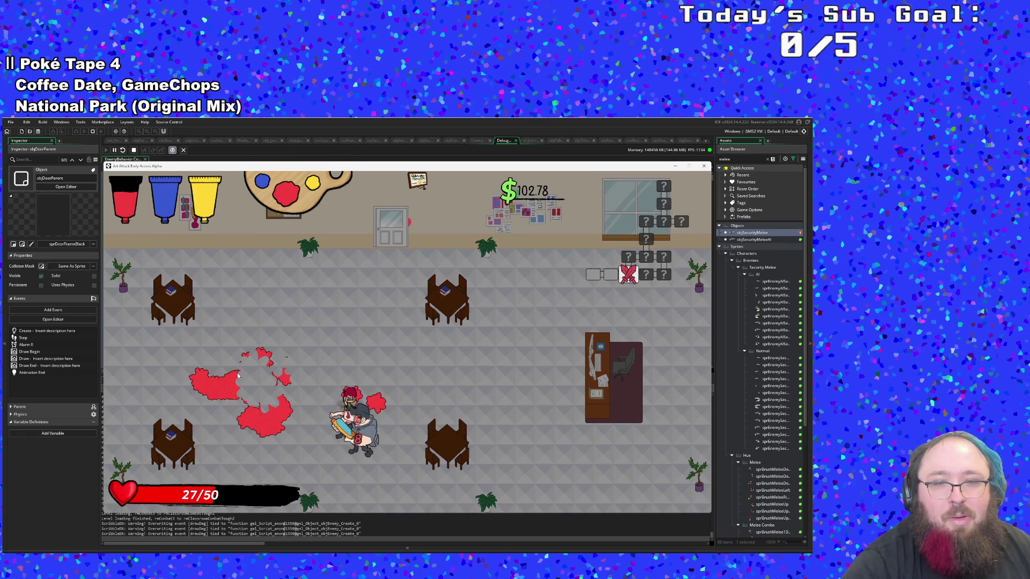
{"action": "key", "text": "Up"}
Walk through the top door into the paint shop, come back down, and show the debug overlay with F1
{"action": "key", "text": "Left"}
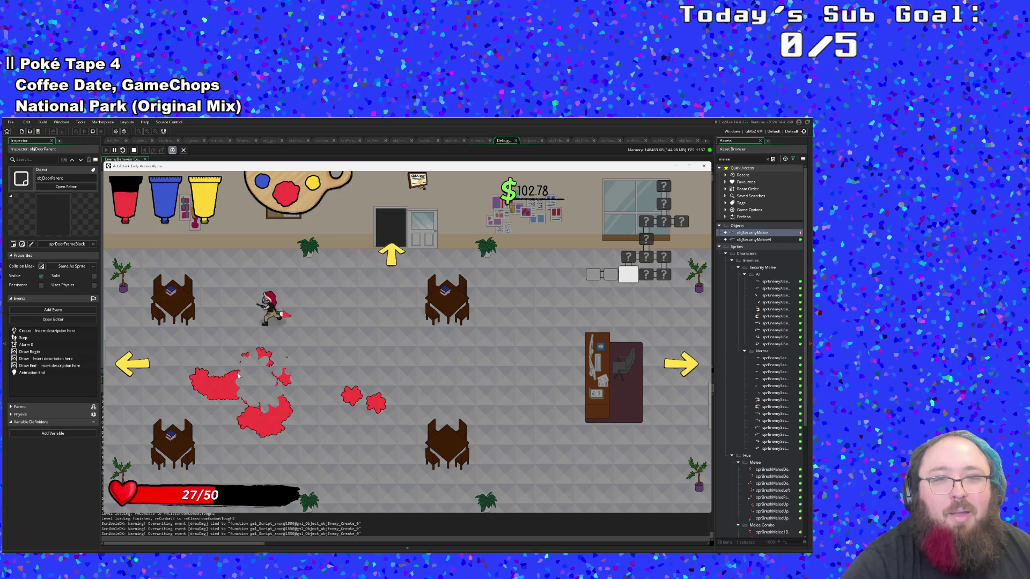
{"action": "key", "text": "Down"}
{"action": "key", "text": "Up"}
{"action": "key", "text": "Right"}
{"action": "key", "text": "Right"}
{"action": "key", "text": "Up"}
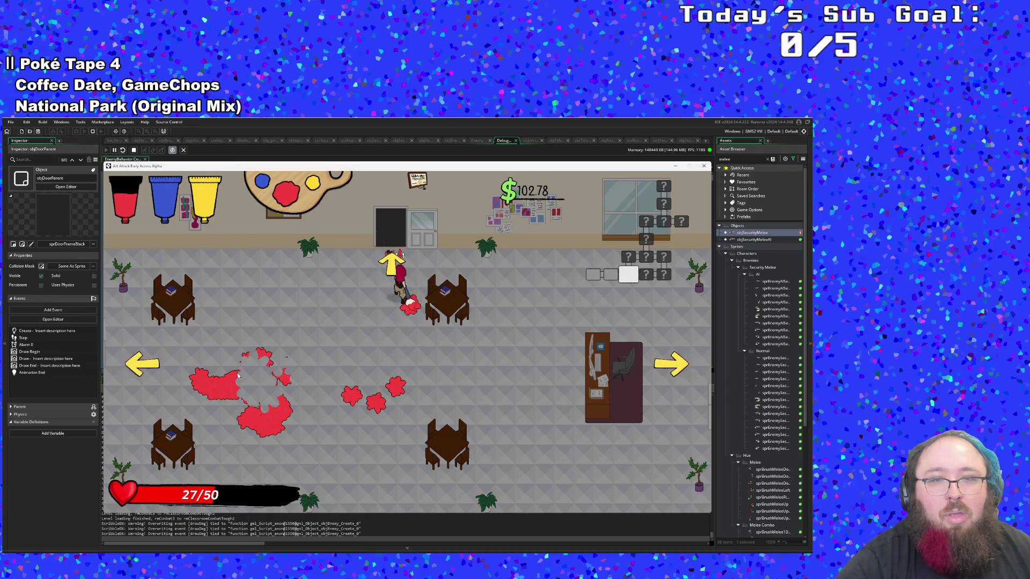
{"action": "key", "text": "Up"}
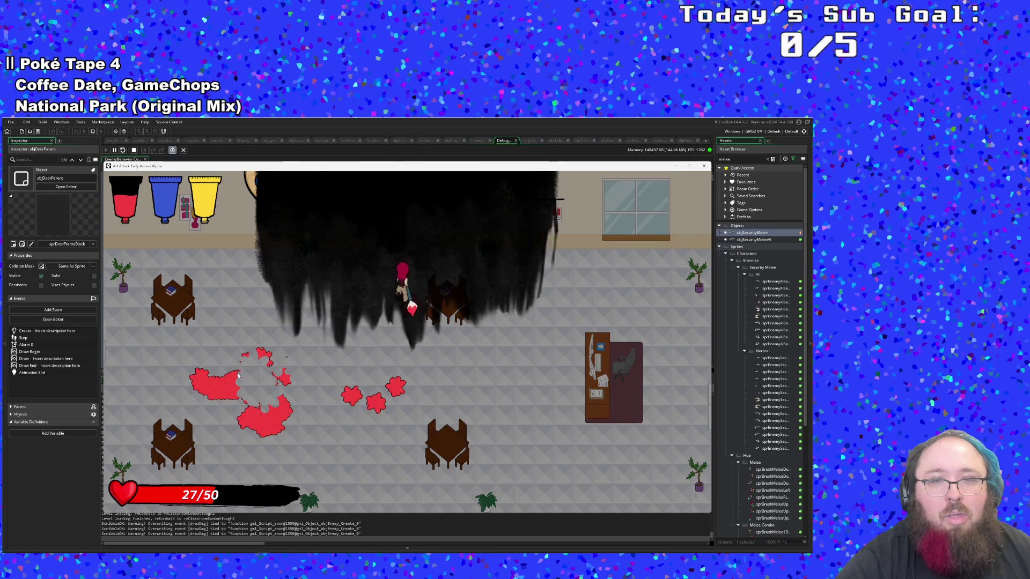
{"action": "key", "text": "Down"}
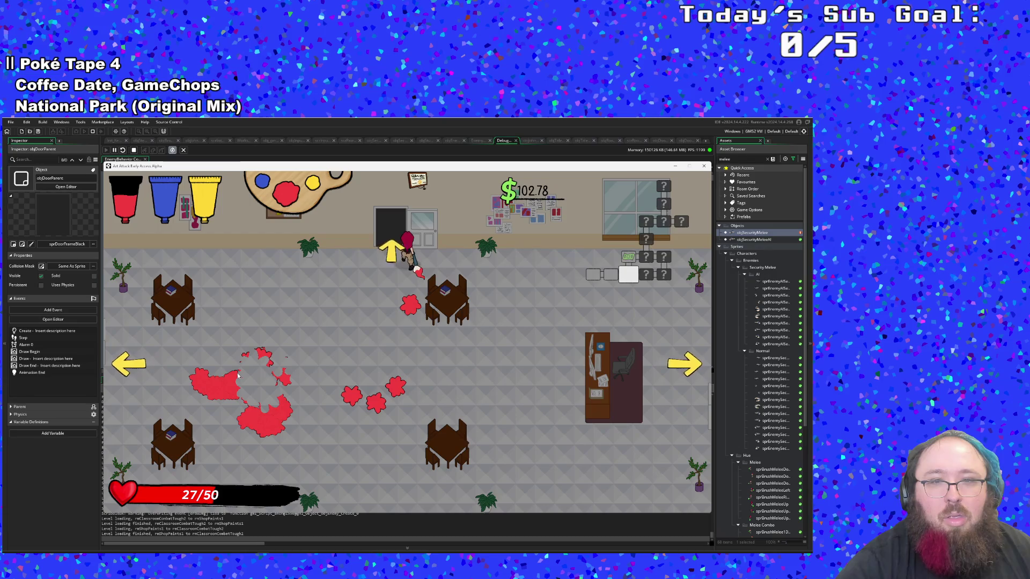
{"action": "key", "text": "F1"}
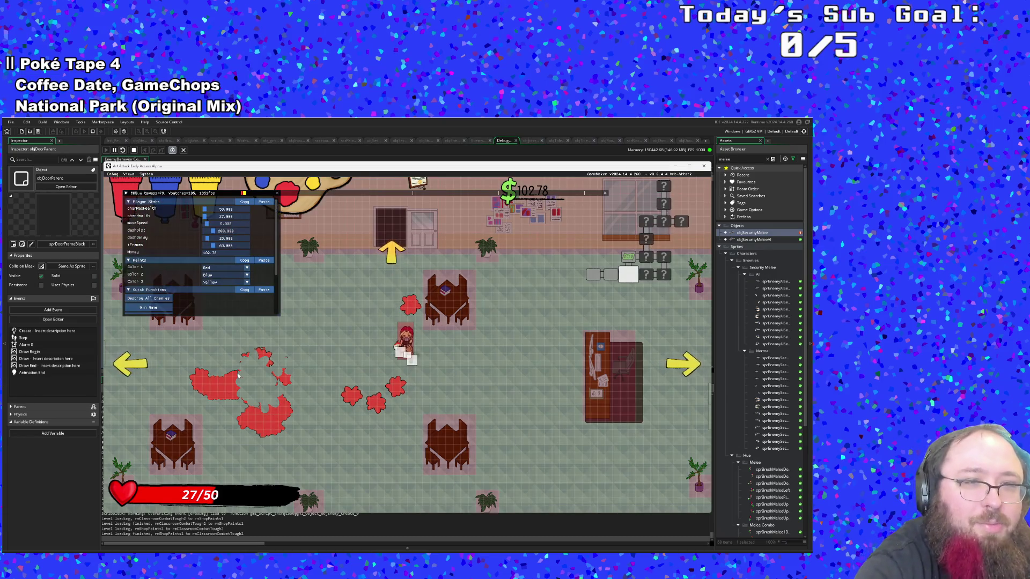
Toggle Lock/Unlock Room repeatedly to watch the top door open and close, then quit the game
{"action": "scroll", "coordinate": [202, 282], "scroll_direction": "down", "scroll_amount": 3}
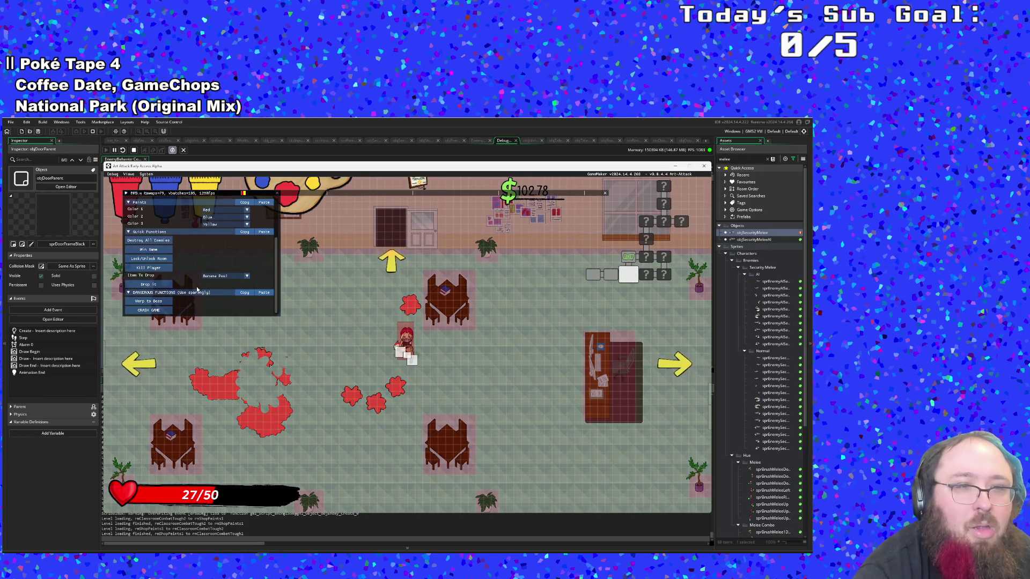
{"action": "left_click", "coordinate": [161, 260]}
{"action": "left_click", "coordinate": [161, 261]}
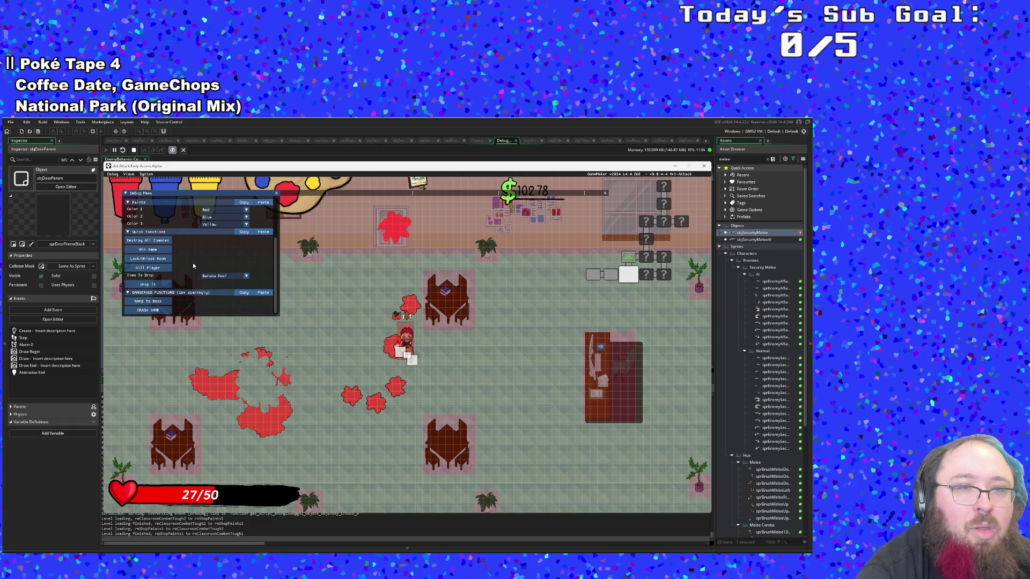
{"action": "left_click", "coordinate": [163, 261]}
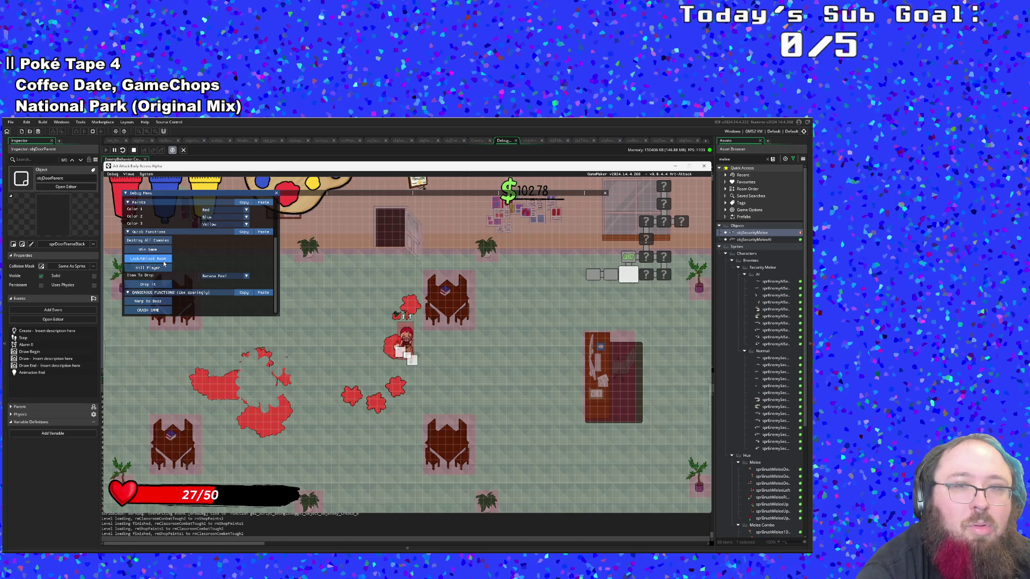
{"action": "left_click", "coordinate": [163, 261]}
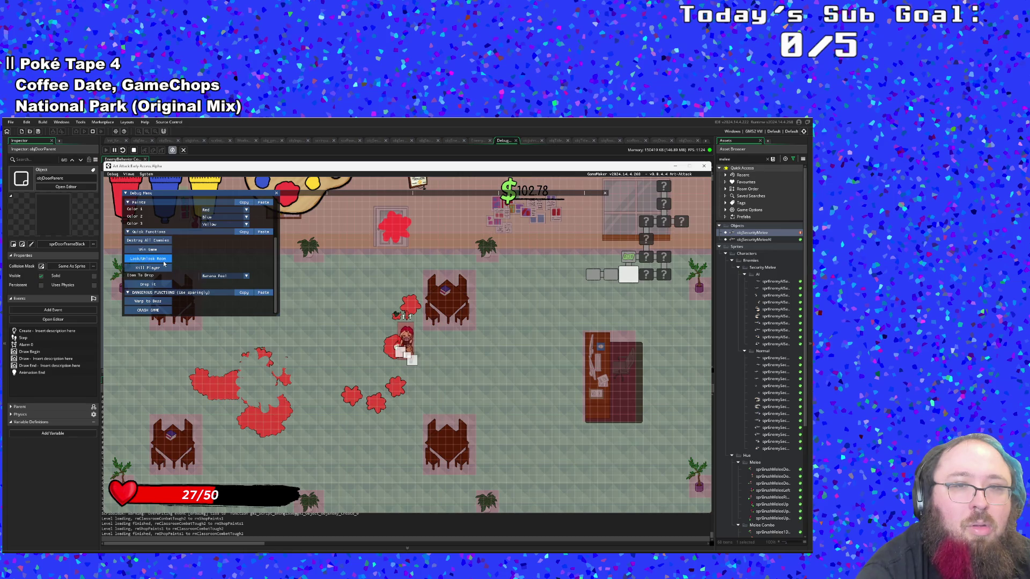
{"action": "left_click", "coordinate": [163, 260]}
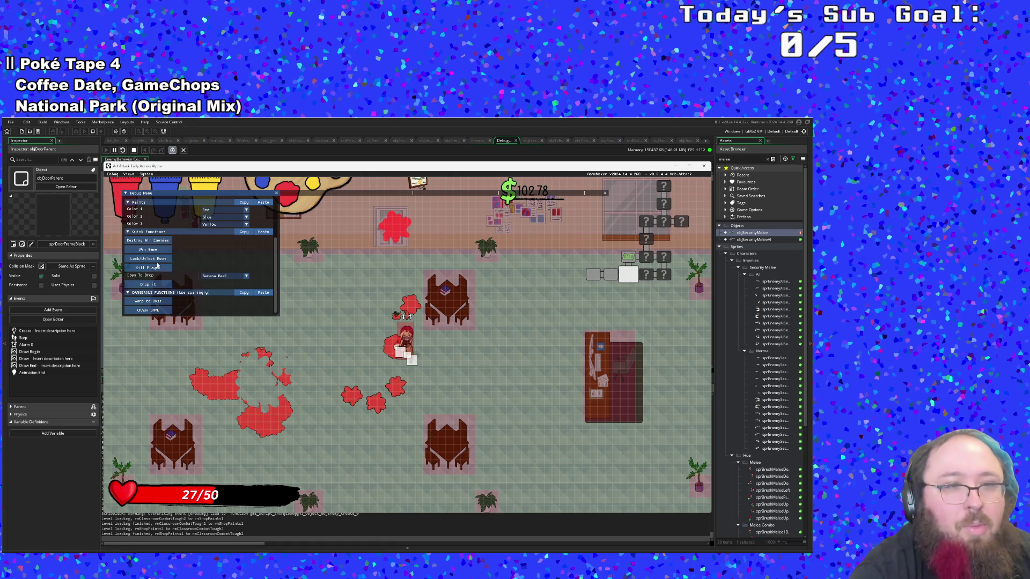
{"action": "left_click", "coordinate": [159, 261]}
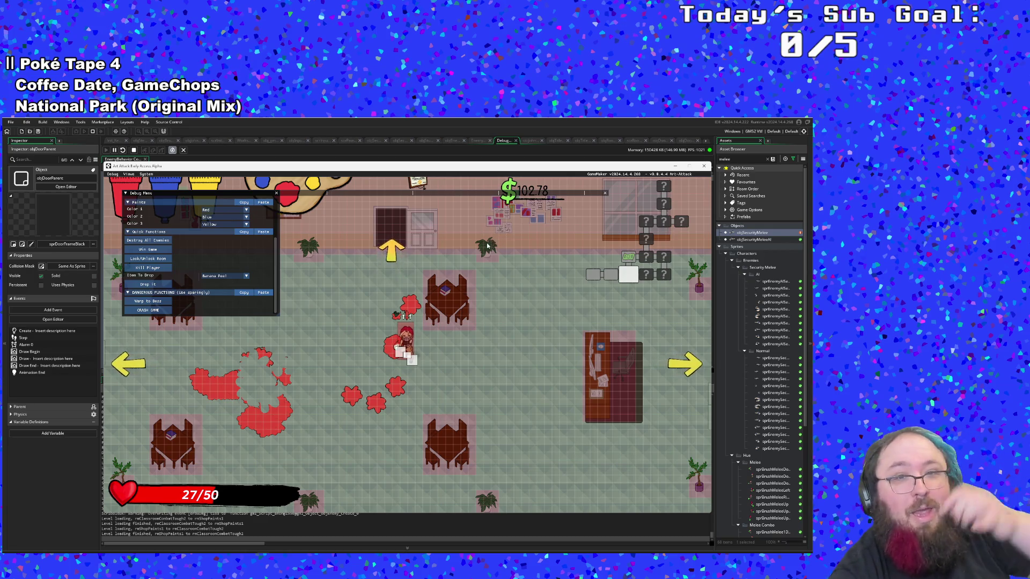
{"action": "key", "text": "Escape"}
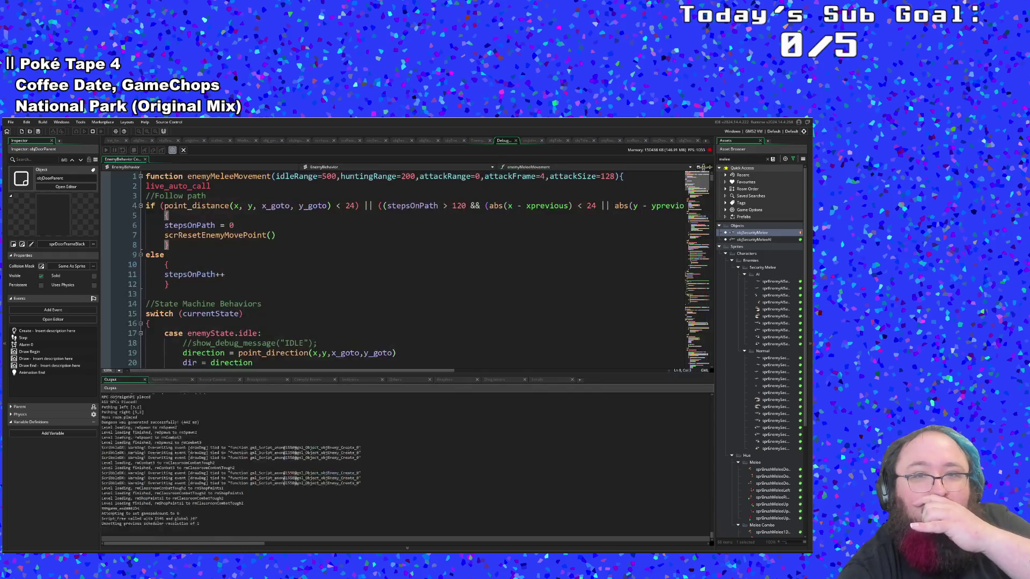
Search assets for 'objdoor' and open objDoorParent's Animation End code
{"action": "scroll", "coordinate": [581, 245], "scroll_direction": "down", "scroll_amount": 2}
{"action": "scroll", "coordinate": [569, 258], "scroll_direction": "up", "scroll_amount": 2}
{"action": "scroll", "coordinate": [547, 277], "scroll_direction": "down", "scroll_amount": 6}
{"action": "scroll", "coordinate": [548, 277], "scroll_direction": "down", "scroll_amount": 6}
{"action": "left_click_drag", "start_coordinate": [510, 277], "coordinate": [508, 273]}
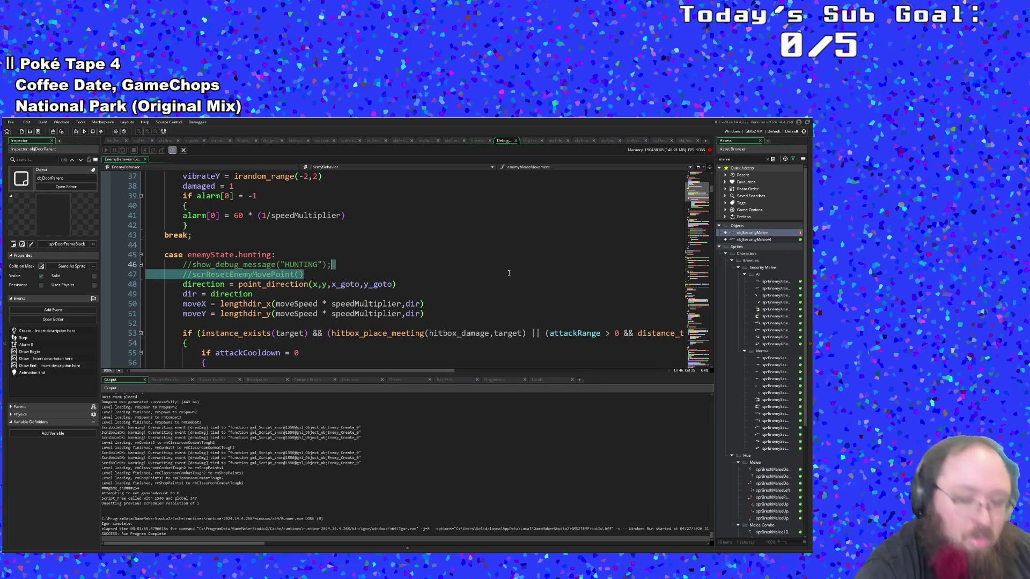
{"action": "key", "text": "ctrl+t"}
{"action": "type", "text": "objdoor"}
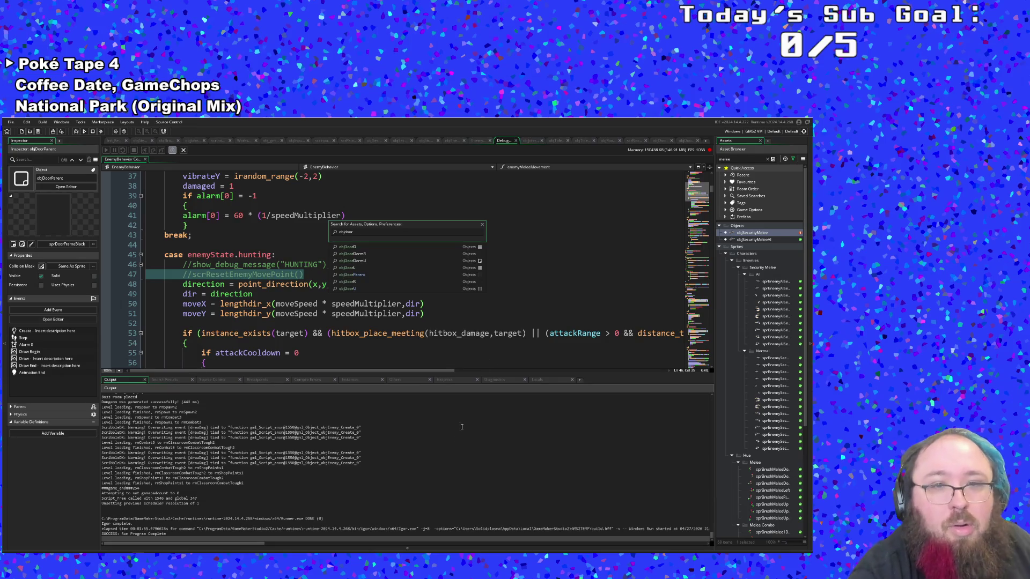
{"action": "left_click", "coordinate": [361, 275]}
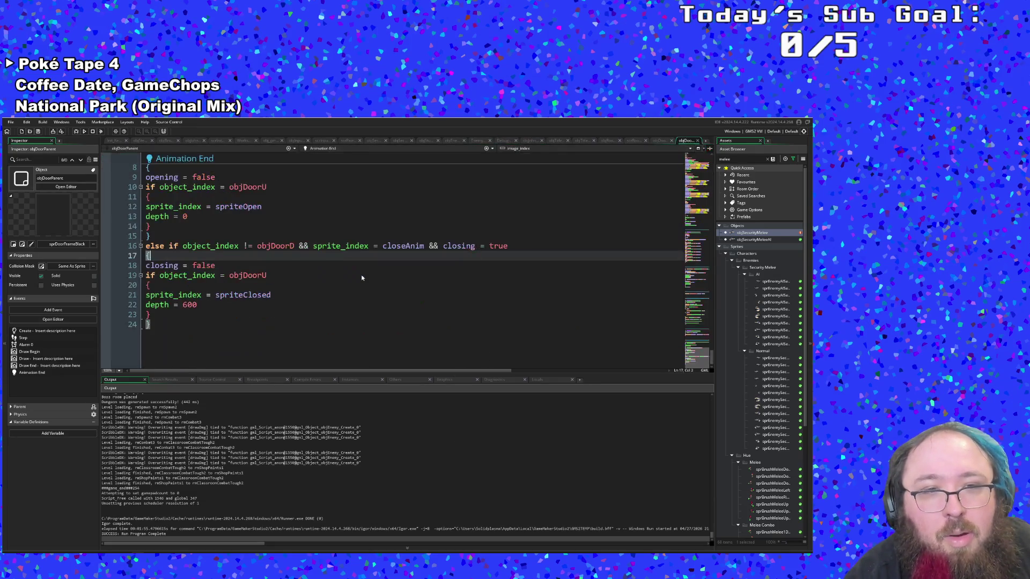
Look over the opening and closing door branches of the Animation End code
{"action": "scroll", "coordinate": [322, 297], "scroll_direction": "up", "scroll_amount": 2}
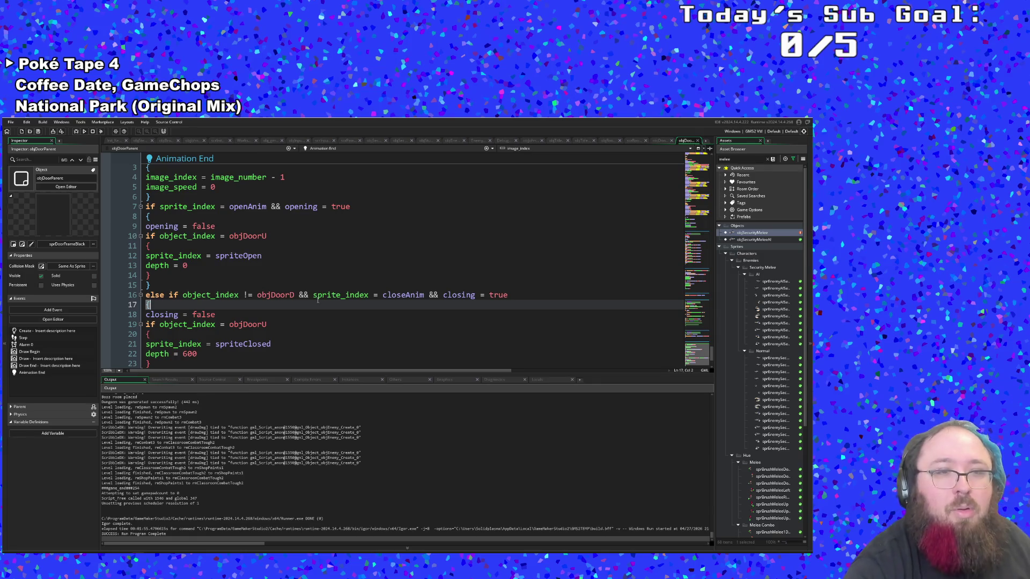
{"action": "scroll", "coordinate": [319, 316], "scroll_direction": "down", "scroll_amount": 2}
{"action": "left_click", "coordinate": [270, 307]}
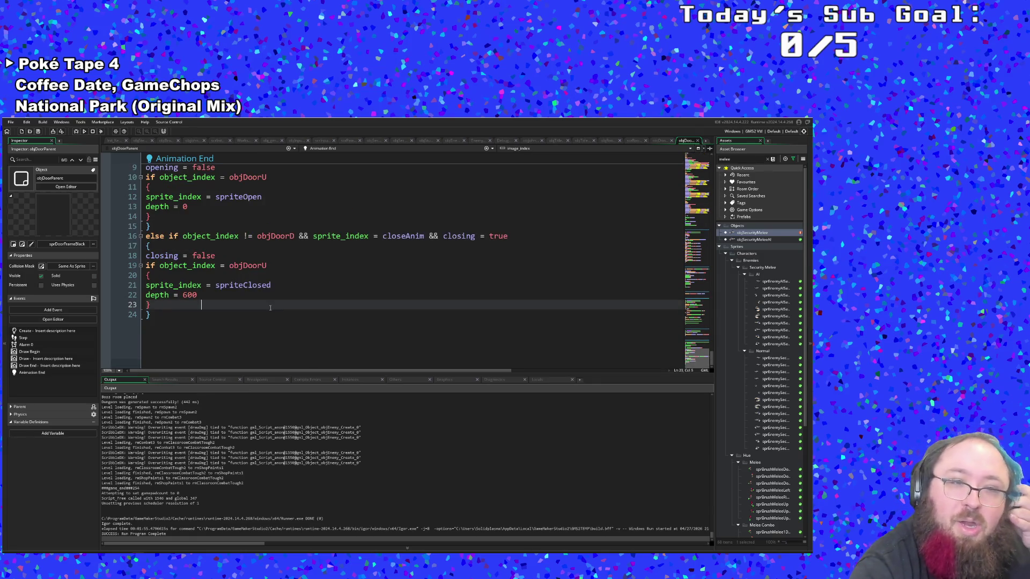
{"action": "scroll", "coordinate": [266, 308], "scroll_direction": "up", "scroll_amount": 2}
{"action": "left_click", "coordinate": [300, 325]}
{"action": "left_click", "coordinate": [279, 344]}
{"action": "scroll", "coordinate": [242, 317], "scroll_direction": "down", "scroll_amount": 2}
{"action": "left_click", "coordinate": [226, 305]}
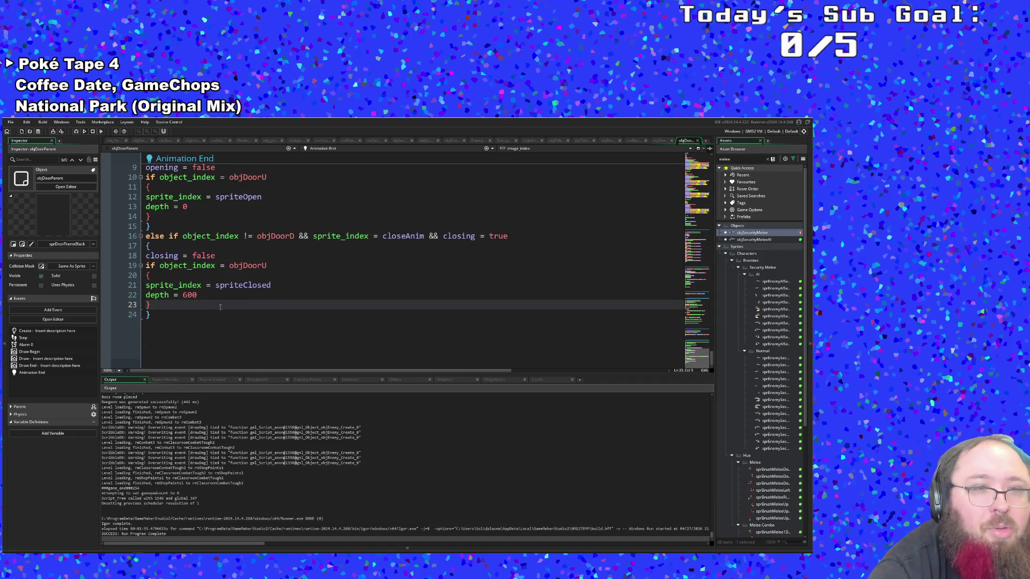
{"action": "scroll", "coordinate": [220, 307], "scroll_direction": "up", "scroll_amount": 2}
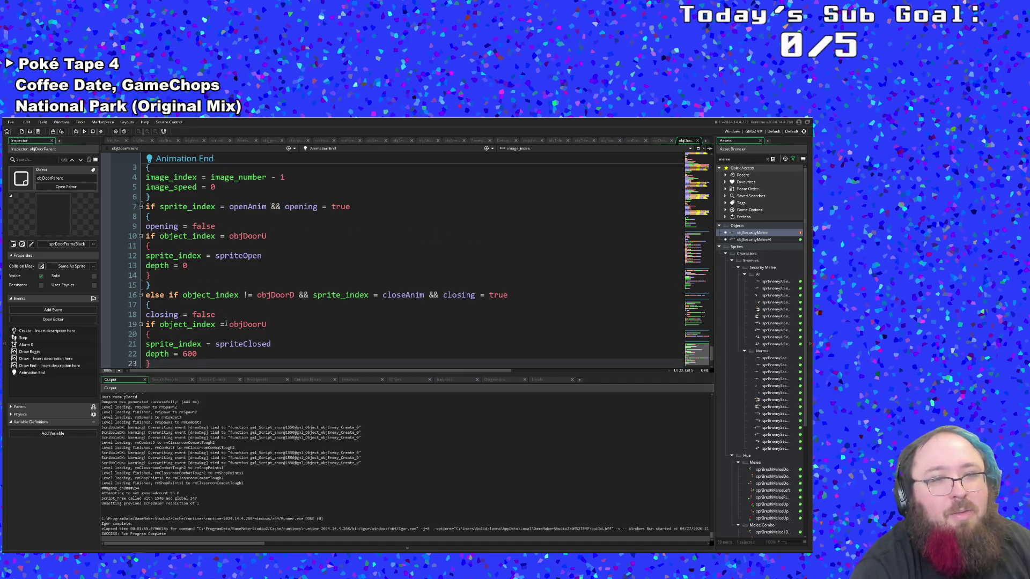
{"action": "scroll", "coordinate": [222, 326], "scroll_direction": "down", "scroll_amount": 2}
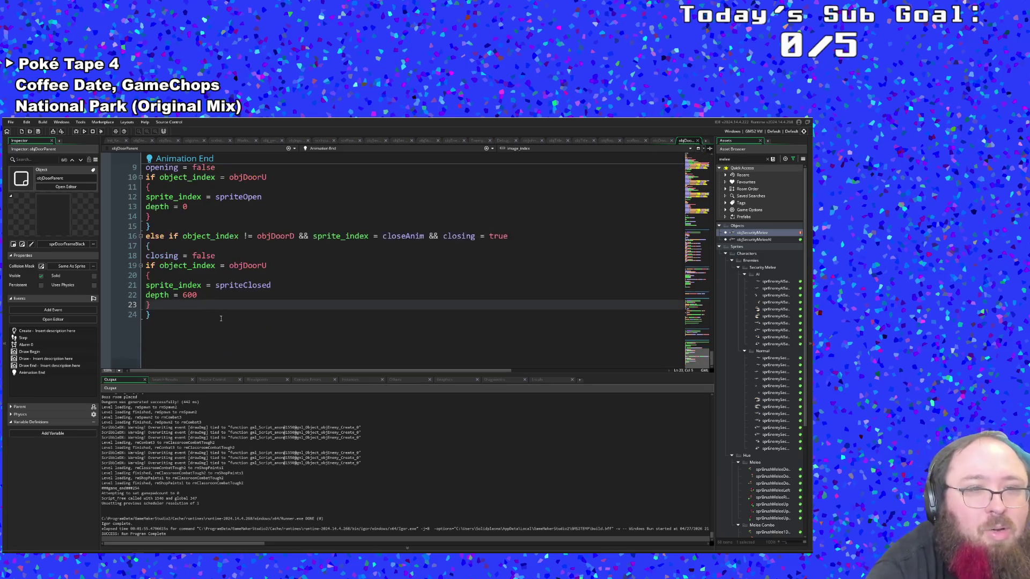
{"action": "scroll", "coordinate": [220, 320], "scroll_direction": "up", "scroll_amount": 2}
{"action": "scroll", "coordinate": [209, 313], "scroll_direction": "down", "scroll_amount": 2}
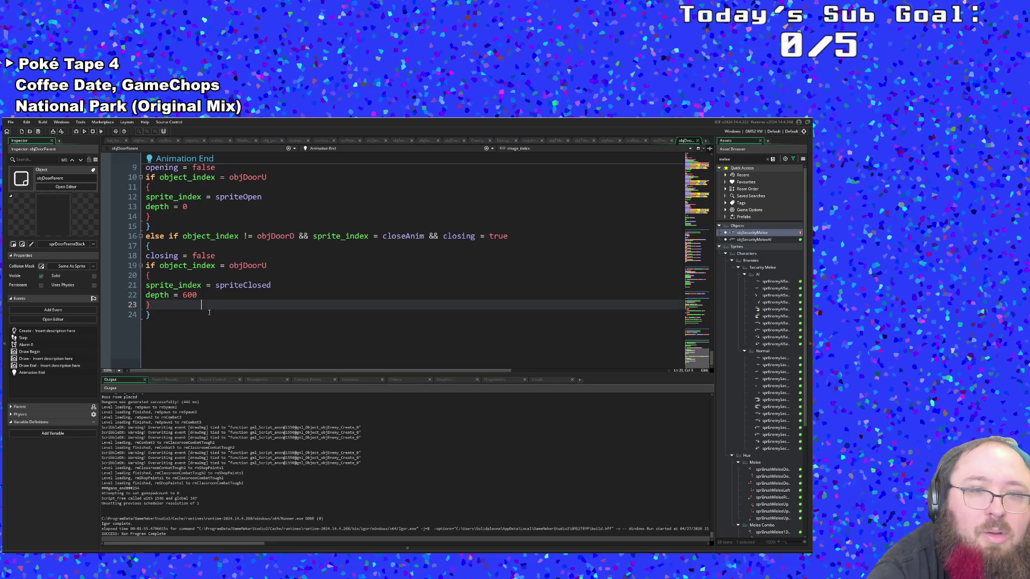
Place the caret right after depth = 600 in the Animation End code
{"action": "left_click", "coordinate": [250, 297]}
{"action": "key", "text": "Down"}
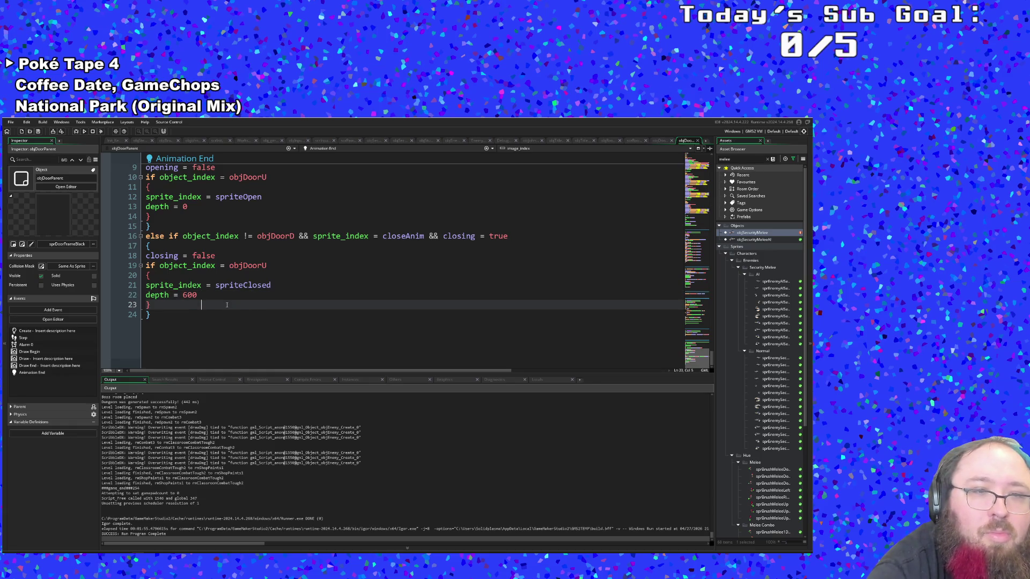
{"action": "scroll", "coordinate": [219, 308], "scroll_direction": "up", "scroll_amount": 3}
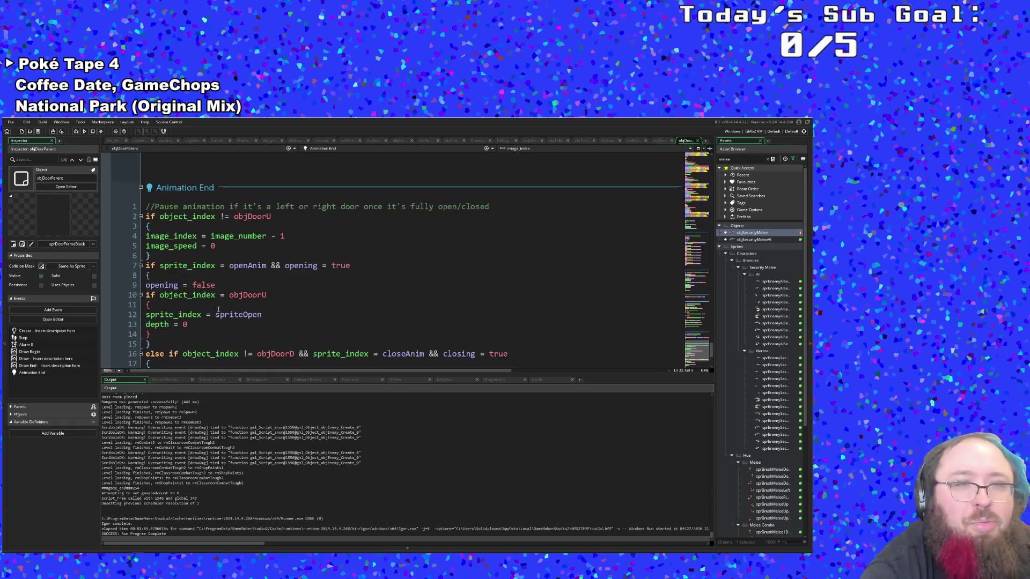
{"action": "scroll", "coordinate": [219, 310], "scroll_direction": "down", "scroll_amount": 3}
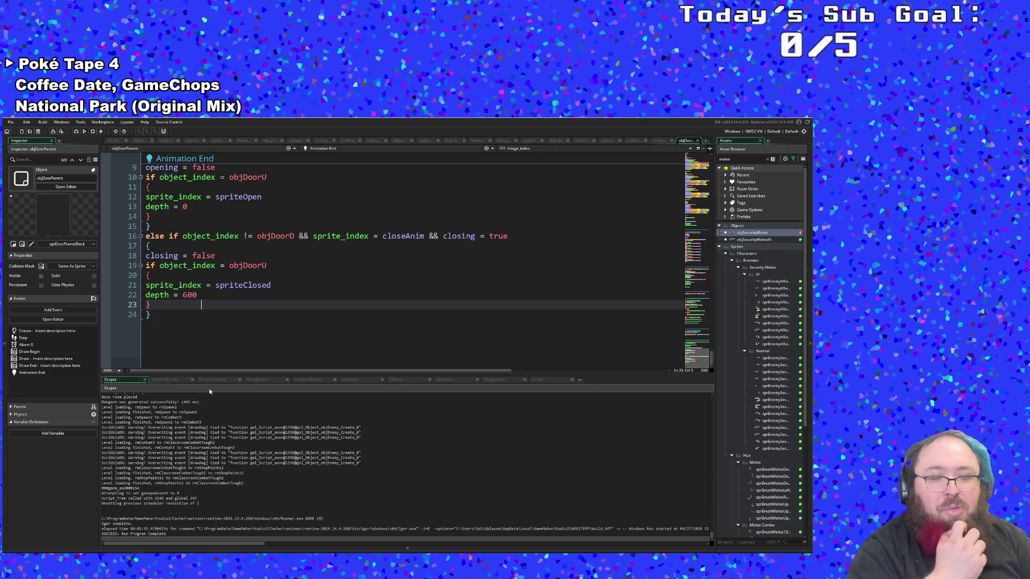
{"action": "left_click", "coordinate": [204, 295]}
{"action": "left_click", "coordinate": [197, 295]}
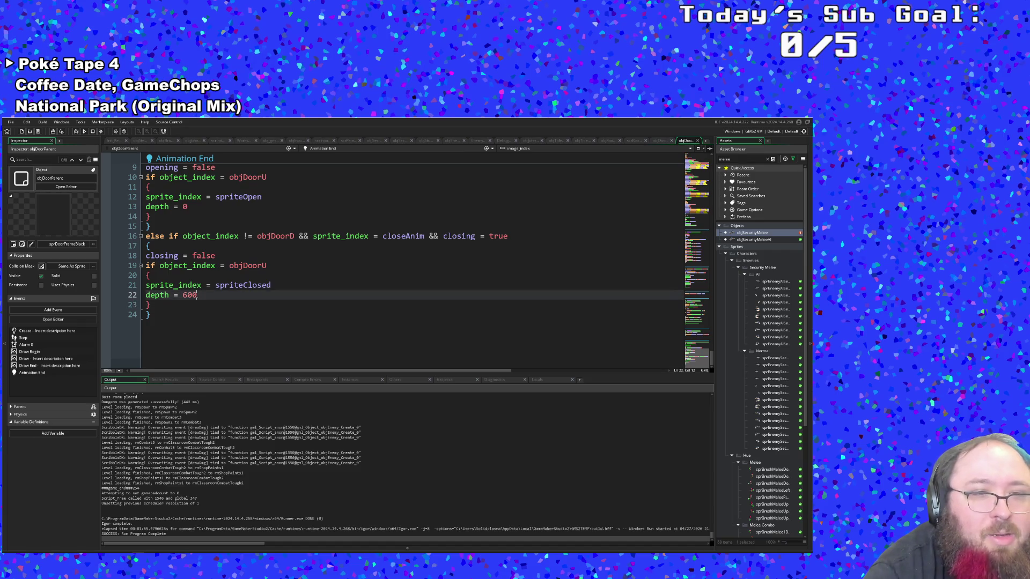
{"action": "key", "text": "shift+Left"}
{"action": "left_click", "coordinate": [203, 297]}
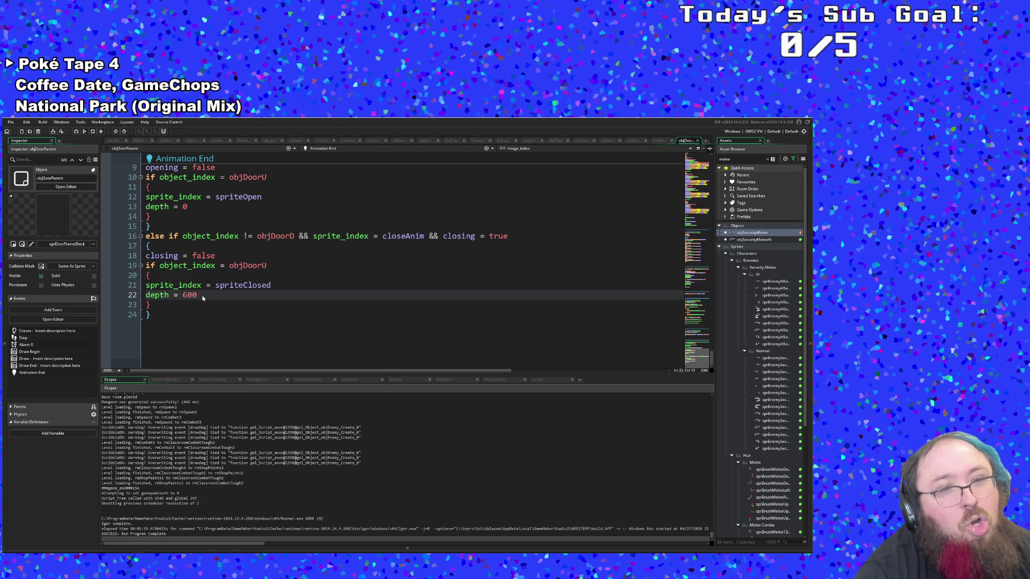
{"action": "scroll", "coordinate": [204, 297], "scroll_direction": "up", "scroll_amount": 2}
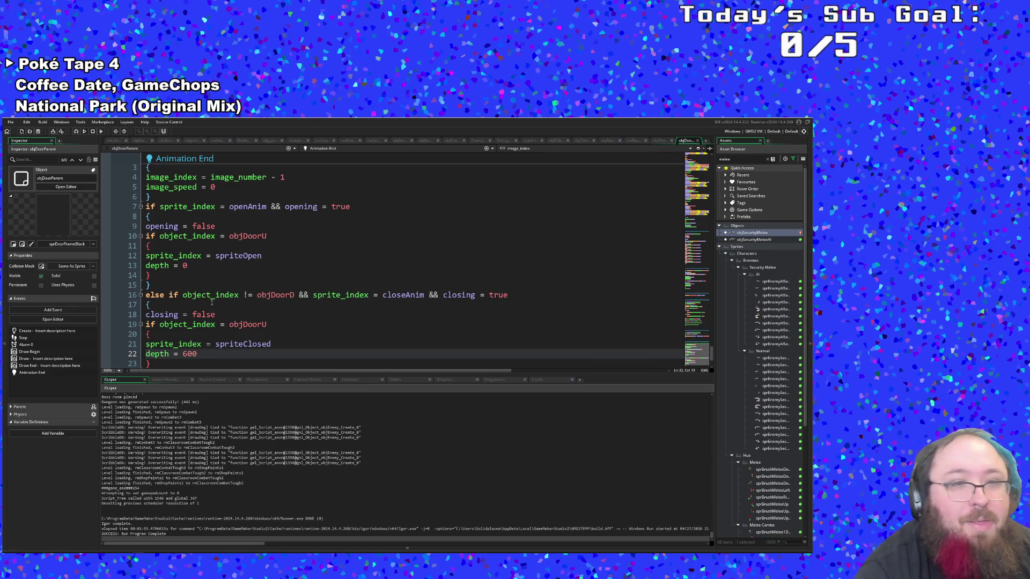
{"action": "scroll", "coordinate": [214, 299], "scroll_direction": "down", "scroll_amount": 2}
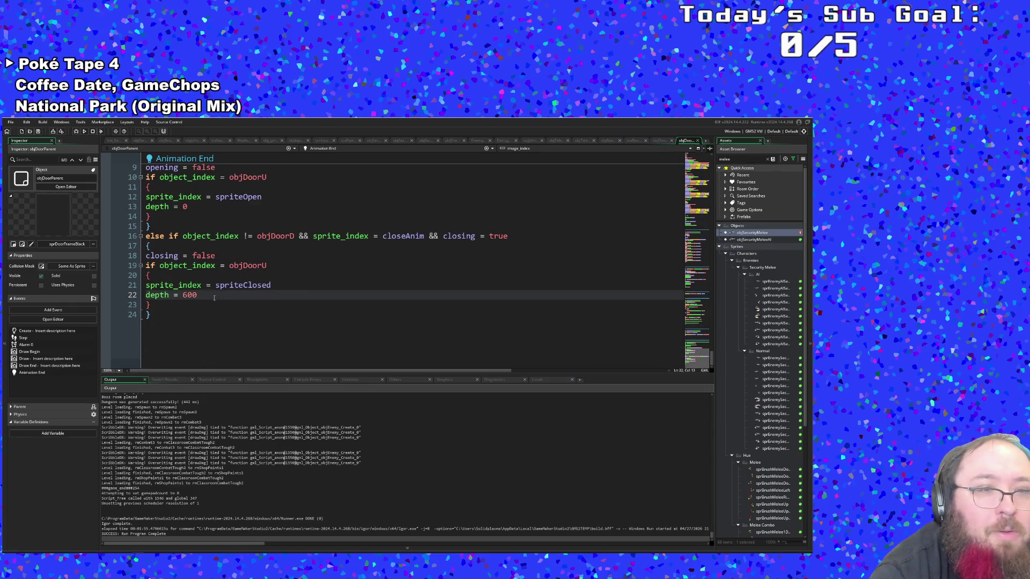
Remove the extra depth = 600 line and change the opening branch's depth from 0 to 600
{"action": "double_click", "coordinate": [200, 297]}
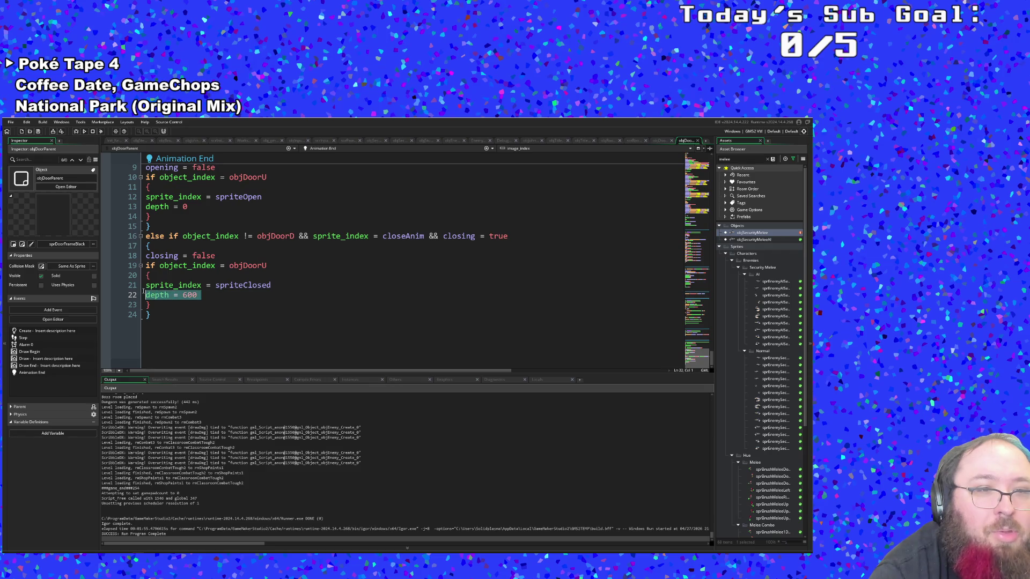
{"action": "key", "text": "BackSpace"}
{"action": "key", "text": "Escape"}
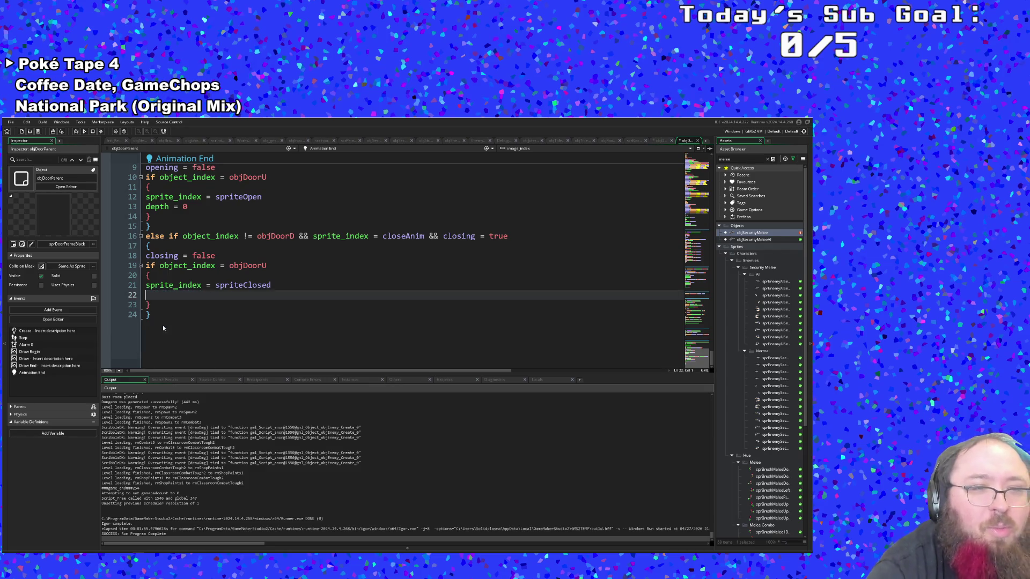
{"action": "key", "text": "BackSpace"}
{"action": "key", "text": "Up"}
{"action": "key", "text": "Up"}
{"action": "key", "text": "Up"}
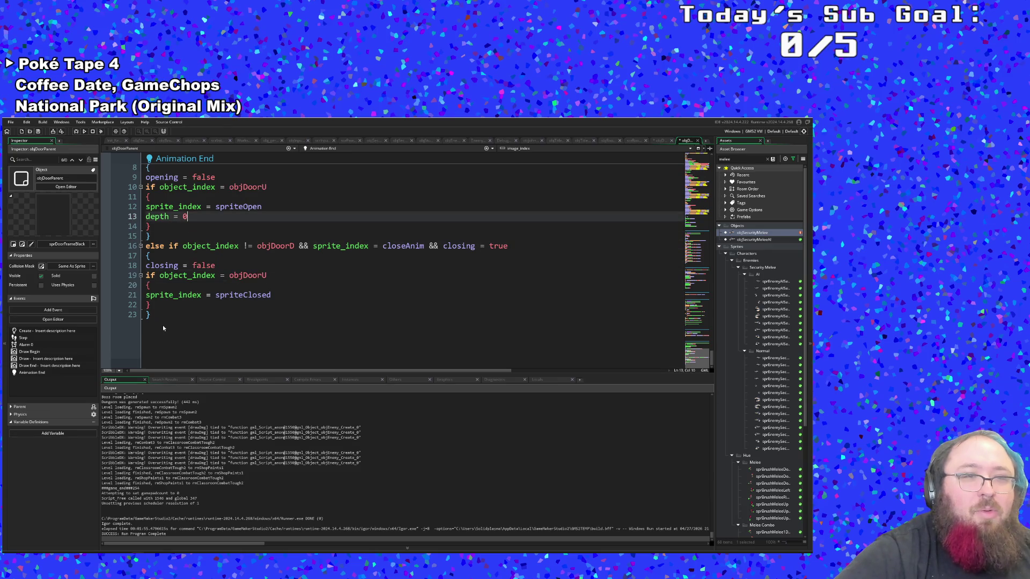
{"action": "key", "text": "BackSpace"}
{"action": "type", "text": "600"}
Tidy the closing branch so depth = 0 follows spriteClosed, and save the project
{"action": "key", "text": "Down"}
{"action": "key", "text": "Down"}
{"action": "key", "text": "Down"}
{"action": "key", "text": "Down"}
{"action": "key", "text": "Up"}
{"action": "key", "text": "Return"}
{"action": "key", "text": "BackSpace"}
{"action": "key", "text": "Down"}
{"action": "key", "text": "Down"}
{"action": "key", "text": "Return"}
{"action": "key", "text": "BackSpace"}
{"action": "key", "text": "Up"}
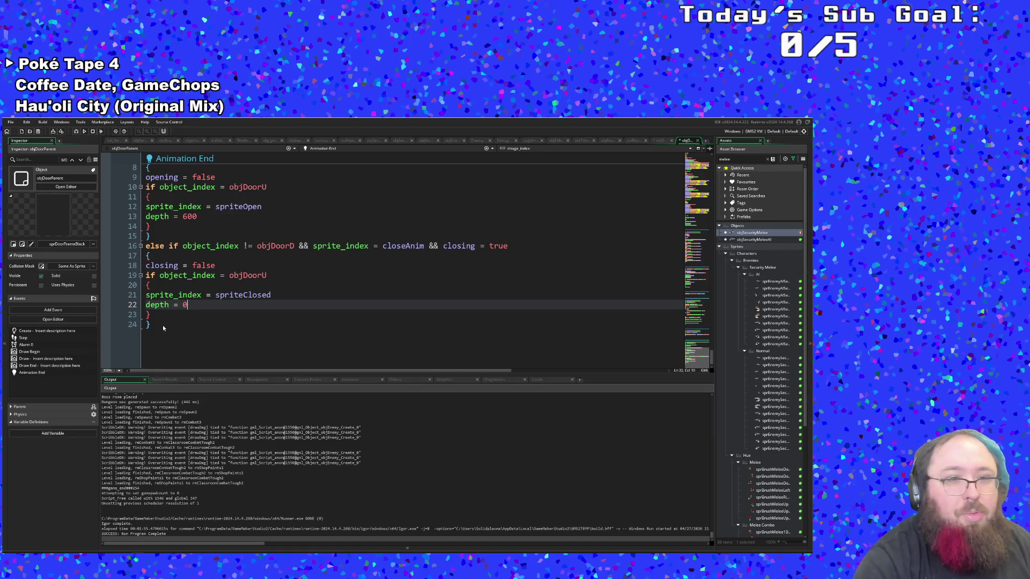
{"action": "left_click", "coordinate": [182, 316]}
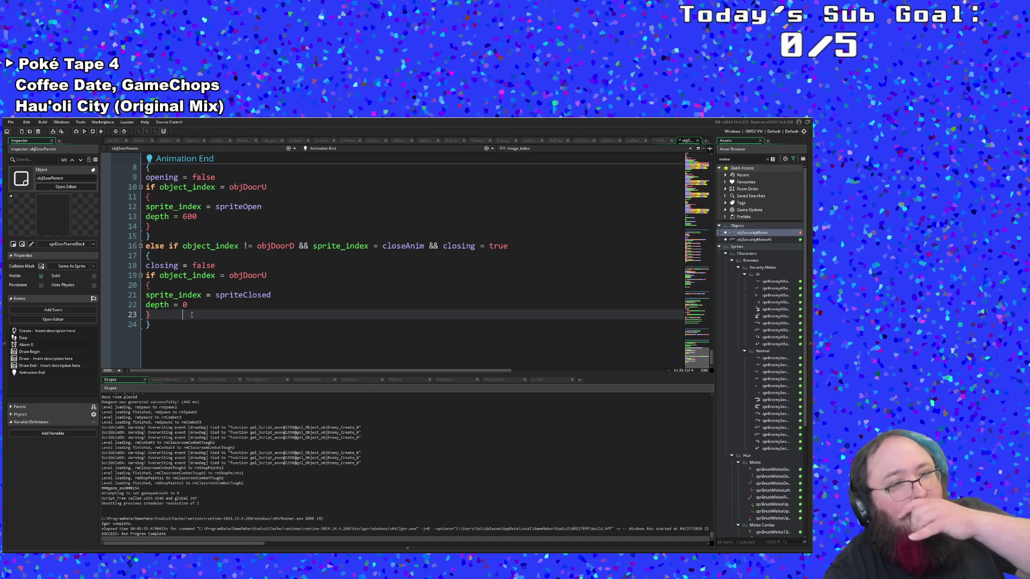
{"action": "left_click", "coordinate": [31, 132]}
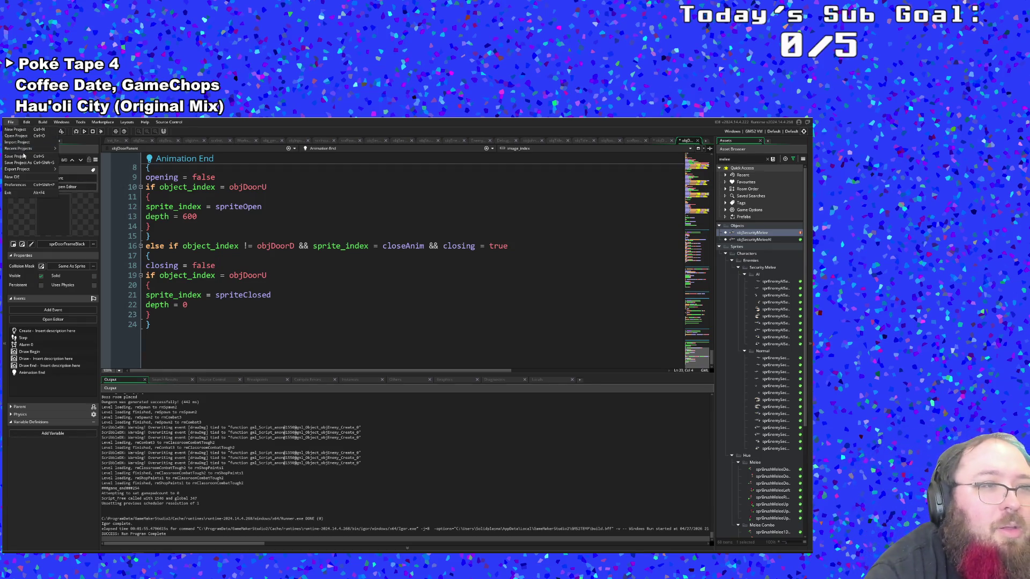
Scroll to the end of the Create code showing the closeAnim, spriteOpen and spriteClosed assignments
{"action": "scroll", "coordinate": [179, 251], "scroll_direction": "up", "scroll_amount": 5}
{"action": "scroll", "coordinate": [179, 251], "scroll_direction": "up", "scroll_amount": 15}
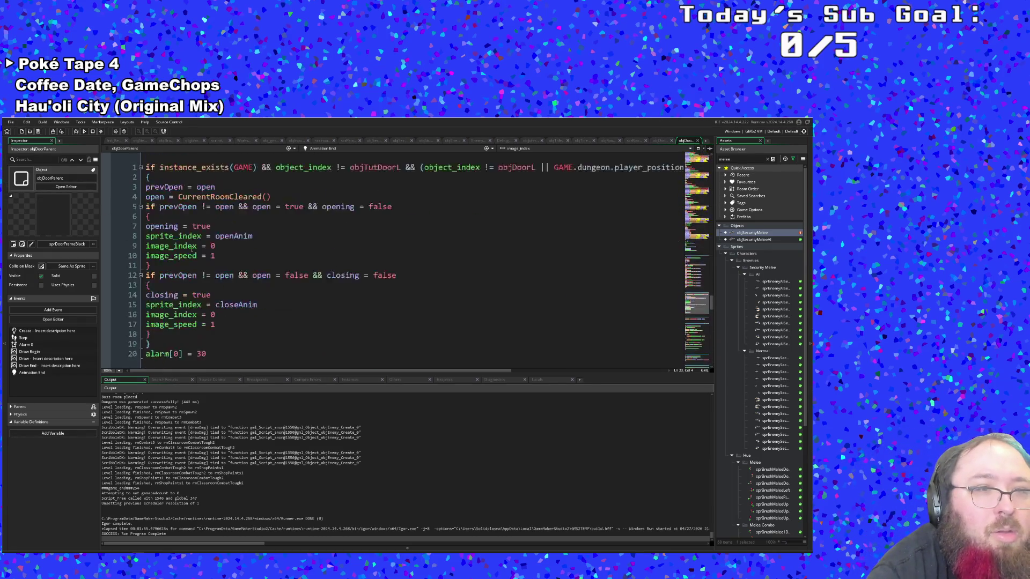
{"action": "scroll", "coordinate": [199, 249], "scroll_direction": "up", "scroll_amount": 20}
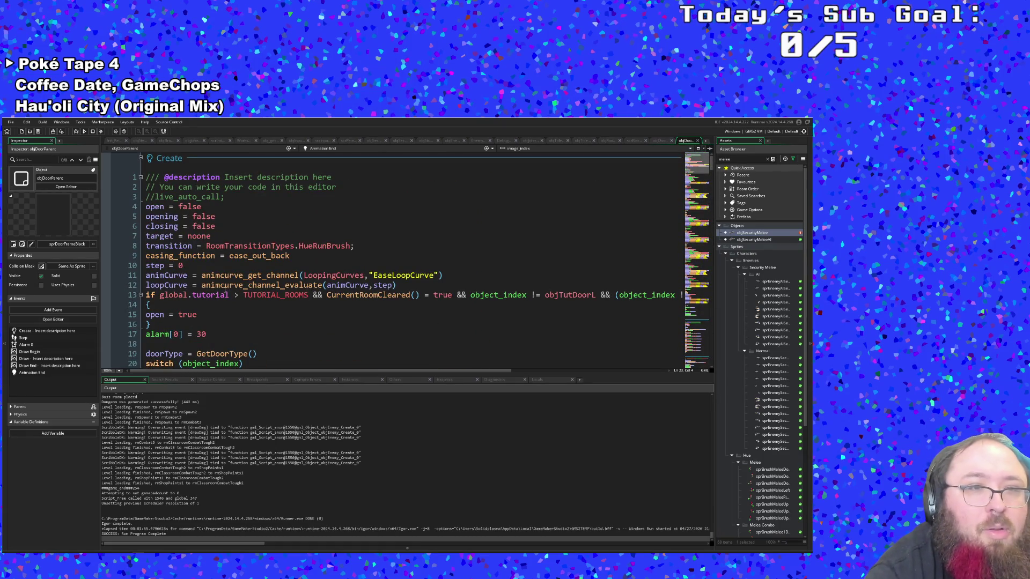
{"action": "scroll", "coordinate": [225, 294], "scroll_direction": "down", "scroll_amount": 4}
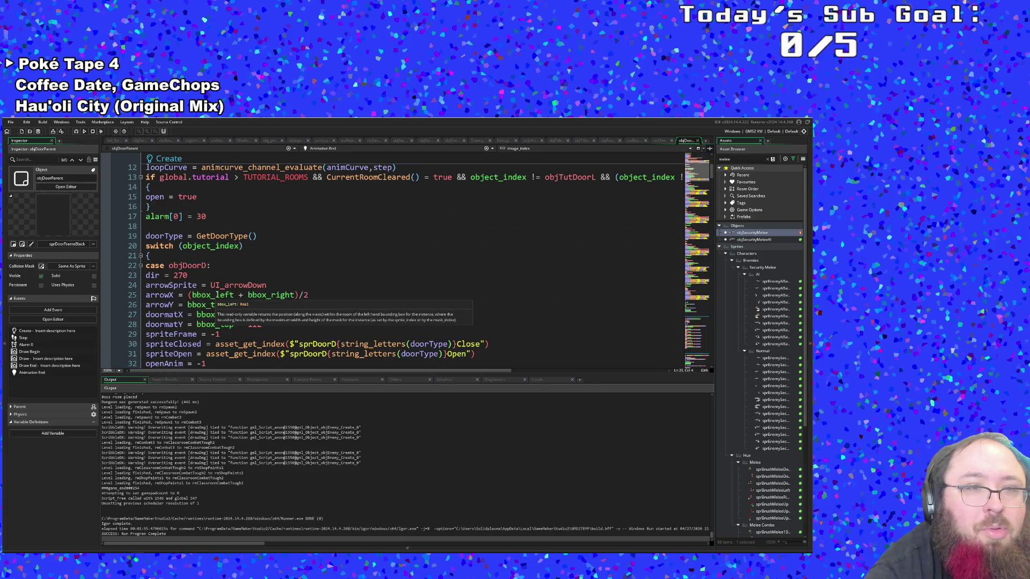
{"action": "scroll", "coordinate": [217, 294], "scroll_direction": "down", "scroll_amount": 8}
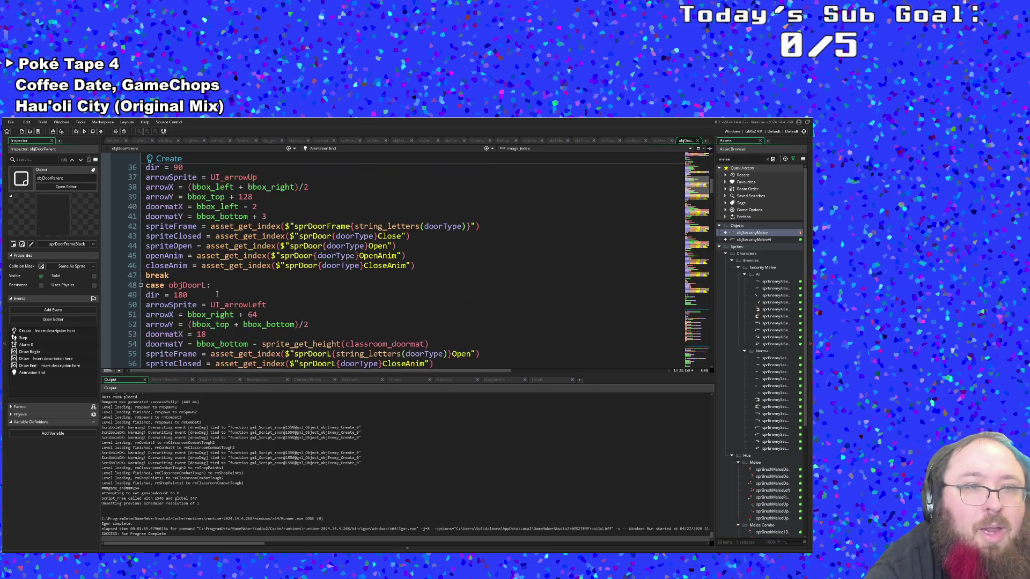
{"action": "left_click", "coordinate": [423, 266]}
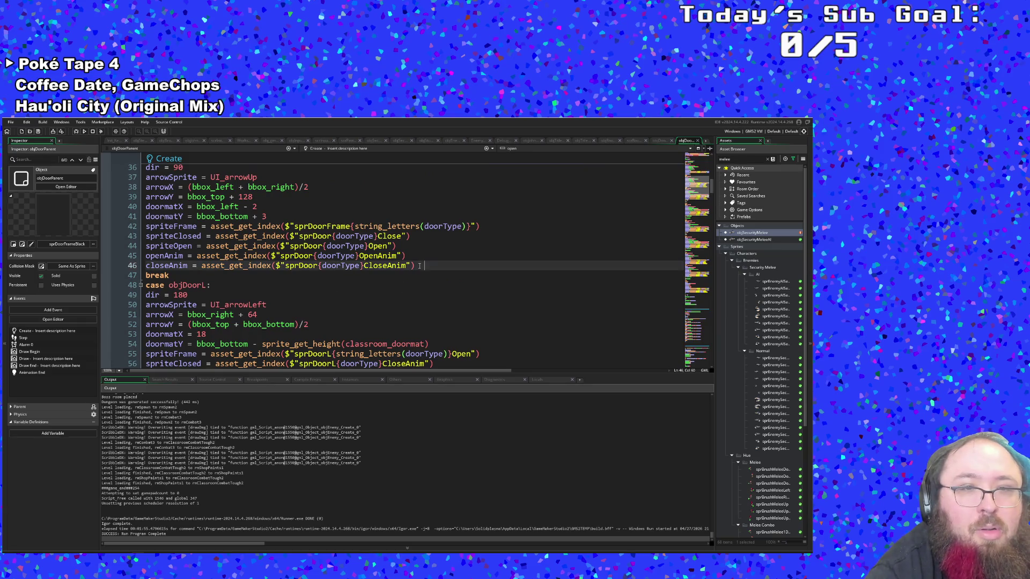
{"action": "scroll", "coordinate": [373, 289], "scroll_direction": "down", "scroll_amount": 10}
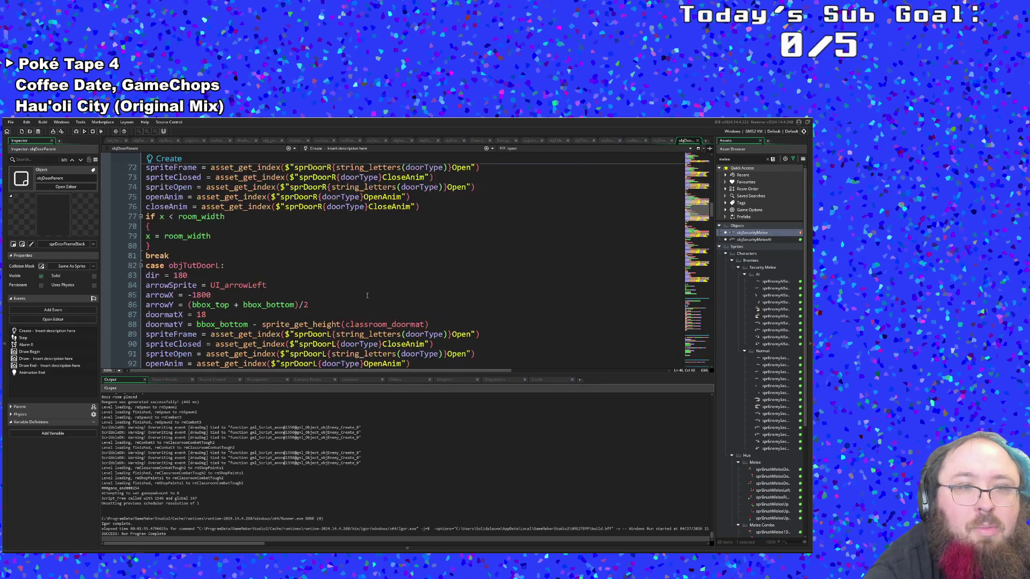
{"action": "scroll", "coordinate": [353, 294], "scroll_direction": "down", "scroll_amount": 20}
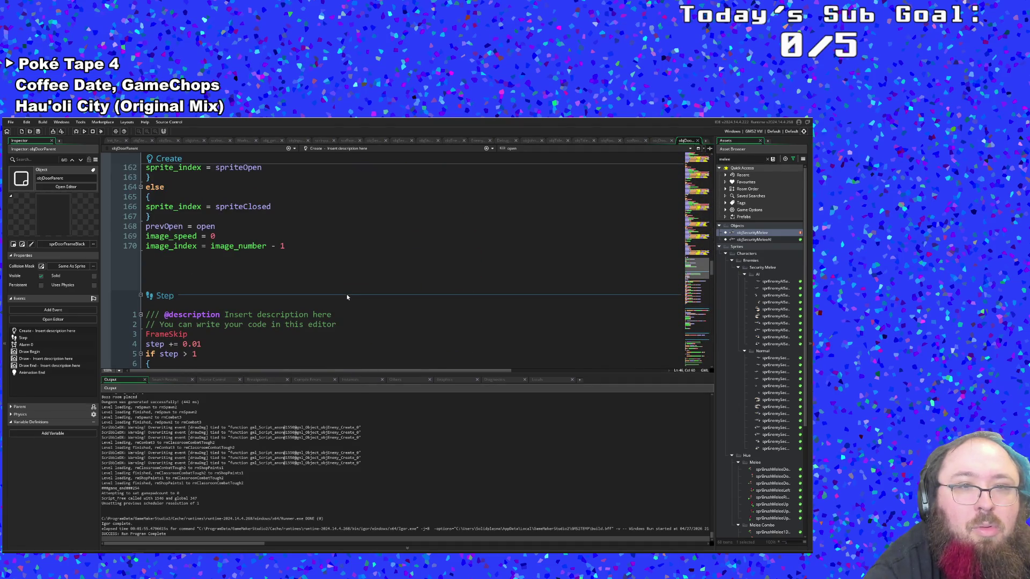
{"action": "scroll", "coordinate": [346, 295], "scroll_direction": "up", "scroll_amount": 2}
{"action": "double_click", "coordinate": [265, 263]}
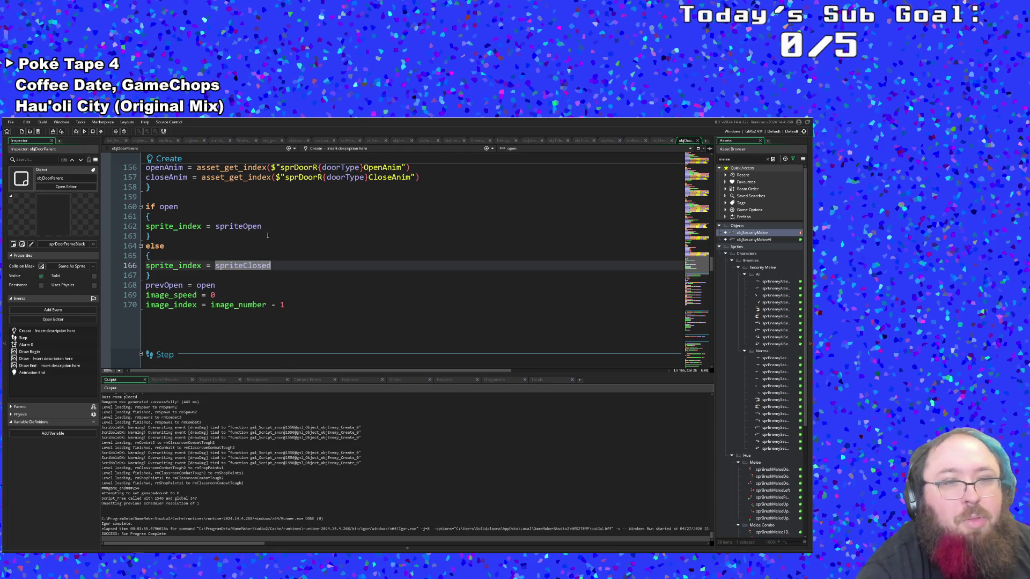
Add depth = 0 after sprite_index = spriteOpen in the open branch
{"action": "double_click", "coordinate": [266, 226]}
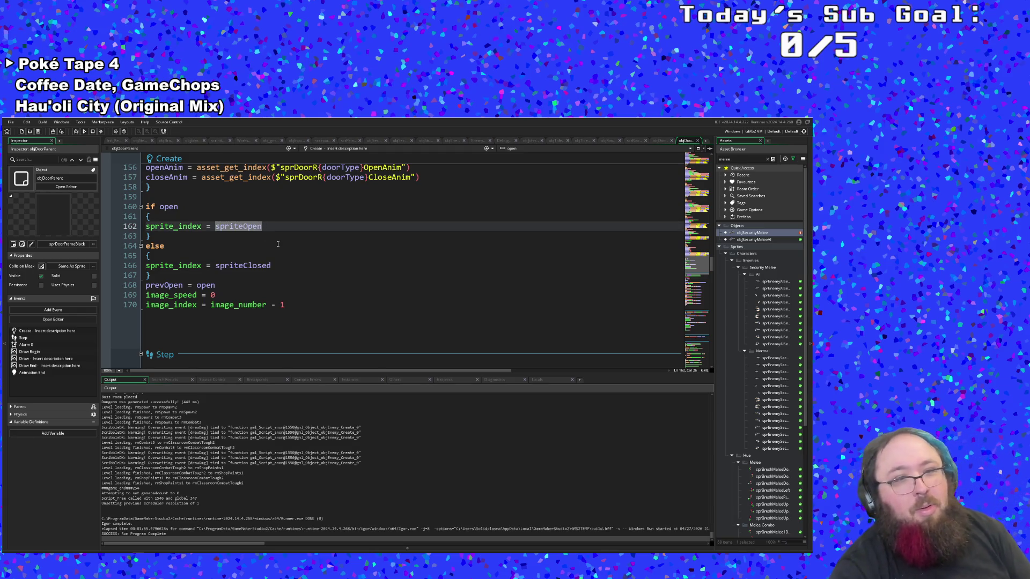
{"action": "key", "text": "End"}
{"action": "key", "text": "Return"}
{"action": "type", "text": "dep"}
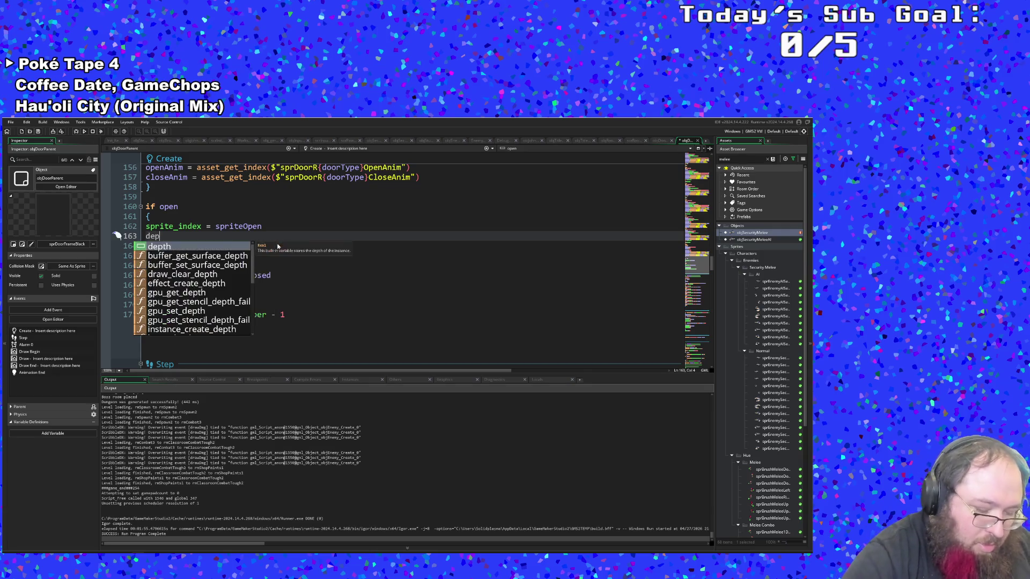
{"action": "type", "text": "th ="}
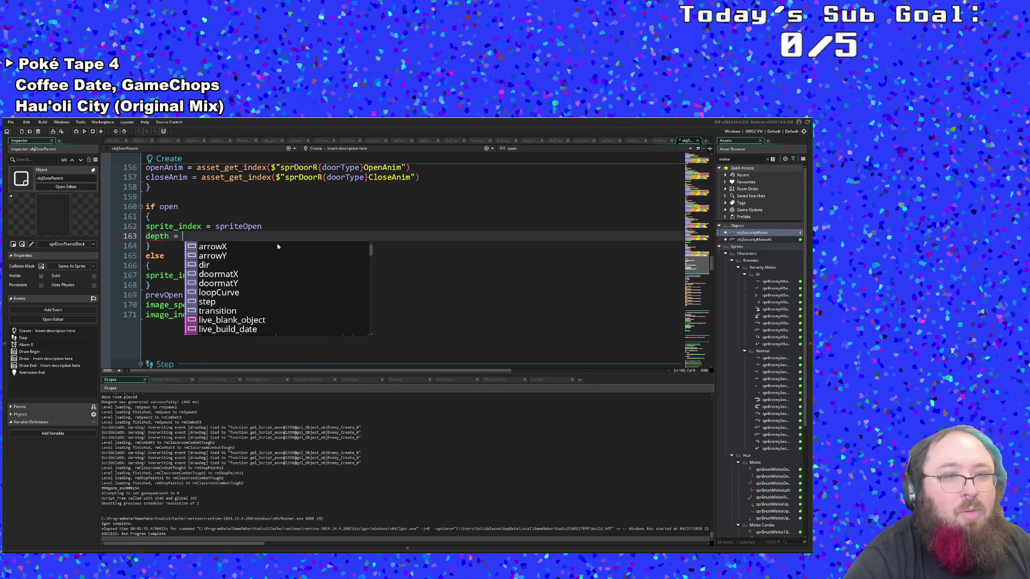
{"action": "key", "text": "BackSpace"}
{"action": "key", "text": "BackSpace"}
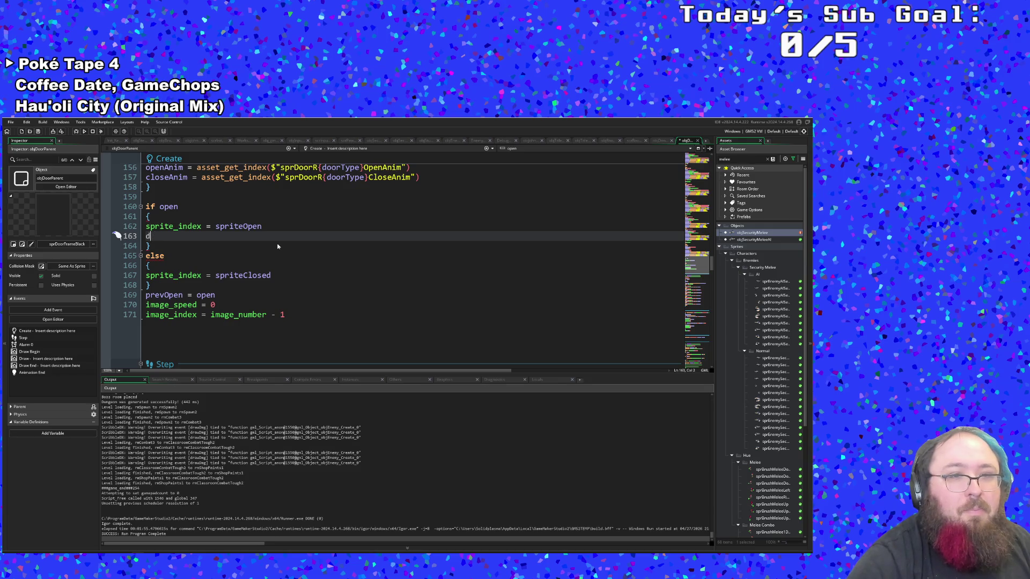
{"action": "type", "text": "epth ="}
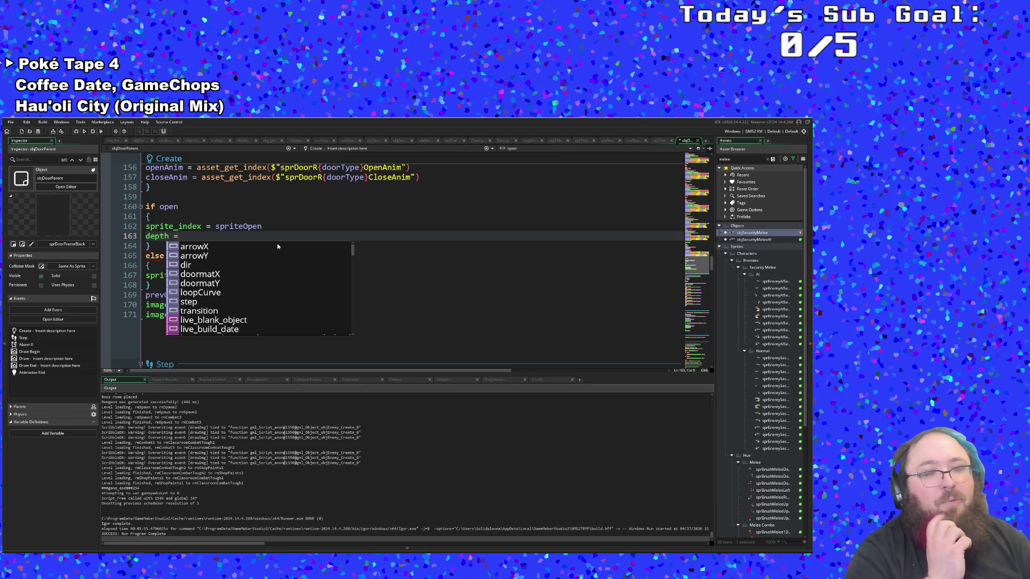
{"action": "type", "text": " 0"}
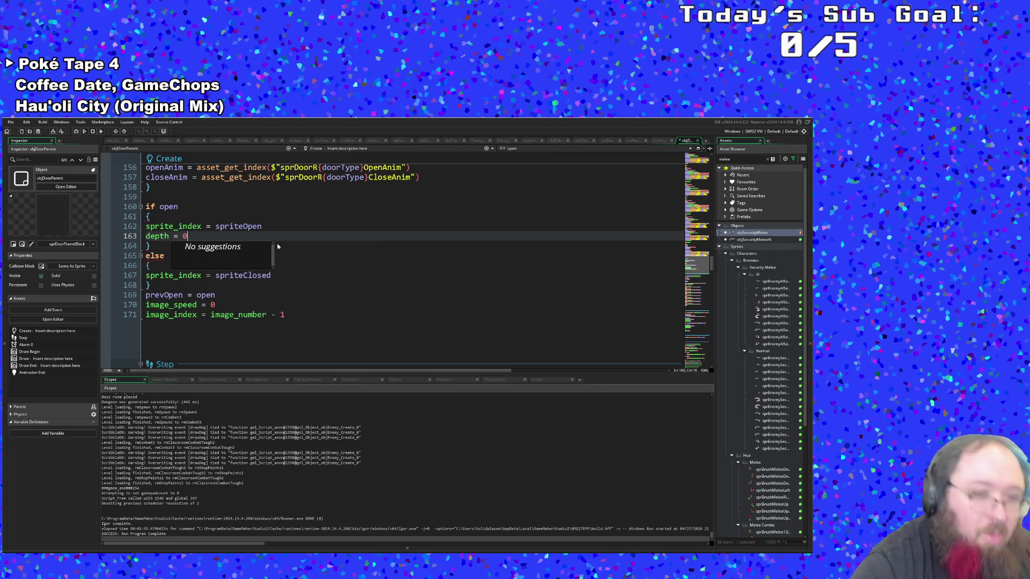
{"action": "left_click", "coordinate": [264, 307]}
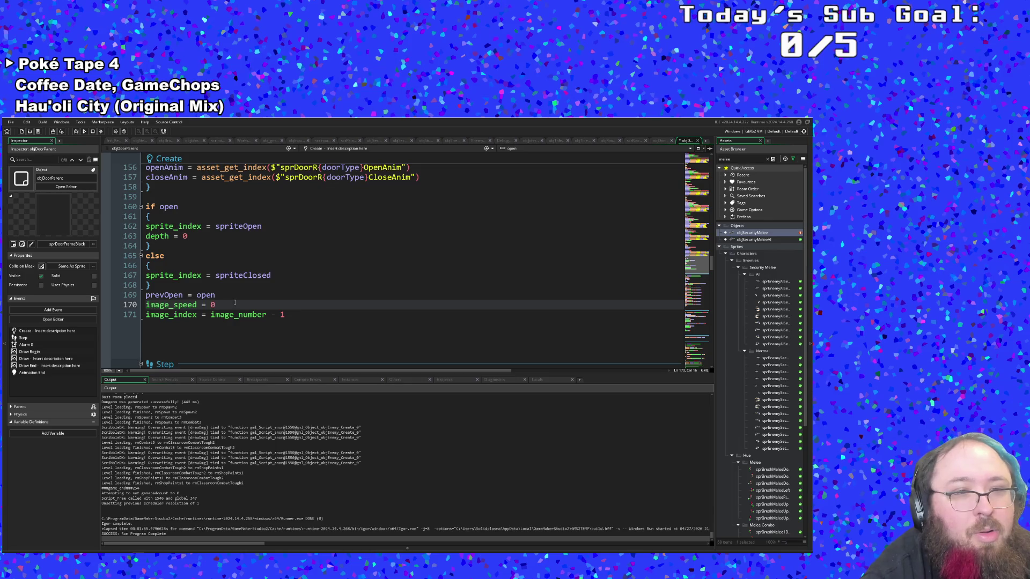
Add depth = 600 on its own line after sprite_index = spriteClosed, fixing the indentation
{"action": "left_click", "coordinate": [217, 295]}
{"action": "left_click", "coordinate": [199, 284]}
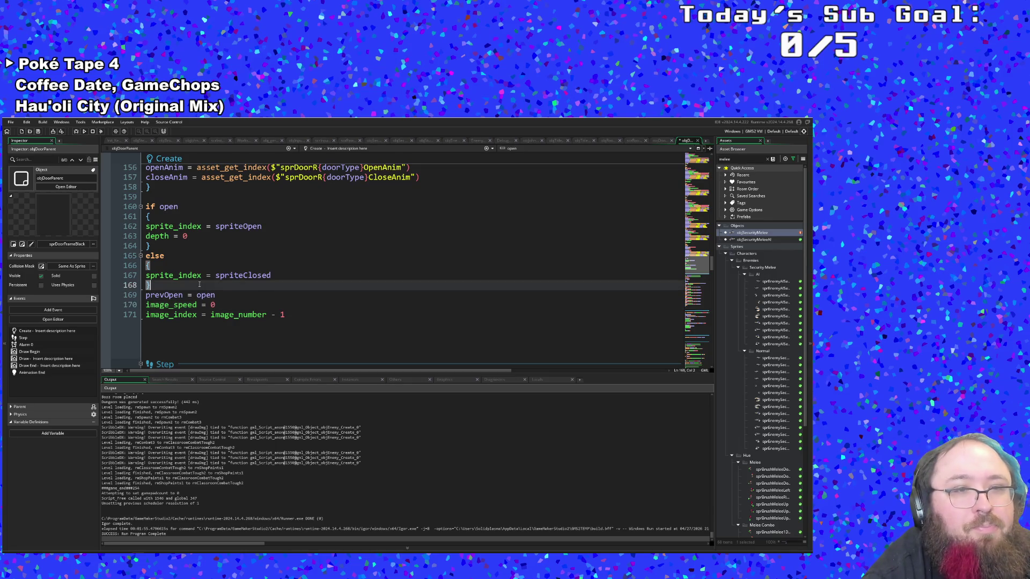
{"action": "left_click", "coordinate": [286, 276]}
{"action": "key", "text": "Return"}
{"action": "left_click", "coordinate": [286, 275]}
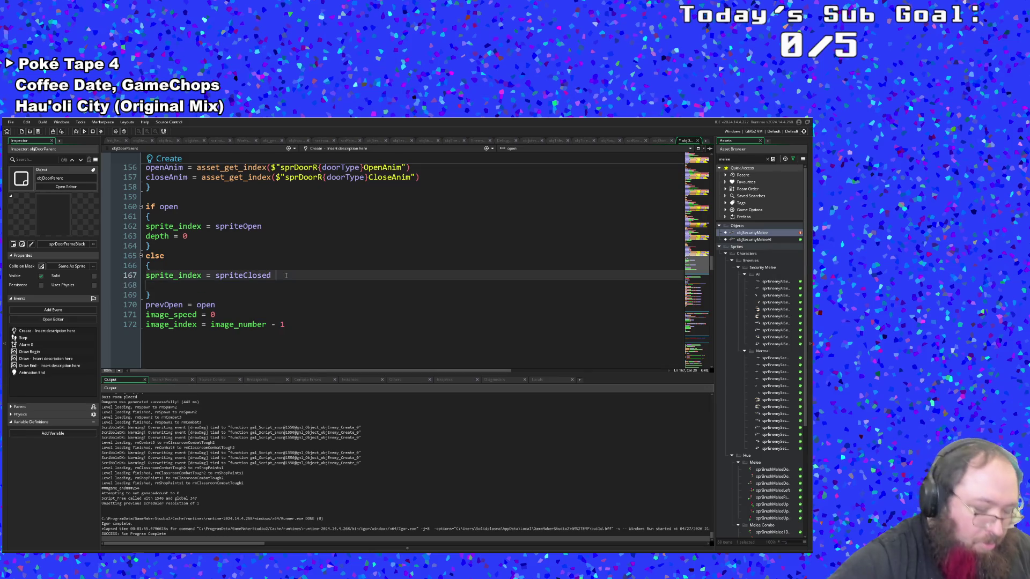
{"action": "type", "text": "dept"}
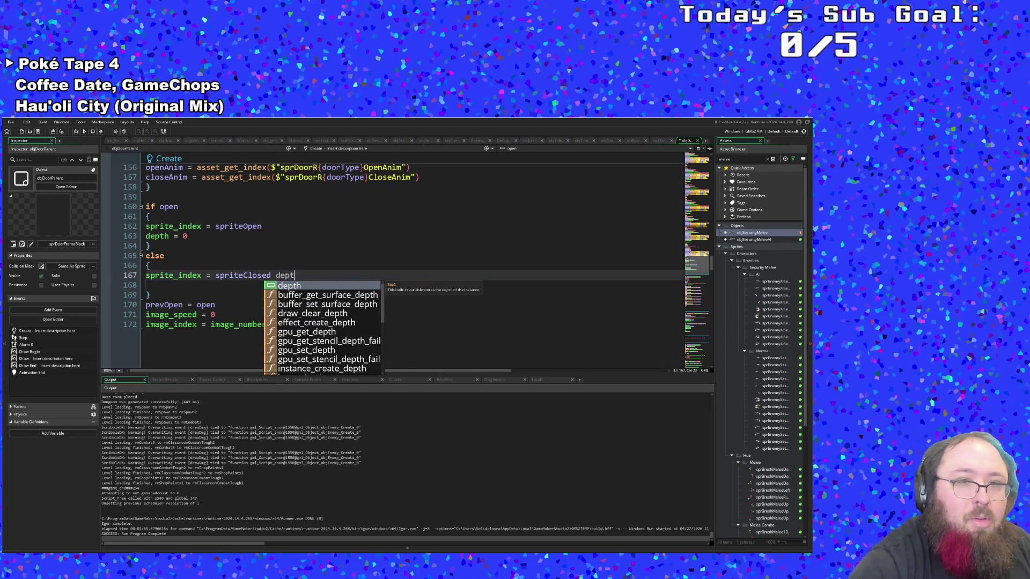
{"action": "type", "text": "h = 600"}
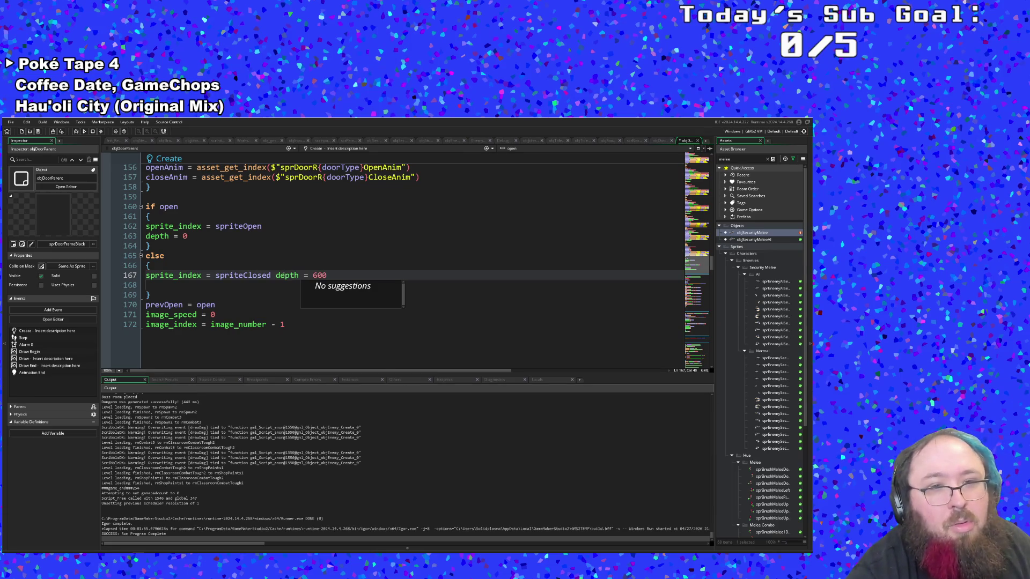
{"action": "left_click", "coordinate": [281, 276]}
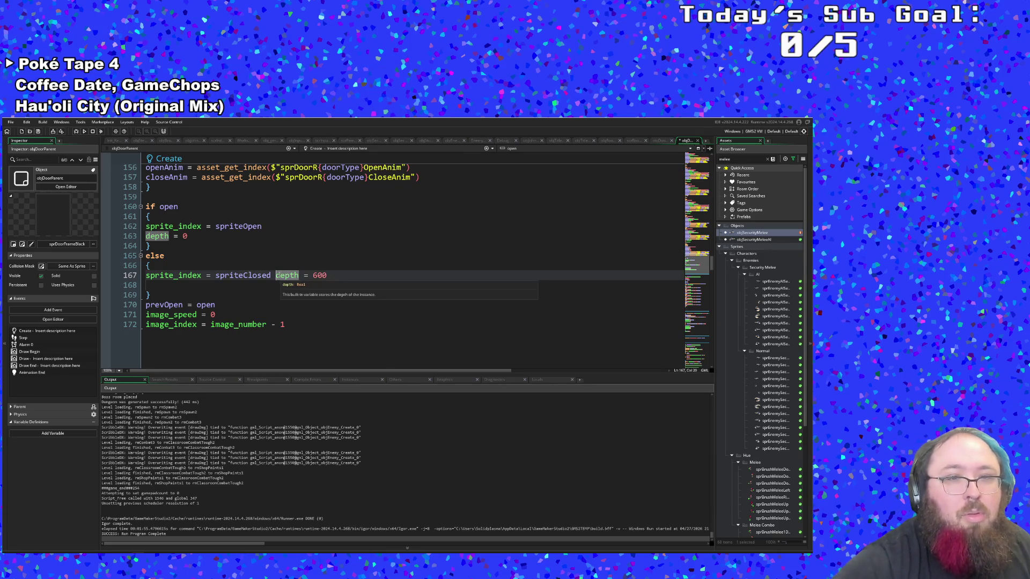
{"action": "key", "text": "Return"}
{"action": "key", "text": "Tab"}
{"action": "key", "text": "BackSpace"}
{"action": "key", "text": "End"}
{"action": "key", "text": "Delete"}
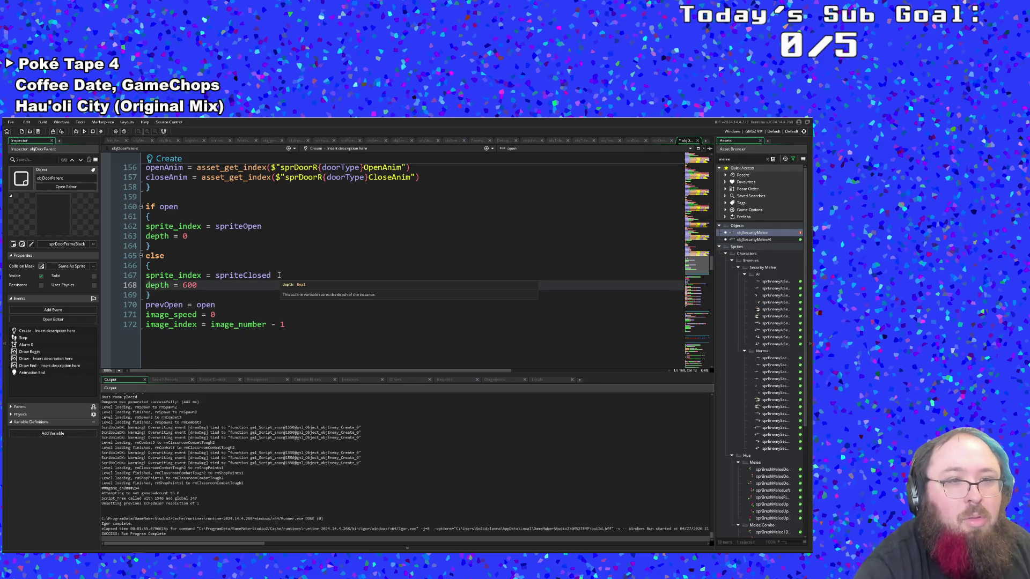
Check the edited open and closed branches, then go to the File menu to save
{"action": "key", "text": "Up"}
{"action": "key", "text": "Up"}
{"action": "key", "text": "Up"}
{"action": "key", "text": "Down"}
{"action": "key", "text": "Down"}
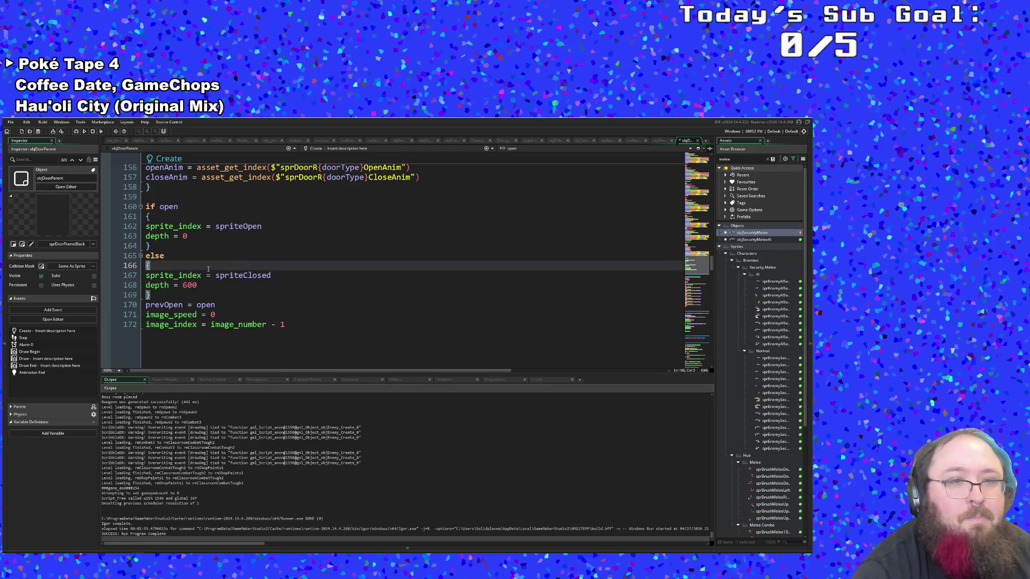
{"action": "left_click", "coordinate": [209, 290]}
{"action": "left_click", "coordinate": [220, 304]}
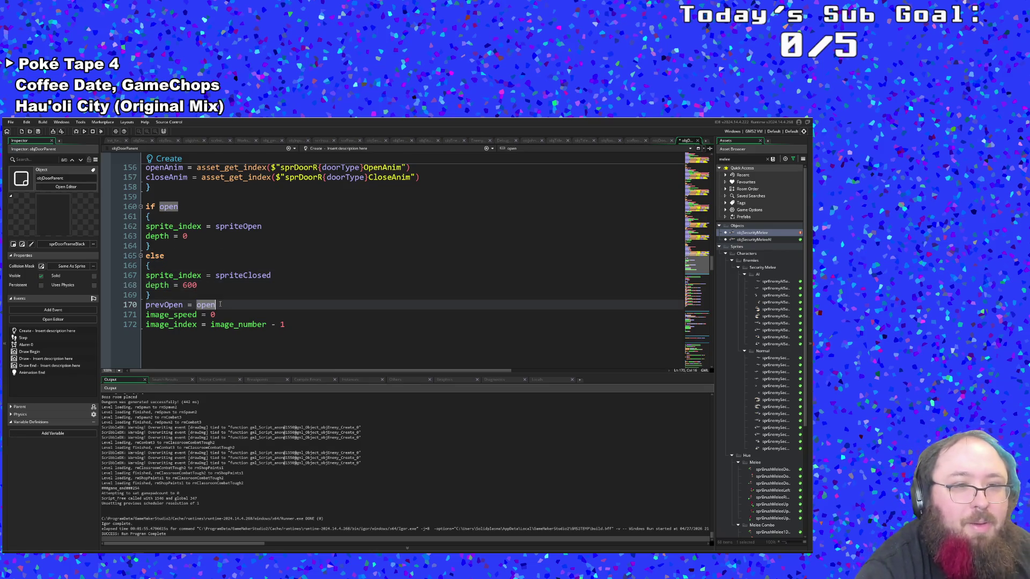
{"action": "left_click", "coordinate": [244, 290]}
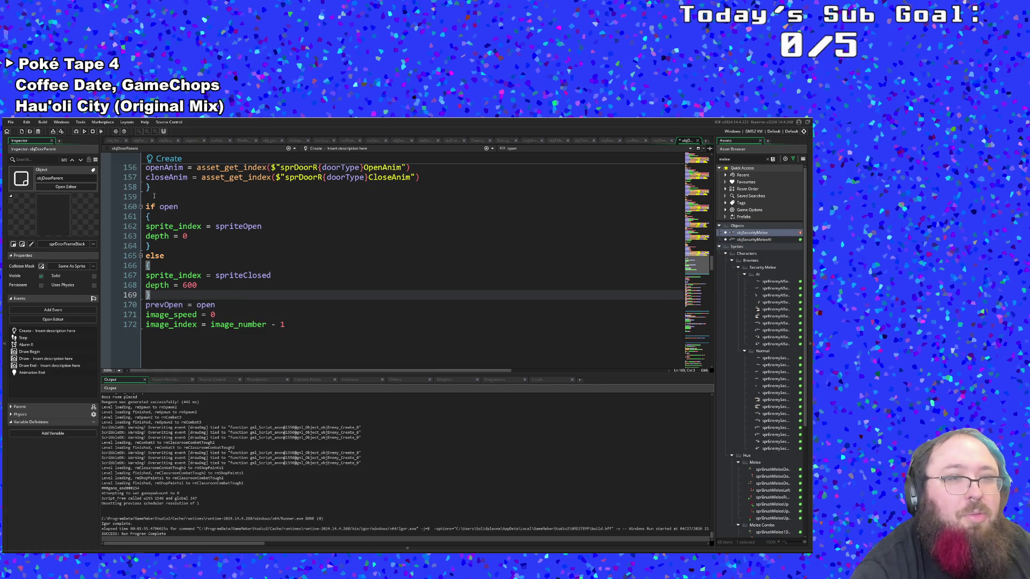
{"action": "left_click", "coordinate": [63, 140]}
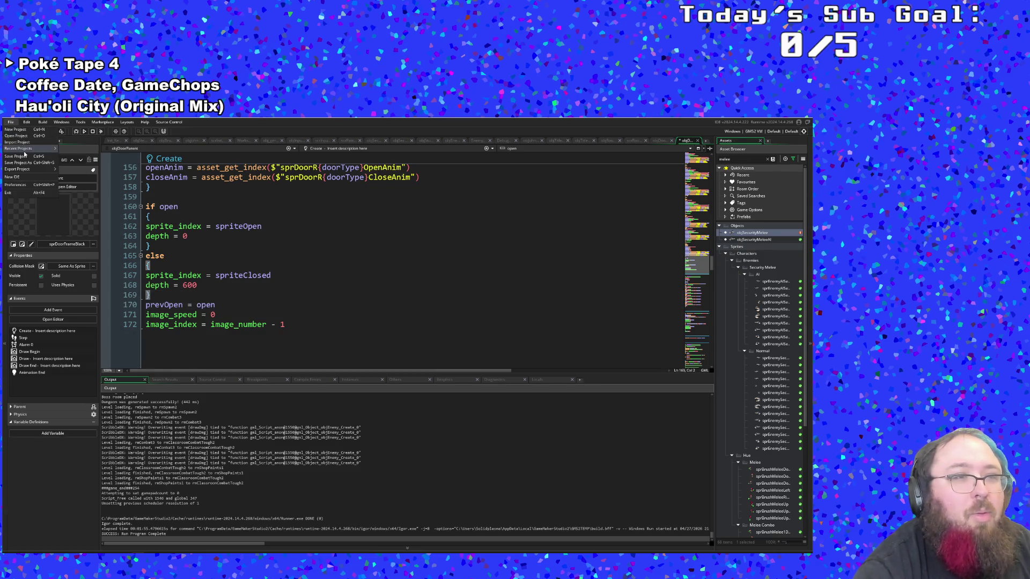
Run the game and start a New Run from the title screen
{"action": "left_click", "coordinate": [75, 131]}
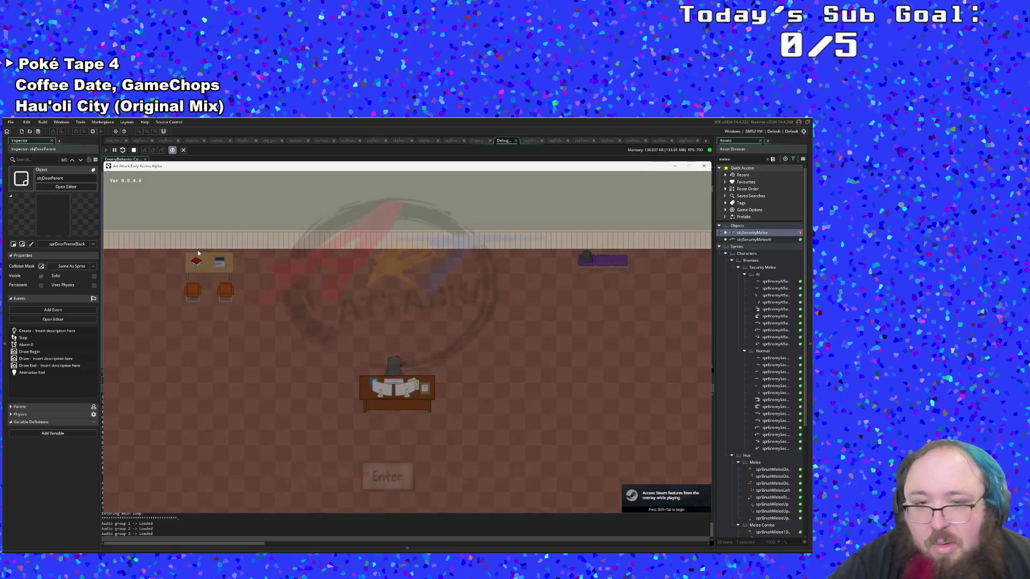
{"action": "key", "text": "Return"}
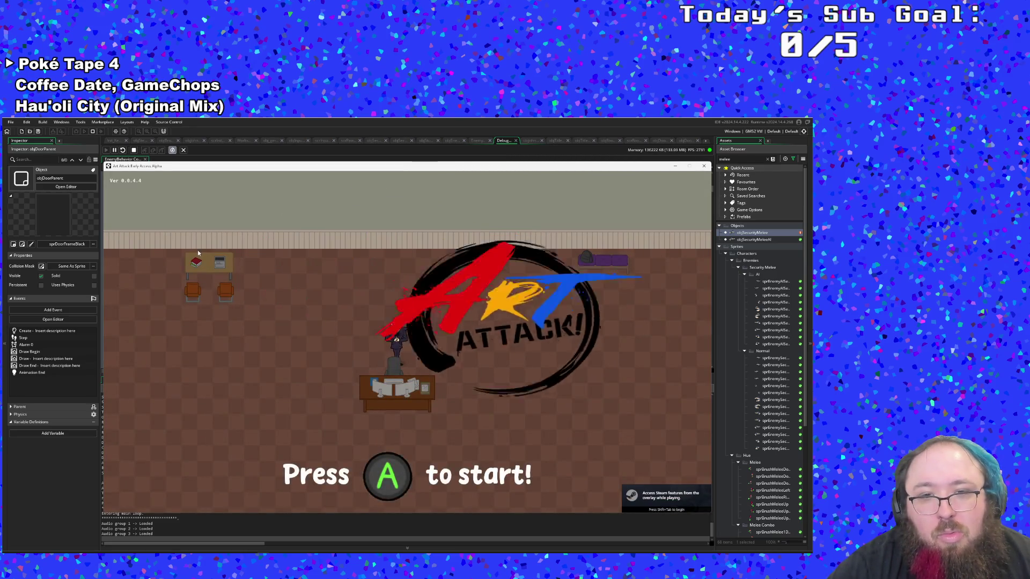
{"action": "key", "text": "Return"}
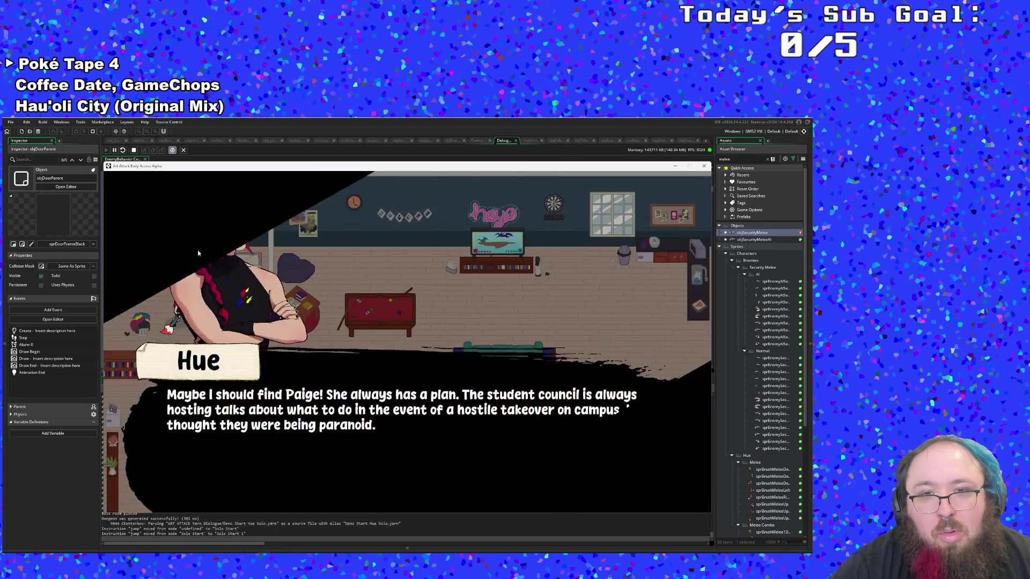
Walk to the bucket NPC, mix Maroon paint, and head into the next combat room
{"action": "key", "text": "Right"}
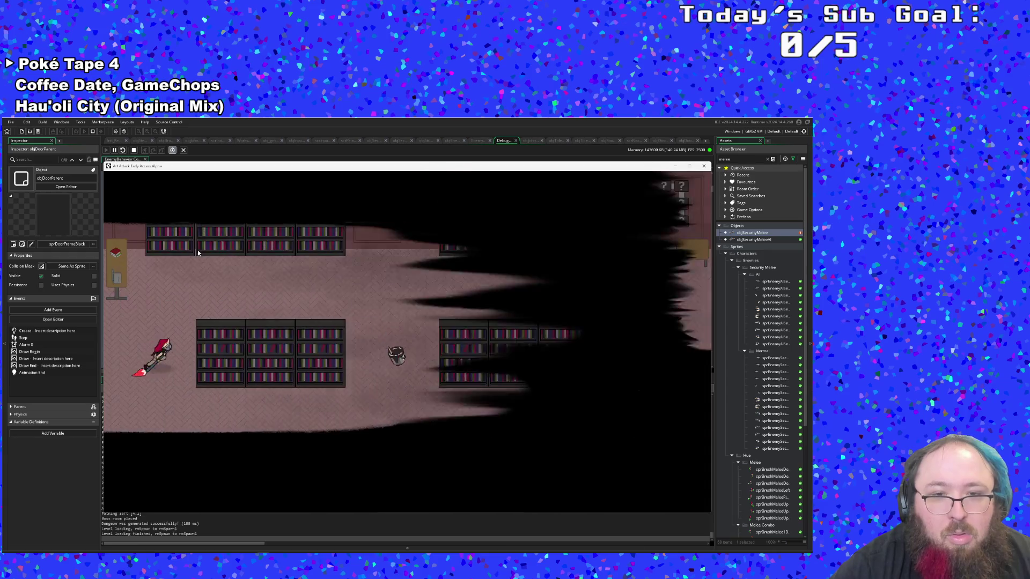
{"action": "key", "text": "Down"}
{"action": "key", "text": "Right"}
{"action": "key", "text": "Up"}
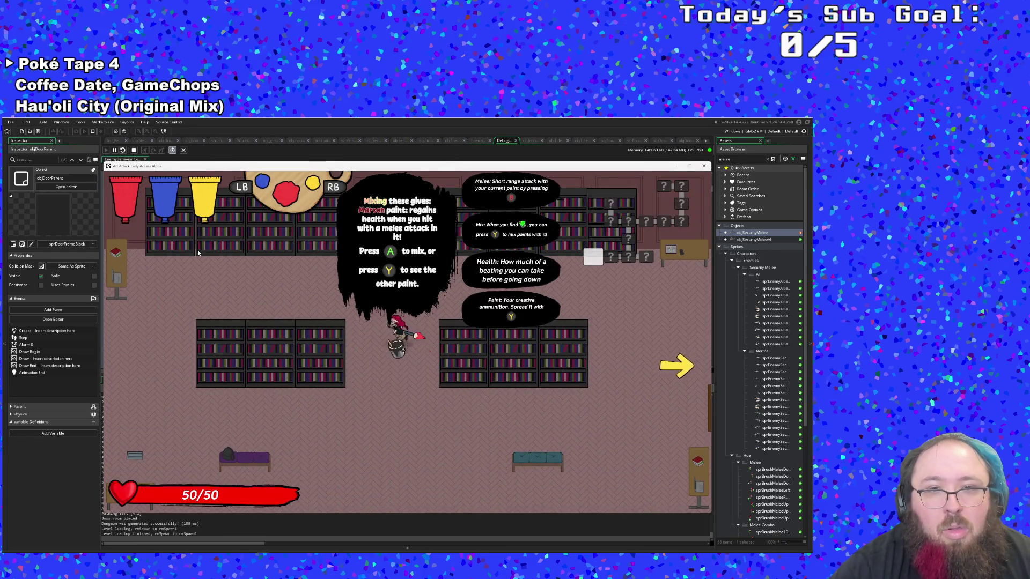
{"action": "key", "text": "e"}
{"action": "key", "text": "Right"}
{"action": "key", "text": "Up"}
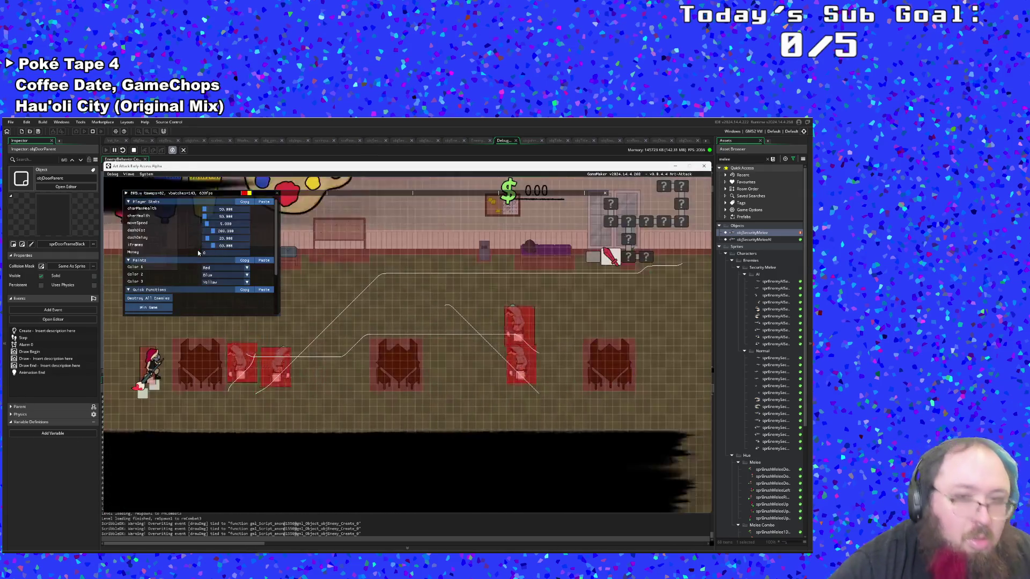
Clear the first room with Destroy All Enemies, collect the green pickups, and exit right
{"action": "scroll", "coordinate": [213, 265], "scroll_direction": "down", "scroll_amount": 3}
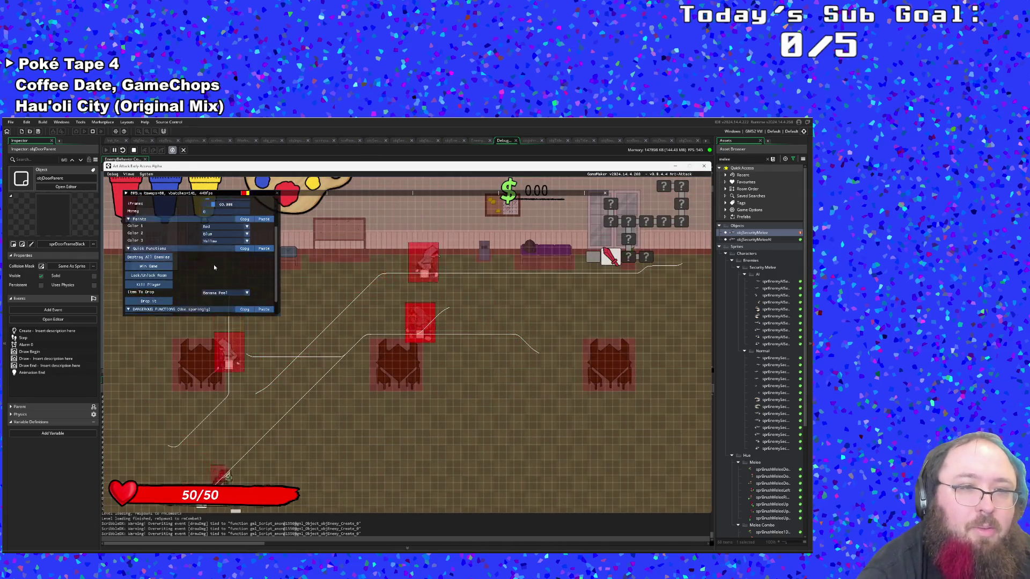
{"action": "key", "text": "Up"}
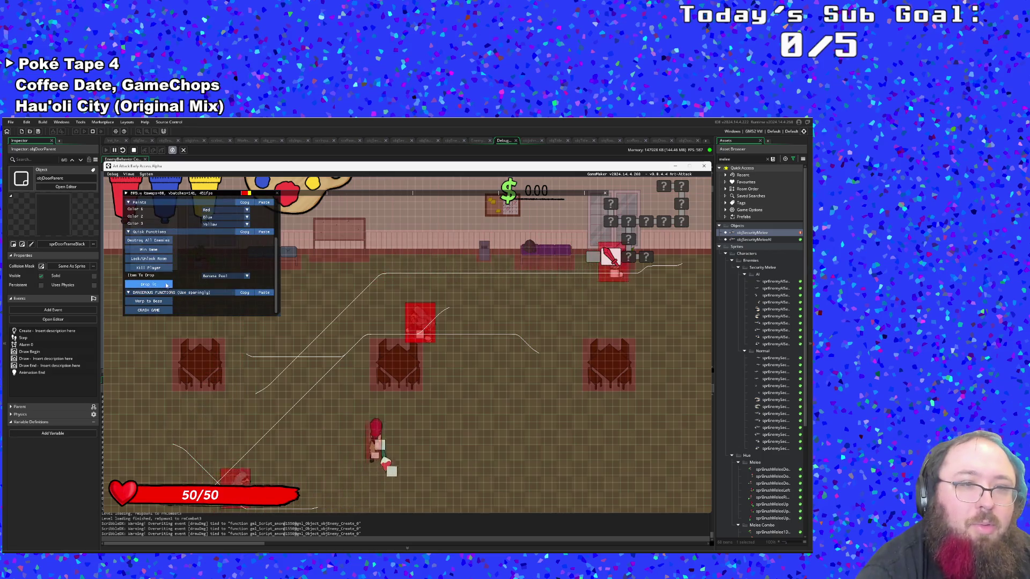
{"action": "left_click", "coordinate": [150, 251]}
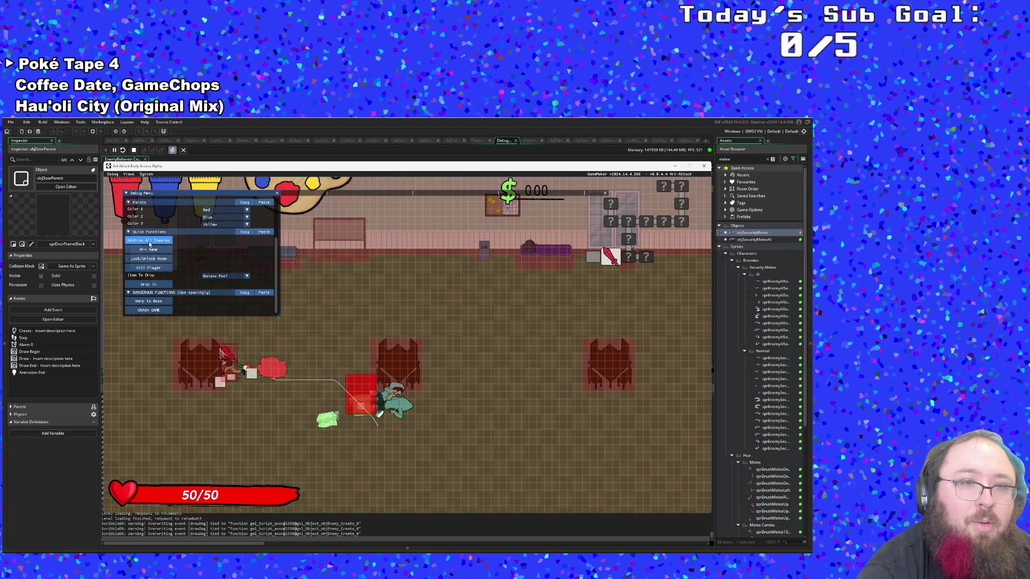
{"action": "key", "text": "Right"}
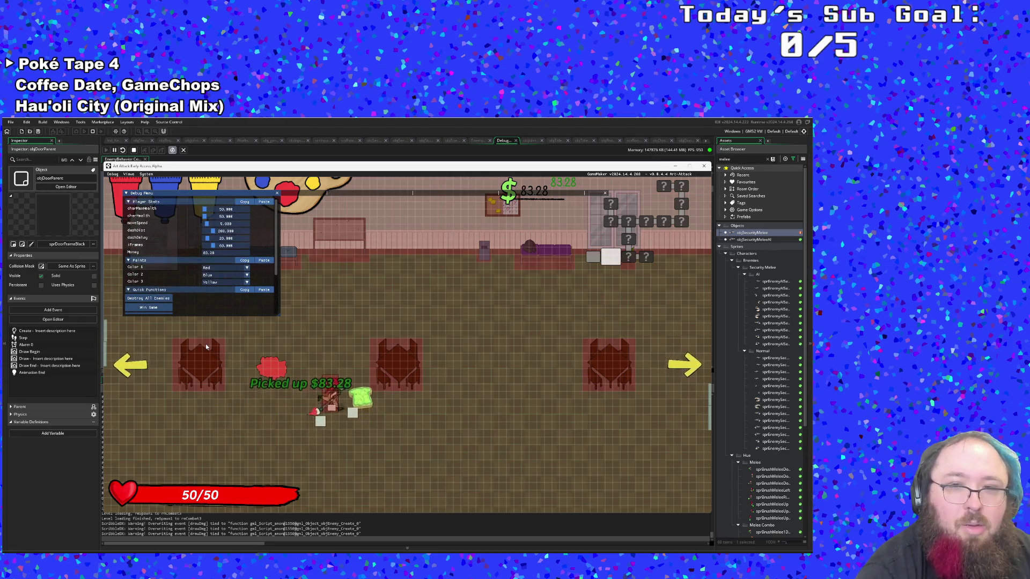
{"action": "key", "text": "Down"}
{"action": "key", "text": "Right"}
{"action": "key", "text": "Up"}
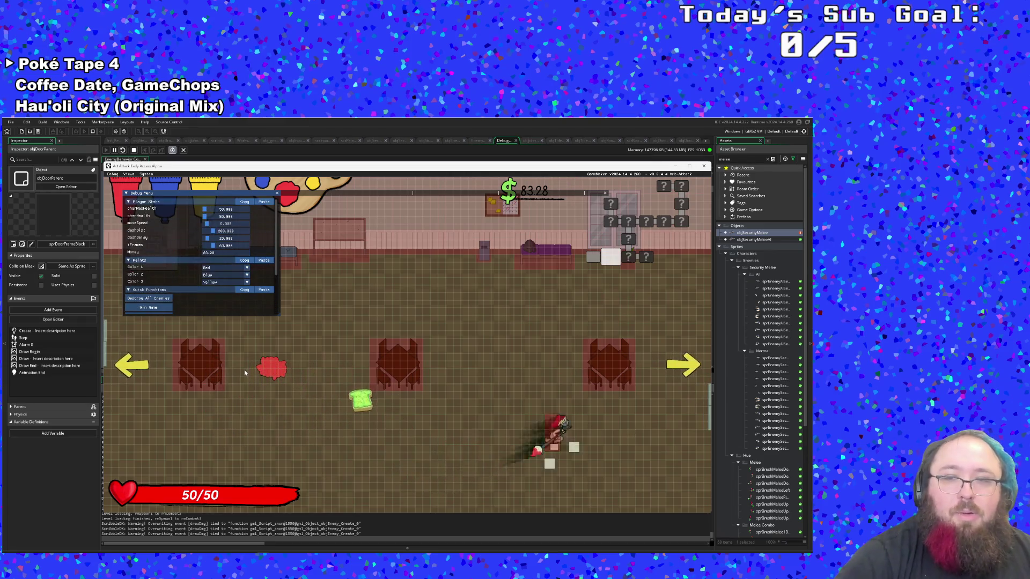
{"action": "key", "text": "Down"}
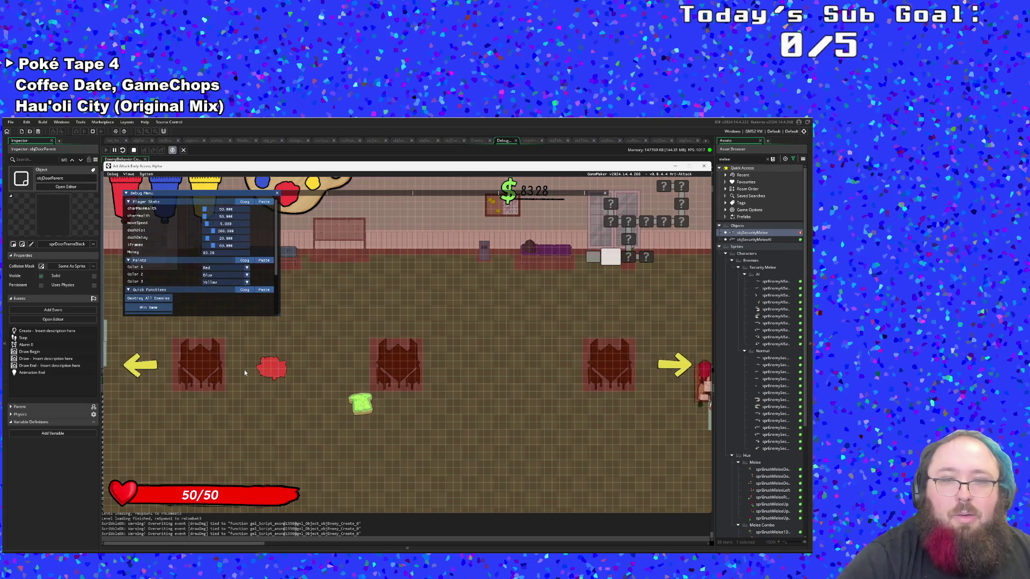
Clear the next room, refill paint from the bottle, and splash paint onto the top door
{"action": "scroll", "coordinate": [155, 272], "scroll_direction": "down", "scroll_amount": 2}
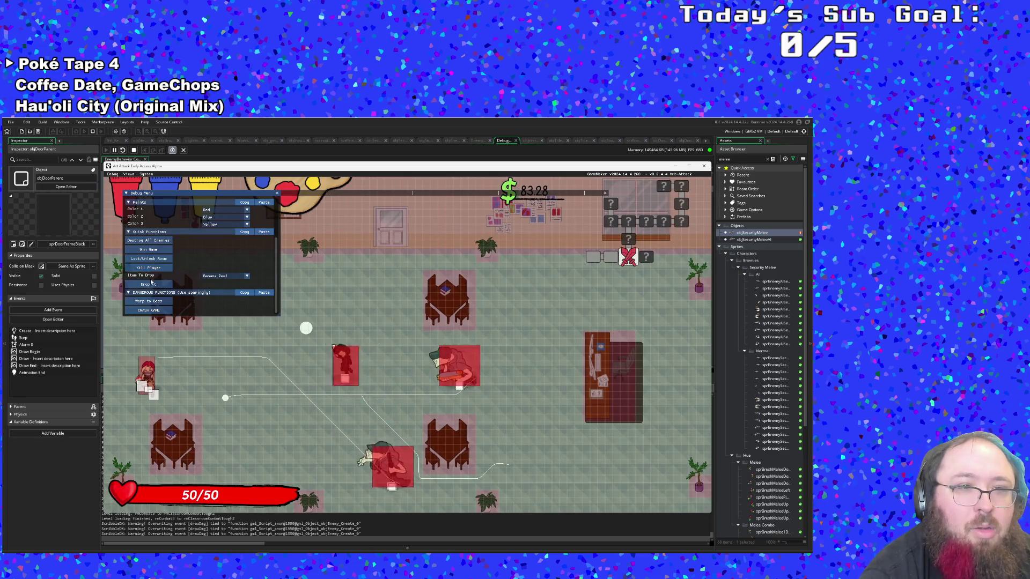
{"action": "left_click", "coordinate": [153, 241]}
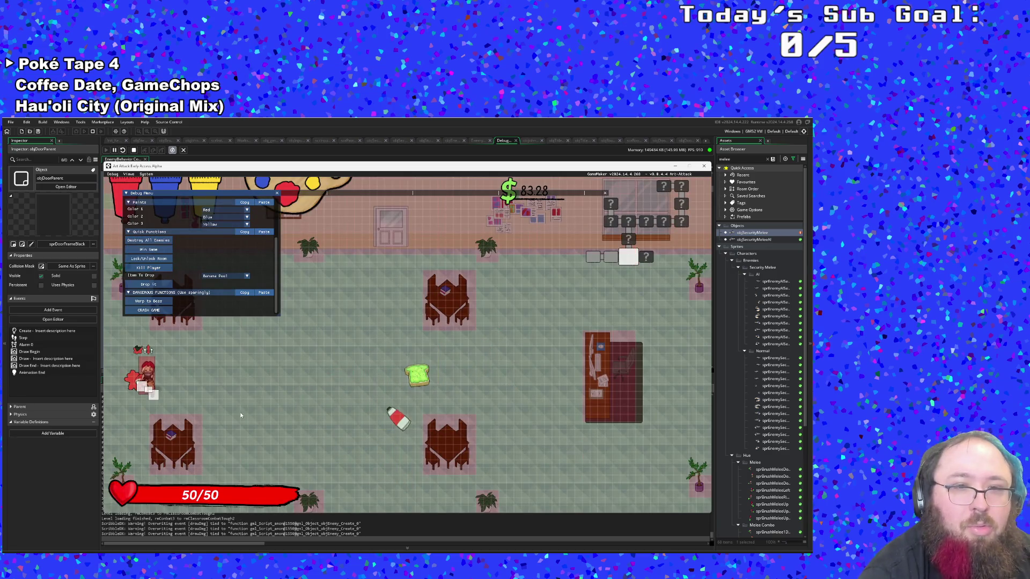
{"action": "key", "text": "grave"}
{"action": "key", "text": "d"}
{"action": "key", "text": "s"}
{"action": "key", "text": "w"}
{"action": "key", "text": "a"}
{"action": "key", "text": "s"}
{"action": "key", "text": "d"}
{"action": "key", "text": "a"}
{"action": "key", "text": "d"}
{"action": "key", "text": "s"}
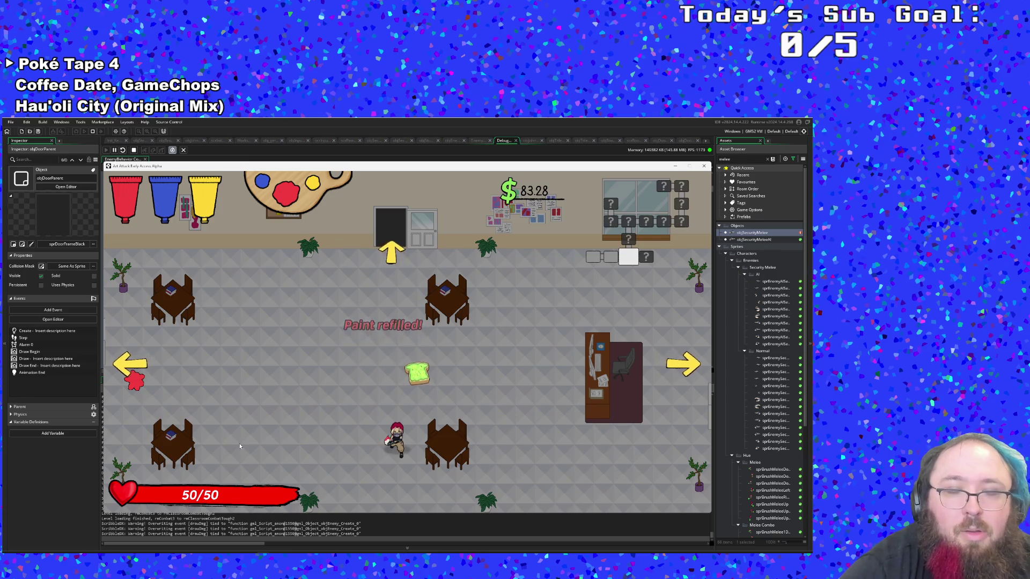
{"action": "key", "text": "w"}
{"action": "key", "text": "w"}
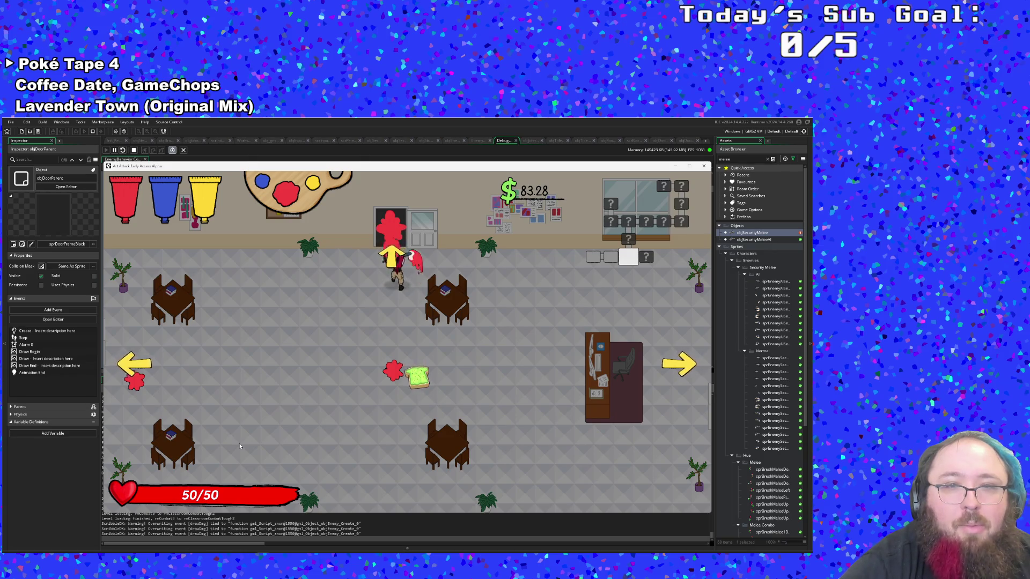
{"action": "key", "text": "s"}
With collision masks shown, lock and unlock the room twice, then stop the game
{"action": "key", "text": "F1"}
{"action": "key", "text": "s"}
{"action": "scroll", "coordinate": [199, 305], "scroll_direction": "down", "scroll_amount": 3}
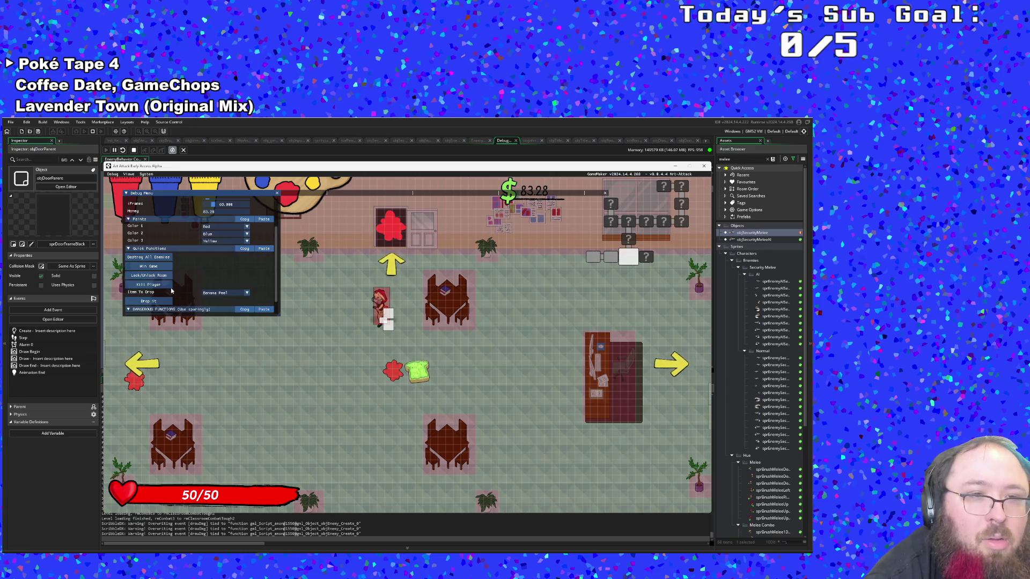
{"action": "left_click", "coordinate": [160, 279]}
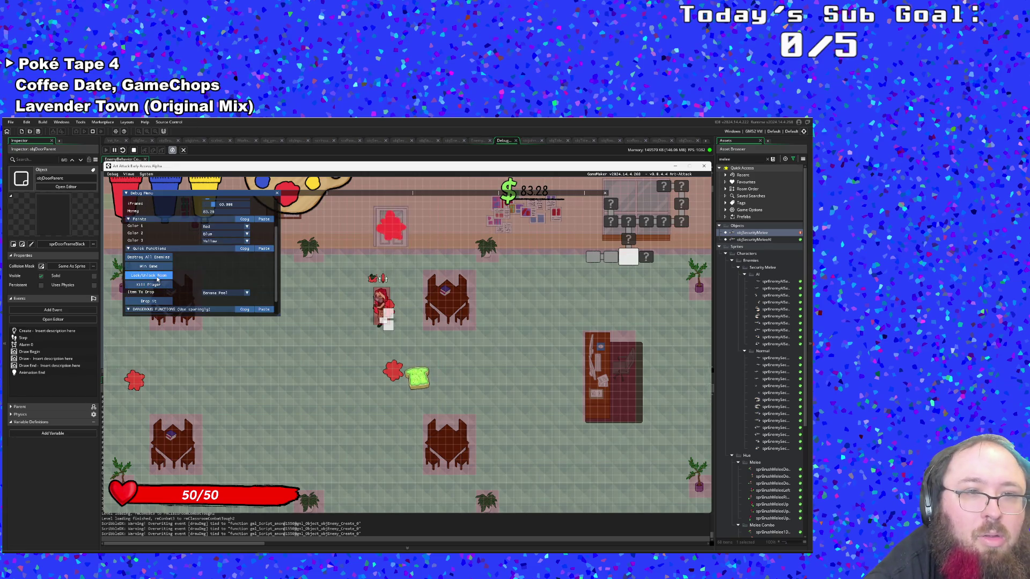
{"action": "left_click", "coordinate": [157, 279]}
{"action": "left_click", "coordinate": [157, 279]}
{"action": "left_click", "coordinate": [157, 279]}
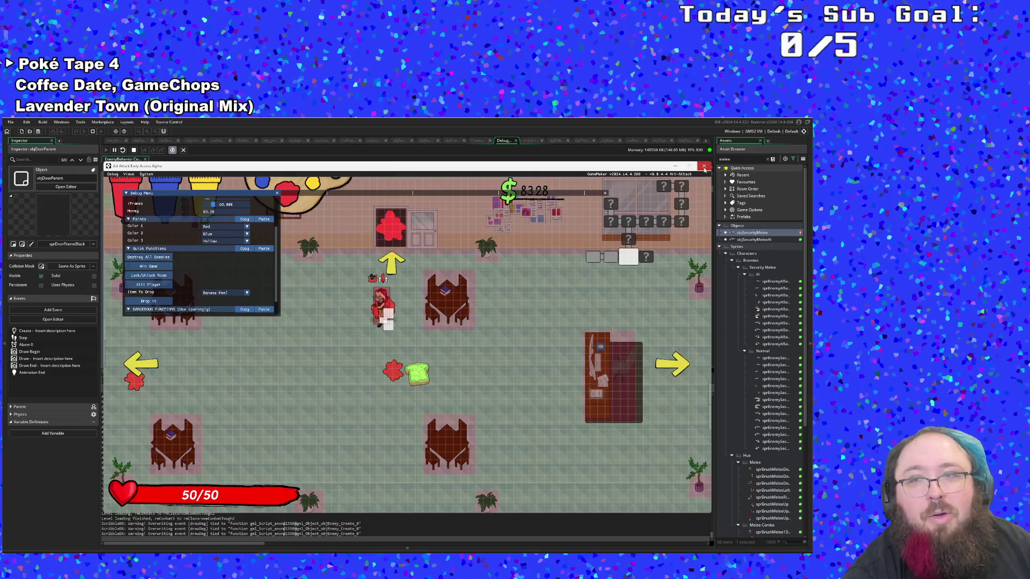
{"action": "key", "text": "Escape"}
{"action": "scroll", "coordinate": [429, 285], "scroll_direction": "down", "scroll_amount": 10}
{"action": "scroll", "coordinate": [429, 285], "scroll_direction": "down", "scroll_amount": 20}
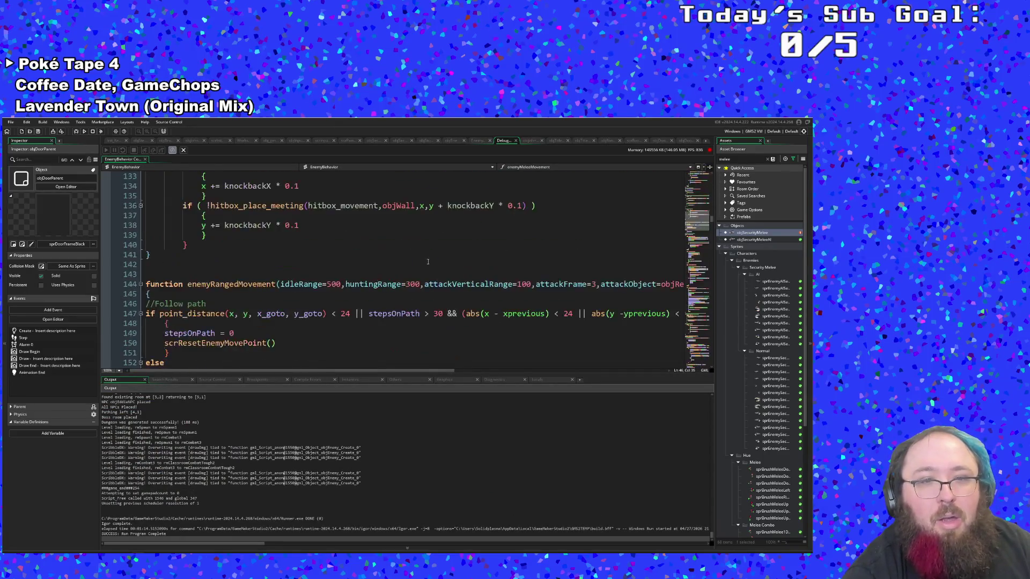
{"action": "scroll", "coordinate": [427, 260], "scroll_direction": "down", "scroll_amount": 20}
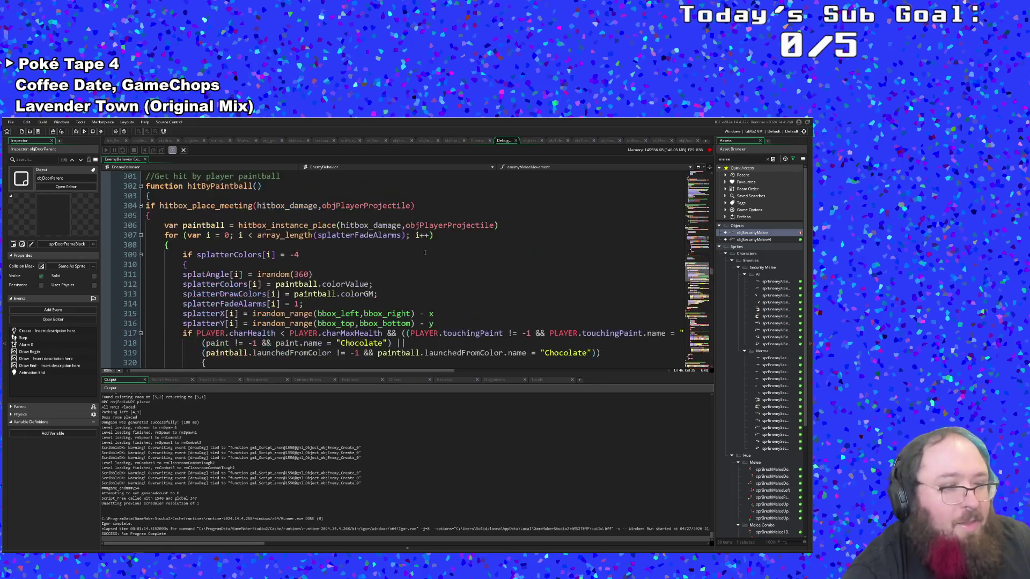
{"action": "scroll", "coordinate": [419, 240], "scroll_direction": "down", "scroll_amount": 16}
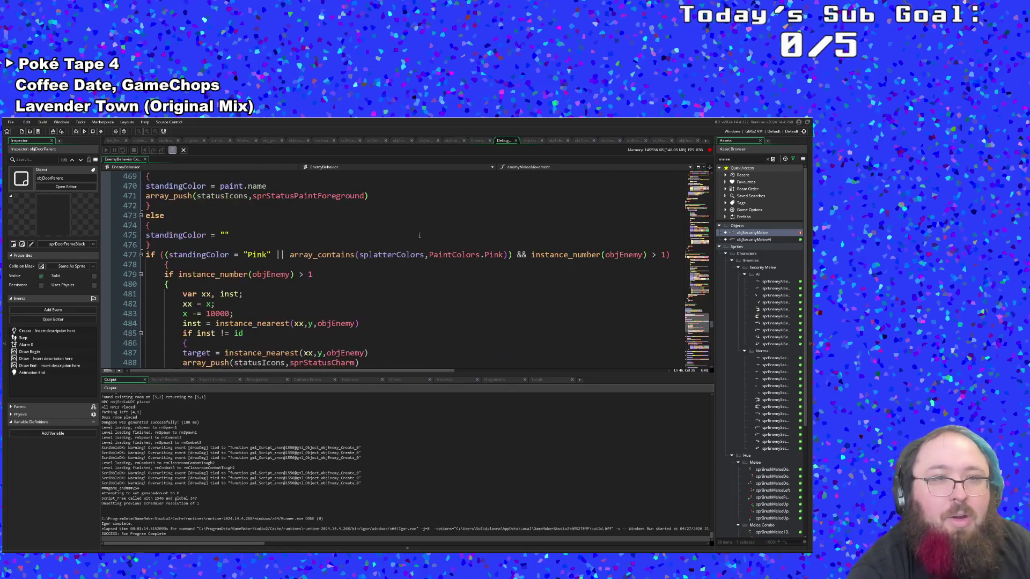
{"action": "left_click", "coordinate": [380, 242]}
{"action": "key", "text": "ctrl+t"}
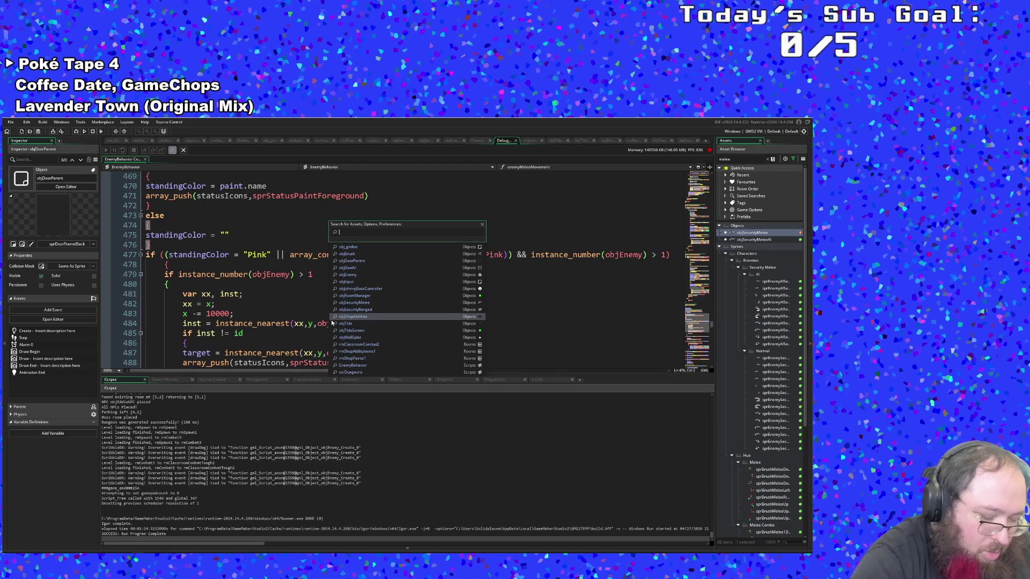
{"action": "type", "text": "objdoo"}
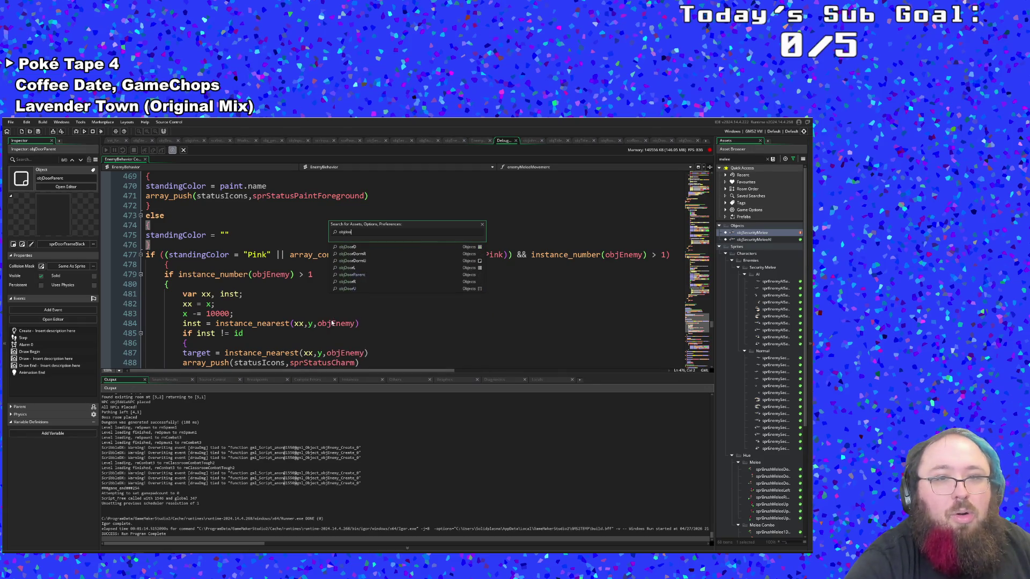
{"action": "key", "text": "Down"}
{"action": "key", "text": "Down"}
{"action": "key", "text": "Down"}
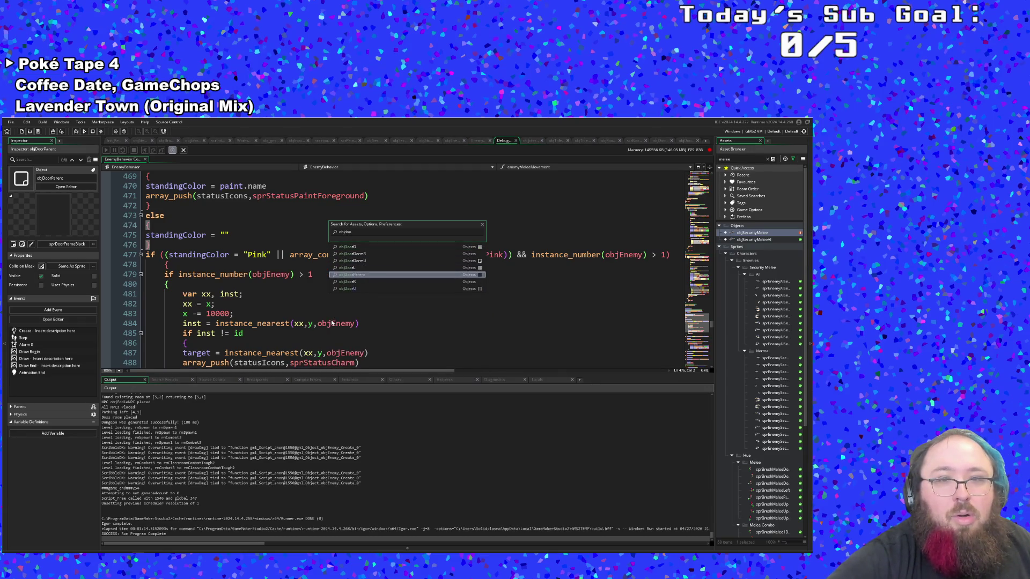
{"action": "key", "text": "Return"}
{"action": "scroll", "coordinate": [337, 320], "scroll_direction": "up", "scroll_amount": 2}
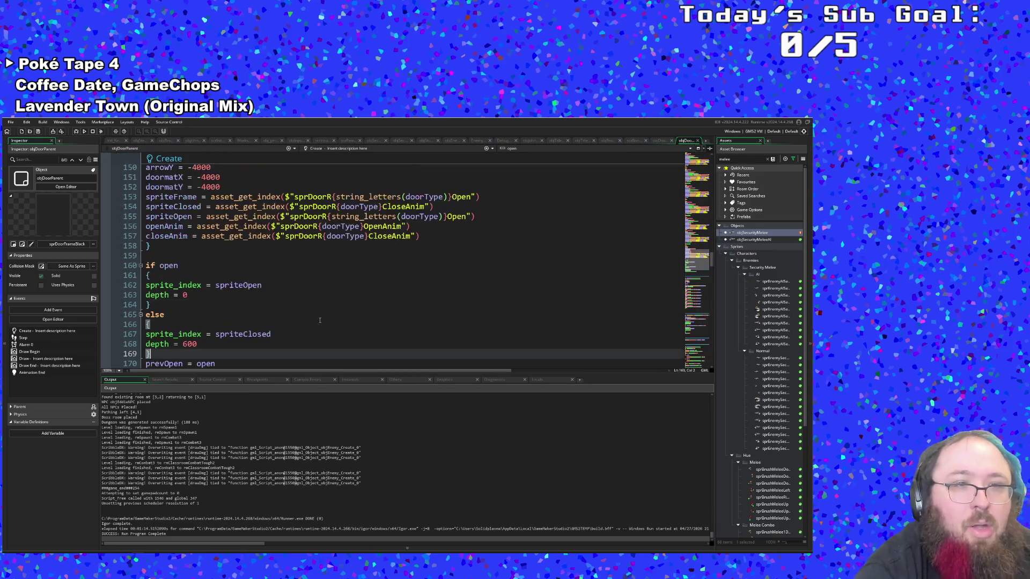
{"action": "left_click", "coordinate": [245, 325]}
{"action": "scroll", "coordinate": [242, 328], "scroll_direction": "down", "scroll_amount": 6}
{"action": "scroll", "coordinate": [243, 329], "scroll_direction": "up", "scroll_amount": 4}
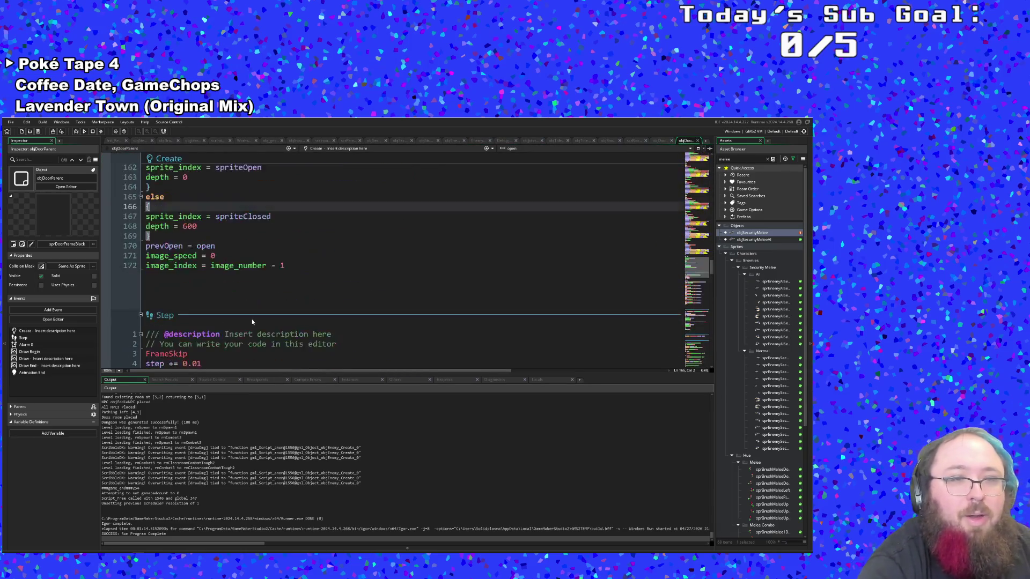
{"action": "left_click", "coordinate": [236, 315]}
{"action": "left_click", "coordinate": [232, 305]}
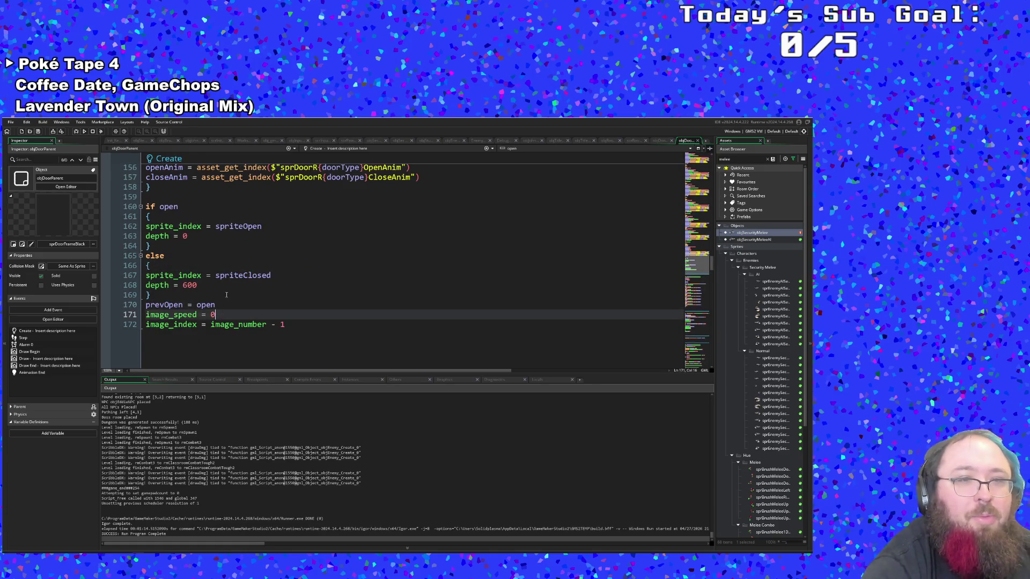
{"action": "left_click", "coordinate": [222, 295]}
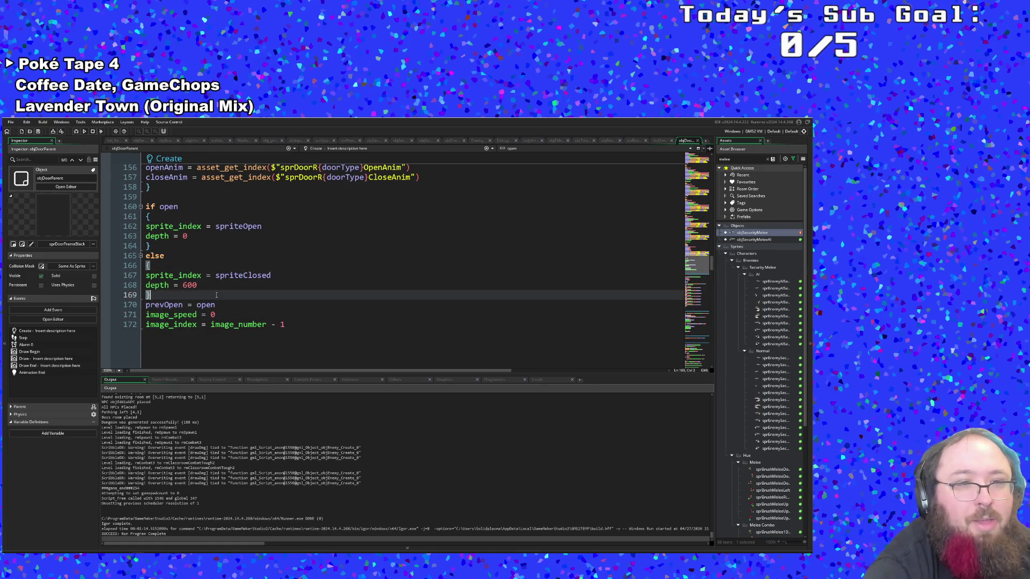
{"action": "scroll", "coordinate": [214, 295], "scroll_direction": "down", "scroll_amount": 20}
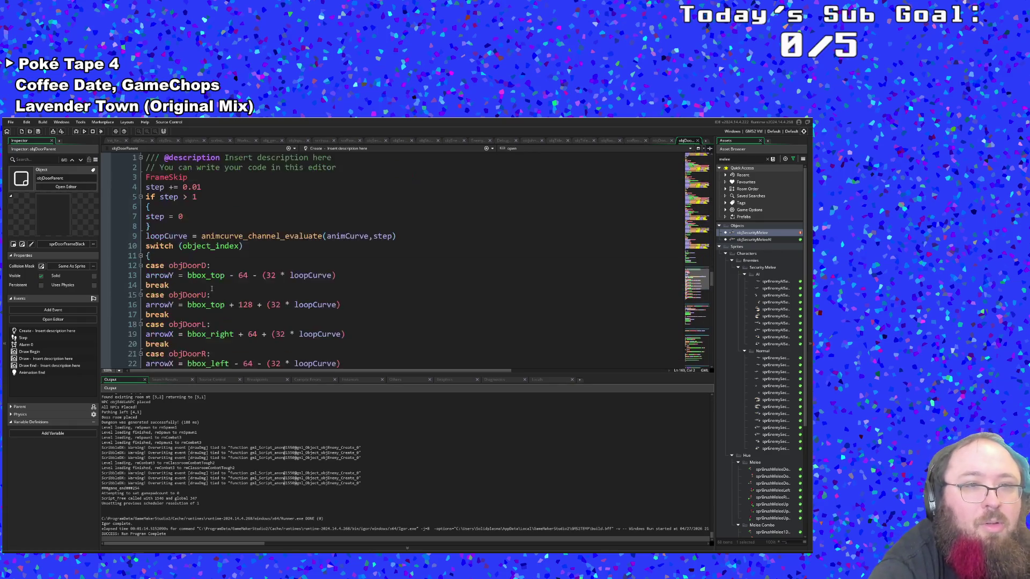
{"action": "scroll", "coordinate": [215, 301], "scroll_direction": "up", "scroll_amount": 2}
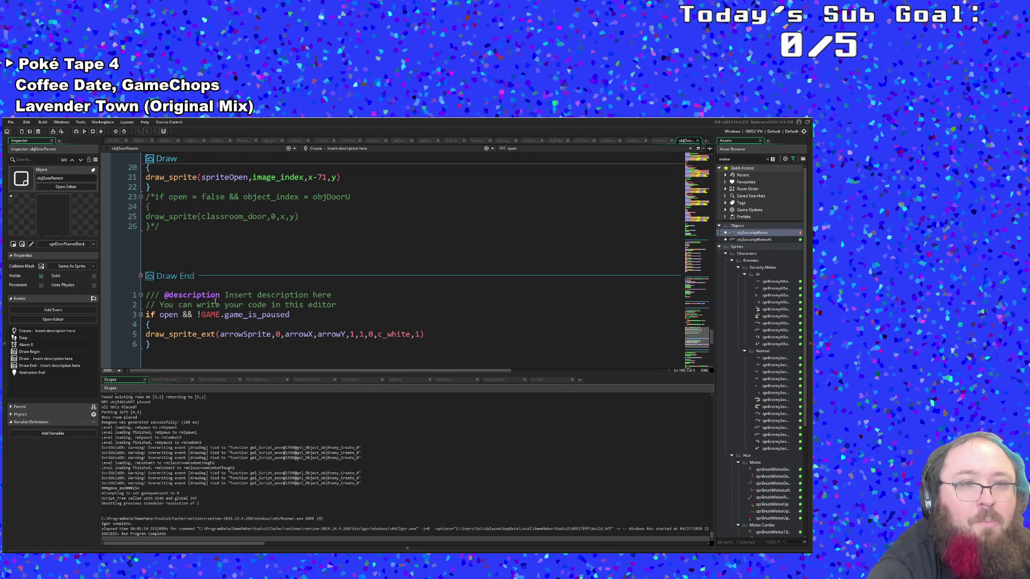
{"action": "scroll", "coordinate": [213, 301], "scroll_direction": "down", "scroll_amount": 9}
{"action": "left_click", "coordinate": [214, 295]}
Change the opening branch's depth from 600 to 0 in Animation End
{"action": "key", "text": "Up"}
{"action": "key", "text": "Up"}
{"action": "key", "text": "Up"}
{"action": "scroll", "coordinate": [210, 298], "scroll_direction": "up", "scroll_amount": 2}
{"action": "left_click", "coordinate": [201, 296]}
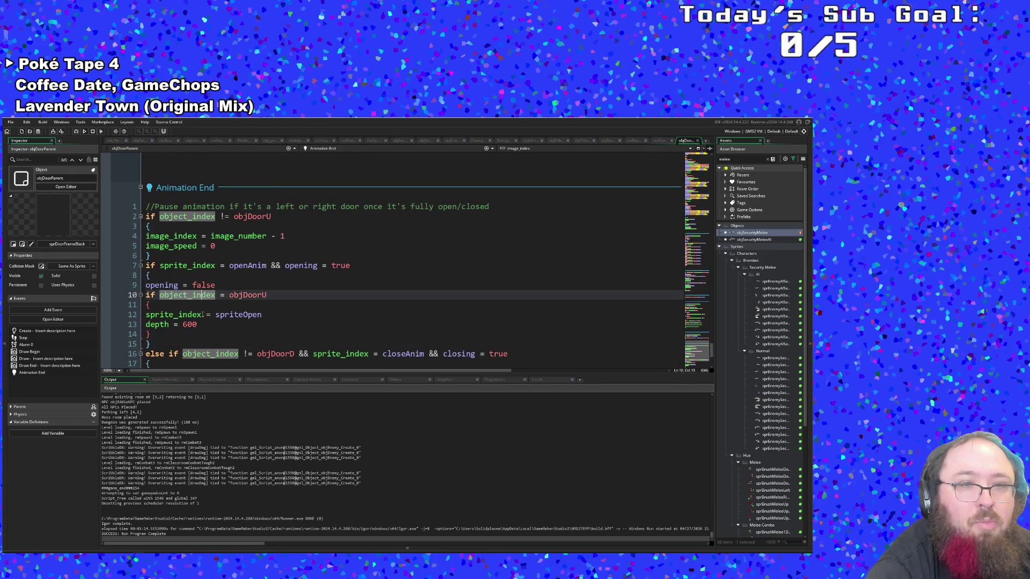
{"action": "left_click", "coordinate": [204, 315]}
{"action": "left_click", "coordinate": [205, 325]}
{"action": "left_click_drag", "start_coordinate": [204, 325], "coordinate": [182, 325]}
{"action": "type", "text": "0"}
{"action": "left_click", "coordinate": [205, 333]}
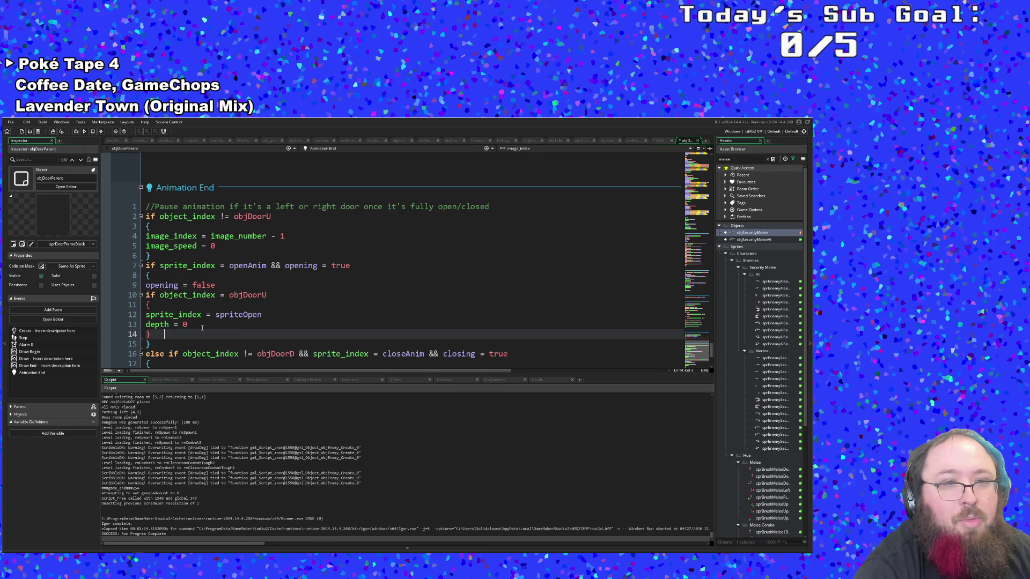
Change the closing branch's depth from 0 to 600 and go to save the project
{"action": "scroll", "coordinate": [202, 327], "scroll_direction": "down", "scroll_amount": 4}
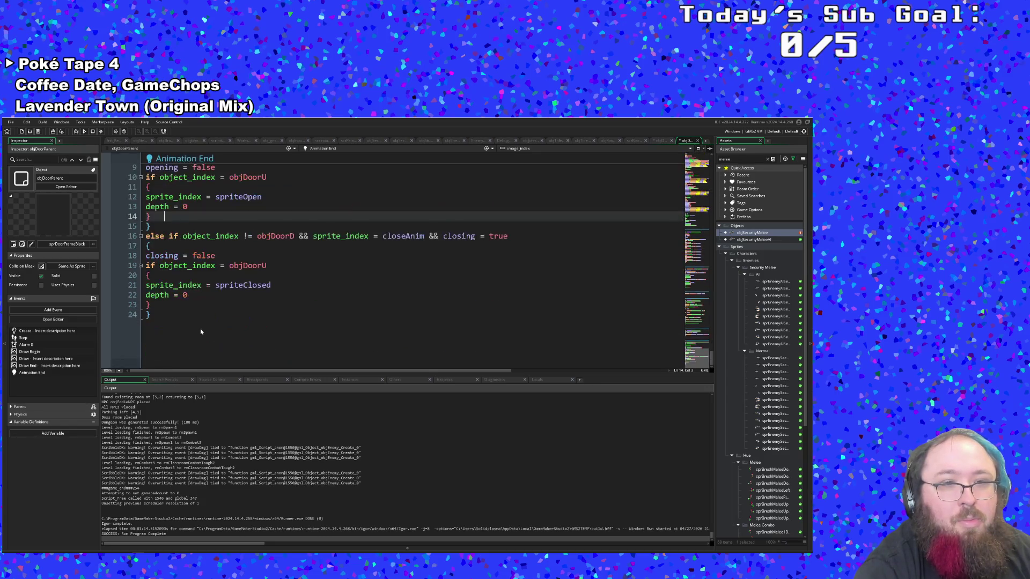
{"action": "left_click", "coordinate": [193, 295]}
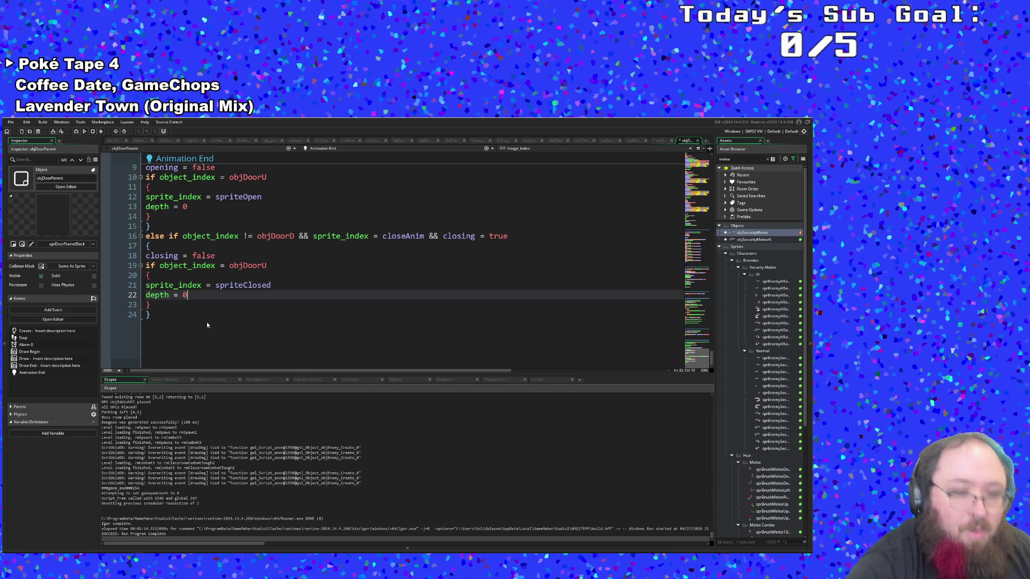
{"action": "key", "text": "BackSpace"}
{"action": "type", "text": "600"}
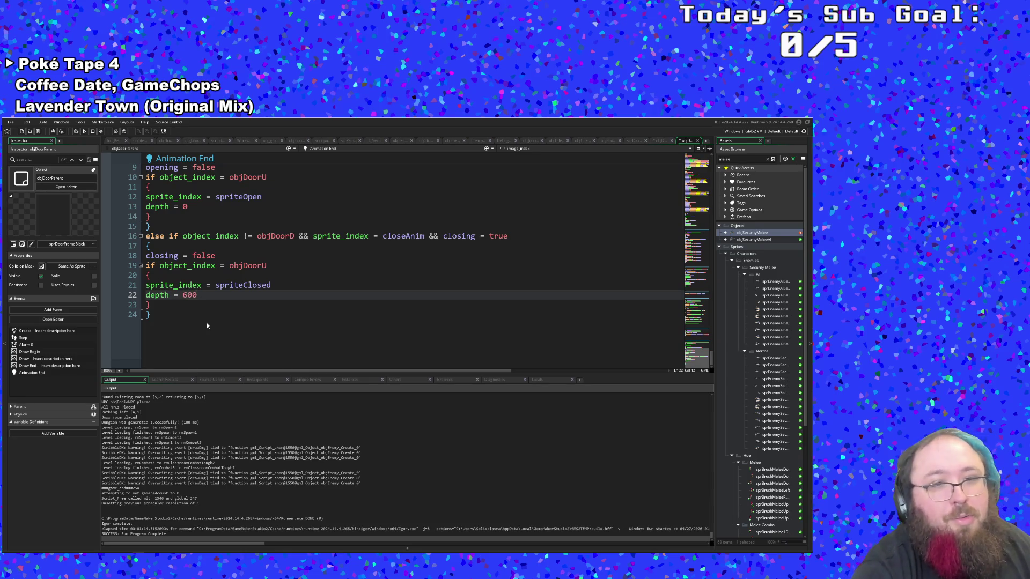
{"action": "left_click", "coordinate": [205, 306]}
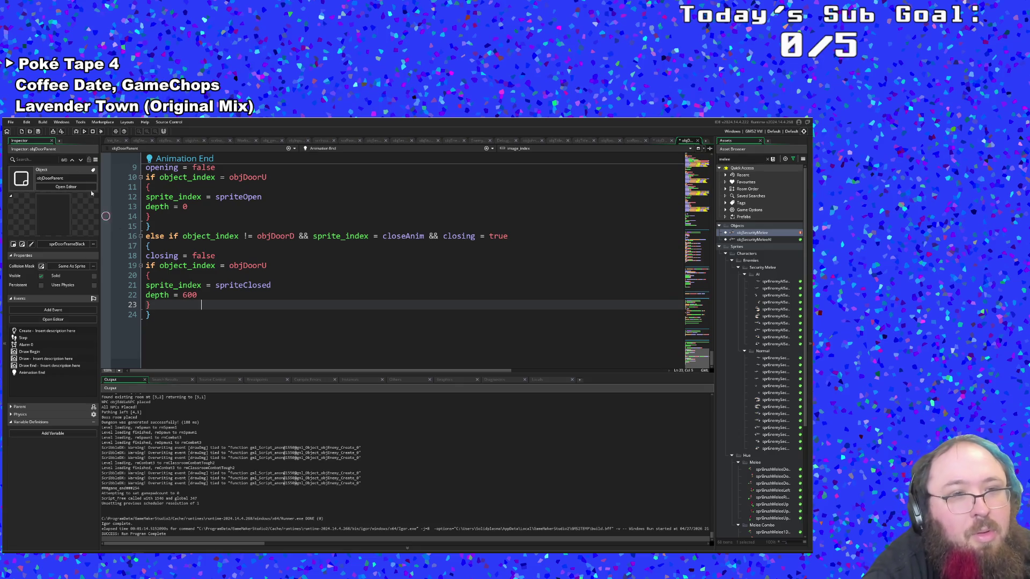
{"action": "left_click", "coordinate": [10, 122]}
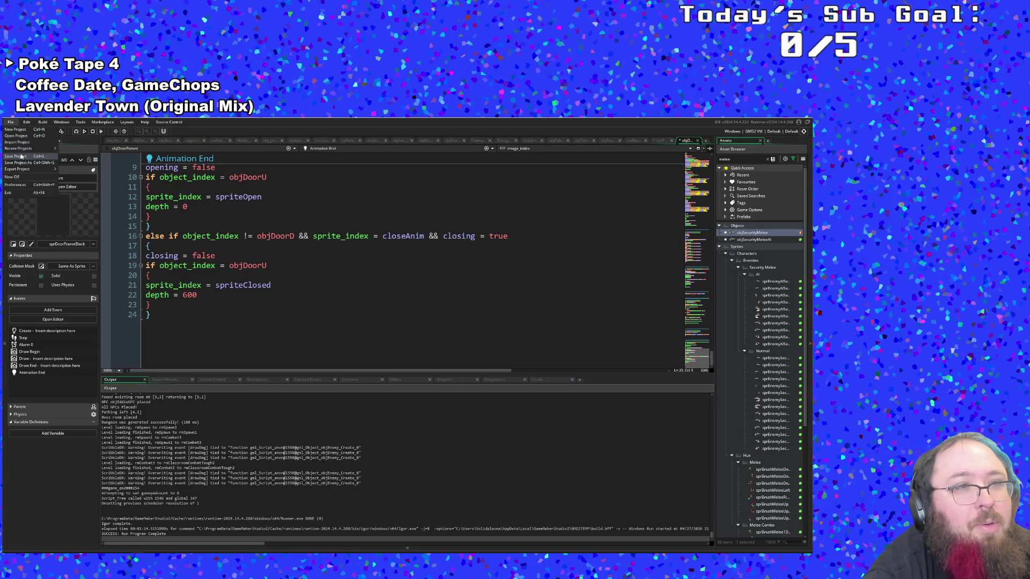
Save the project, run the game in debug mode to test the doors, then stop it
{"action": "left_click", "coordinate": [24, 156]}
{"action": "left_click", "coordinate": [76, 132]}
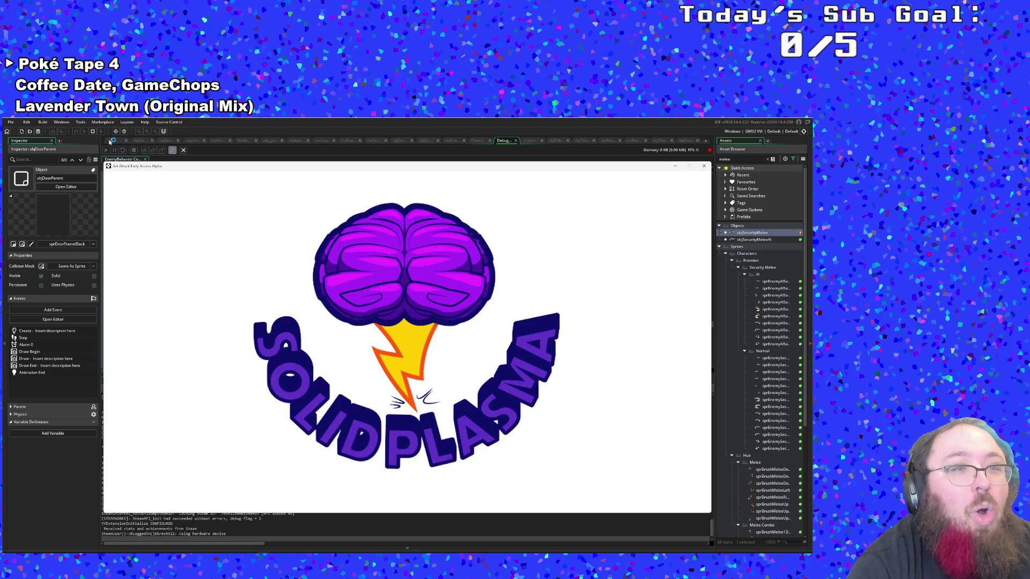
{"action": "left_click", "coordinate": [92, 131]}
{"action": "scroll", "coordinate": [292, 273], "scroll_direction": "down", "scroll_amount": 10}
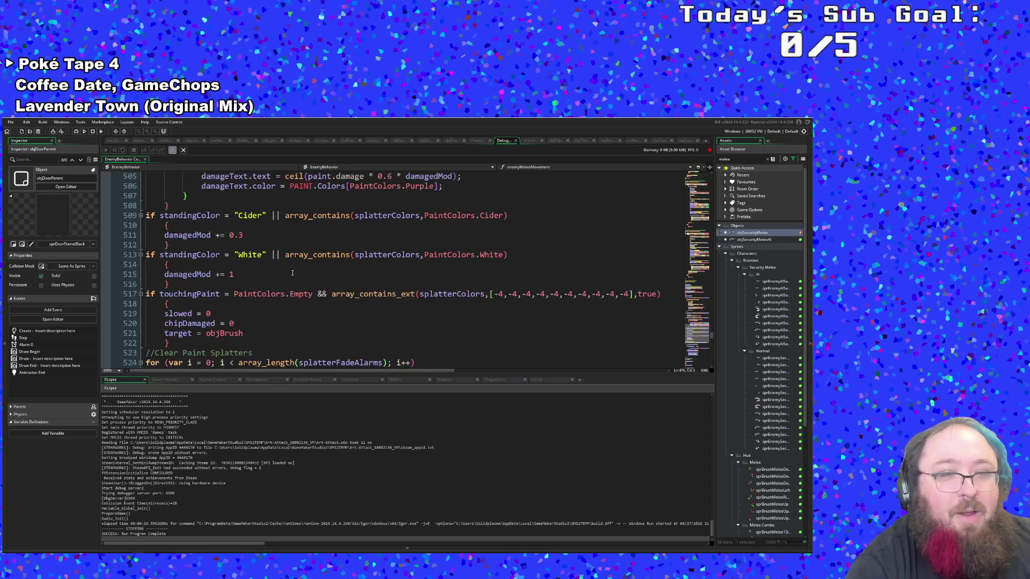
{"action": "scroll", "coordinate": [293, 273], "scroll_direction": "down", "scroll_amount": 20}
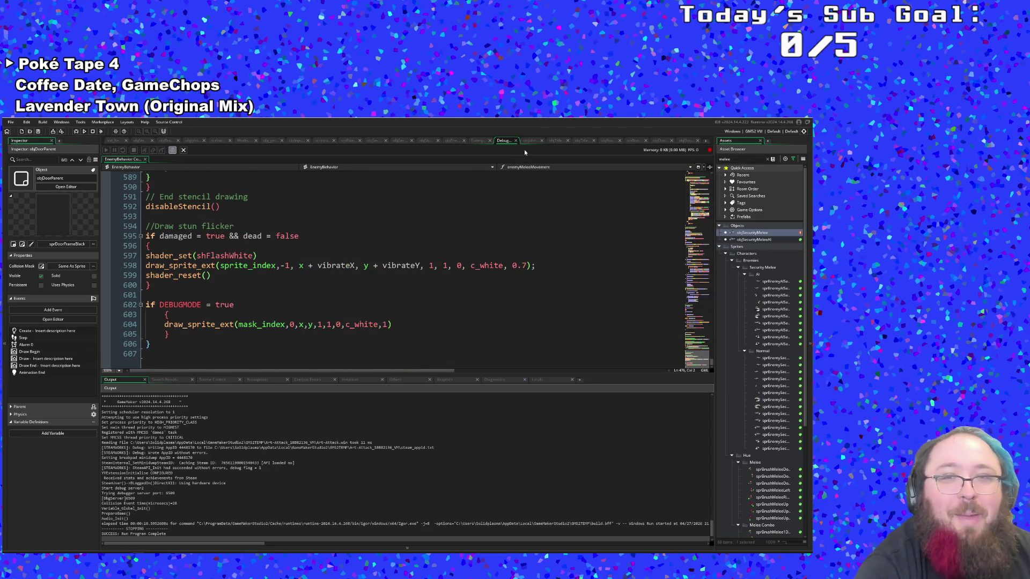
{"action": "left_click", "coordinate": [485, 230]}
Reopen objDoorParent through the Ctrl+T asset search
{"action": "key", "text": "ctrl+t"}
{"action": "type", "text": "o"}
{"action": "key", "text": "Down"}
{"action": "key", "text": "Down"}
{"action": "key", "text": "Down"}
{"action": "key", "text": "Return"}
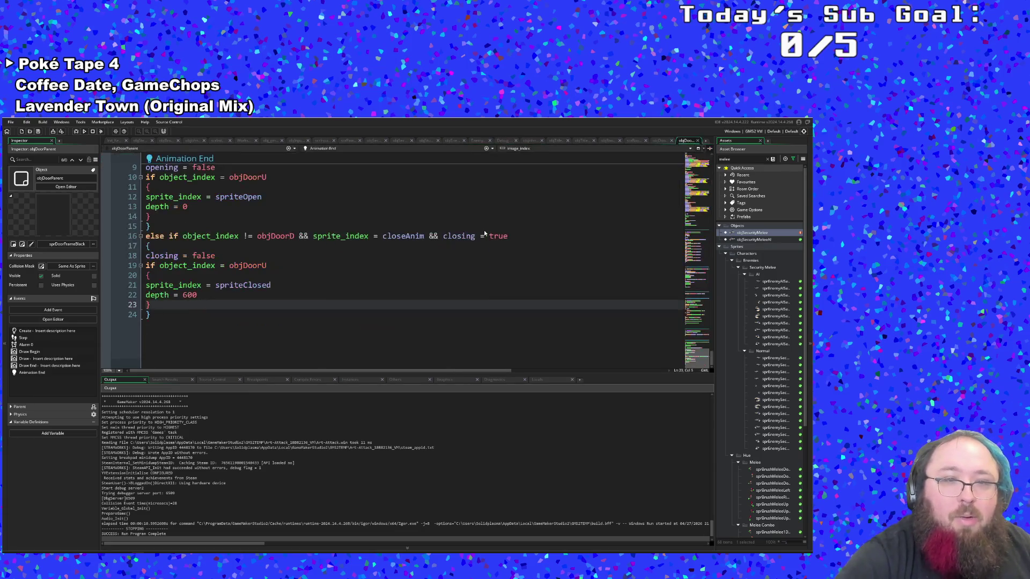
{"action": "key", "text": "Up"}
{"action": "scroll", "coordinate": [279, 279], "scroll_direction": "up", "scroll_amount": 2}
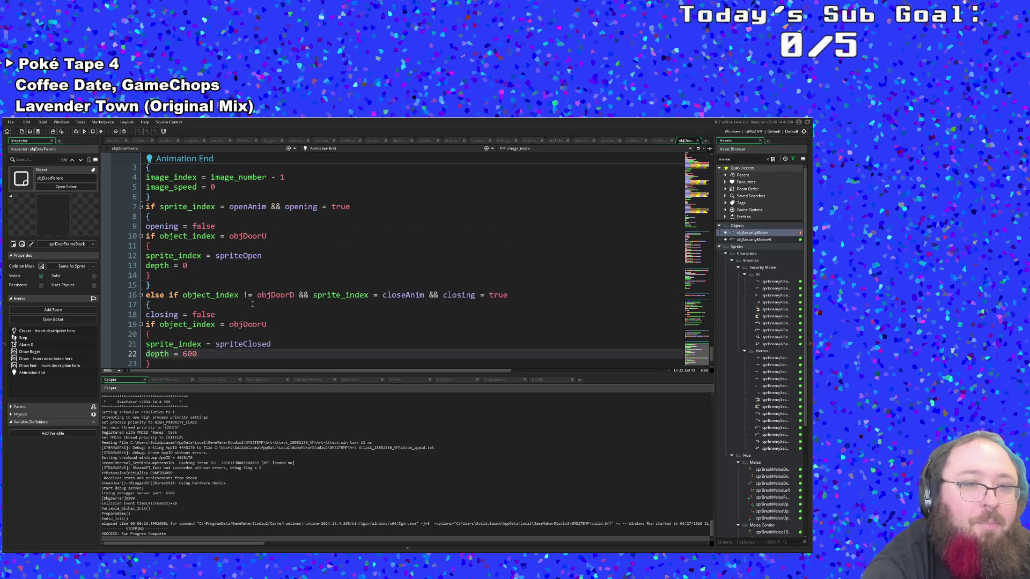
{"action": "left_click", "coordinate": [250, 313]}
{"action": "scroll", "coordinate": [250, 317], "scroll_direction": "down", "scroll_amount": 2}
{"action": "scroll", "coordinate": [249, 317], "scroll_direction": "up", "scroll_amount": 2}
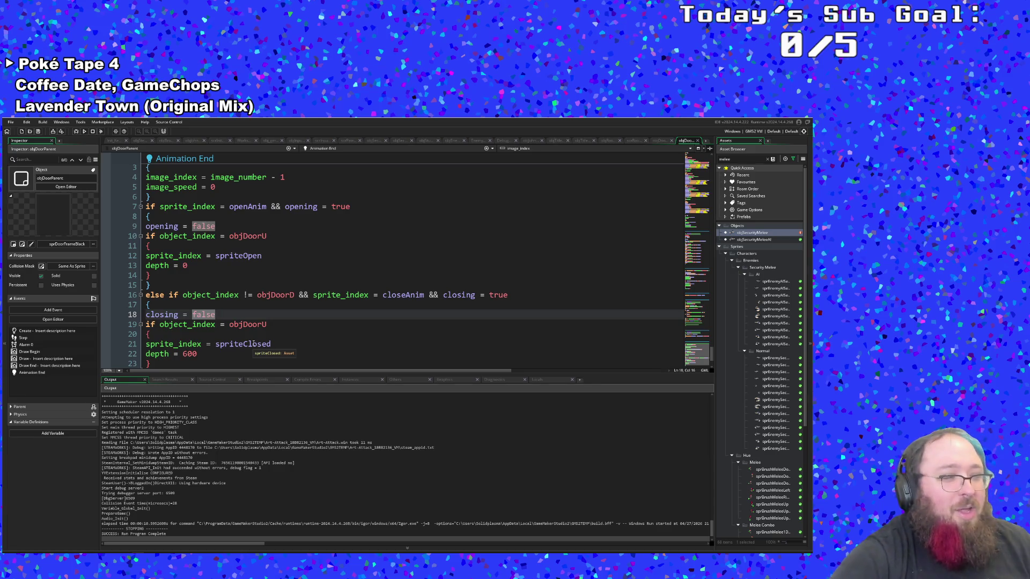
{"action": "left_click", "coordinate": [240, 305]}
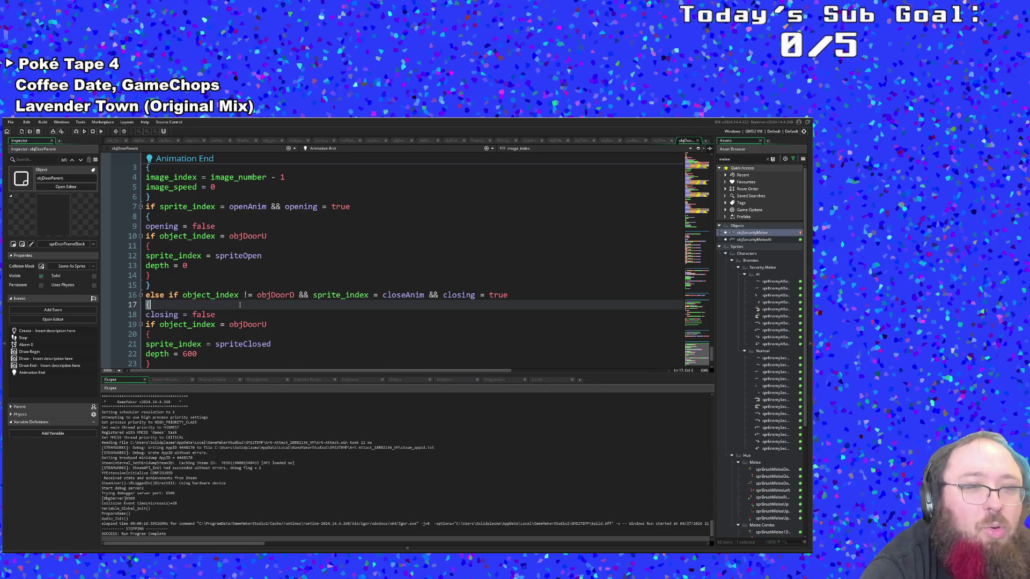
{"action": "left_click", "coordinate": [226, 326]}
{"action": "left_click", "coordinate": [201, 355]}
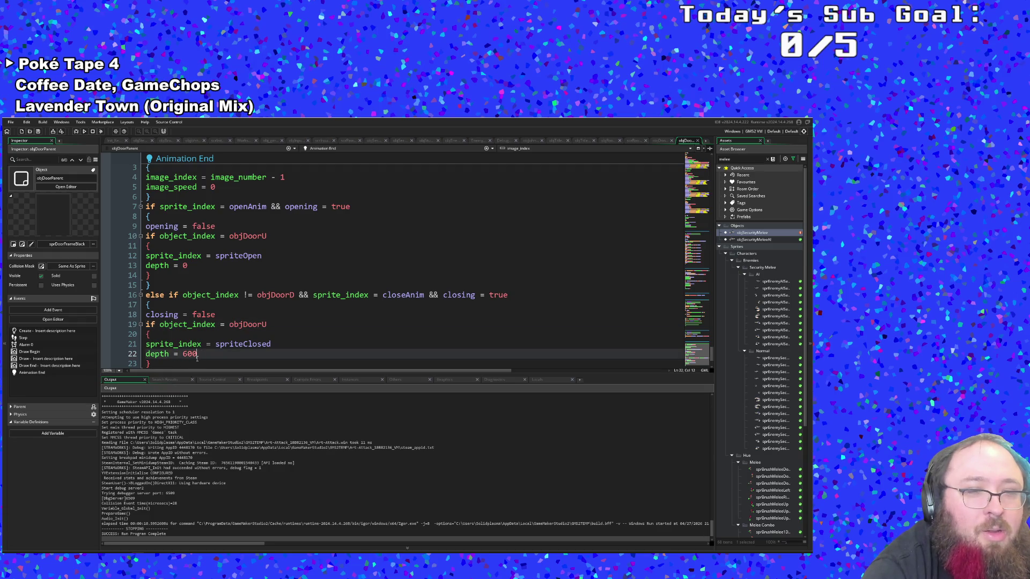
{"action": "left_click_drag", "start_coordinate": [197, 355], "coordinate": [145, 353]}
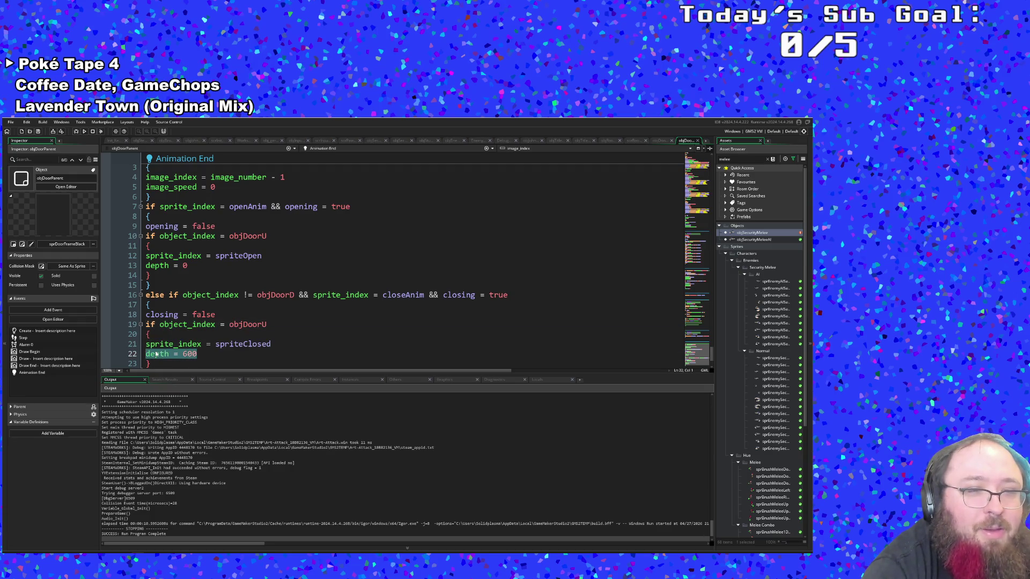
{"action": "right_click", "coordinate": [156, 355]}
{"action": "left_click", "coordinate": [172, 383]}
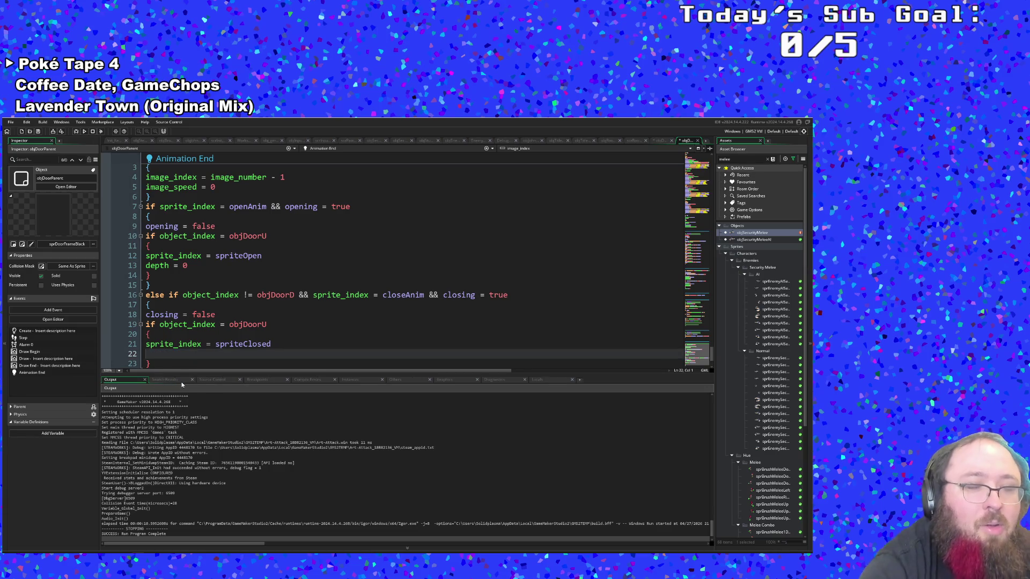
{"action": "key", "text": "BackSpace"}
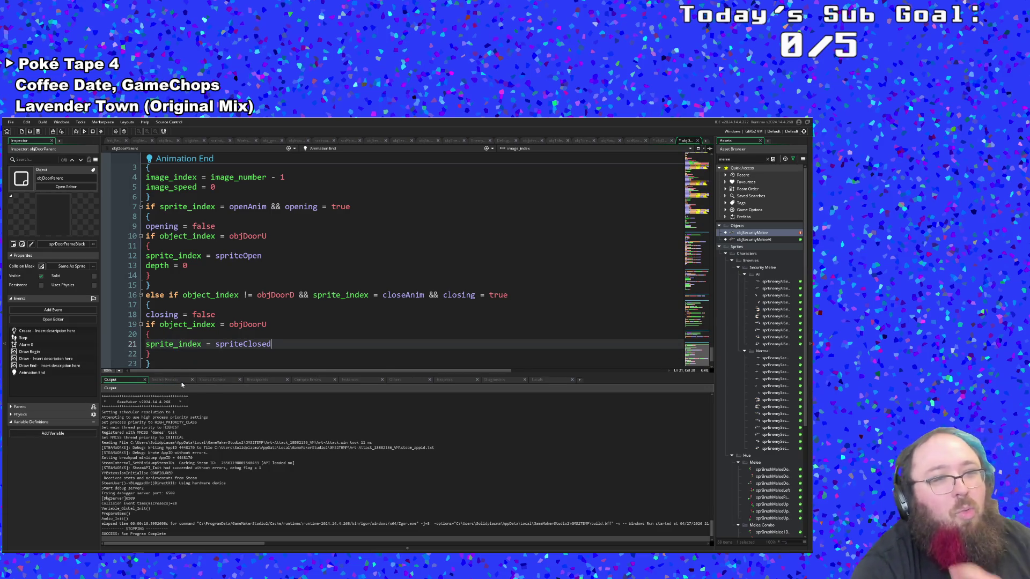
{"action": "scroll", "coordinate": [225, 349], "scroll_direction": "up", "scroll_amount": 3}
{"action": "left_click", "coordinate": [214, 345]}
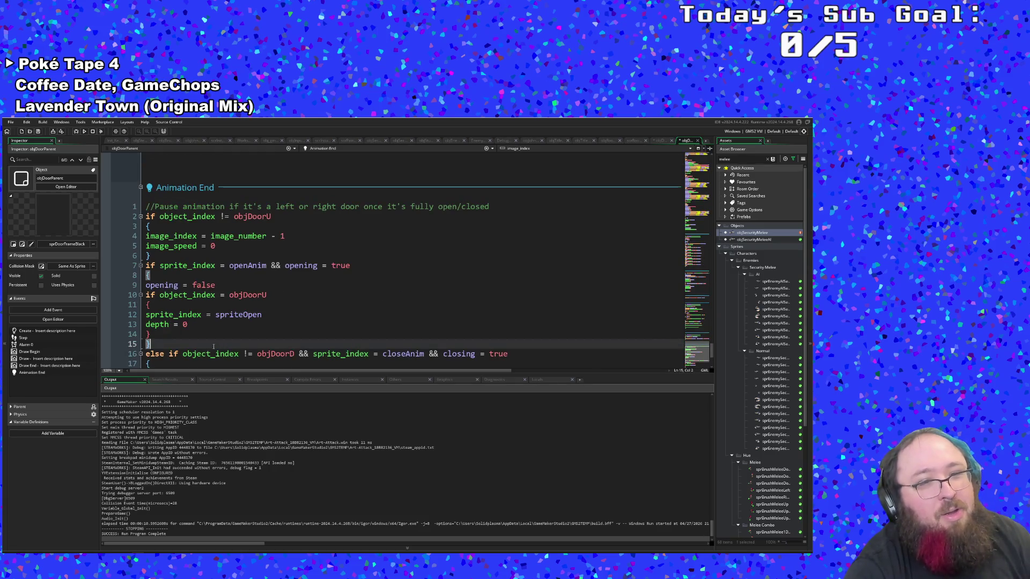
{"action": "left_click", "coordinate": [201, 338]}
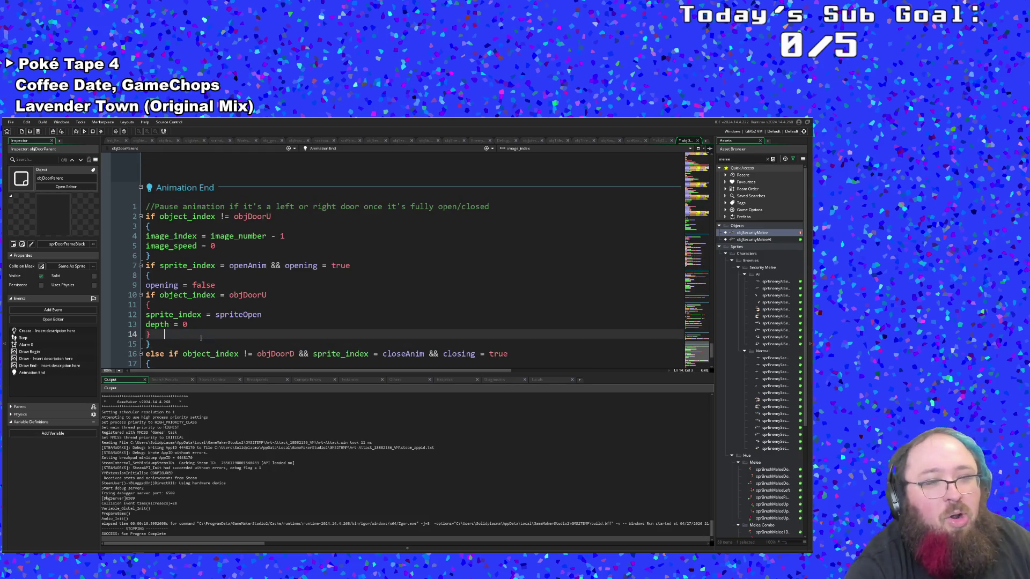
{"action": "left_click", "coordinate": [195, 326]}
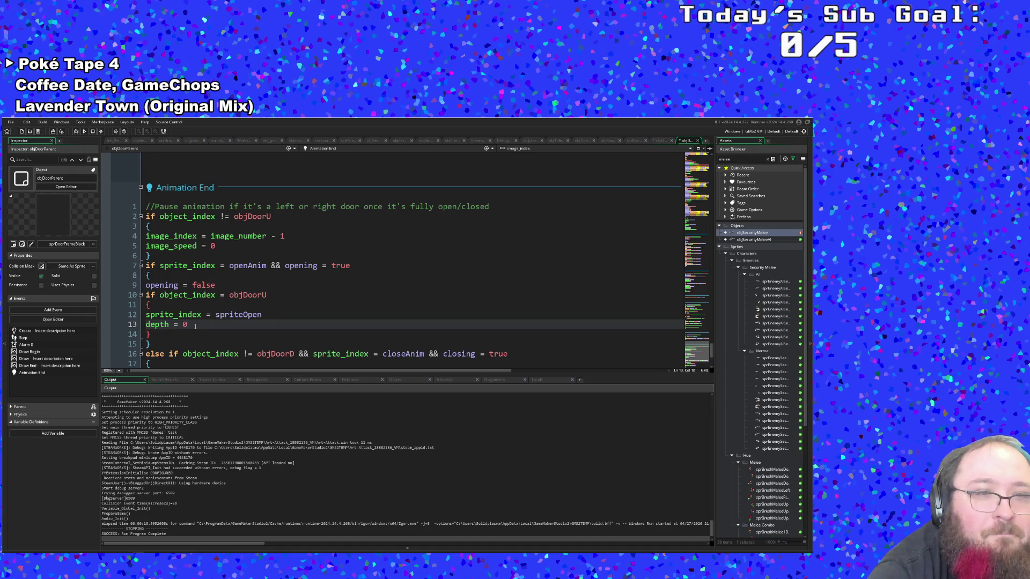
{"action": "left_click_drag", "start_coordinate": [194, 326], "coordinate": [140, 325]}
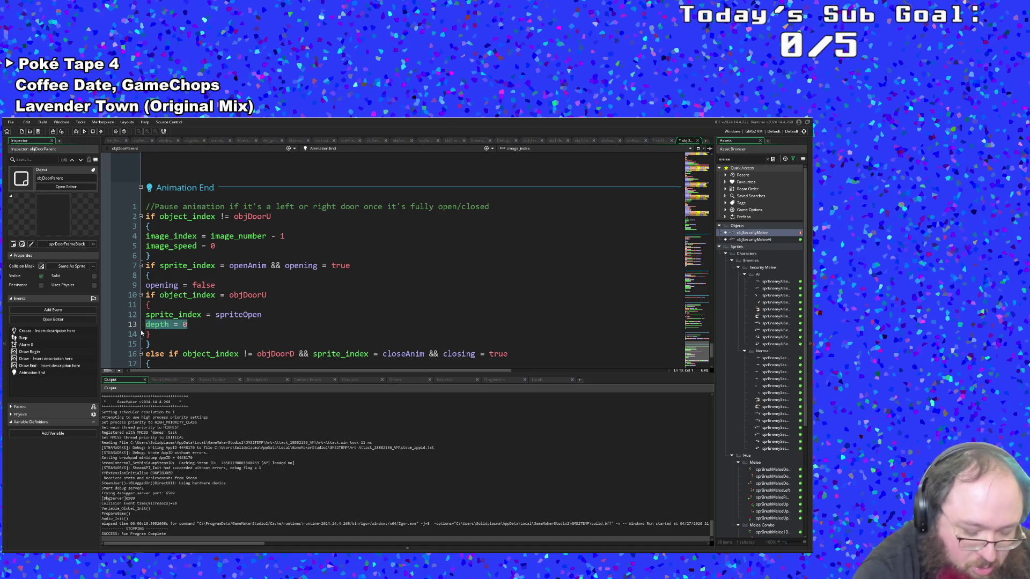
{"action": "scroll", "coordinate": [207, 347], "scroll_direction": "down", "scroll_amount": 4}
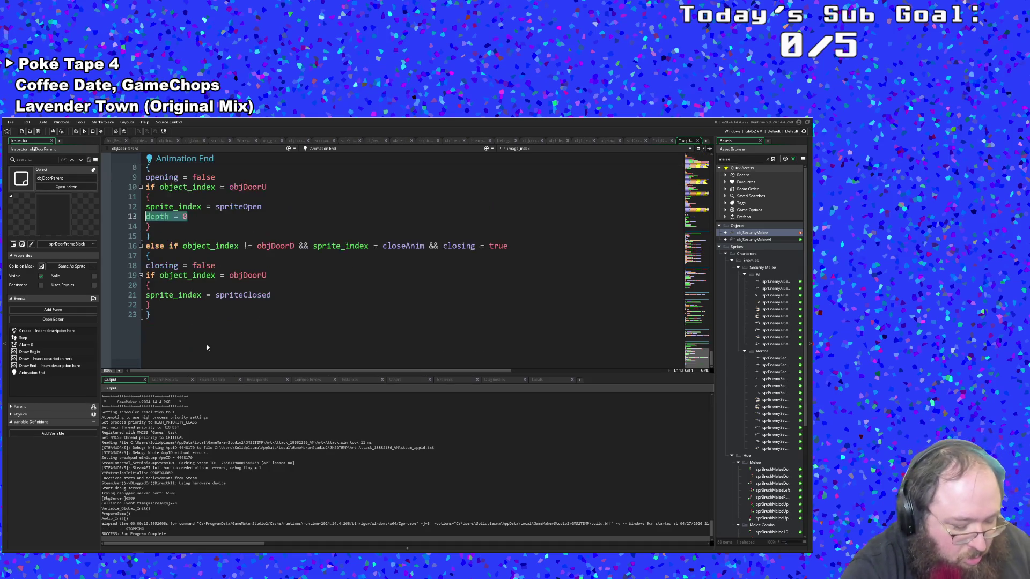
{"action": "key", "text": "ctrl+z"}
{"action": "type", "text": "depth = 600"}
{"action": "left_click", "coordinate": [175, 321]}
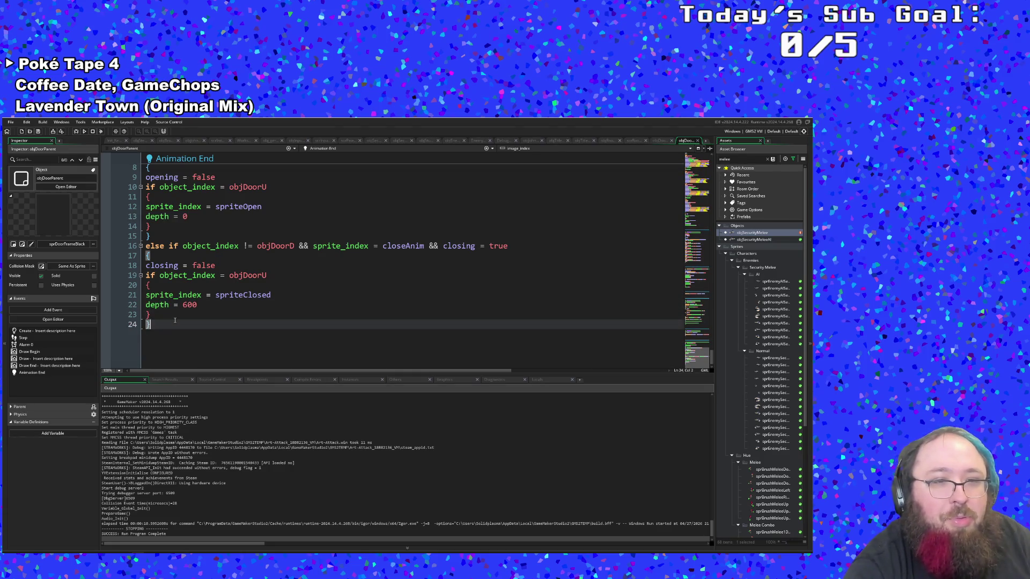
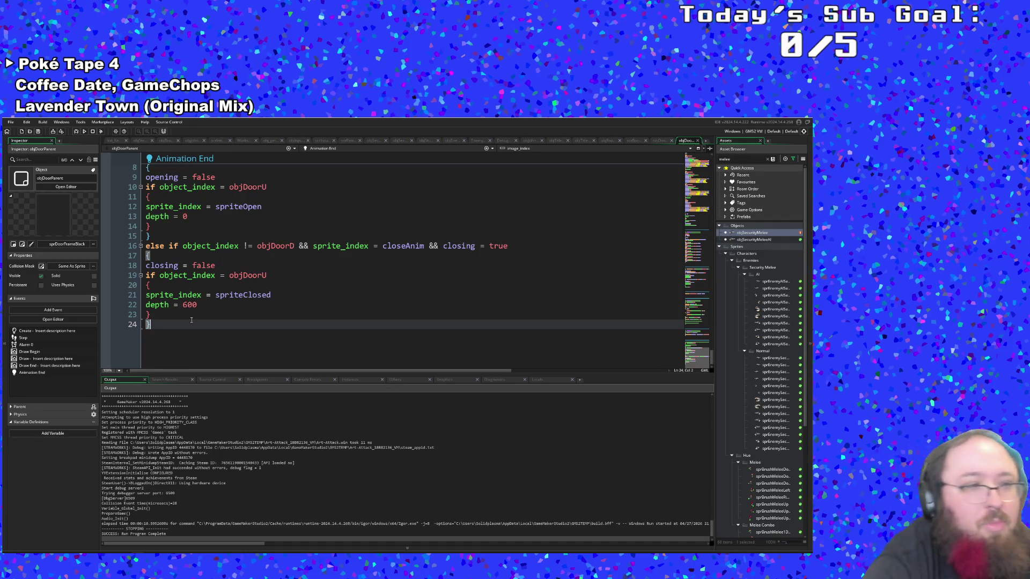
Cut the depth = 0 line out of the Animation End event's door-opening branch
{"action": "scroll", "coordinate": [191, 320], "scroll_direction": "up", "scroll_amount": 2}
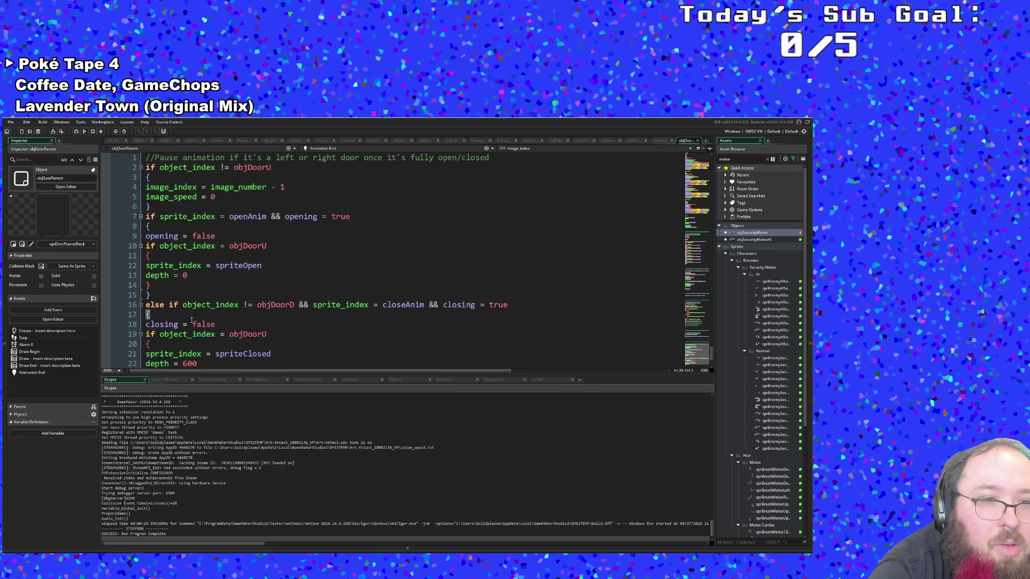
{"action": "scroll", "coordinate": [191, 320], "scroll_direction": "down", "scroll_amount": 2}
{"action": "left_click", "coordinate": [186, 316]}
{"action": "scroll", "coordinate": [186, 316], "scroll_direction": "up", "scroll_amount": 4}
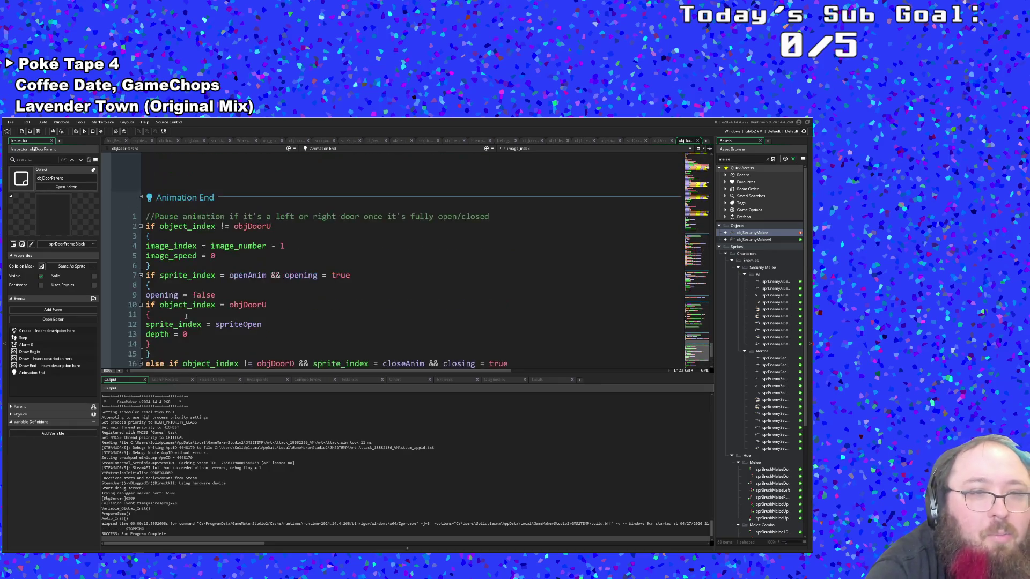
{"action": "left_click", "coordinate": [191, 325]}
{"action": "left_click", "coordinate": [220, 305]}
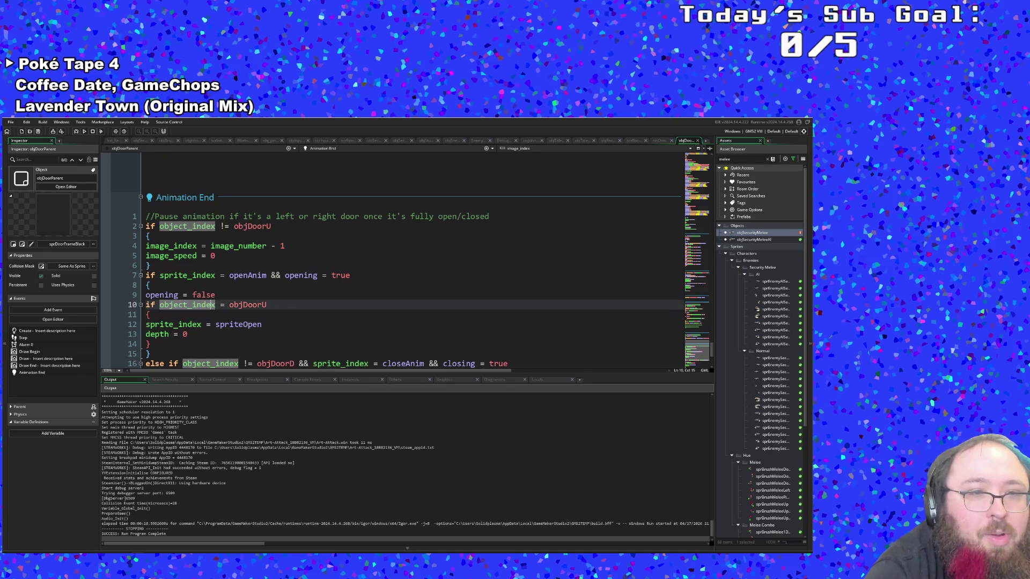
{"action": "left_click", "coordinate": [216, 314]}
{"action": "left_click", "coordinate": [206, 324]}
{"action": "scroll", "coordinate": [194, 330], "scroll_direction": "down", "scroll_amount": 2}
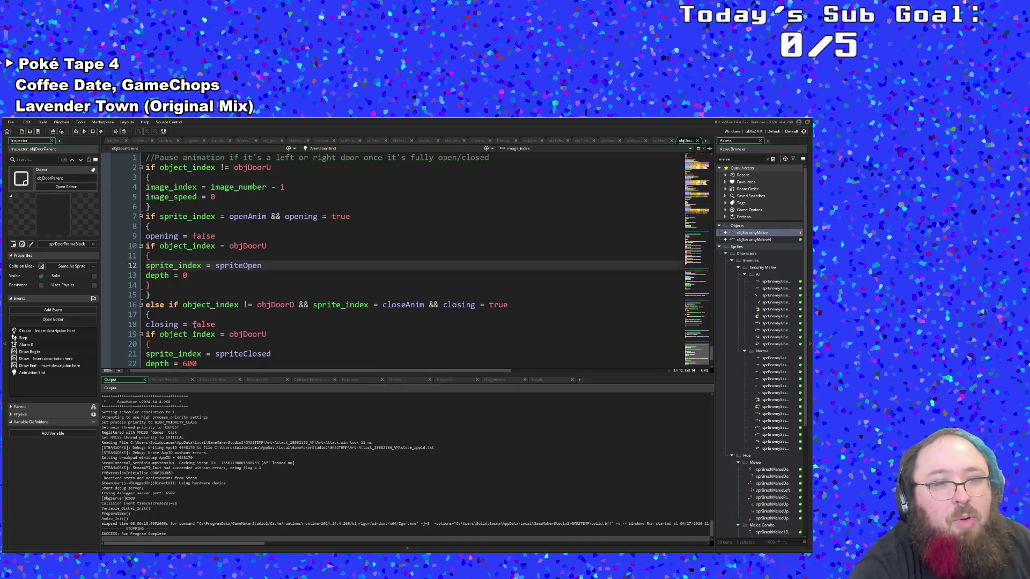
{"action": "left_click", "coordinate": [197, 283]}
{"action": "left_click_drag", "start_coordinate": [189, 276], "coordinate": [137, 276]}
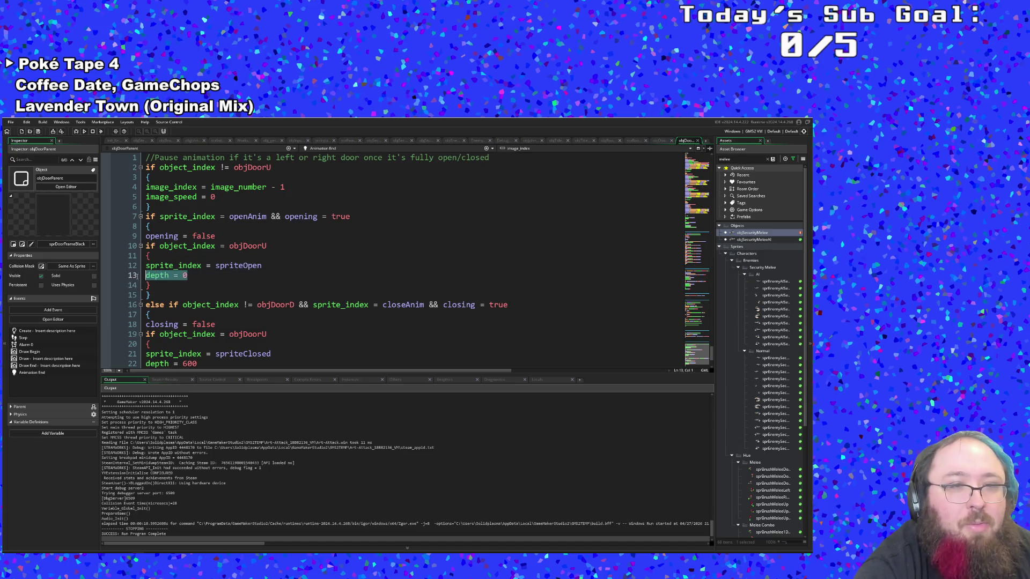
{"action": "right_click", "coordinate": [152, 282]}
{"action": "left_click", "coordinate": [172, 309]}
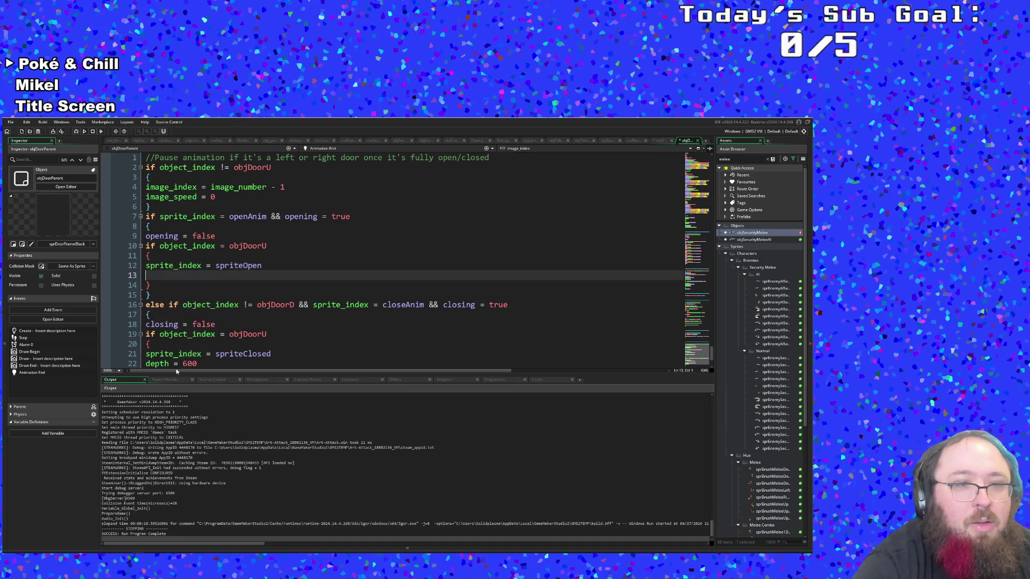
Look through the other door events and put the caret after opening = true in Alarm 0
{"action": "scroll", "coordinate": [253, 298], "scroll_direction": "up", "scroll_amount": 10}
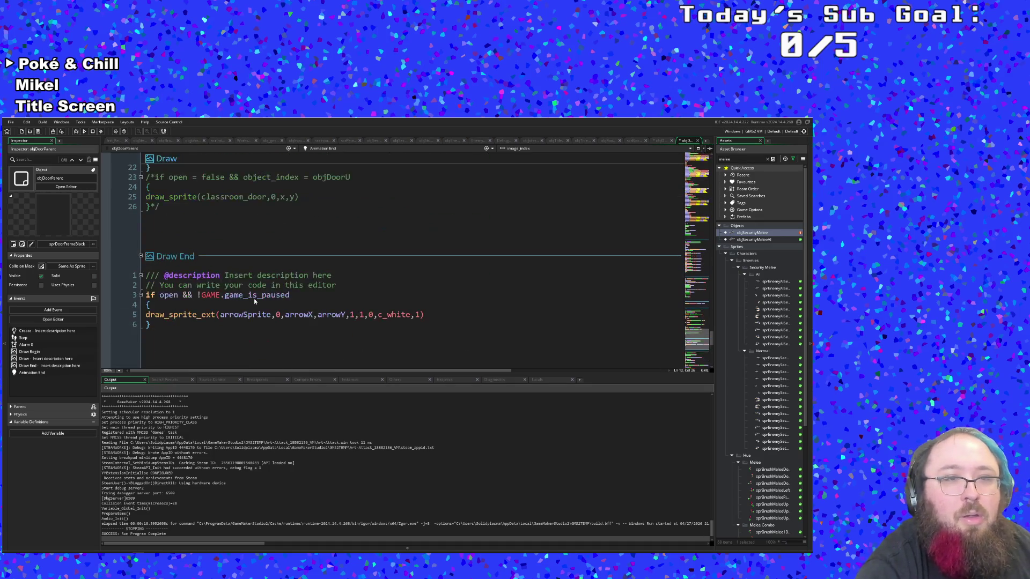
{"action": "scroll", "coordinate": [246, 293], "scroll_direction": "down", "scroll_amount": 2}
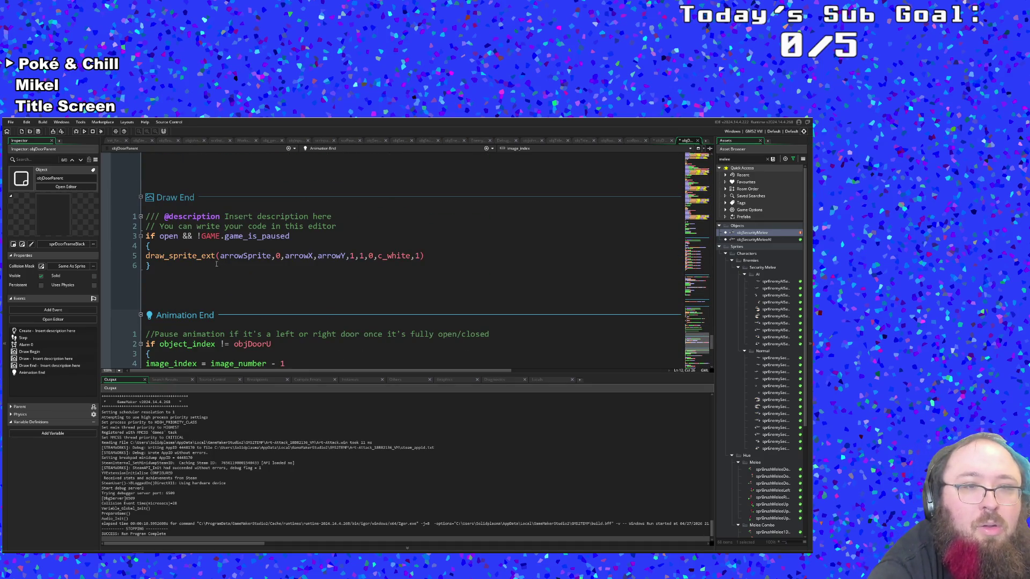
{"action": "scroll", "coordinate": [210, 266], "scroll_direction": "up", "scroll_amount": 6}
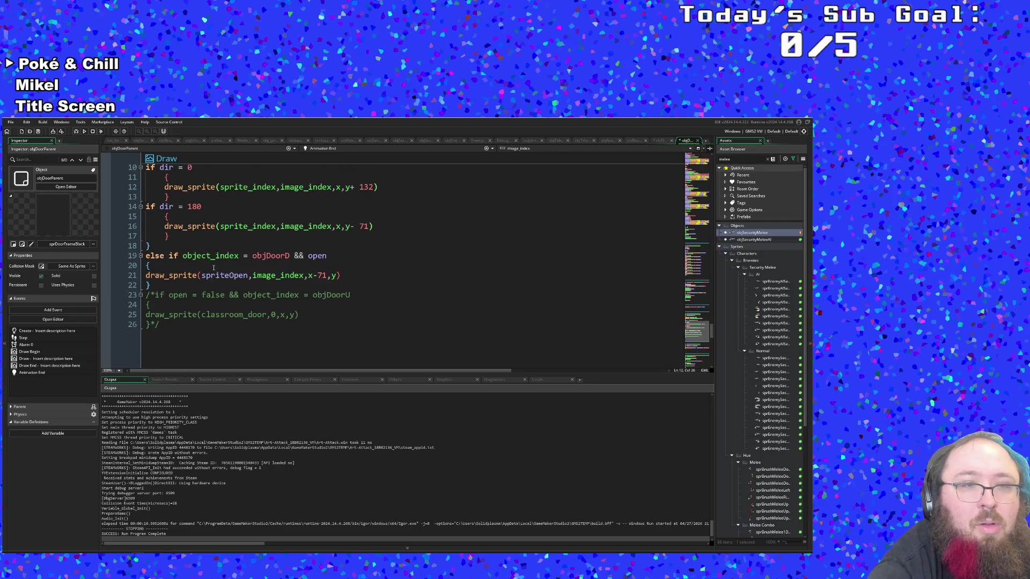
{"action": "scroll", "coordinate": [212, 267], "scroll_direction": "up", "scroll_amount": 2}
{"action": "scroll", "coordinate": [213, 268], "scroll_direction": "up", "scroll_amount": 4}
{"action": "scroll", "coordinate": [215, 268], "scroll_direction": "down", "scroll_amount": 4}
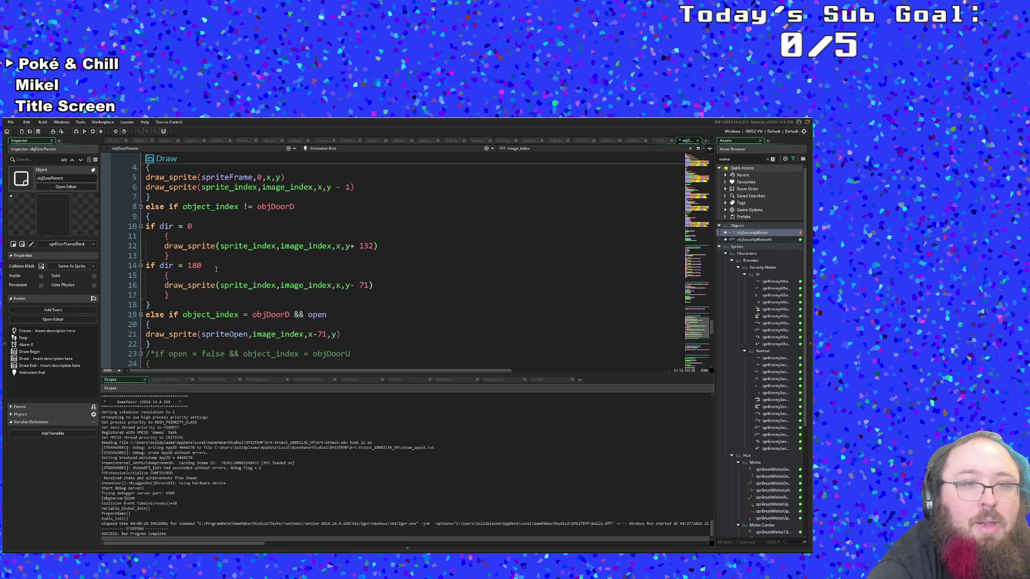
{"action": "scroll", "coordinate": [216, 269], "scroll_direction": "up", "scroll_amount": 6}
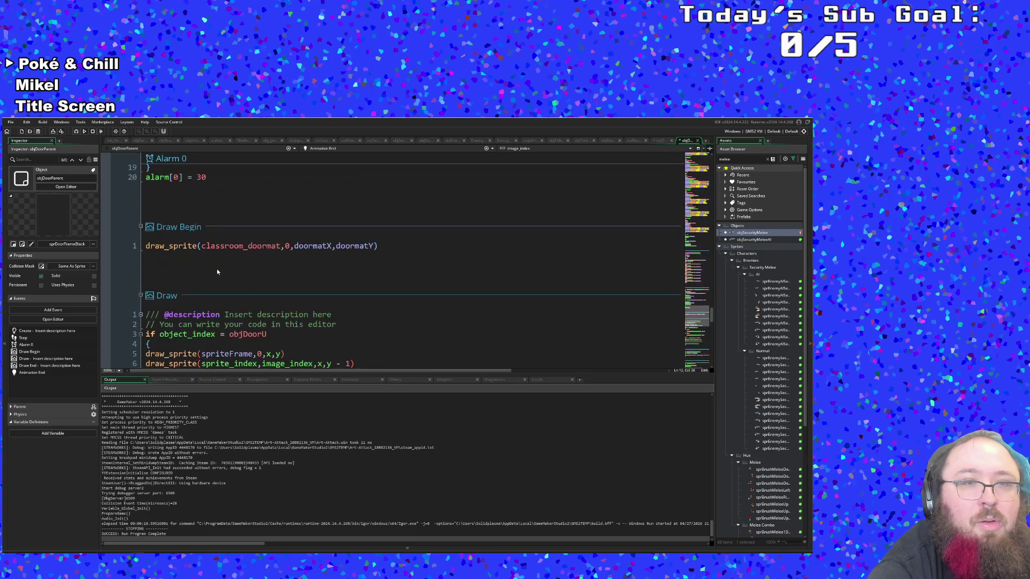
{"action": "scroll", "coordinate": [217, 269], "scroll_direction": "down", "scroll_amount": 4}
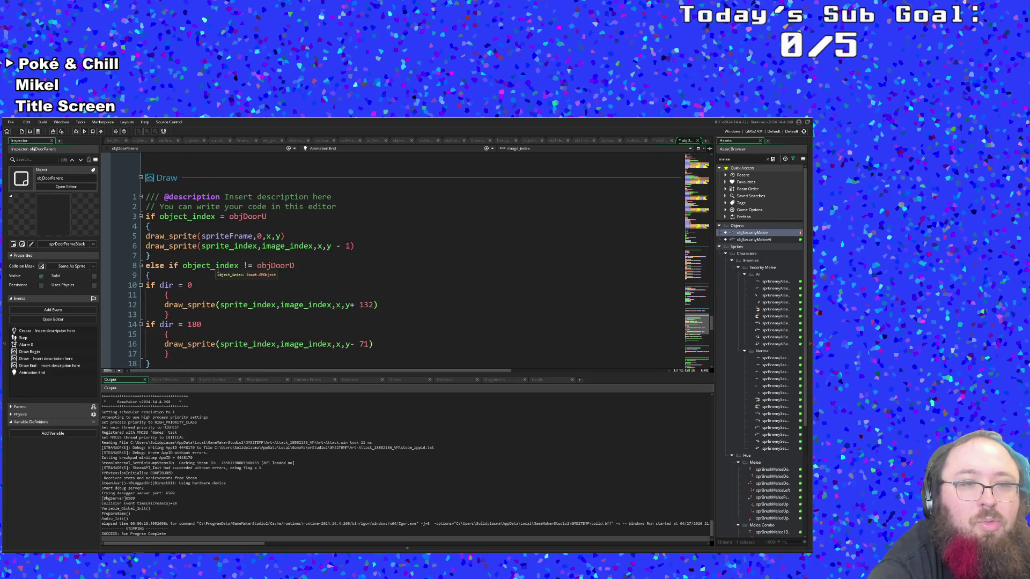
{"action": "scroll", "coordinate": [218, 271], "scroll_direction": "down", "scroll_amount": 2}
{"action": "scroll", "coordinate": [218, 271], "scroll_direction": "up", "scroll_amount": 12}
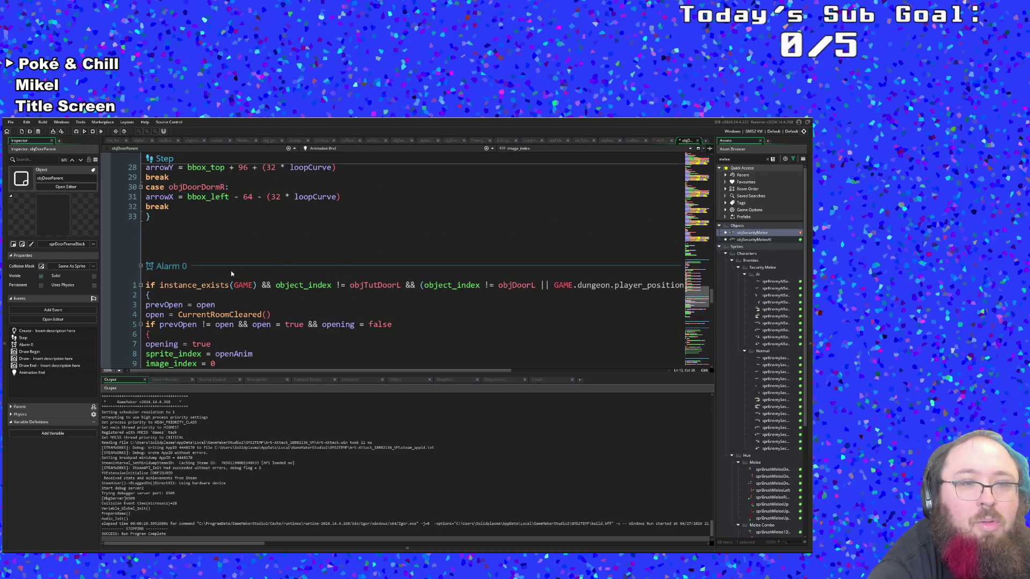
{"action": "scroll", "coordinate": [230, 271], "scroll_direction": "down", "scroll_amount": 2}
{"action": "left_click", "coordinate": [214, 285]}
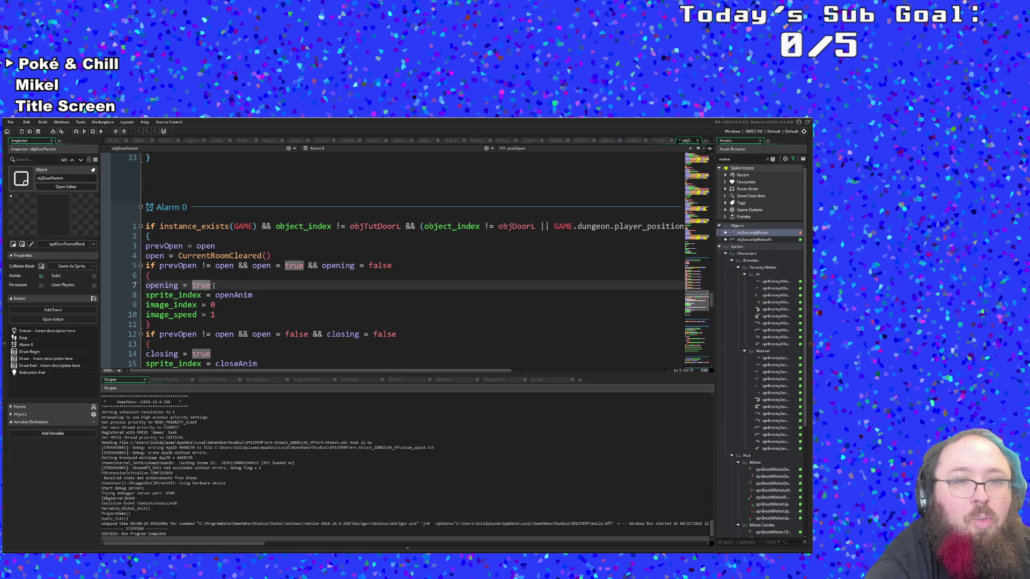
Add 'depth = 0' on a new line below image_speed = 1 in Alarm 0's opening branch
{"action": "left_click", "coordinate": [224, 314]}
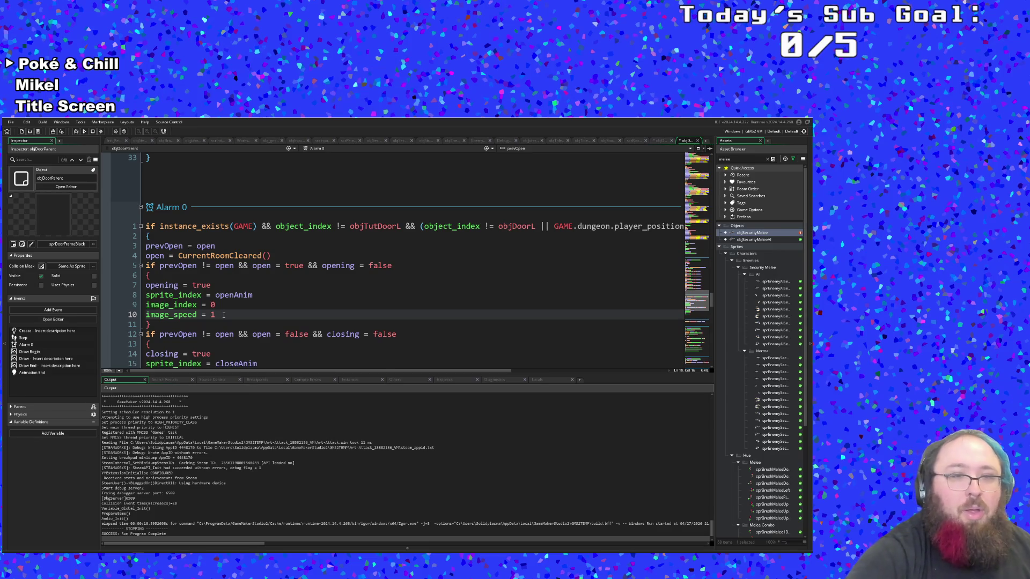
{"action": "key", "text": "Return"}
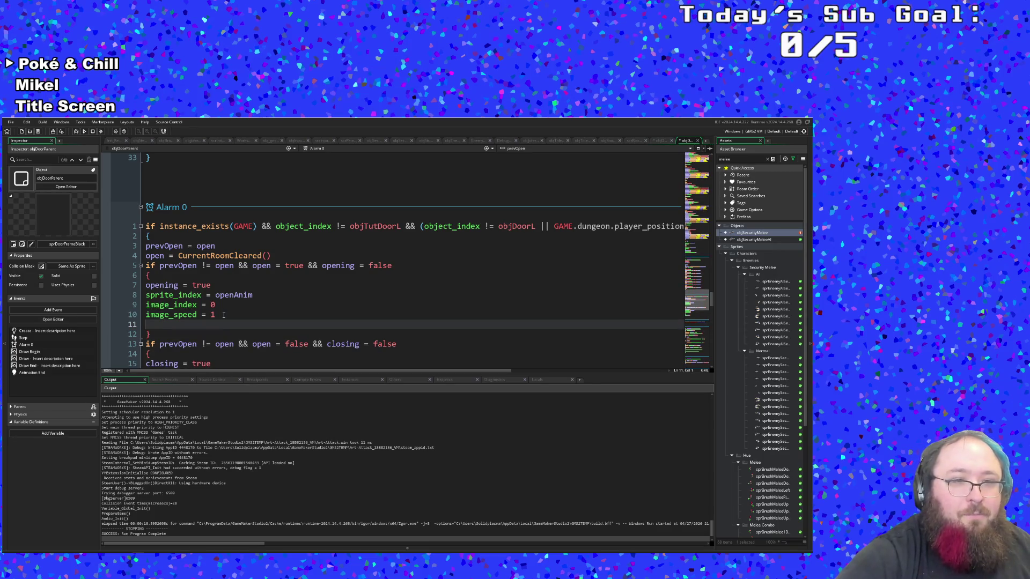
{"action": "type", "text": "depth"}
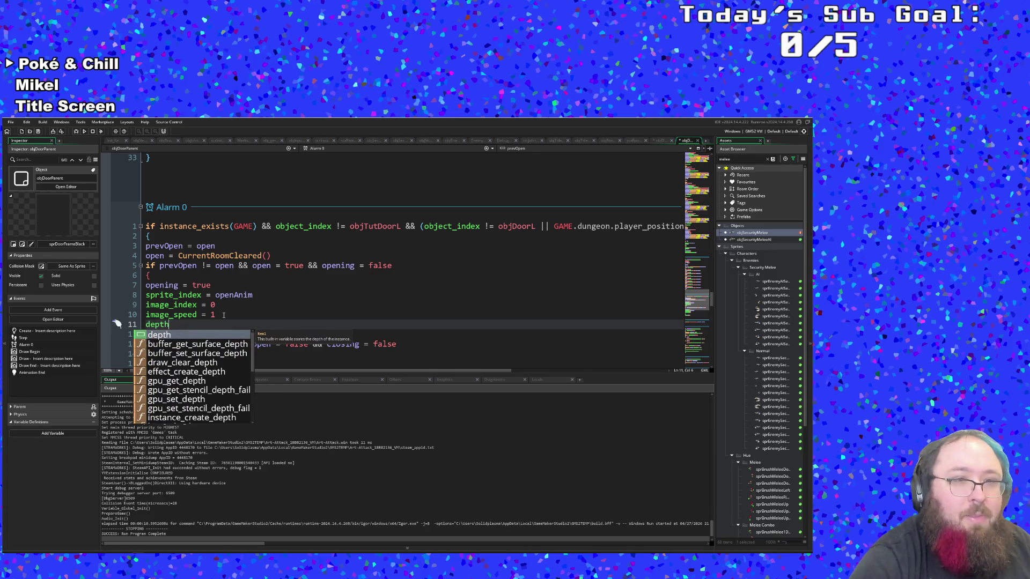
{"action": "key", "text": "Return"}
{"action": "type", "text": "= 0"}
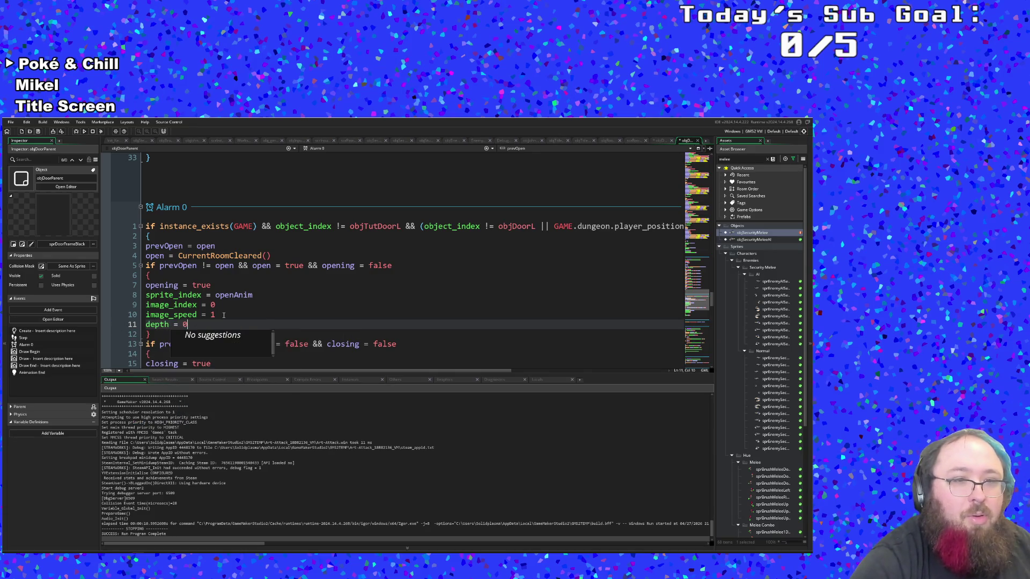
{"action": "left_click", "coordinate": [223, 316]}
{"action": "scroll", "coordinate": [225, 316], "scroll_direction": "down", "scroll_amount": 2}
{"action": "left_click", "coordinate": [230, 306]}
{"action": "left_click", "coordinate": [229, 335]}
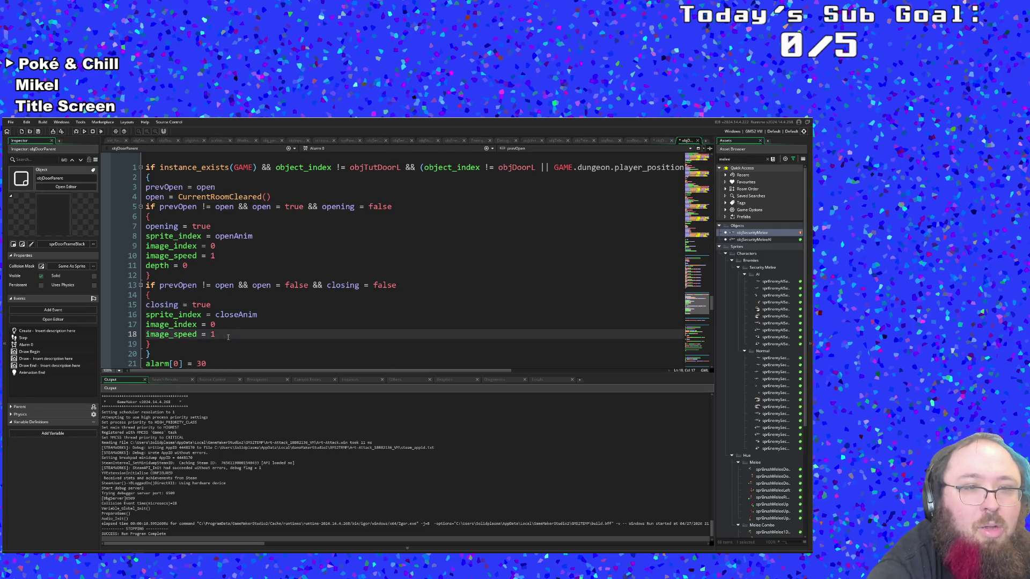
{"action": "scroll", "coordinate": [227, 337], "scroll_direction": "down", "scroll_amount": 2}
{"action": "double_click", "coordinate": [201, 304]}
Check the File menu, then run the game in debug mode
{"action": "left_click", "coordinate": [10, 122]}
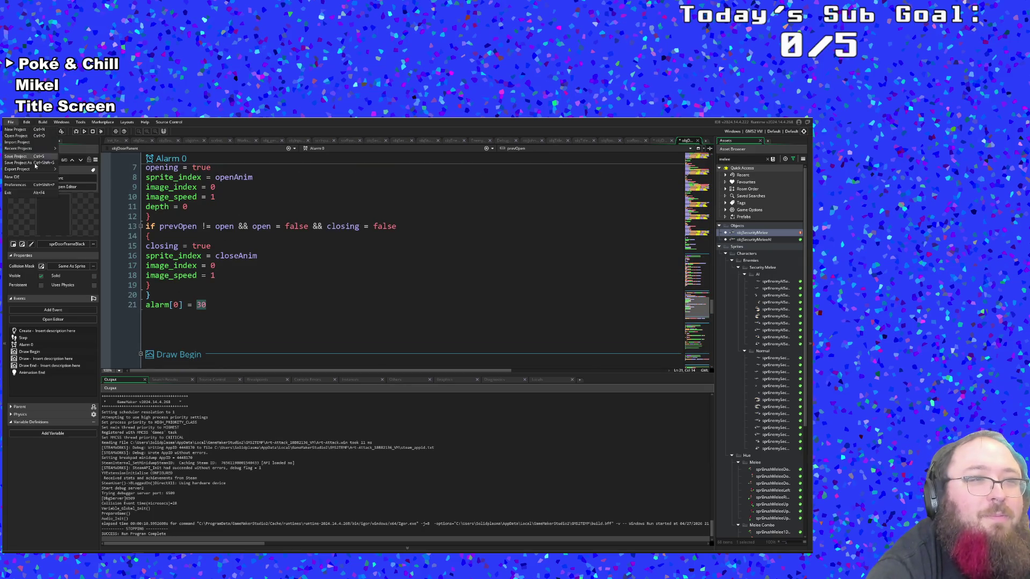
{"action": "left_click", "coordinate": [10, 121]}
{"action": "left_click", "coordinate": [10, 122]}
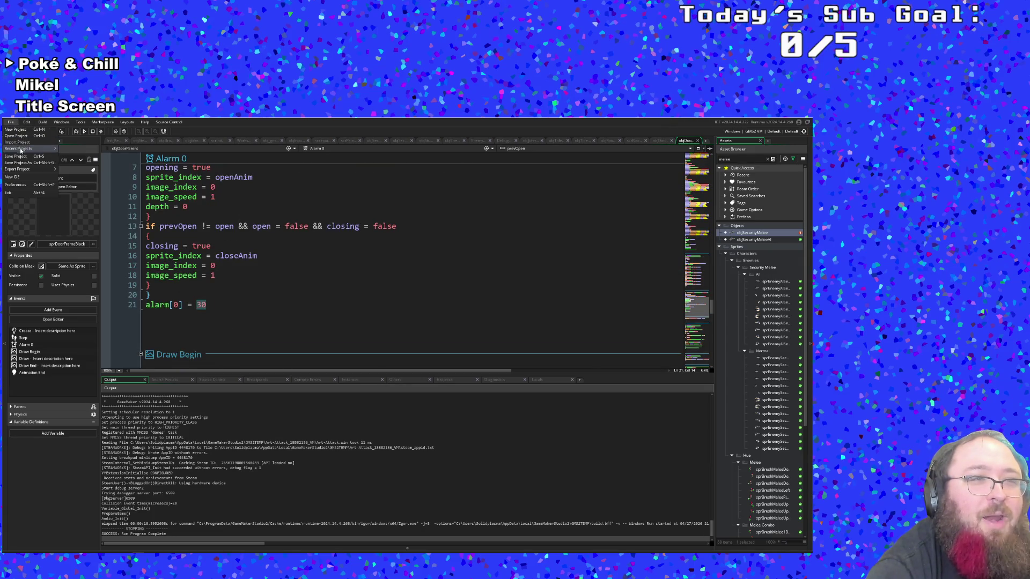
{"action": "left_click", "coordinate": [82, 139]}
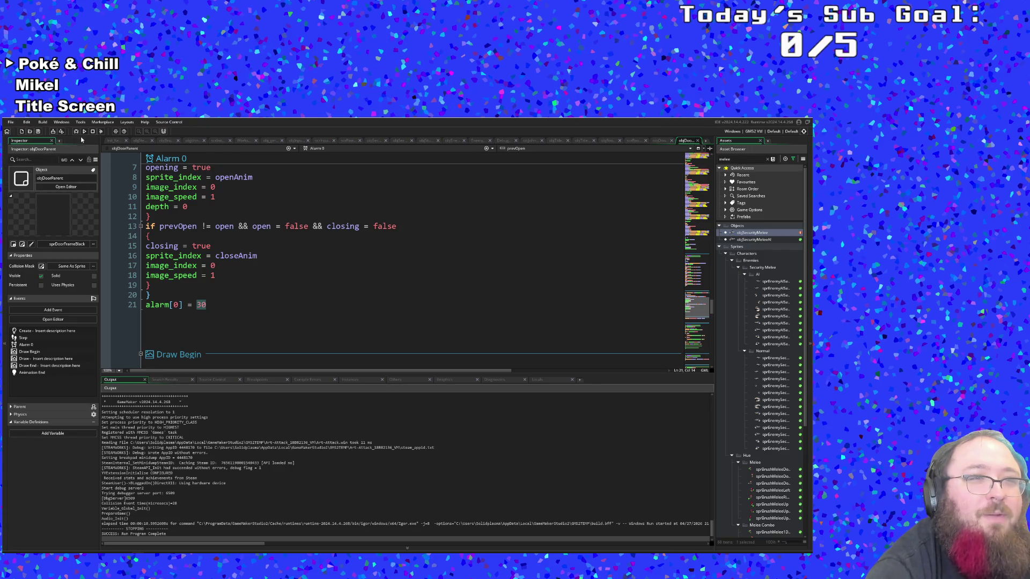
{"action": "left_click", "coordinate": [77, 133]}
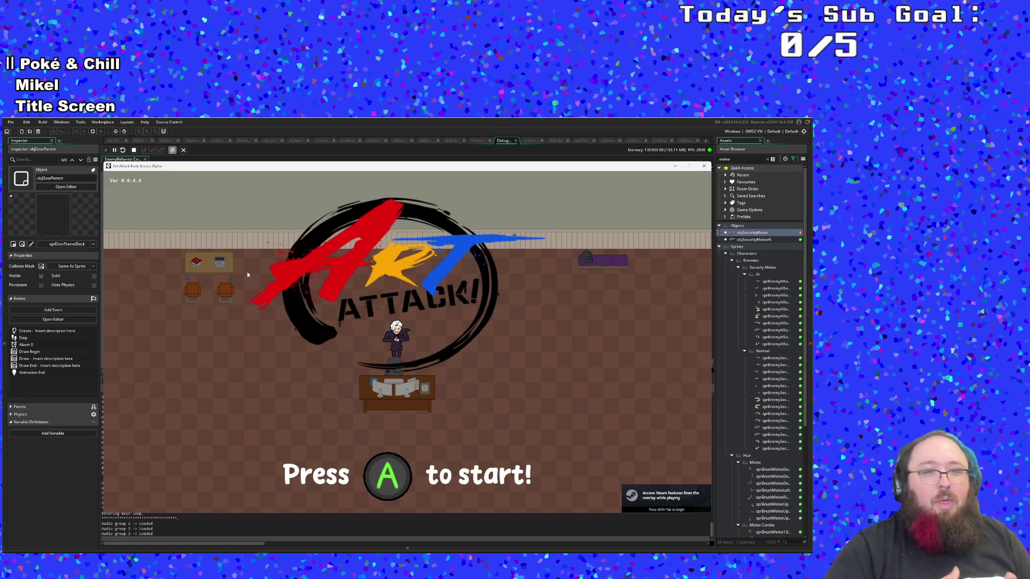
Start the game, skip the opening dialogue, and pick up the sponge in the dungeon
{"action": "key", "text": "Return"}
{"action": "key", "text": "Return"}
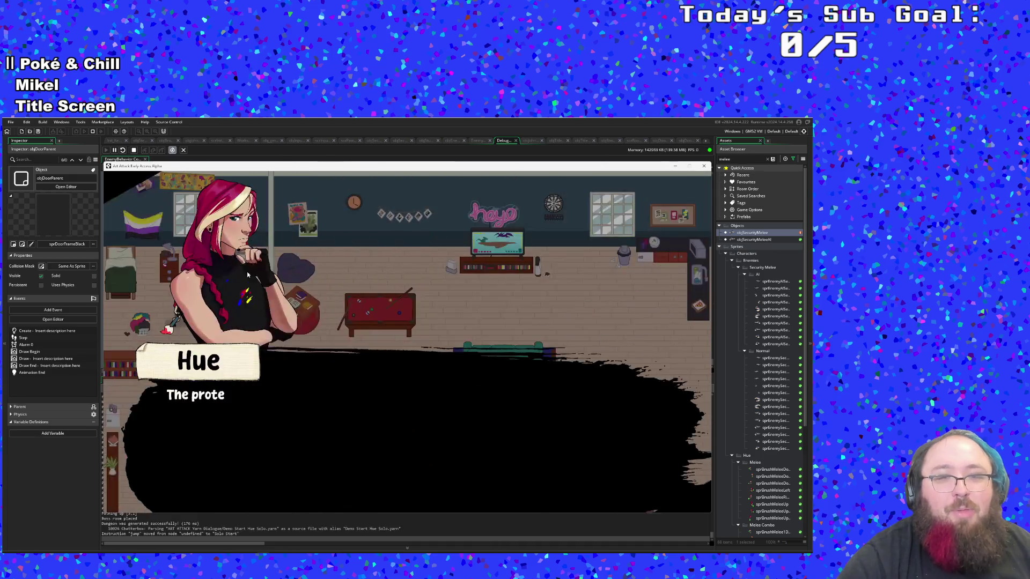
{"action": "key", "text": "Return"}
{"action": "key", "text": "d"}
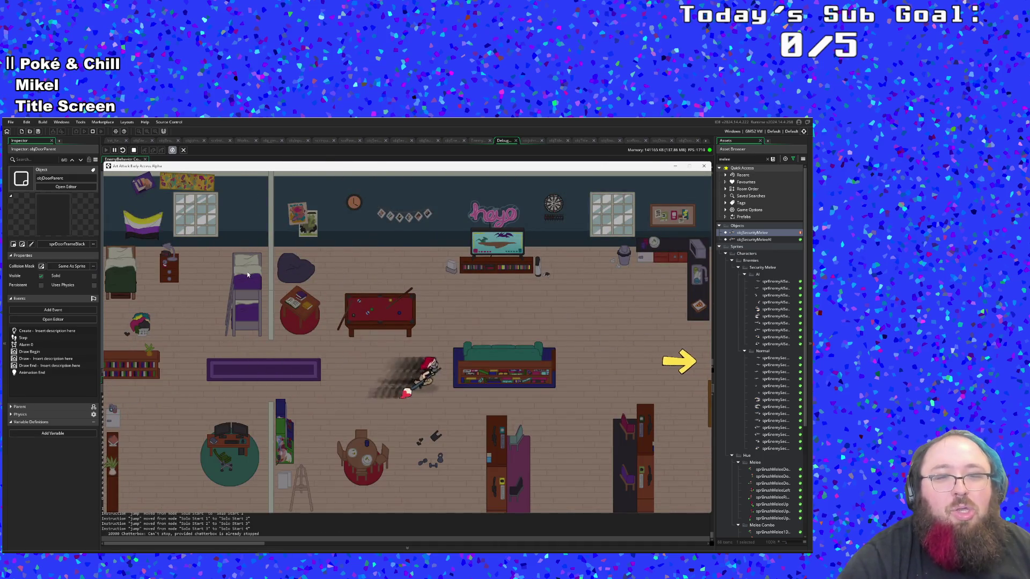
{"action": "key", "text": "a"}
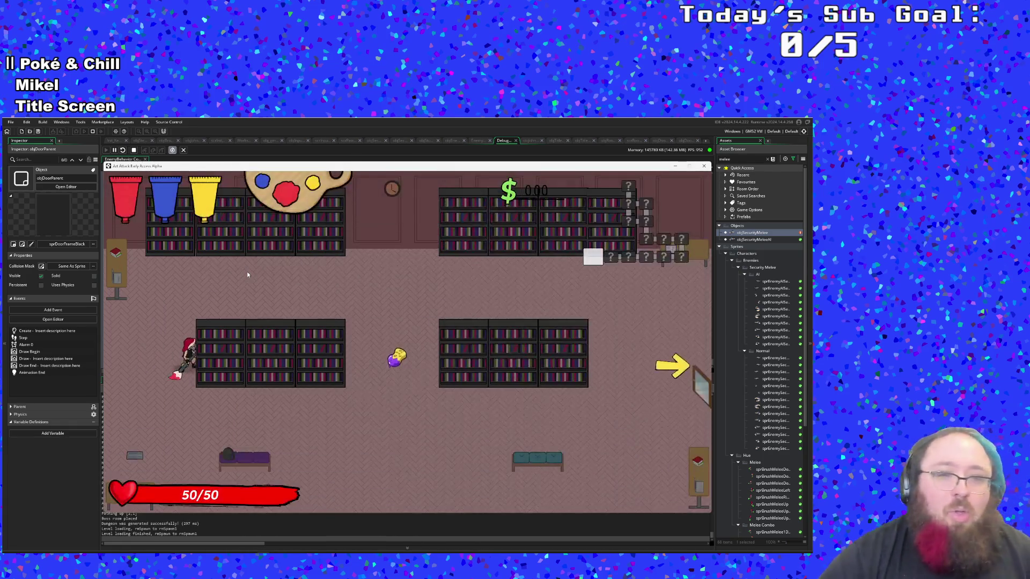
{"action": "key", "text": "d"}
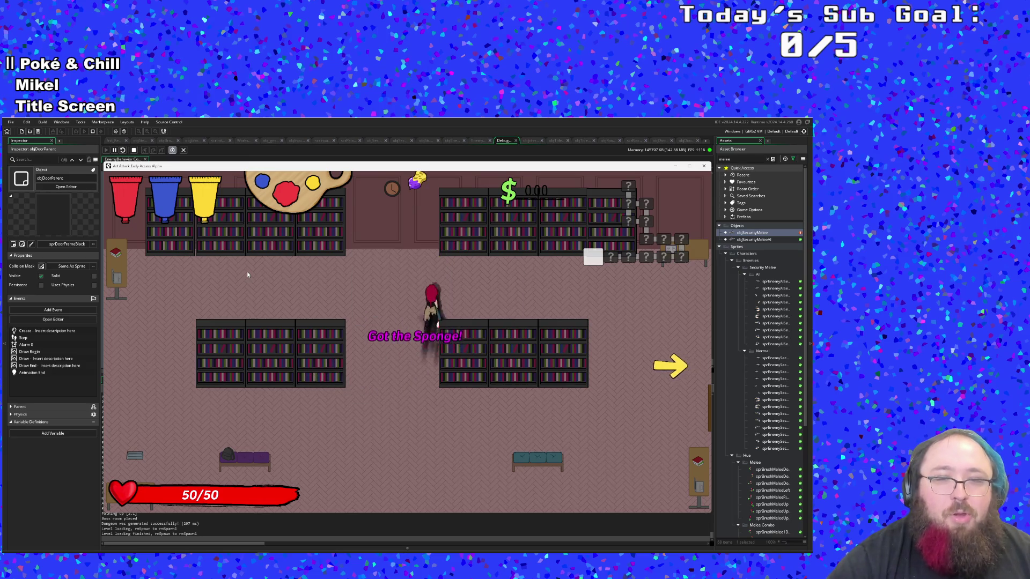
Walk through the exit arrow into the classroom and show the F1 debug overlay
{"action": "key", "text": "s"}
{"action": "key", "text": "a"}
{"action": "key", "text": "d"}
{"action": "key", "text": "w"}
{"action": "key", "text": "d"}
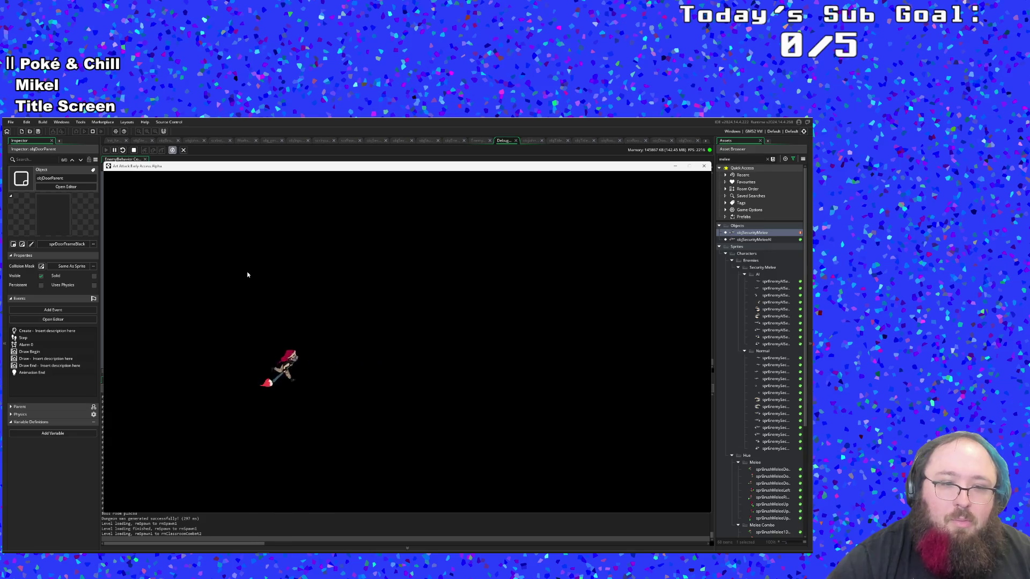
{"action": "key", "text": "F1"}
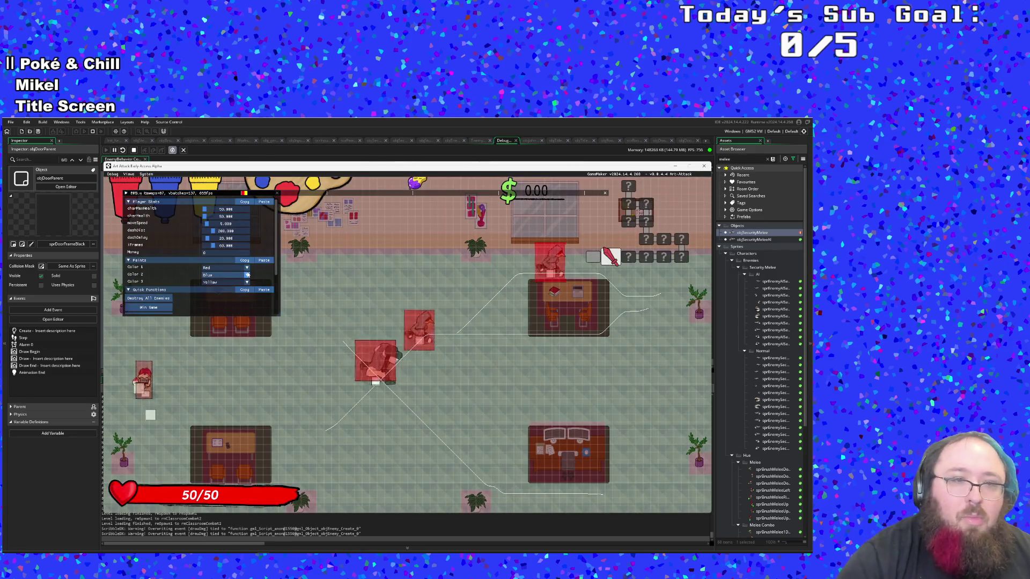
Destroy all enemies in the first classroom and run out the right exit
{"action": "left_click", "coordinate": [148, 298]}
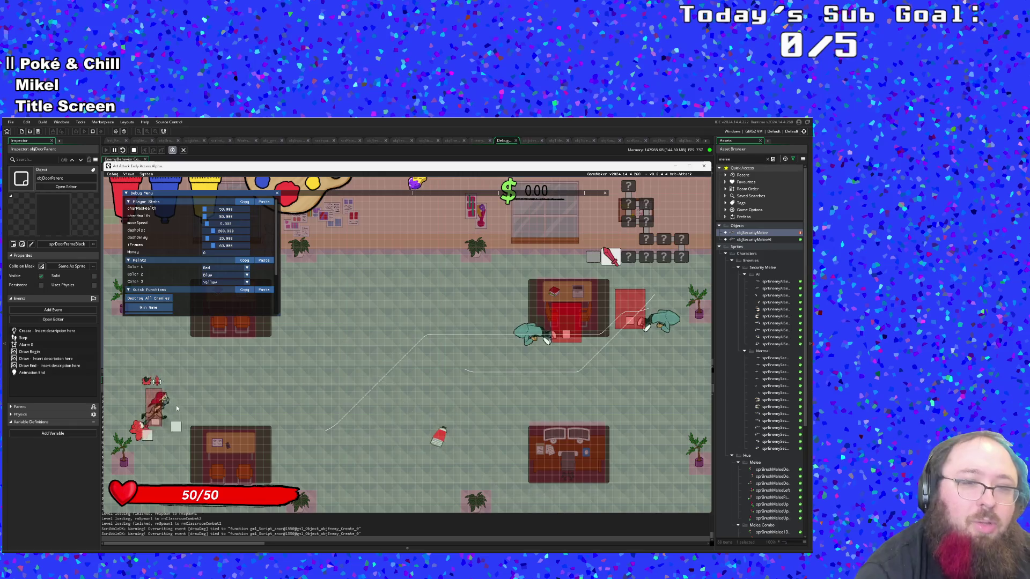
{"action": "key", "text": "d"}
{"action": "key", "text": "d"}
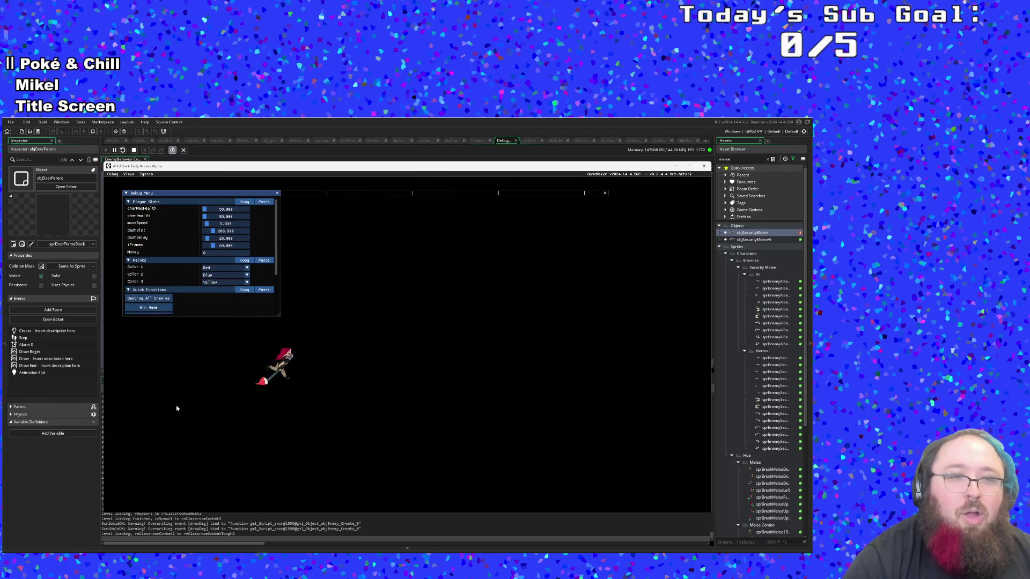
{"action": "left_click", "coordinate": [154, 298]}
{"action": "key", "text": "d"}
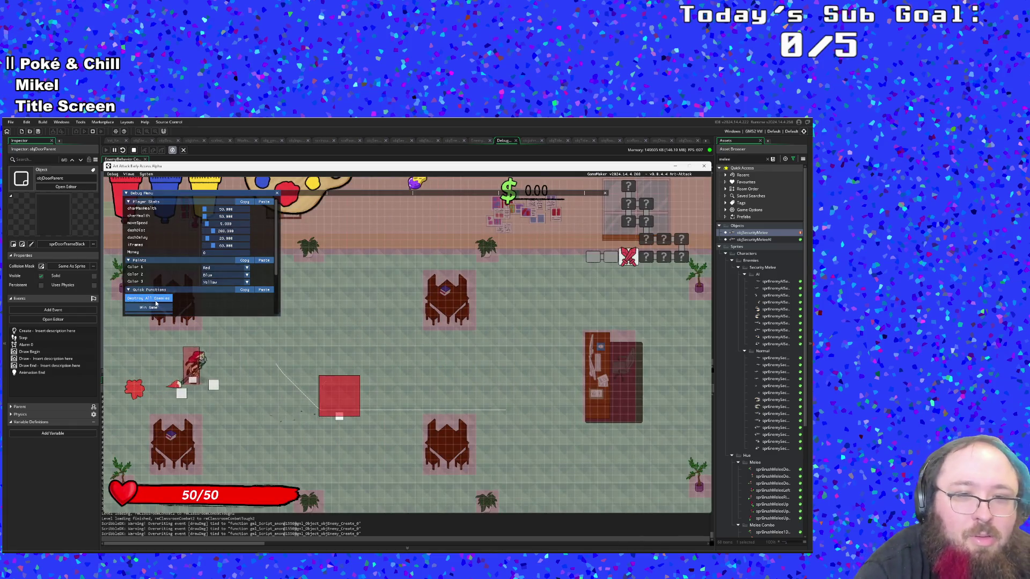
{"action": "scroll", "coordinate": [156, 304], "scroll_direction": "down", "scroll_amount": 3}
{"action": "key", "text": "d"}
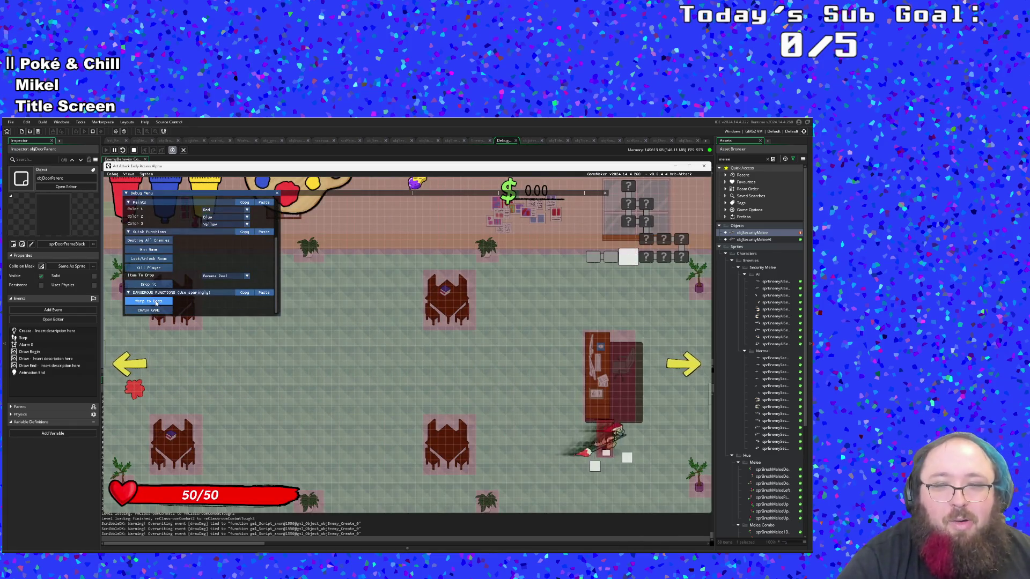
{"action": "key", "text": "s"}
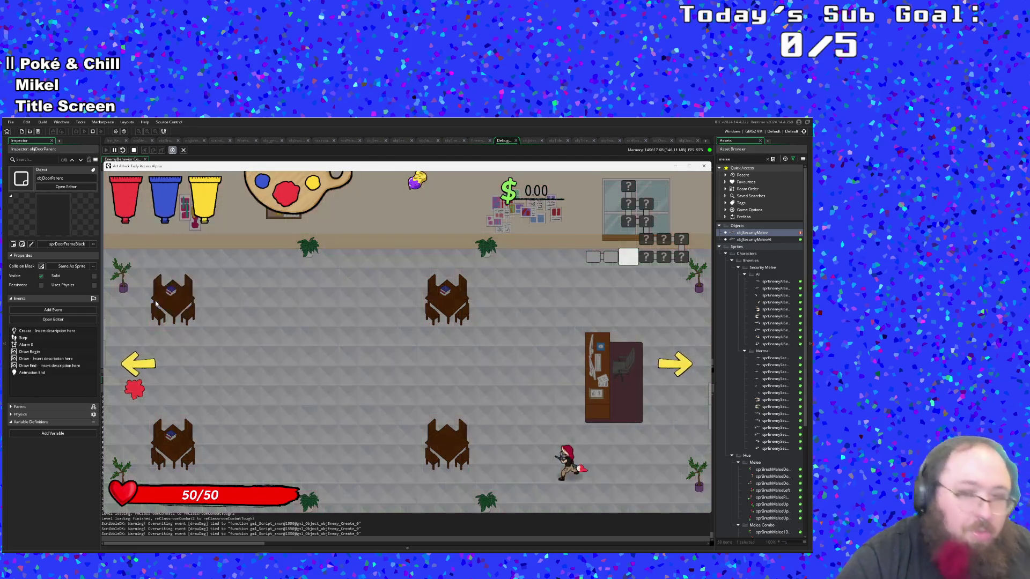
{"action": "key", "text": "F1"}
{"action": "key", "text": "a"}
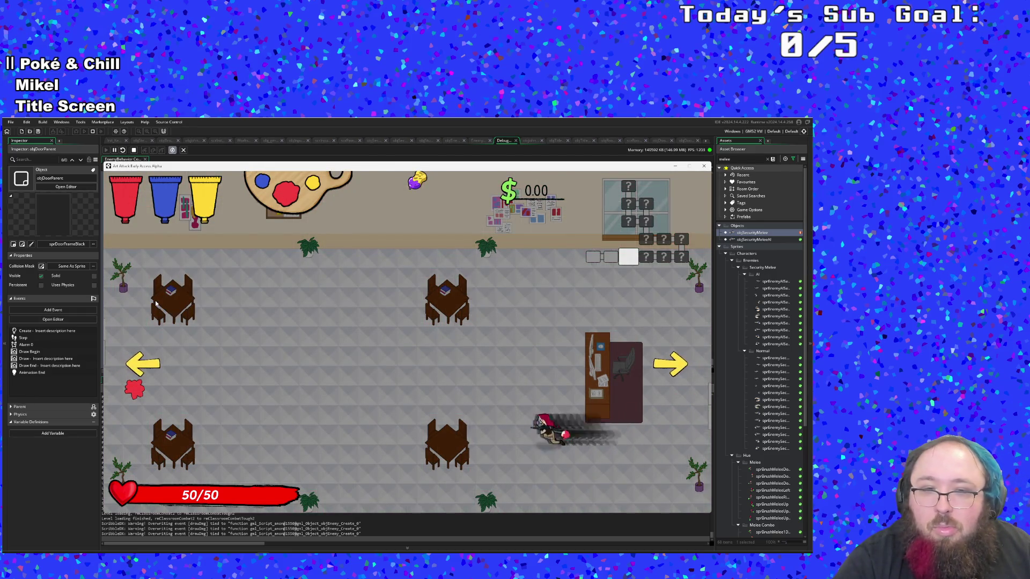
{"action": "key", "text": "w"}
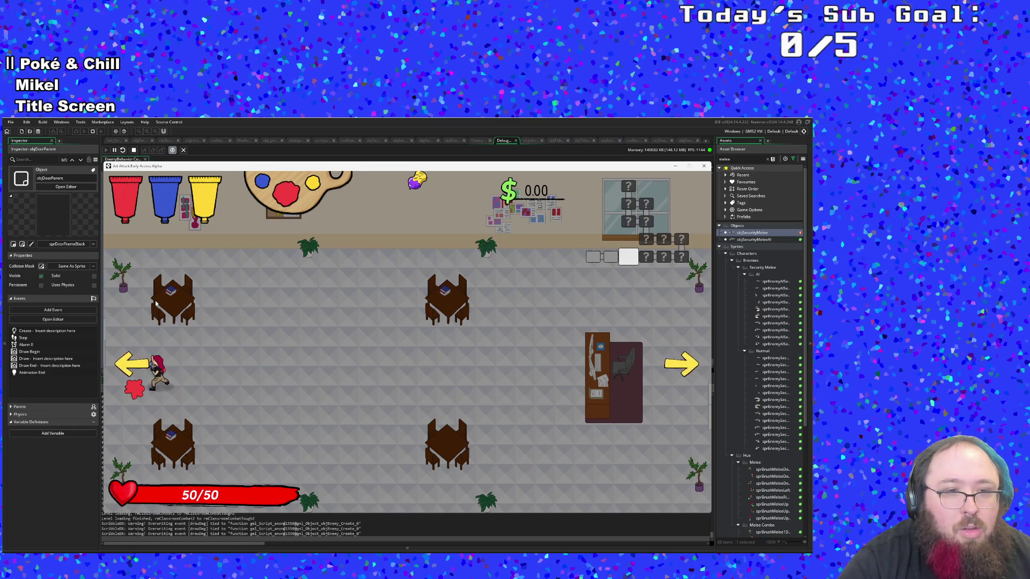
{"action": "key", "text": "d"}
{"action": "key", "text": "s"}
{"action": "key", "text": "w"}
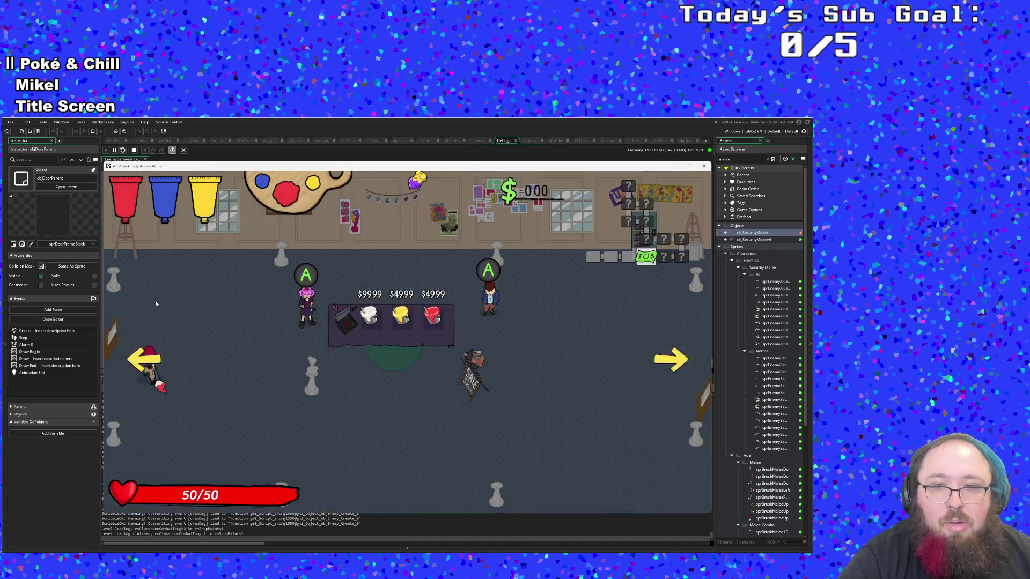
Talk to Hue in the shop, collect the $217.38 pickup, and leave right
{"action": "key", "text": "d"}
{"action": "key", "text": "s"}
{"action": "key", "text": "w"}
{"action": "key", "text": "w"}
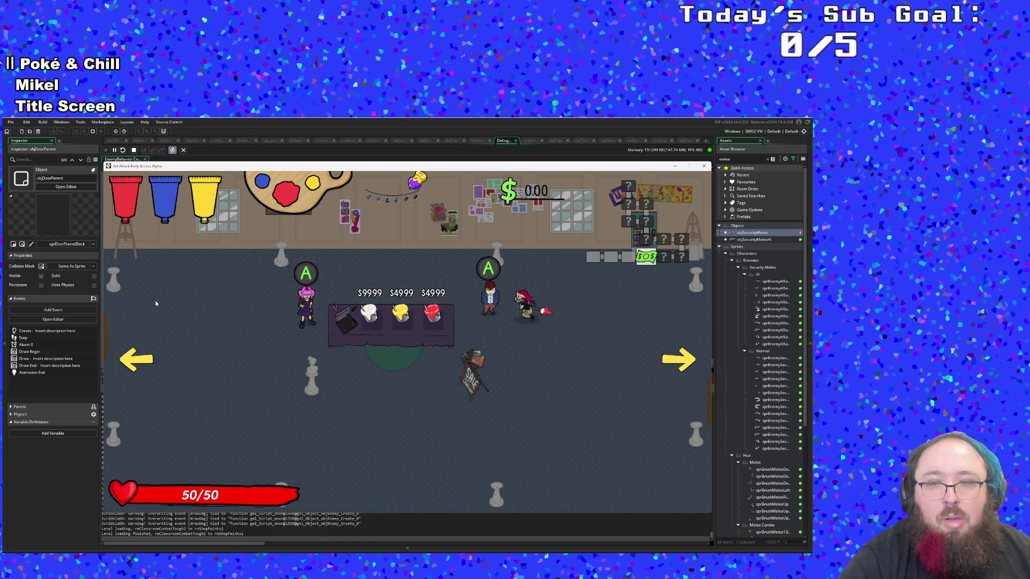
{"action": "key", "text": "space"}
{"action": "key", "text": "space"}
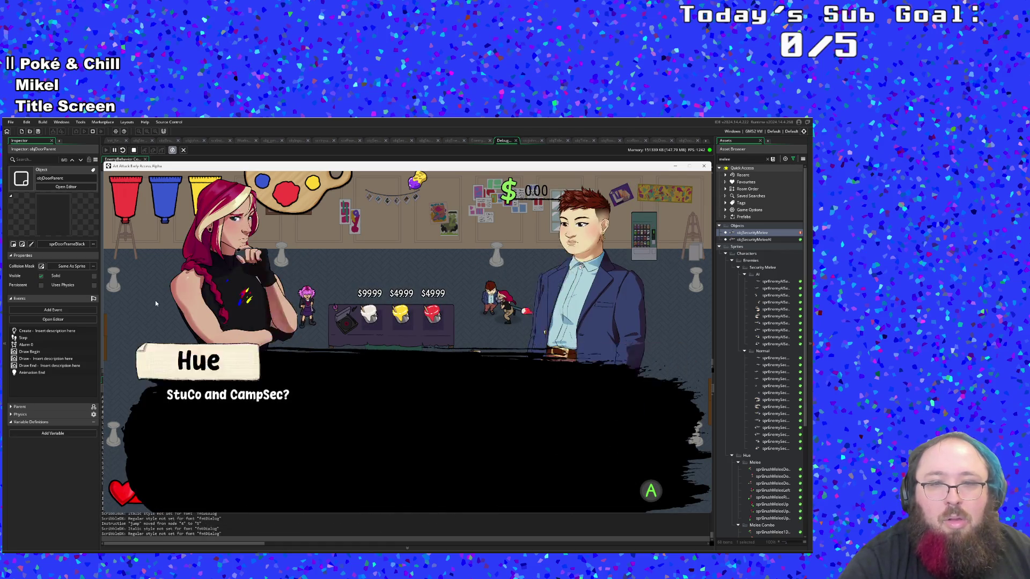
{"action": "key", "text": "space"}
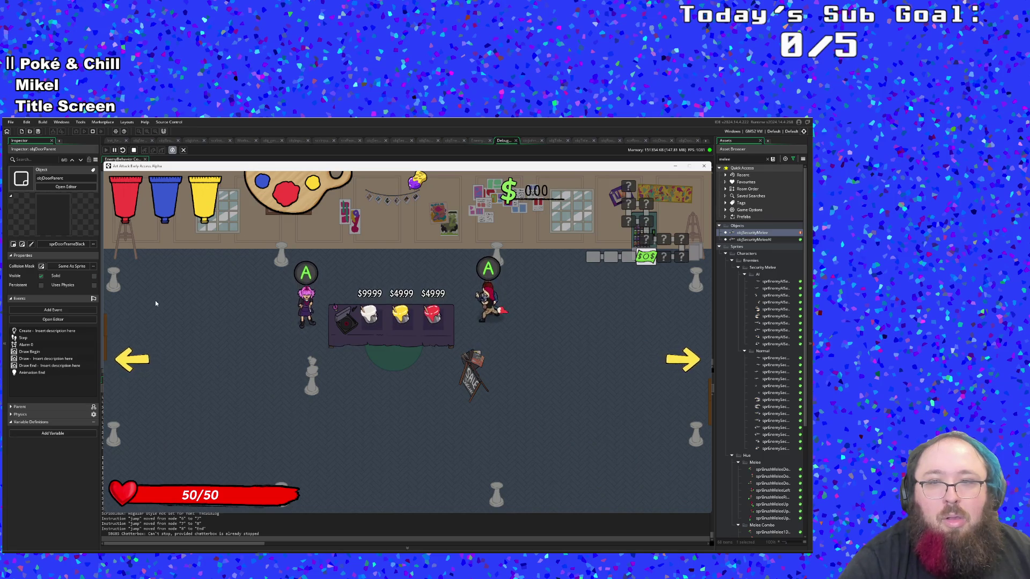
{"action": "key", "text": "d"}
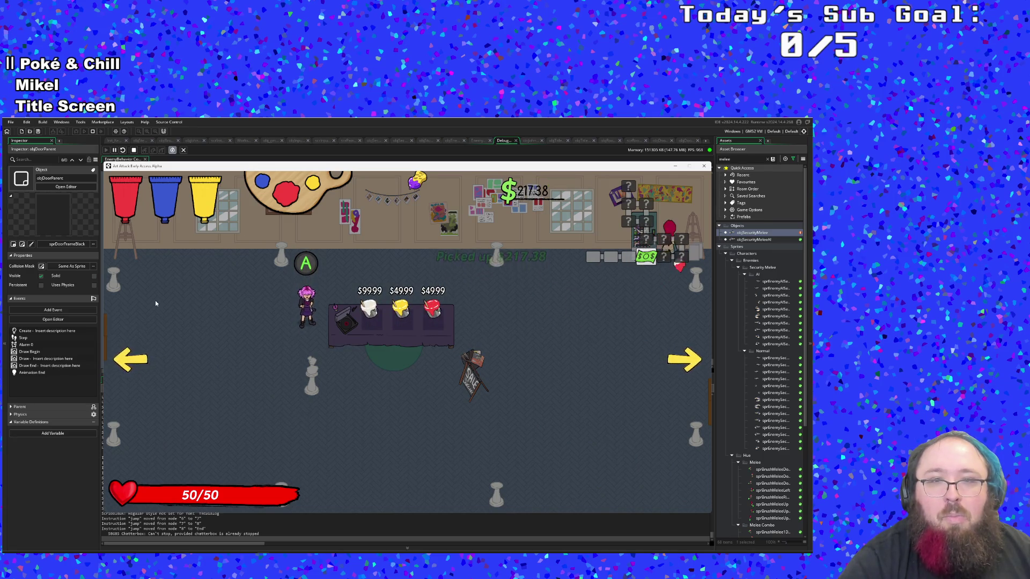
{"action": "key", "text": "d"}
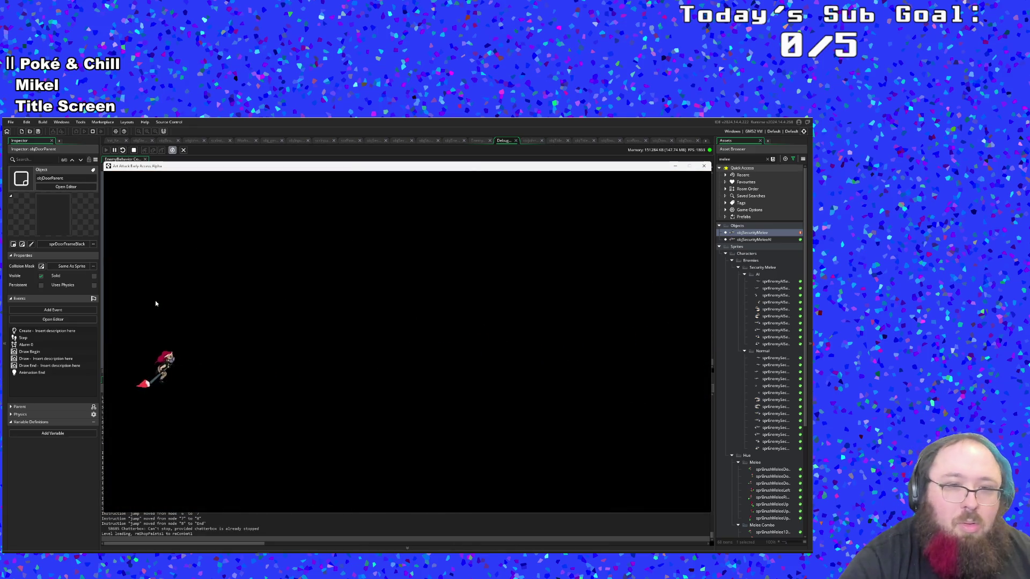
Destroy all enemies in the combat arena, grab the cash drop, and exit right
{"action": "key", "text": "F1"}
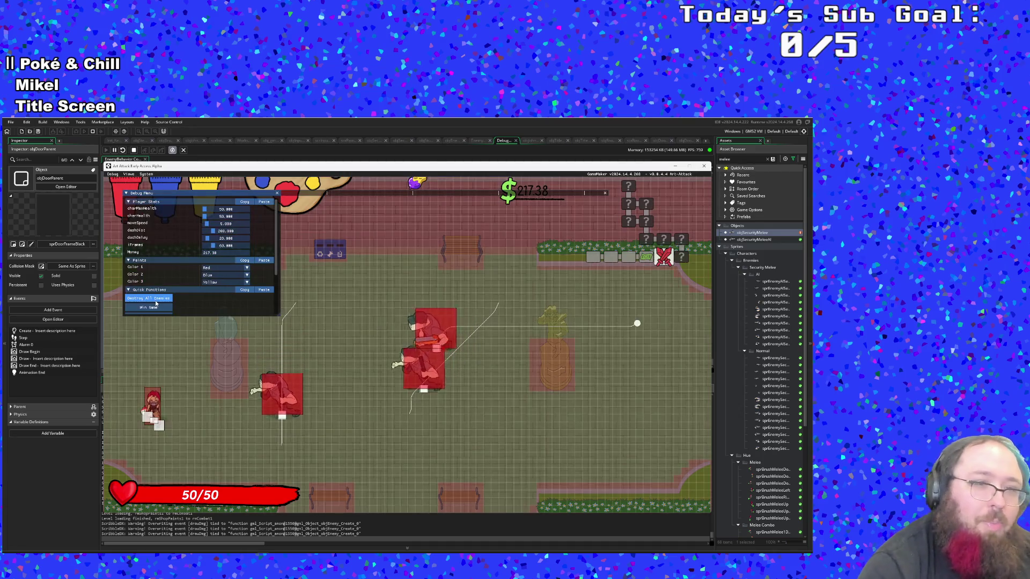
{"action": "left_click", "coordinate": [156, 299]}
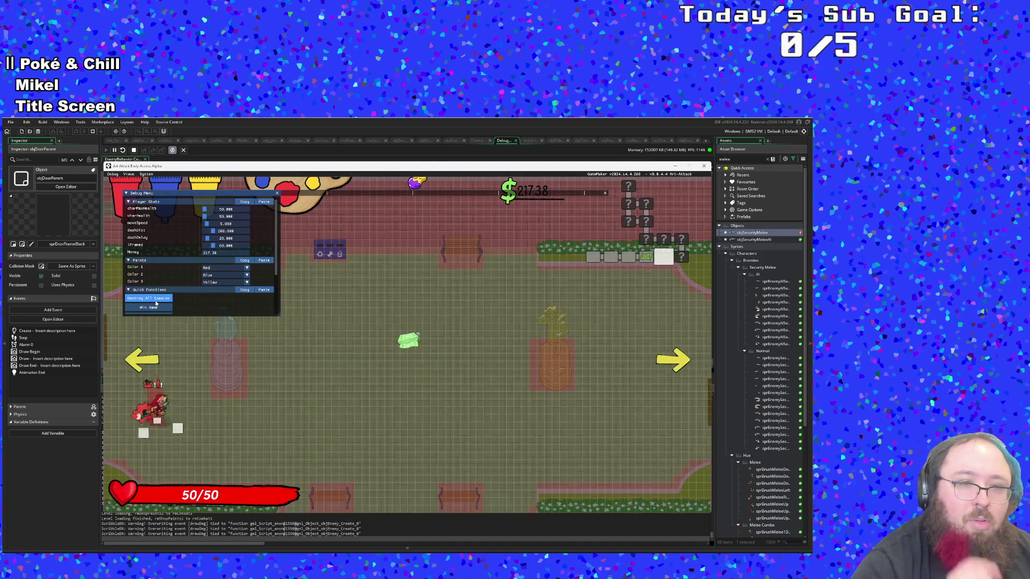
{"action": "key", "text": "d"}
{"action": "key", "text": "w"}
{"action": "key", "text": "d"}
{"action": "key", "text": "w"}
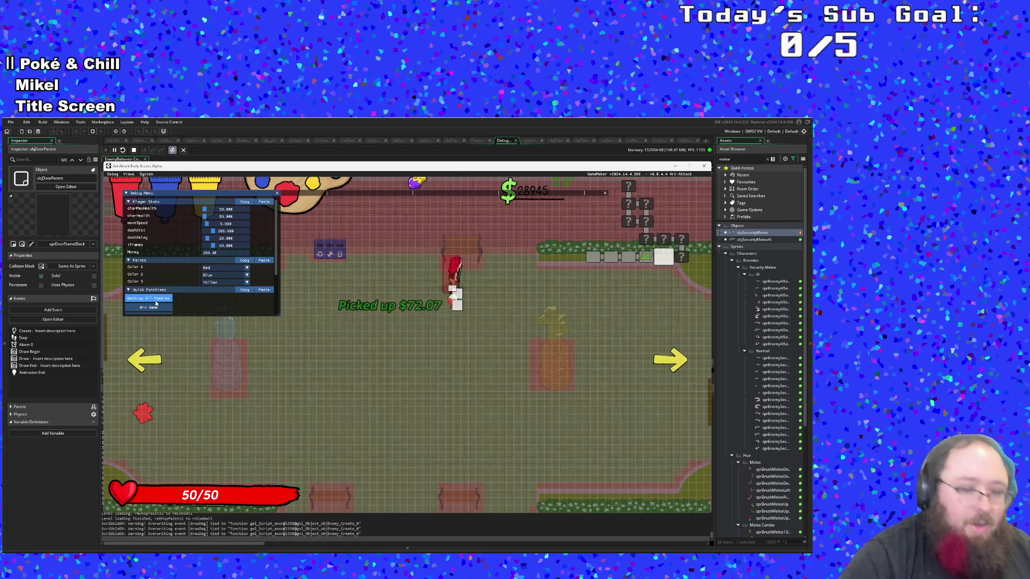
{"action": "key", "text": "F1"}
{"action": "key", "text": "d"}
{"action": "key", "text": "s"}
{"action": "key", "text": "d"}
{"action": "key", "text": "w"}
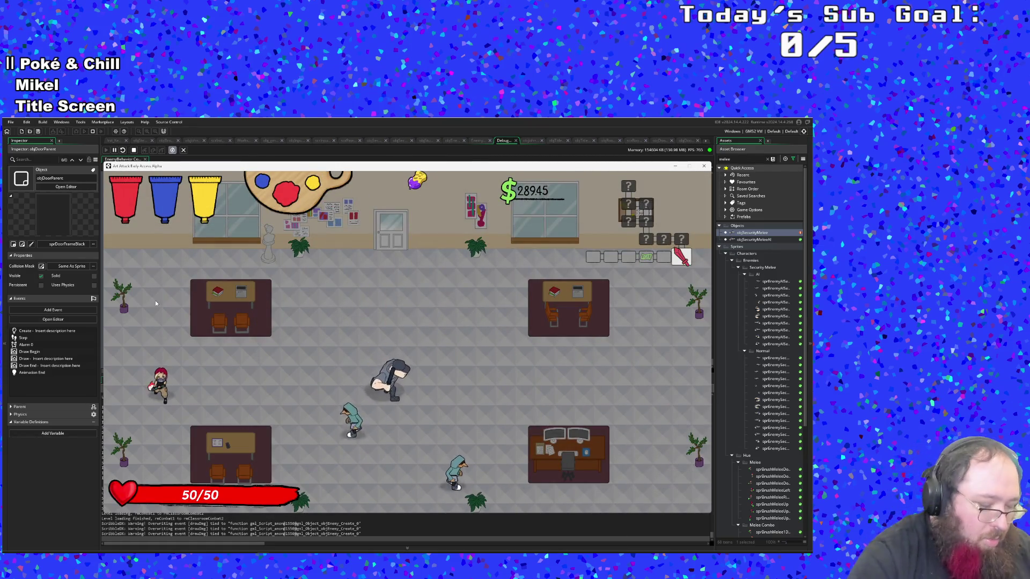
Clear the next classroom's enemies, warp ahead to the boss, and reopen the debug menu
{"action": "key", "text": "F1"}
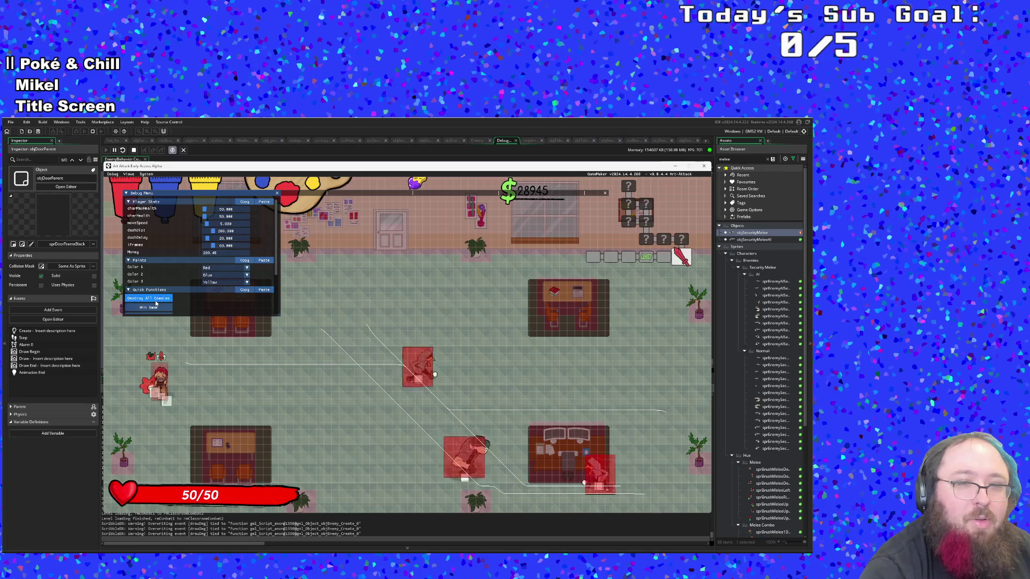
{"action": "left_click", "coordinate": [155, 298]}
{"action": "scroll", "coordinate": [156, 304], "scroll_direction": "down", "scroll_amount": 2}
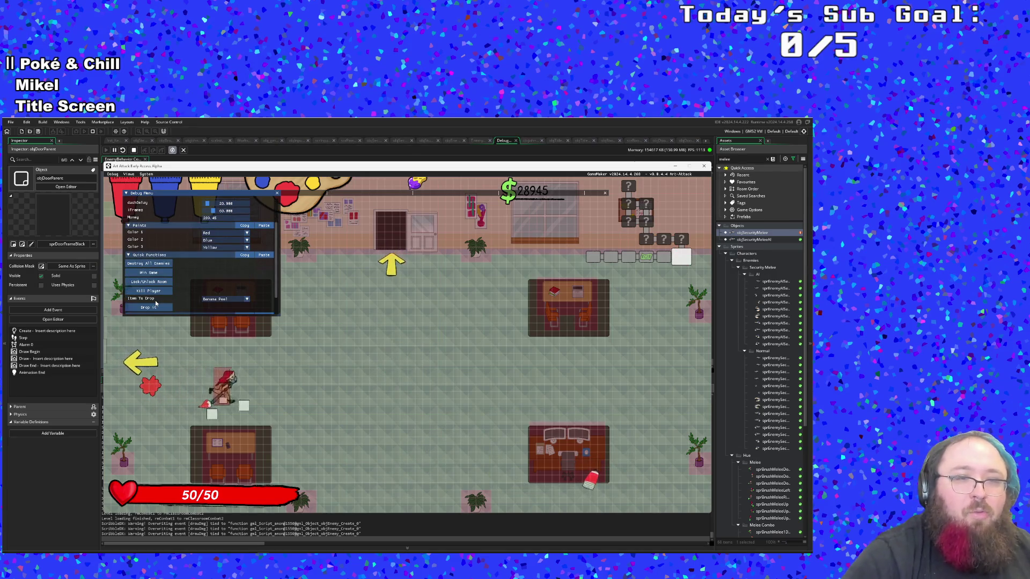
{"action": "scroll", "coordinate": [156, 303], "scroll_direction": "down", "scroll_amount": 1}
{"action": "scroll", "coordinate": [155, 303], "scroll_direction": "down", "scroll_amount": 1}
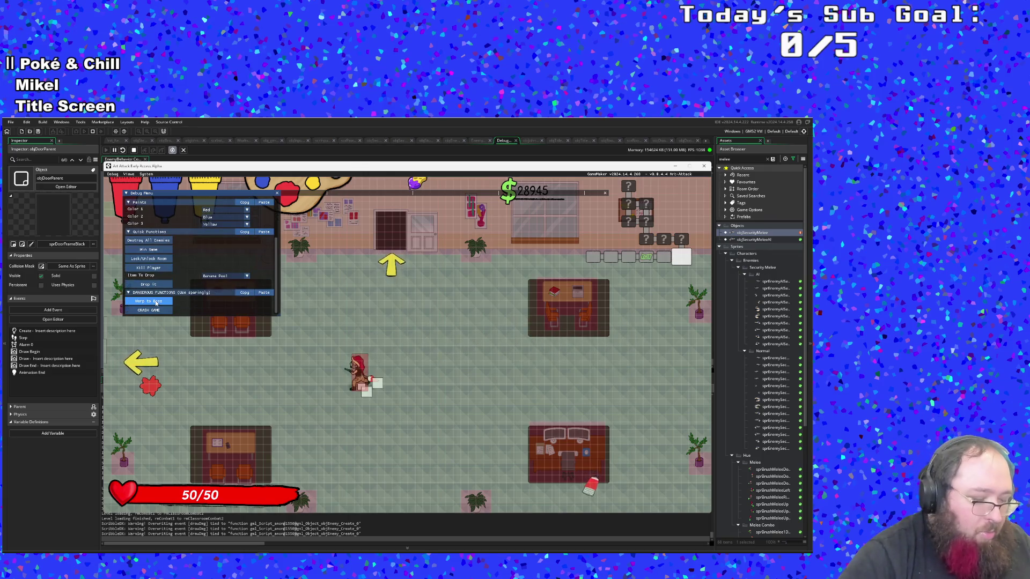
{"action": "left_click", "coordinate": [155, 301]}
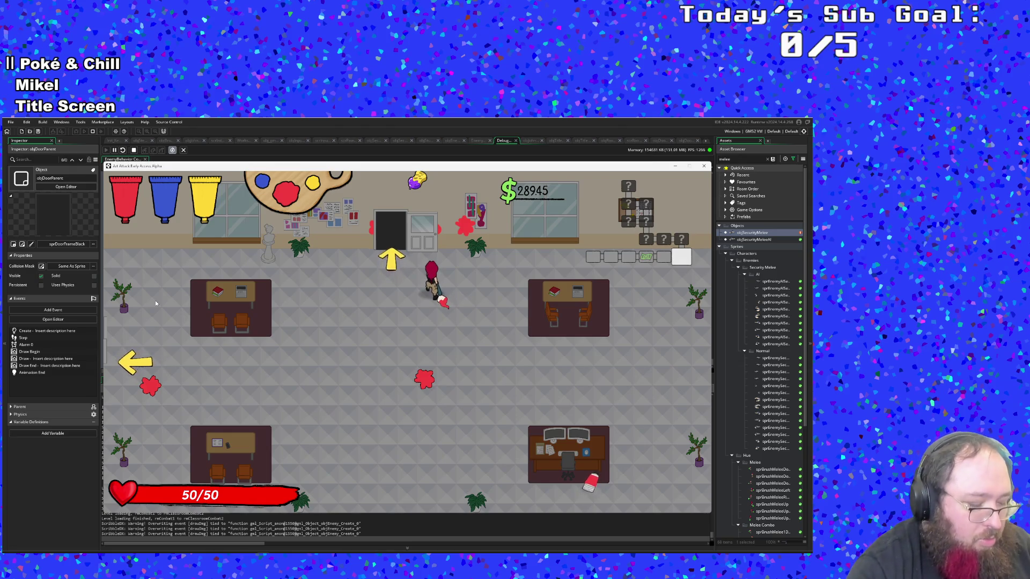
{"action": "key", "text": "F1"}
Toggle Lock/Unlock Room three times, leaving the classroom door open
{"action": "scroll", "coordinate": [174, 292], "scroll_direction": "down", "scroll_amount": 2}
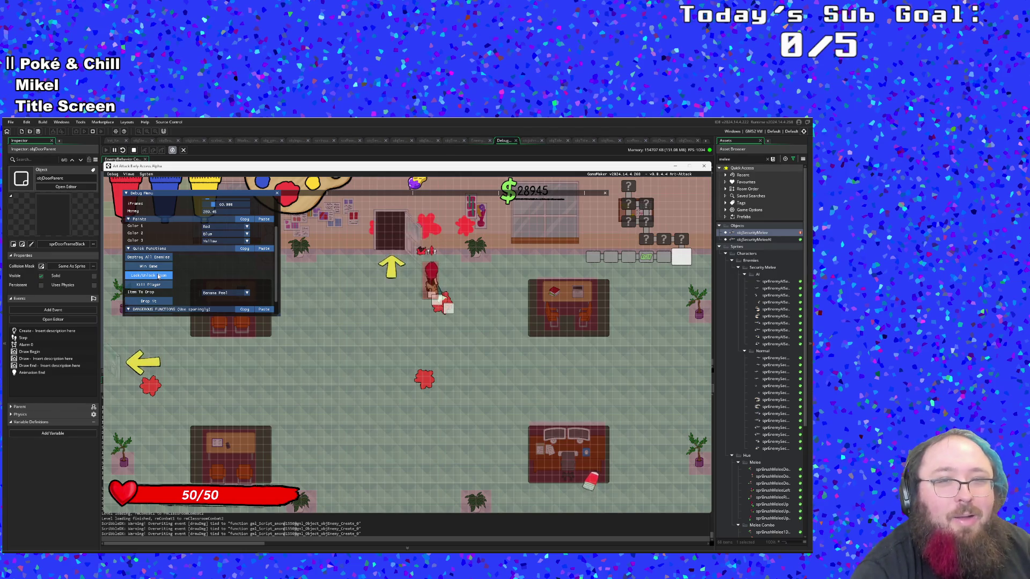
{"action": "left_click", "coordinate": [158, 276]}
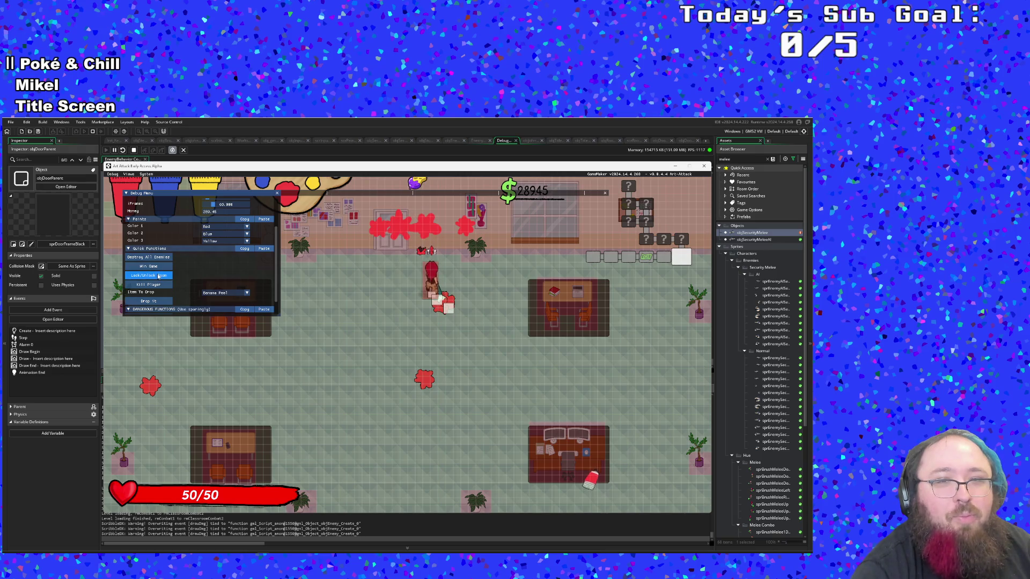
{"action": "left_click", "coordinate": [159, 276]}
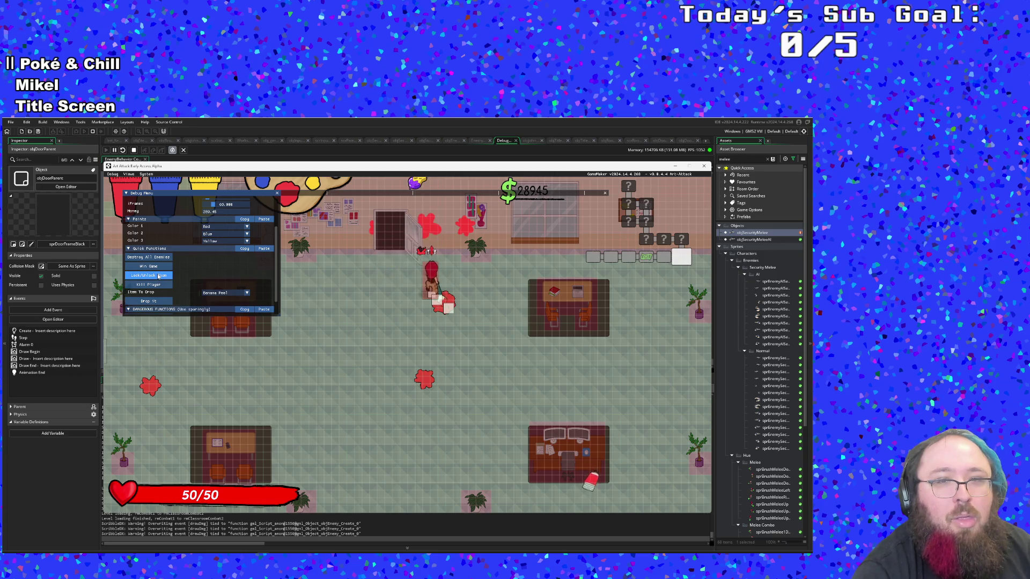
{"action": "left_click", "coordinate": [159, 276]}
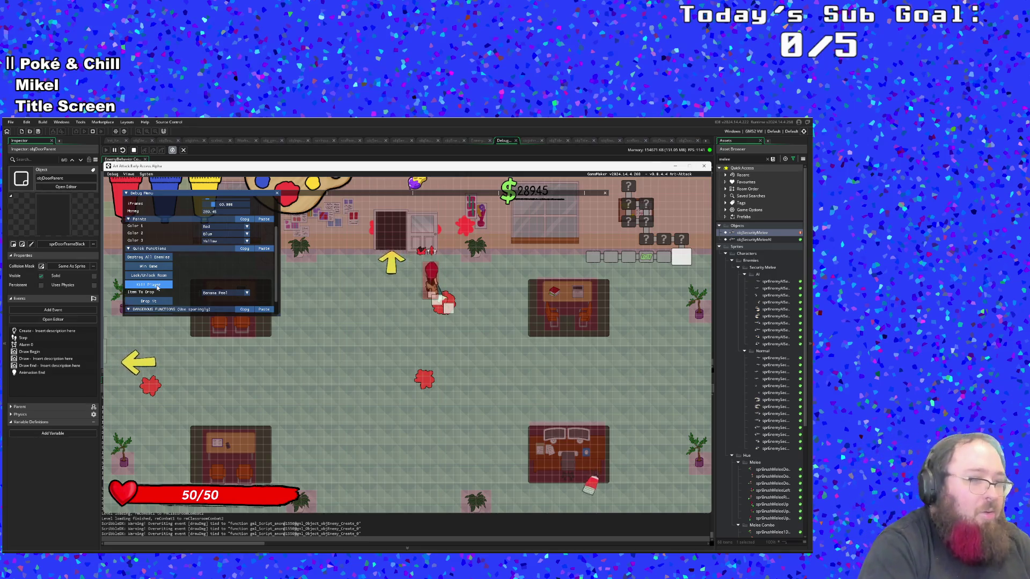
Walk the player back to the room centre and through the open top door
{"action": "scroll", "coordinate": [157, 288], "scroll_direction": "down", "scroll_amount": 2}
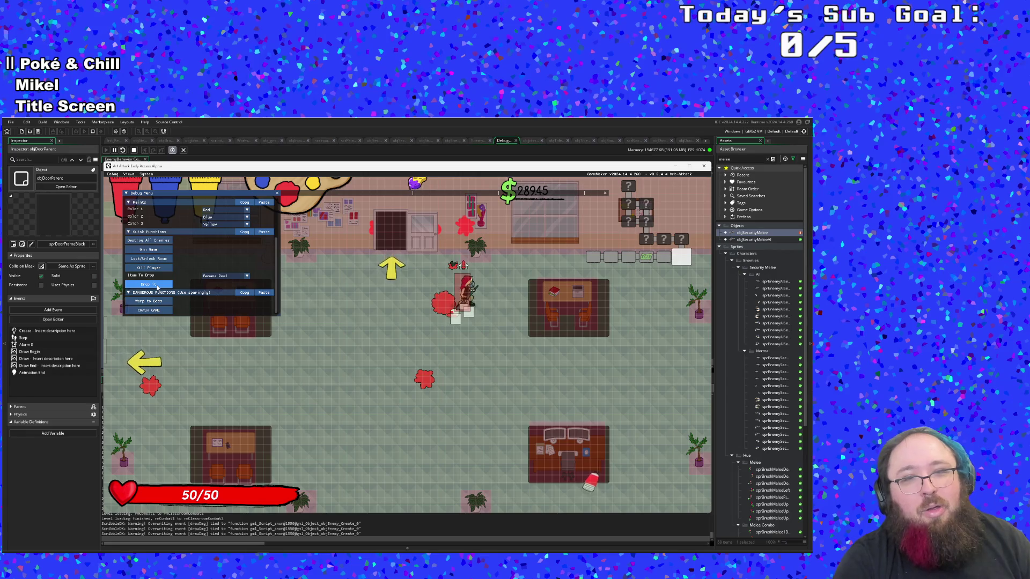
{"action": "scroll", "coordinate": [157, 288], "scroll_direction": "up", "scroll_amount": 5}
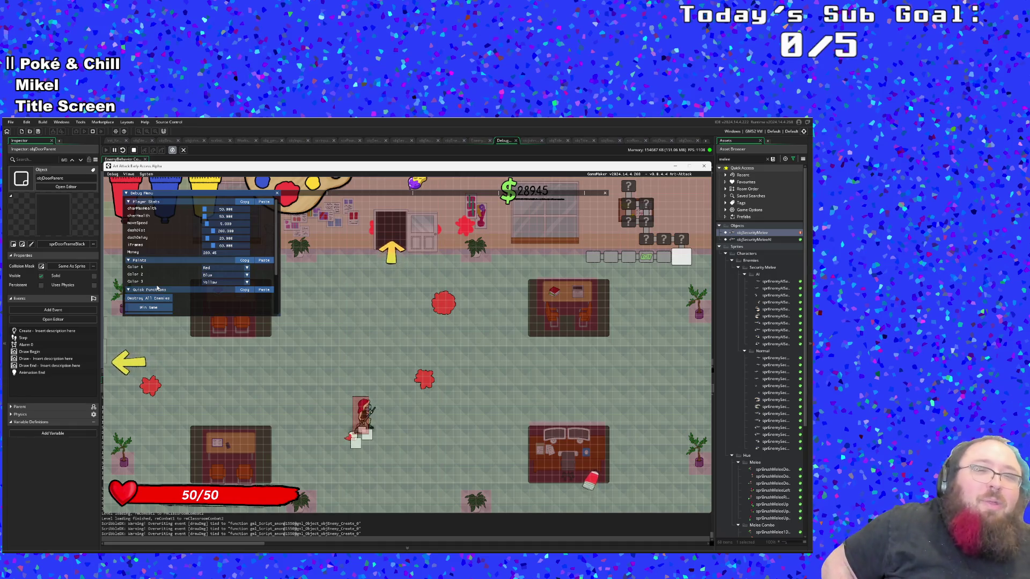
{"action": "scroll", "coordinate": [157, 288], "scroll_direction": "down", "scroll_amount": 2}
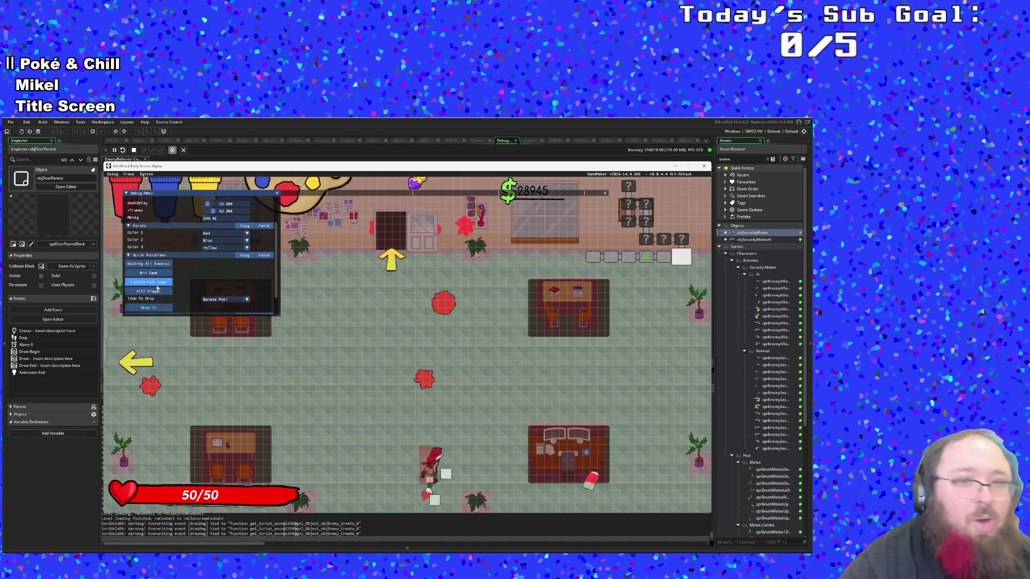
{"action": "scroll", "coordinate": [157, 288], "scroll_direction": "up", "scroll_amount": 2}
{"action": "scroll", "coordinate": [157, 288], "scroll_direction": "down", "scroll_amount": 3}
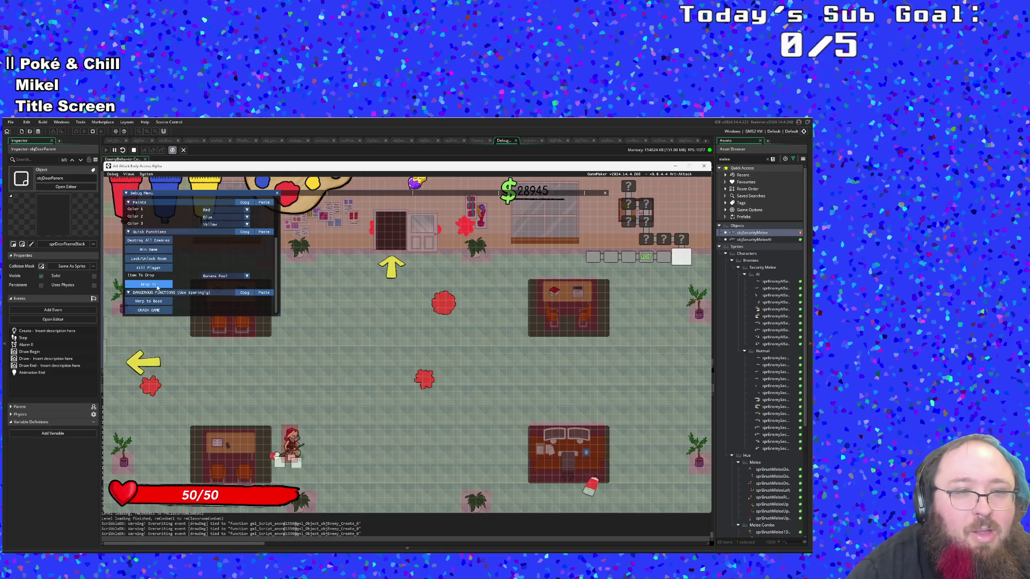
{"action": "scroll", "coordinate": [157, 288], "scroll_direction": "up", "scroll_amount": 3}
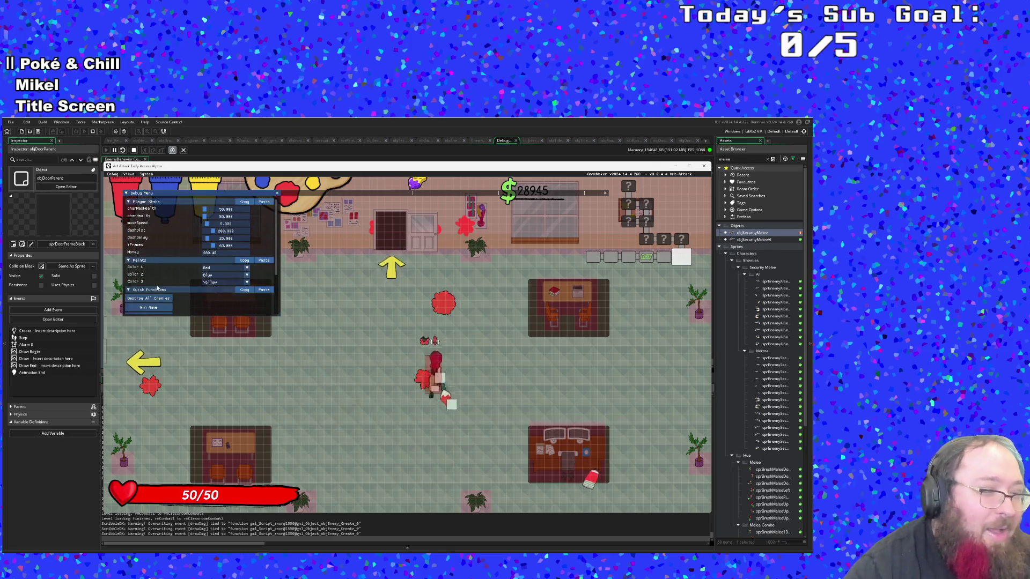
{"action": "scroll", "coordinate": [157, 288], "scroll_direction": "down", "scroll_amount": 3}
{"action": "scroll", "coordinate": [158, 288], "scroll_direction": "up", "scroll_amount": 3}
{"action": "scroll", "coordinate": [158, 288], "scroll_direction": "down", "scroll_amount": 3}
{"action": "scroll", "coordinate": [157, 288], "scroll_direction": "up", "scroll_amount": 3}
{"action": "key", "text": "w"}
{"action": "key", "text": "d"}
{"action": "key", "text": "a"}
{"action": "key", "text": "w"}
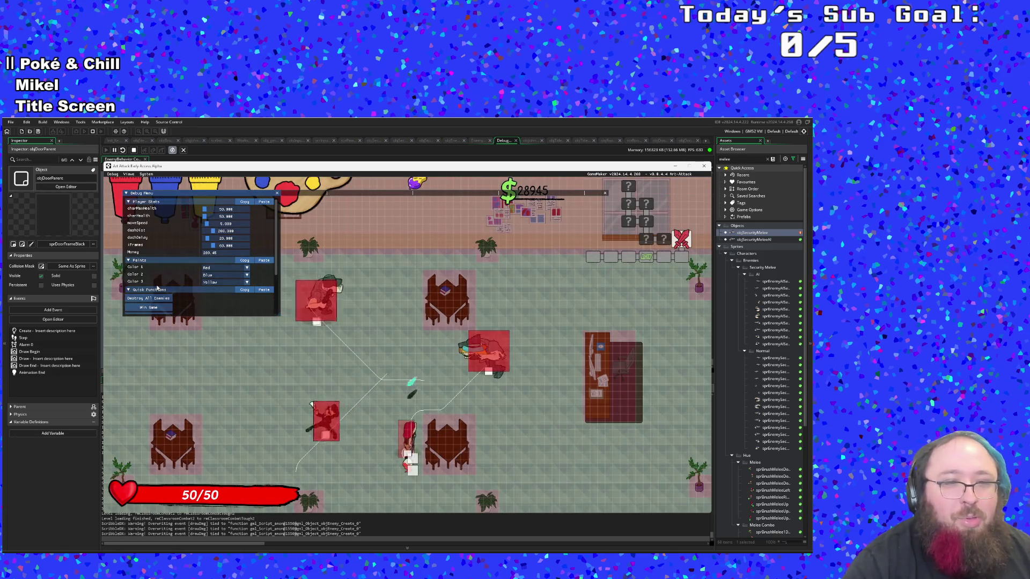
Destroy all enemies in the new classroom, collect the cash drop, and leave through the left door
{"action": "scroll", "coordinate": [156, 268], "scroll_direction": "down", "scroll_amount": 3}
{"action": "left_click", "coordinate": [148, 240]}
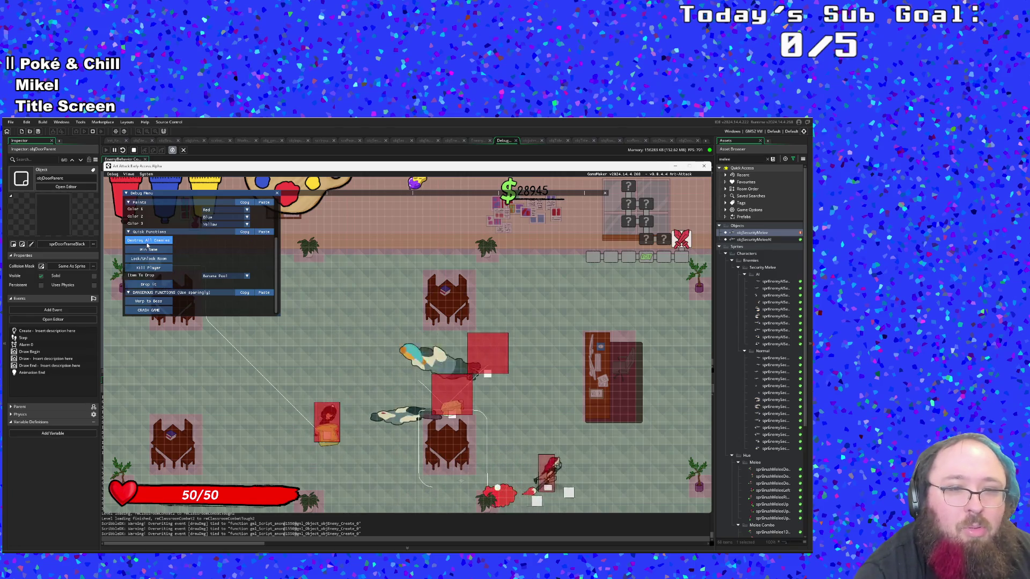
{"action": "scroll", "coordinate": [141, 270], "scroll_direction": "up", "scroll_amount": 1}
{"action": "key", "text": "w"}
{"action": "key", "text": "a"}
{"action": "scroll", "coordinate": [139, 280], "scroll_direction": "up", "scroll_amount": 2}
{"action": "key", "text": "w"}
{"action": "key", "text": "a"}
{"action": "key", "text": "s"}
{"action": "key", "text": "w"}
{"action": "key", "text": "d"}
{"action": "key", "text": "a"}
{"action": "key", "text": "space"}
{"action": "key", "text": "a"}
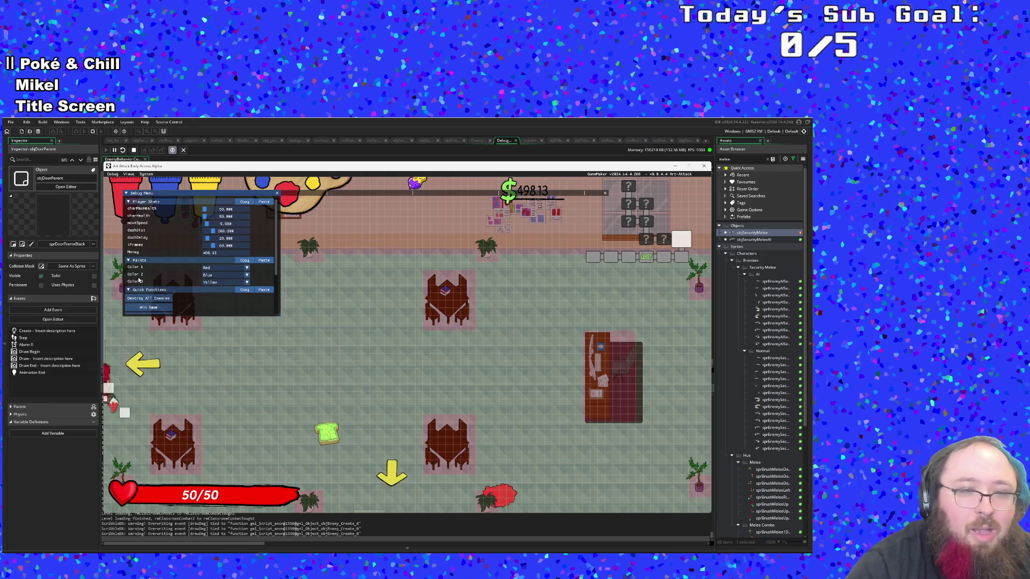
Collect the Fill Bucket and banana, grab the vending machine money, and exit left
{"action": "scroll", "coordinate": [139, 280], "scroll_direction": "down", "scroll_amount": 3}
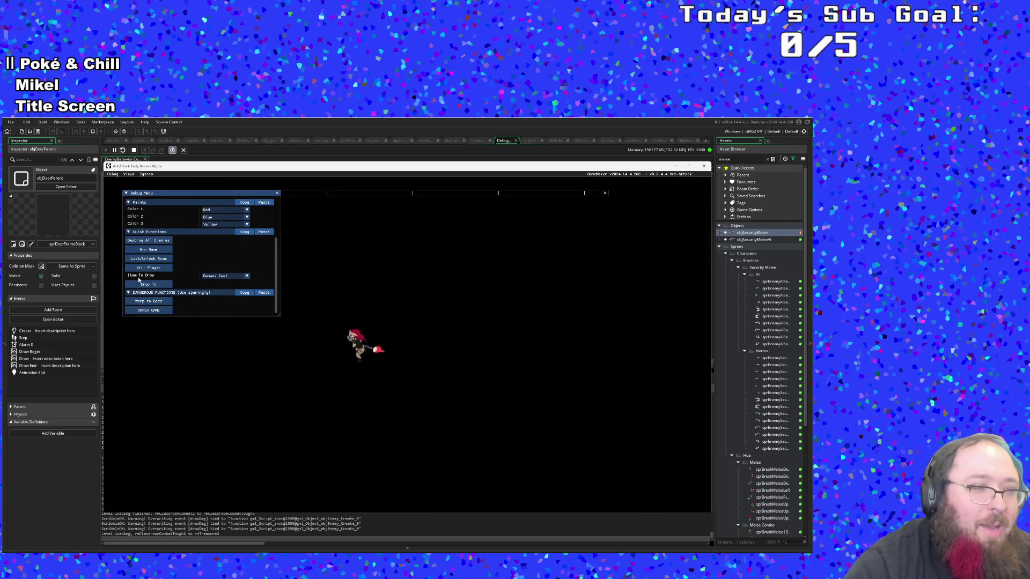
{"action": "key", "text": "a"}
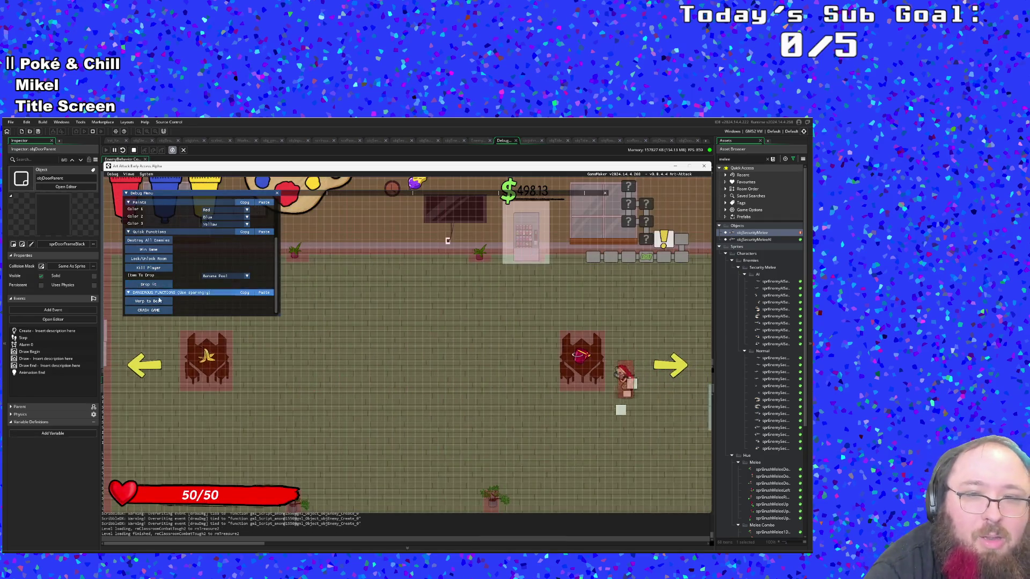
{"action": "scroll", "coordinate": [140, 282], "scroll_direction": "up", "scroll_amount": 3}
{"action": "key", "text": "a"}
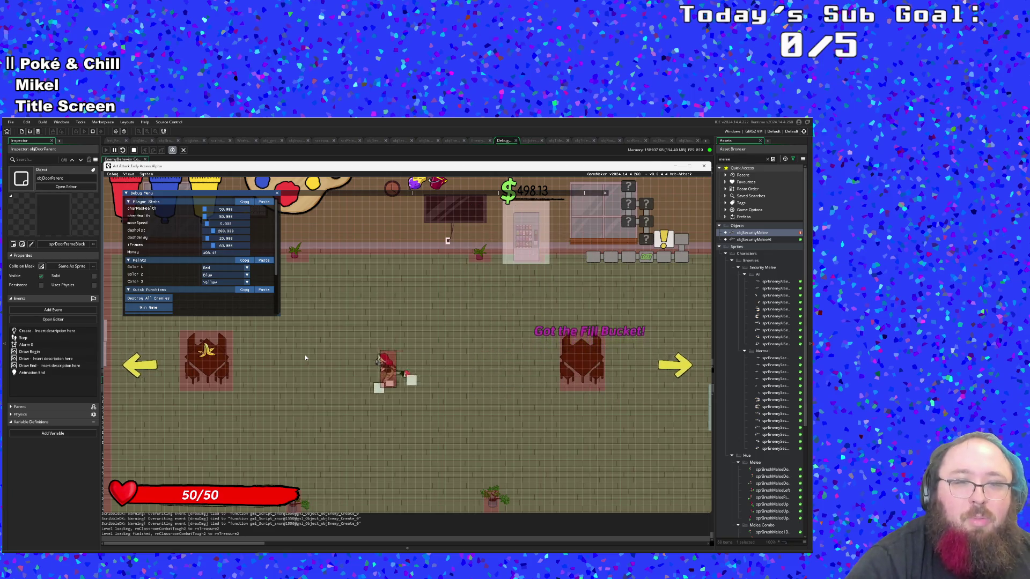
{"action": "key", "text": "w"}
{"action": "key", "text": "d"}
{"action": "key", "text": "d"}
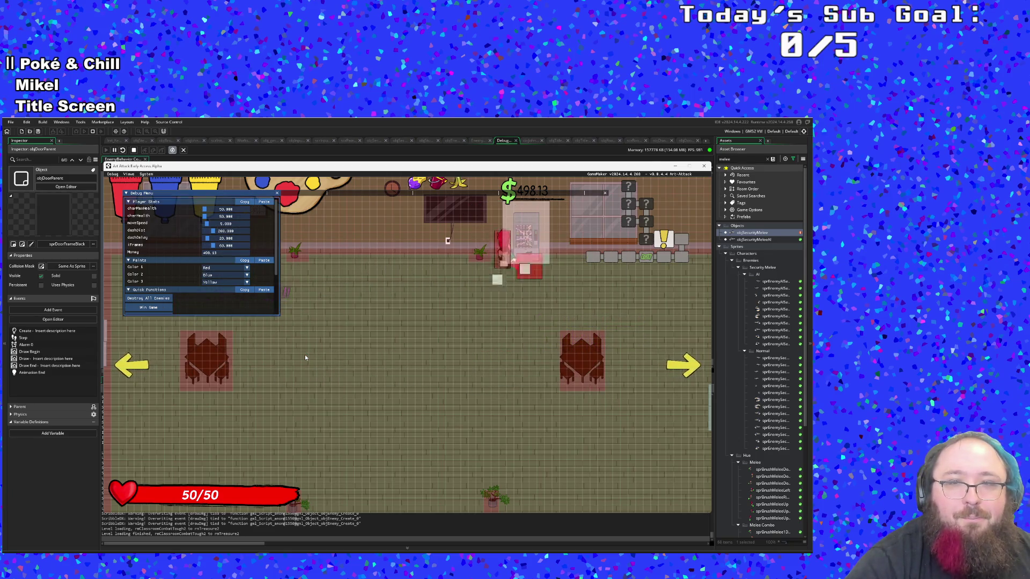
{"action": "key", "text": "s"}
{"action": "key", "text": "a"}
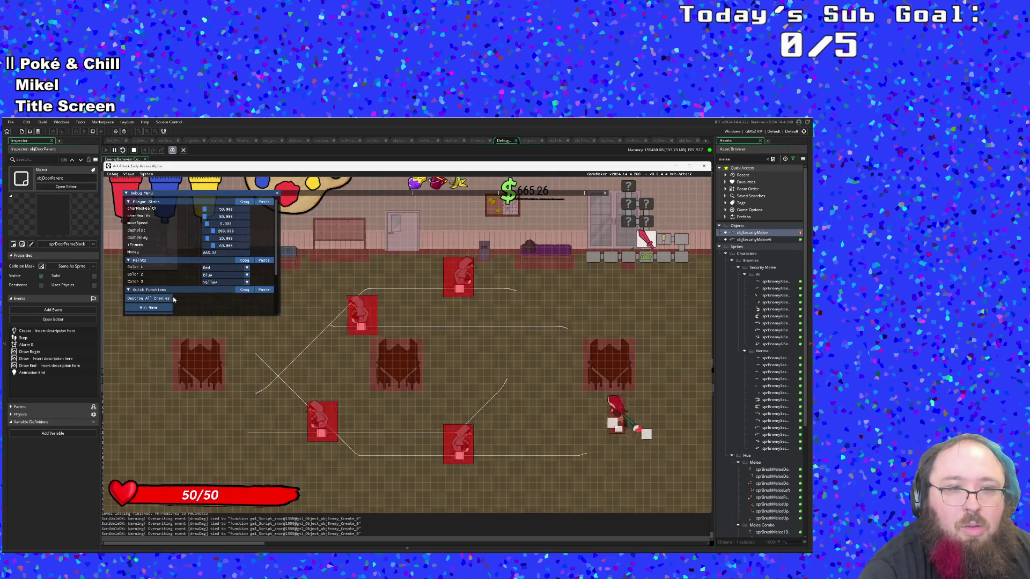
Destroy all enemies in the next room, then stop the running game
{"action": "left_click", "coordinate": [153, 298]}
{"action": "scroll", "coordinate": [171, 300], "scroll_direction": "down", "scroll_amount": 2}
{"action": "scroll", "coordinate": [170, 300], "scroll_direction": "up", "scroll_amount": 3}
{"action": "left_click", "coordinate": [704, 167]}
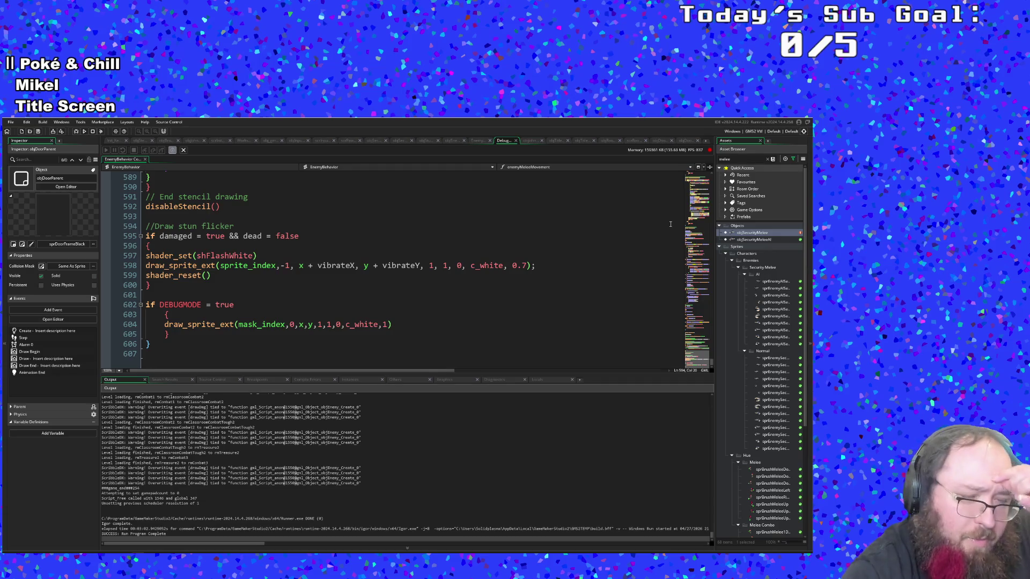
Open objRecruiter from the Ctrl+T asset search and scroll to its Animation End event
{"action": "key", "text": "ctrl+t"}
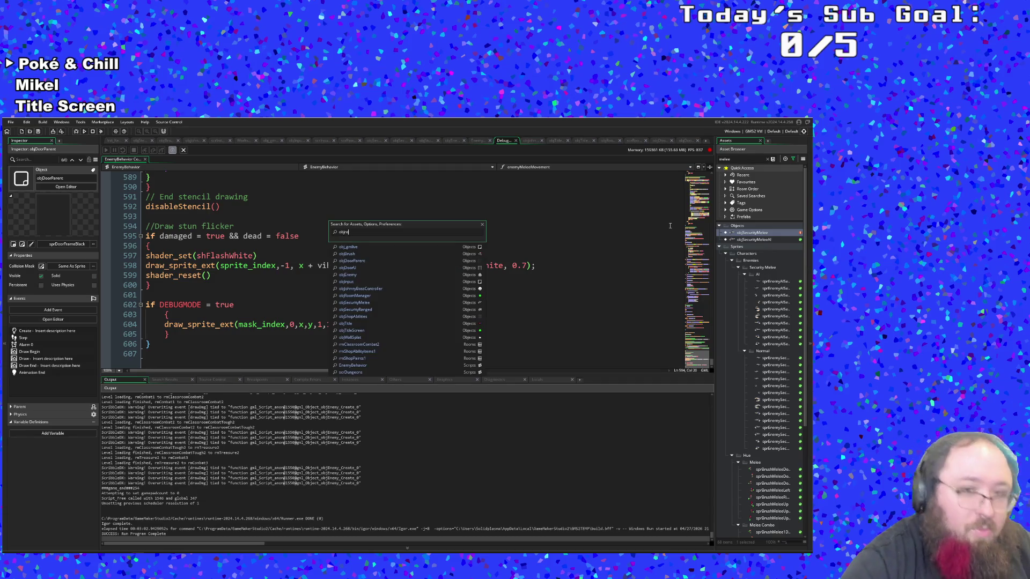
{"action": "type", "text": "c"}
{"action": "key", "text": "Return"}
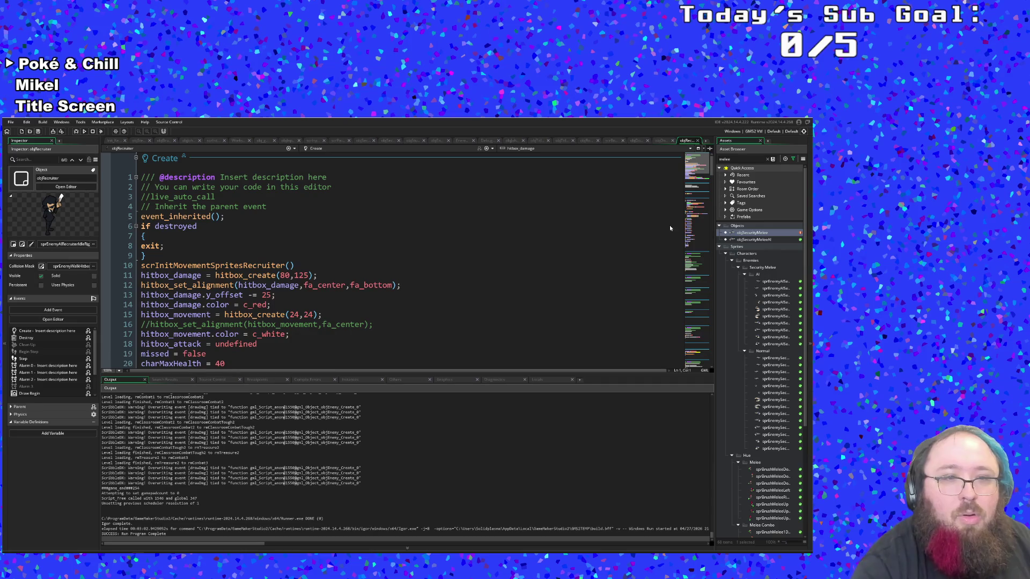
{"action": "scroll", "coordinate": [519, 248], "scroll_direction": "down", "scroll_amount": 10}
{"action": "scroll", "coordinate": [519, 248], "scroll_direction": "down", "scroll_amount": 20}
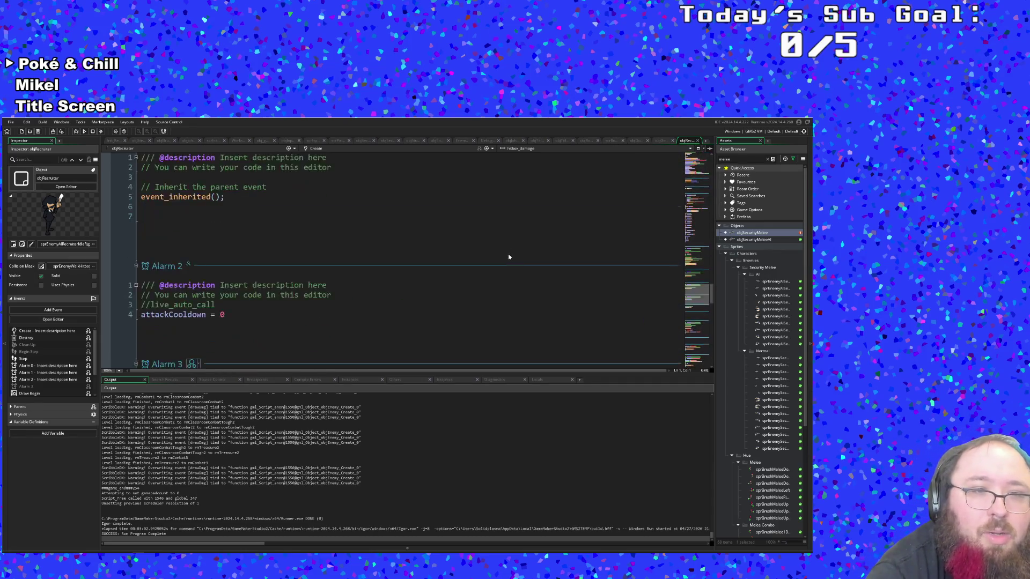
{"action": "scroll", "coordinate": [379, 274], "scroll_direction": "up", "scroll_amount": 2}
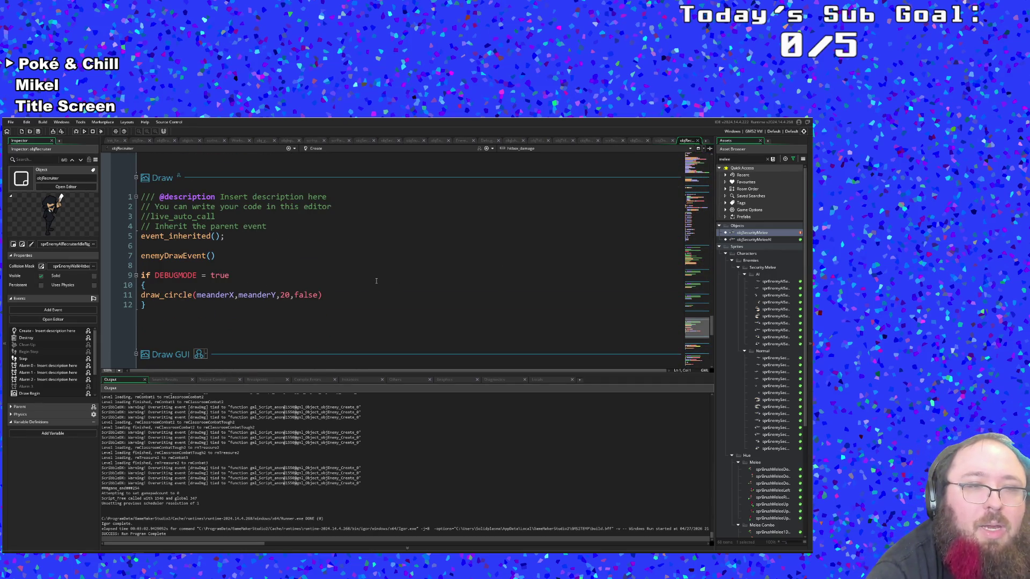
{"action": "scroll", "coordinate": [376, 276], "scroll_direction": "down", "scroll_amount": 5}
Inspect the Animation End if dead block calling instance_destroy(self), then begin an asset search for 'alarm'
{"action": "left_click", "coordinate": [276, 290]}
{"action": "left_click", "coordinate": [274, 307]}
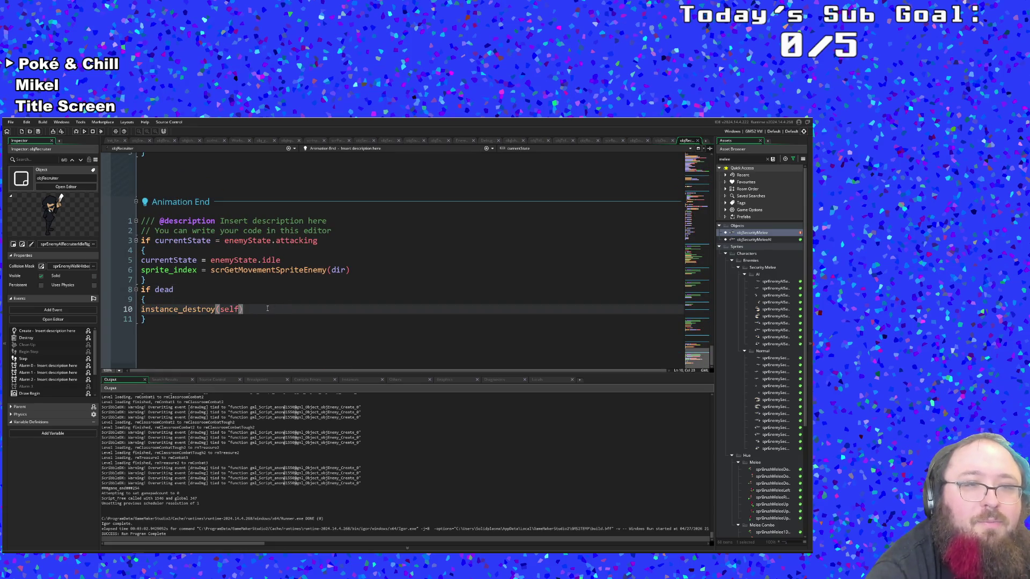
{"action": "left_click", "coordinate": [235, 298]}
{"action": "left_click", "coordinate": [213, 291]}
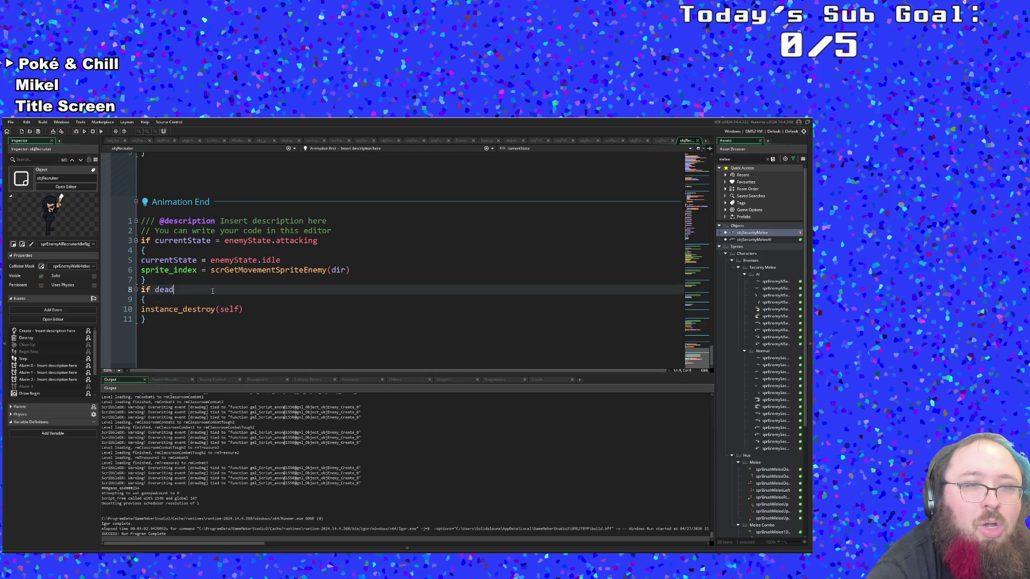
{"action": "key", "text": "ctrl+t"}
{"action": "type", "text": "alarm"}
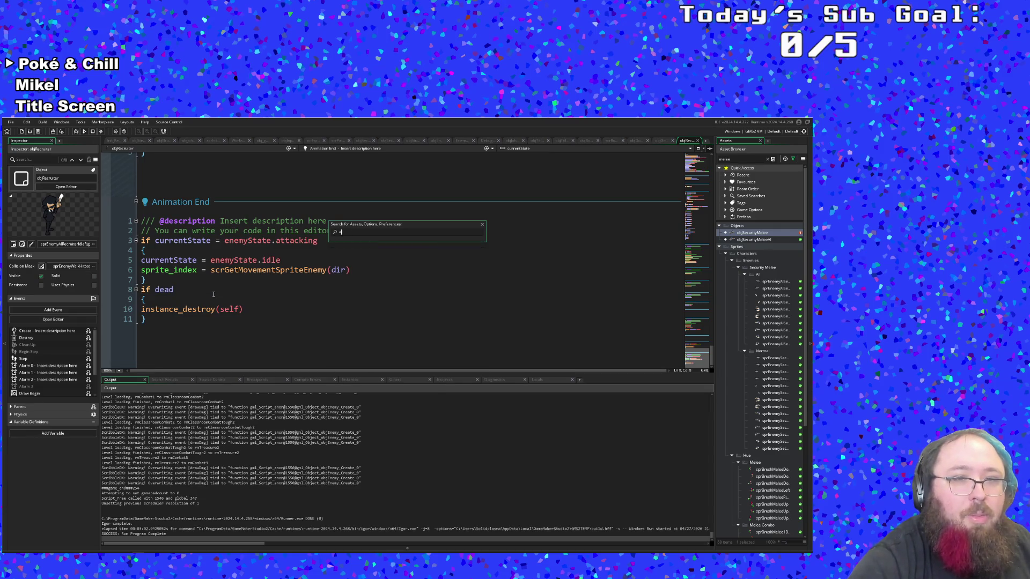
Dismiss the asset search and search objRecruiter's code for 'alarm' with Ctrl+F
{"action": "key", "text": "BackSpace"}
{"action": "left_click", "coordinate": [185, 301]}
{"action": "key", "text": "ctrl+f"}
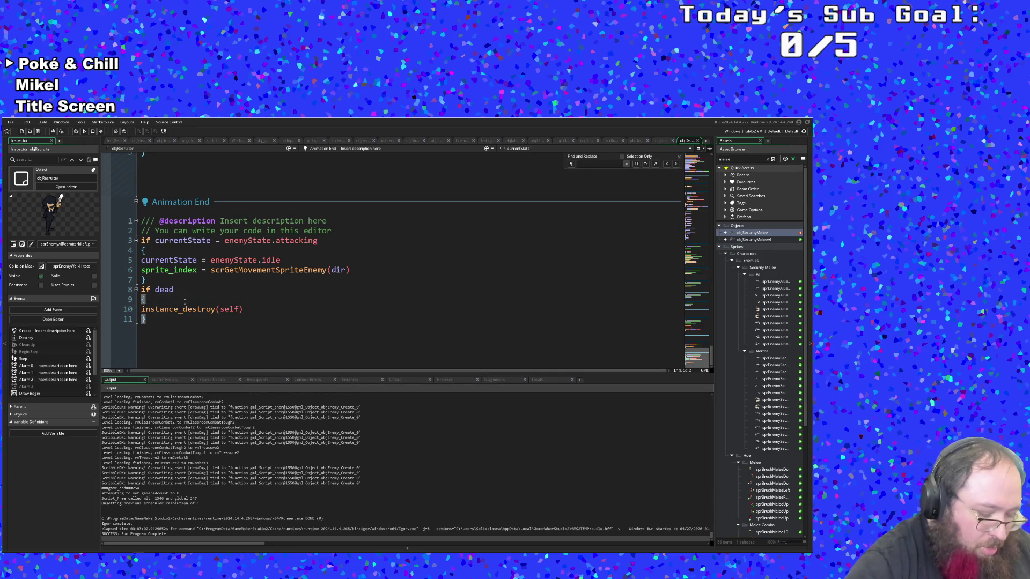
{"action": "type", "text": "alarm[1"}
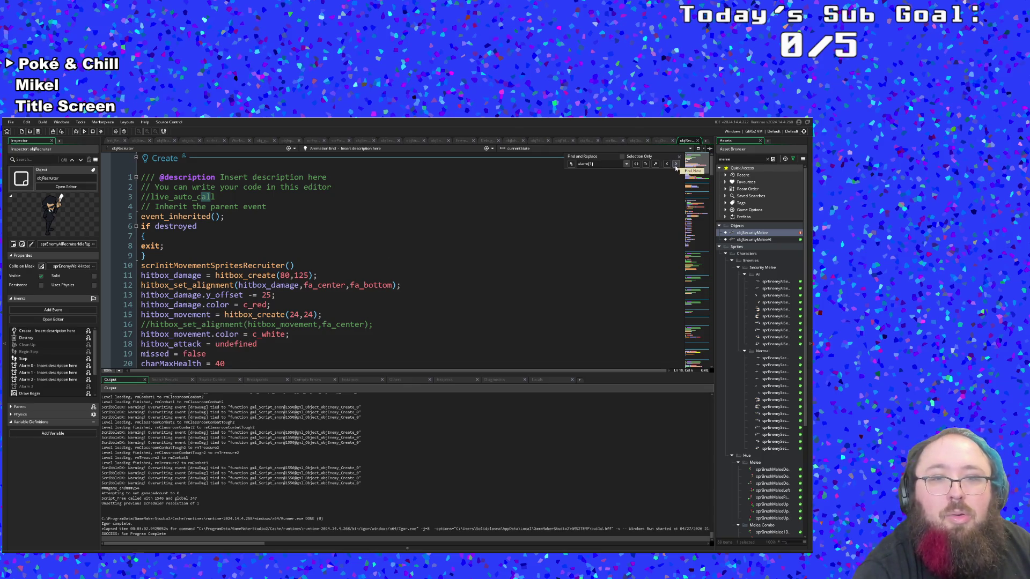
Review the Destroy event's event_inherited and hitbox cleanup, and Create's moveSpeed and damage = 2
{"action": "scroll", "coordinate": [538, 243], "scroll_direction": "down", "scroll_amount": 10}
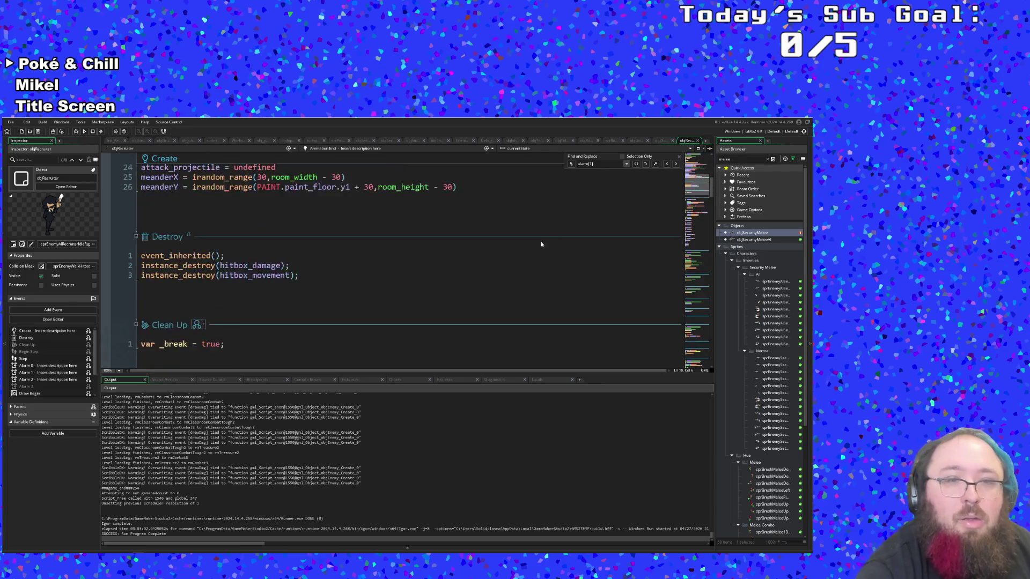
{"action": "scroll", "coordinate": [525, 257], "scroll_direction": "up", "scroll_amount": 4}
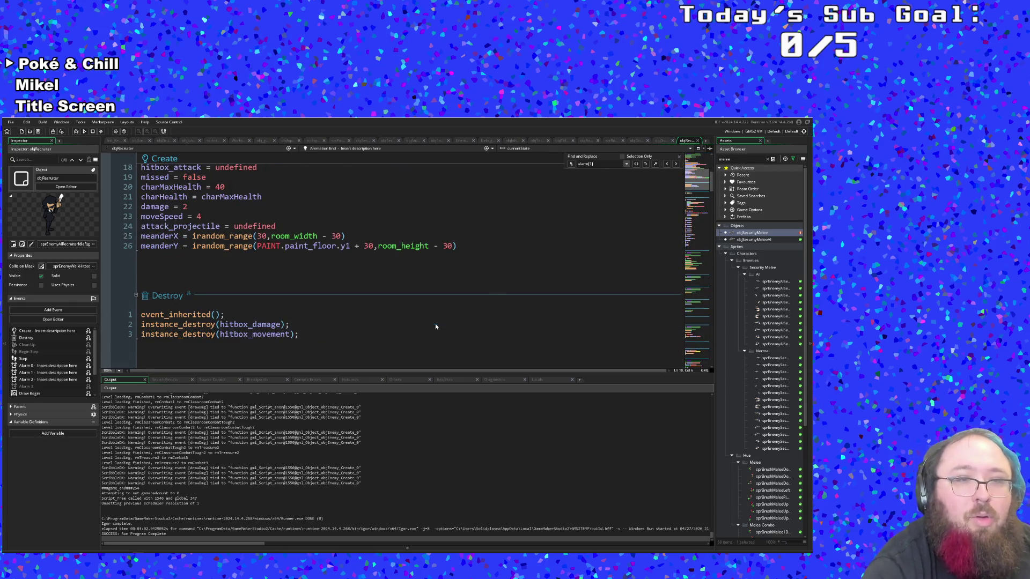
{"action": "scroll", "coordinate": [429, 324], "scroll_direction": "down", "scroll_amount": 2}
{"action": "left_click", "coordinate": [395, 320]}
{"action": "left_click", "coordinate": [221, 257]}
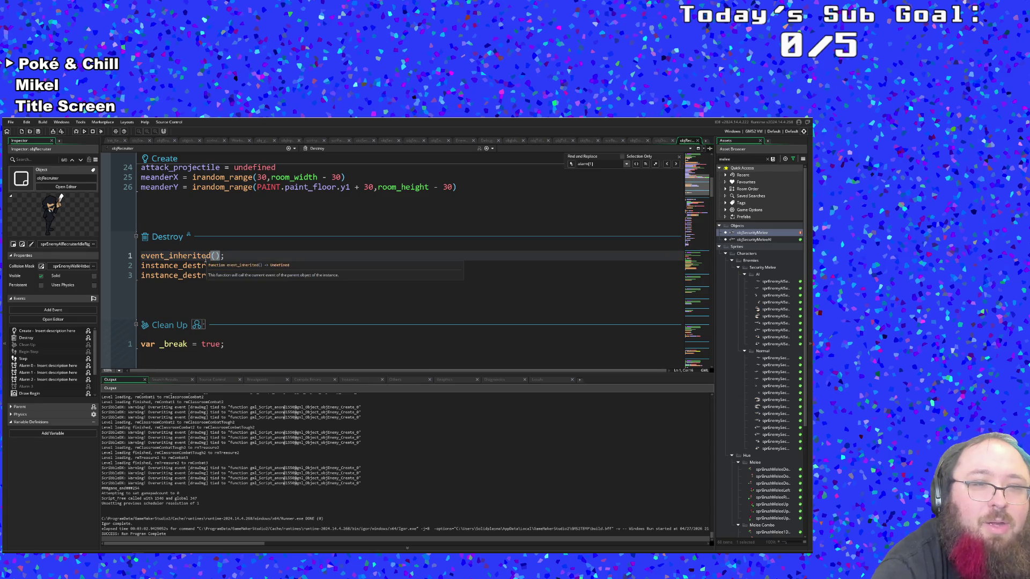
{"action": "scroll", "coordinate": [221, 257], "scroll_direction": "down", "scroll_amount": 2}
{"action": "scroll", "coordinate": [220, 259], "scroll_direction": "up", "scroll_amount": 6}
{"action": "left_click", "coordinate": [236, 276]}
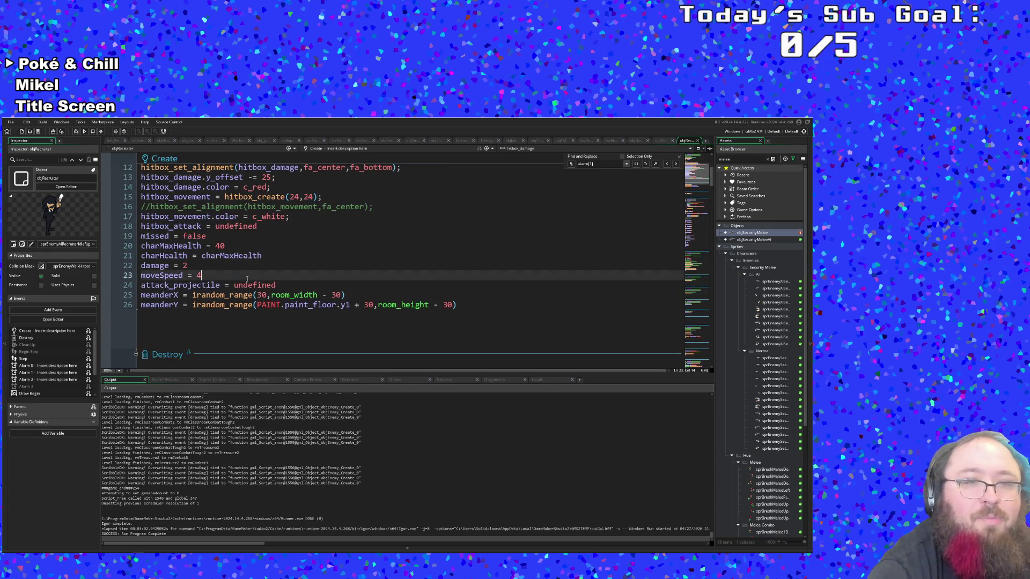
{"action": "left_click", "coordinate": [242, 265]}
Check the scrDropTables() call and its braces in the Begin Step event
{"action": "scroll", "coordinate": [244, 268], "scroll_direction": "down", "scroll_amount": 6}
{"action": "scroll", "coordinate": [246, 271], "scroll_direction": "down", "scroll_amount": 6}
{"action": "left_click", "coordinate": [247, 267]}
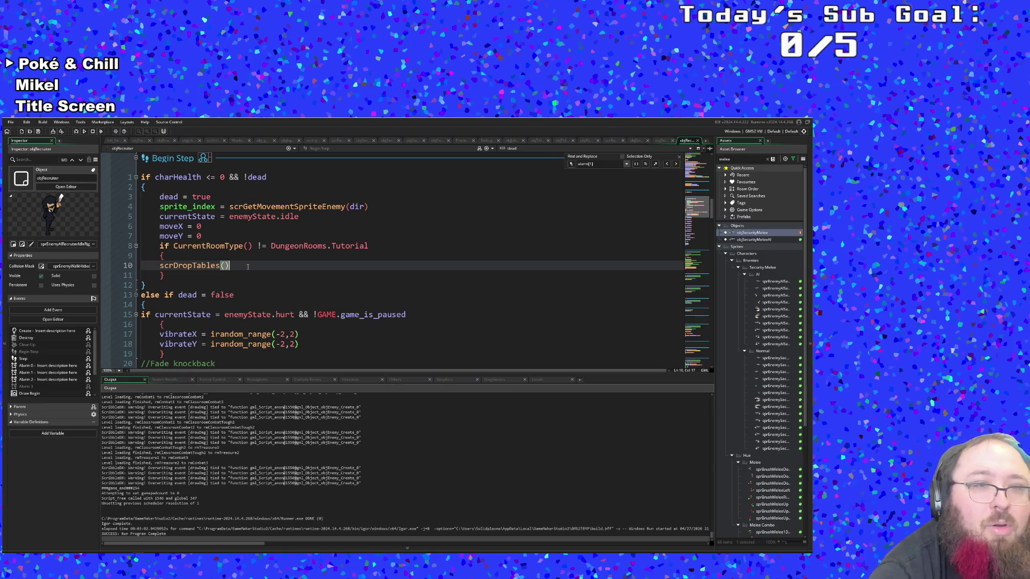
{"action": "left_click", "coordinate": [222, 255]}
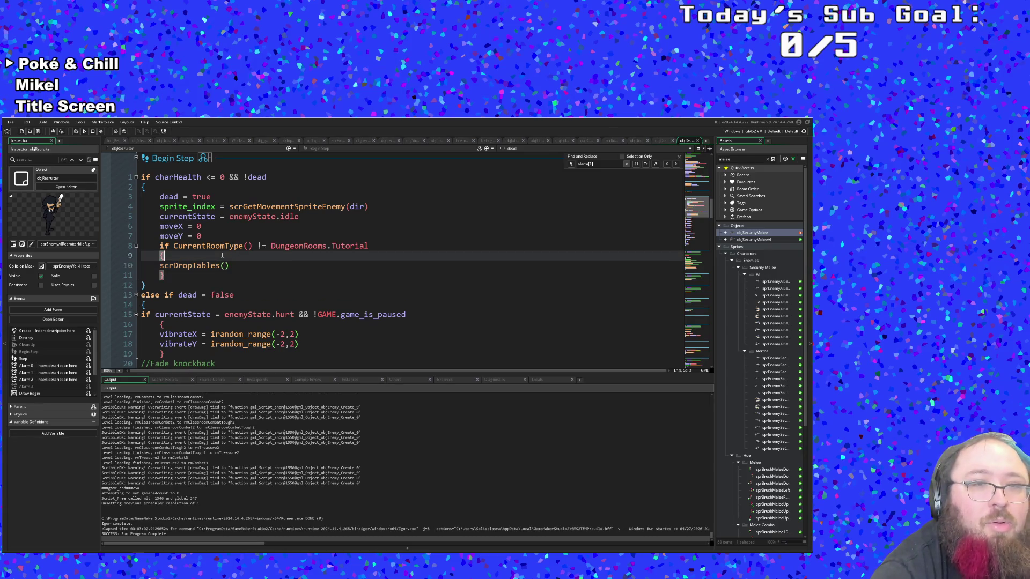
Review Animation End's sprite_index assignment and if dead check, then jump to parent objEnemy's code
{"action": "scroll", "coordinate": [226, 252], "scroll_direction": "down", "scroll_amount": 2}
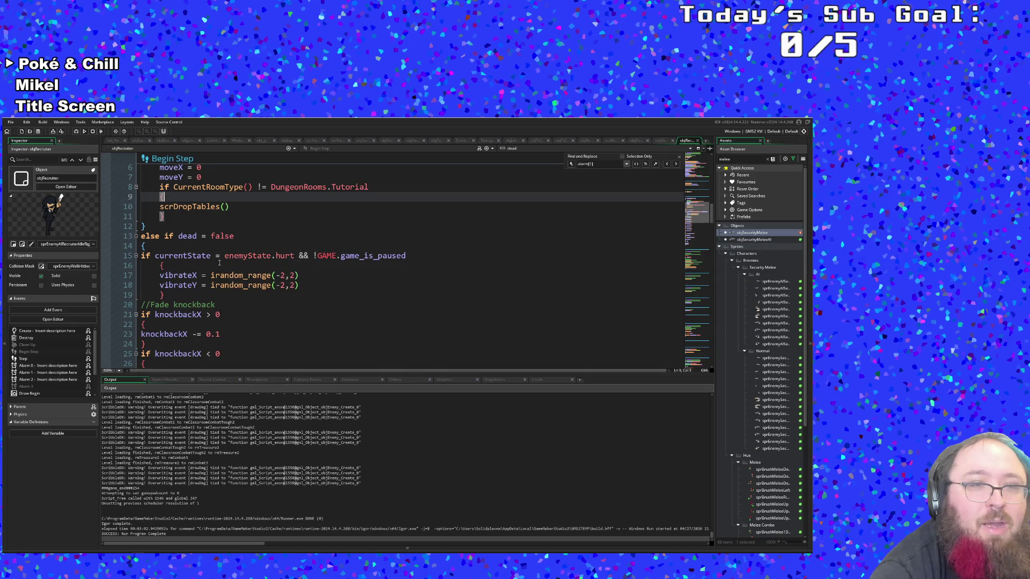
{"action": "scroll", "coordinate": [218, 263], "scroll_direction": "up", "scroll_amount": 2}
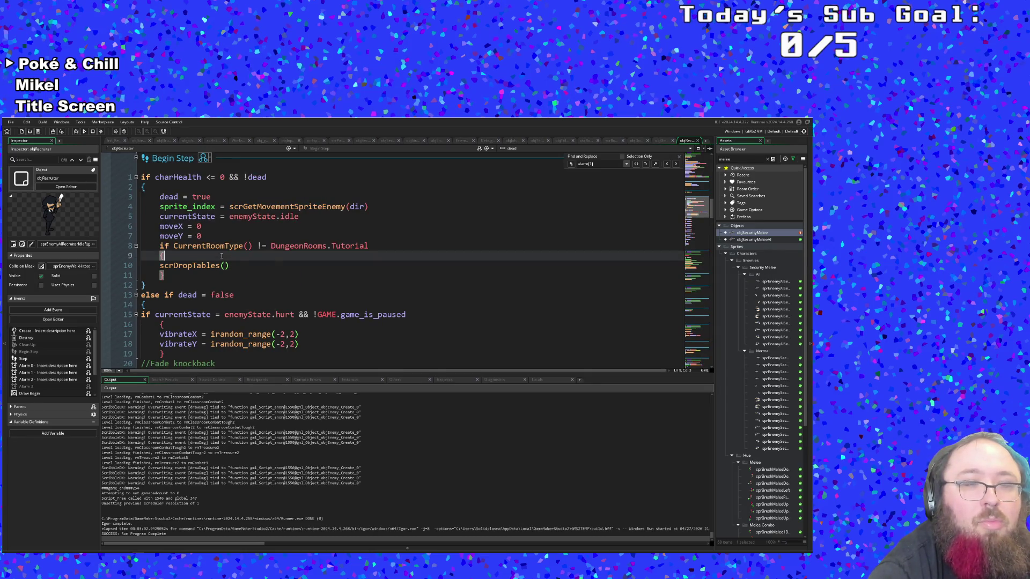
{"action": "scroll", "coordinate": [222, 252], "scroll_direction": "down", "scroll_amount": 20}
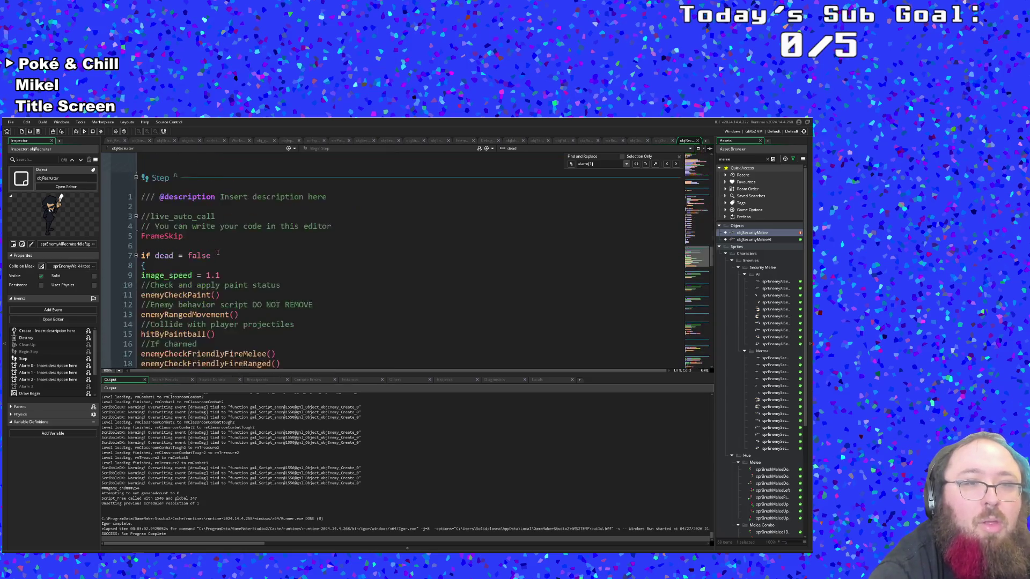
{"action": "left_click", "coordinate": [214, 270]}
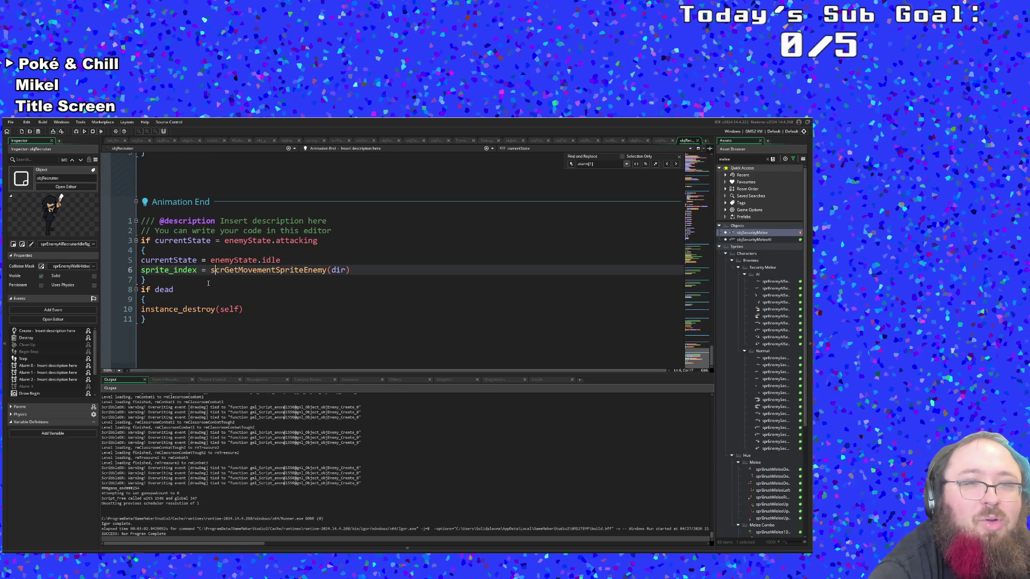
{"action": "left_click", "coordinate": [197, 270]}
{"action": "left_click", "coordinate": [191, 277]}
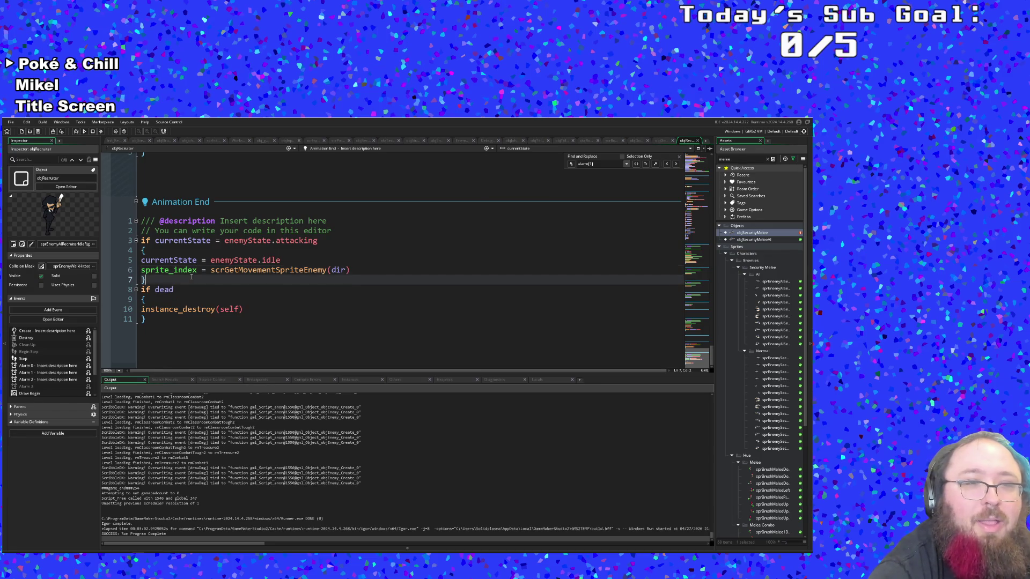
{"action": "left_click", "coordinate": [187, 289]}
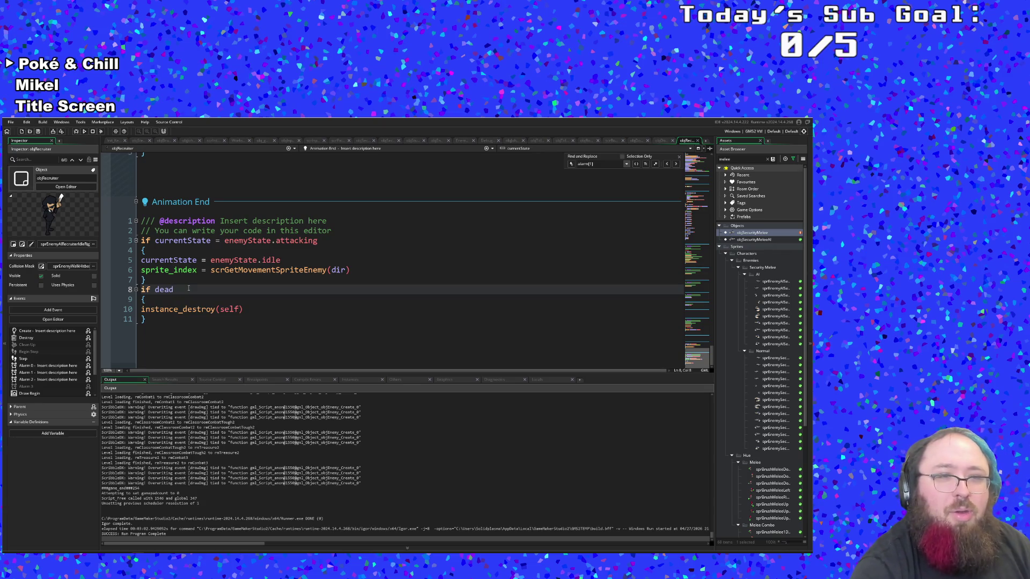
{"action": "scroll", "coordinate": [191, 289], "scroll_direction": "up", "scroll_amount": 15}
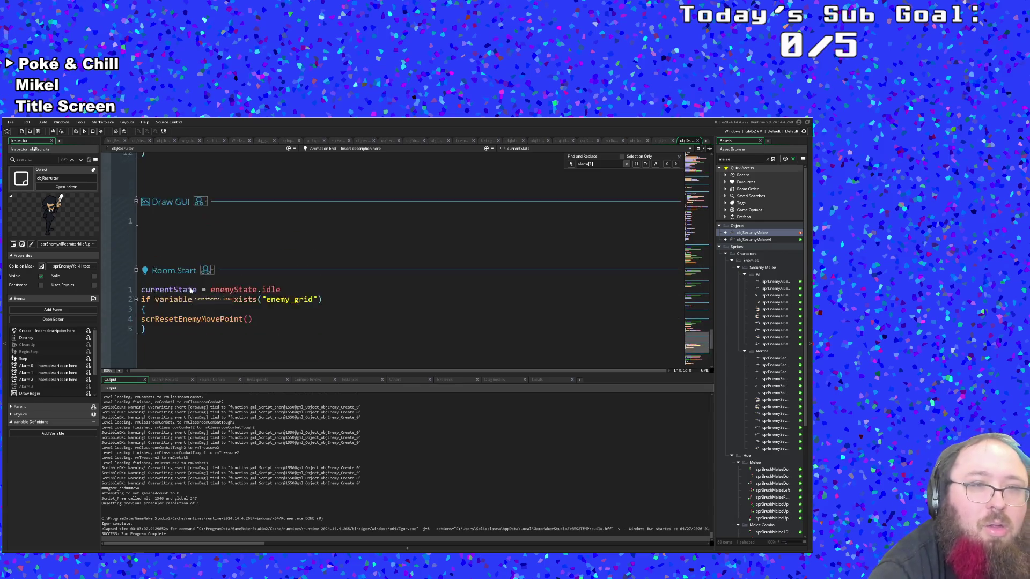
{"action": "left_click", "coordinate": [182, 305]}
Check instance_destroy(self) in objEnemy's Alarm 1 event, then close objEnemy back to objRecruiter
{"action": "middle_click", "coordinate": [180, 279]}
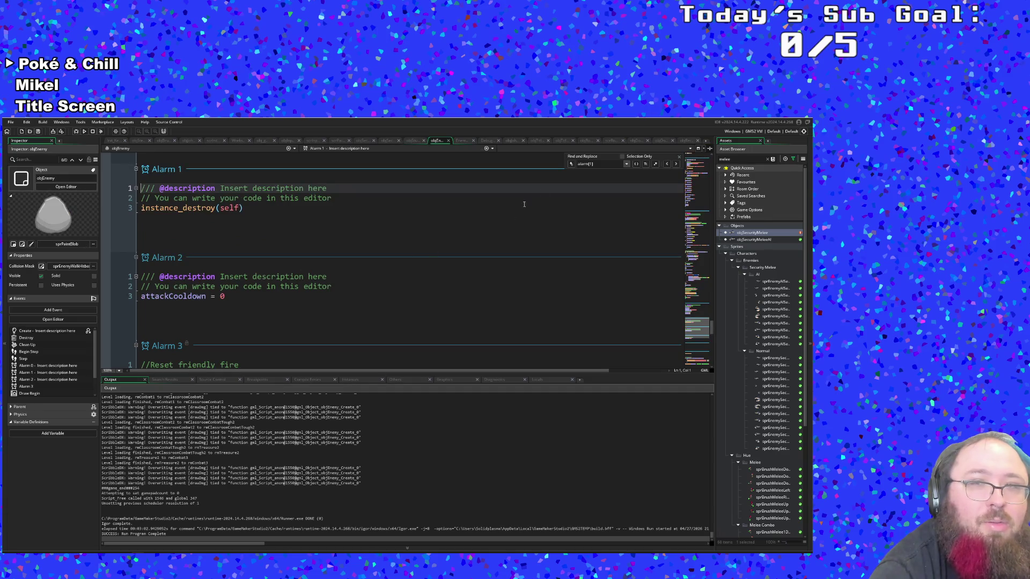
{"action": "left_click", "coordinate": [679, 157]}
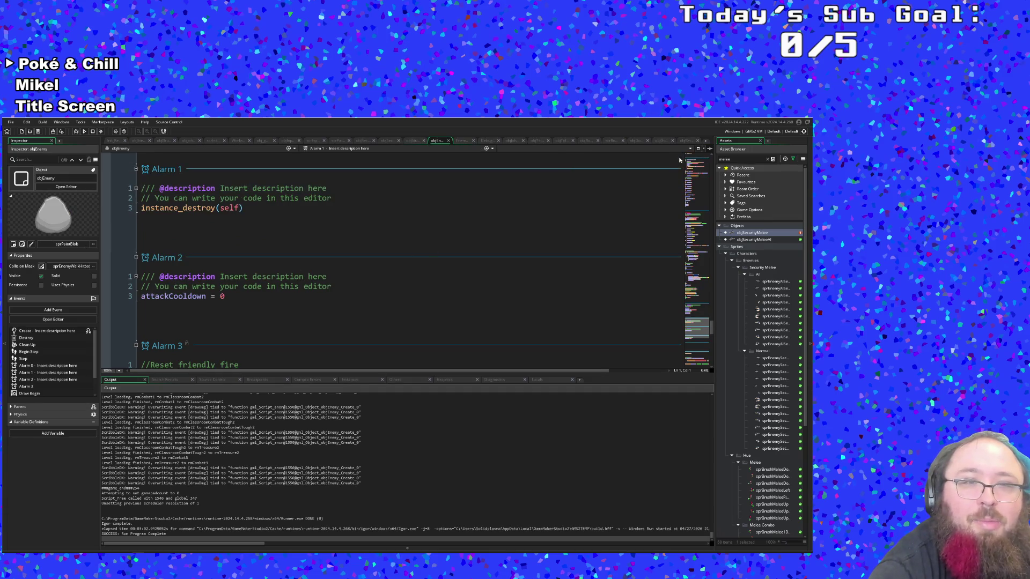
{"action": "left_click", "coordinate": [373, 225]}
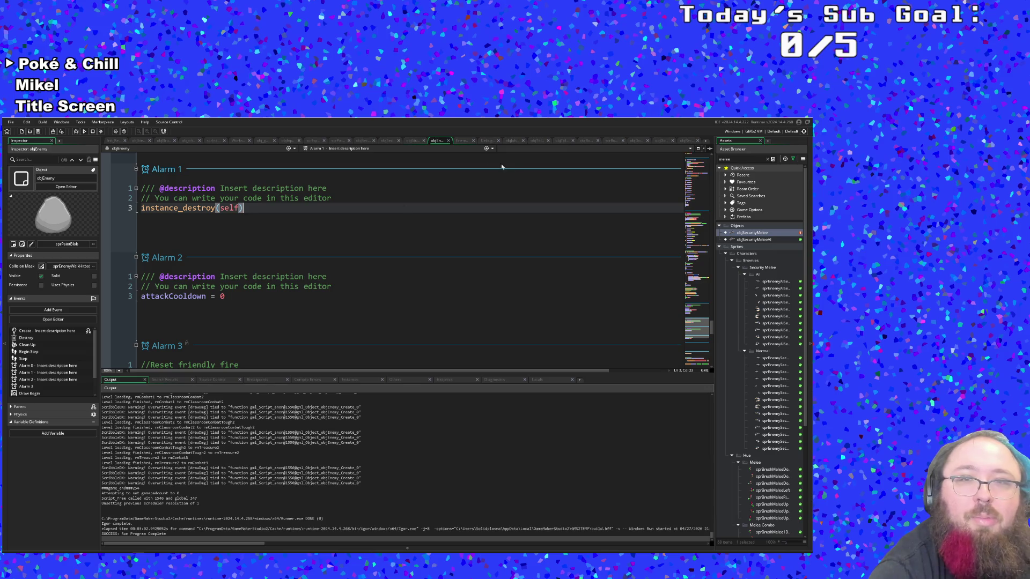
{"action": "left_click", "coordinate": [448, 142]}
{"action": "scroll", "coordinate": [608, 165], "scroll_direction": "up", "scroll_amount": 10}
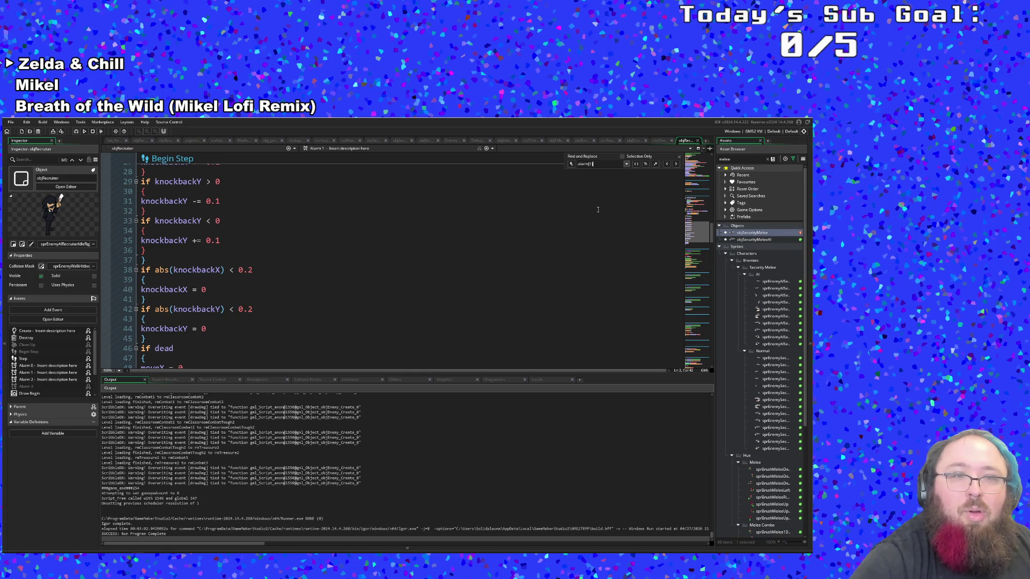
Reopen objEnemy via the asset search 'enem' and check moveSpeed = 3 in Create
{"action": "key", "text": "ctrl+t"}
{"action": "type", "text": "enem"}
{"action": "key", "text": "Return"}
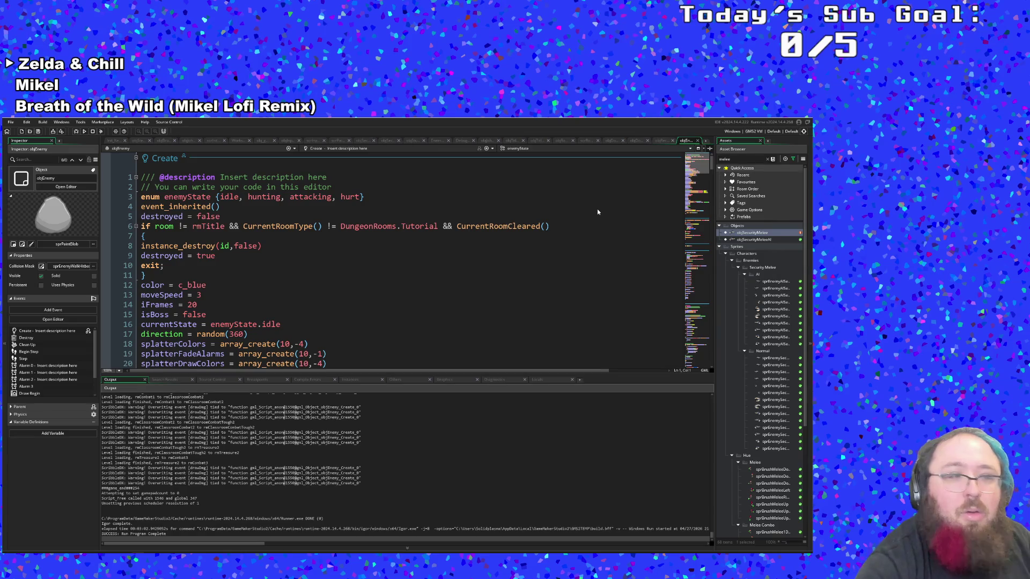
{"action": "left_click", "coordinate": [533, 297]}
Search objEnemy's code for 'alarm[1]' and step through every match with Find Next
{"action": "key", "text": "ctrl+f"}
{"action": "type", "text": "alarm["}
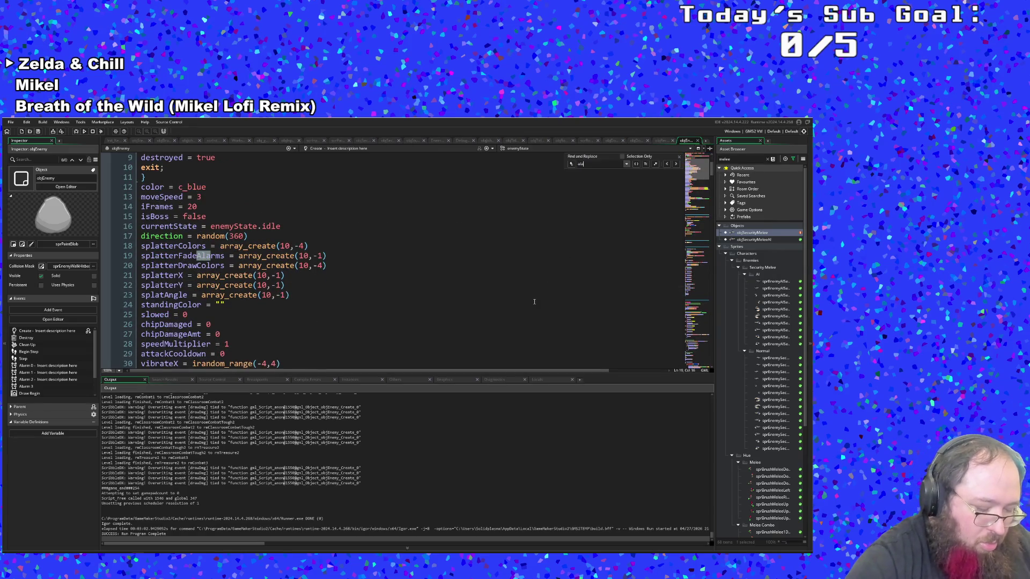
{"action": "key", "text": "Return"}
{"action": "type", "text": "1]"}
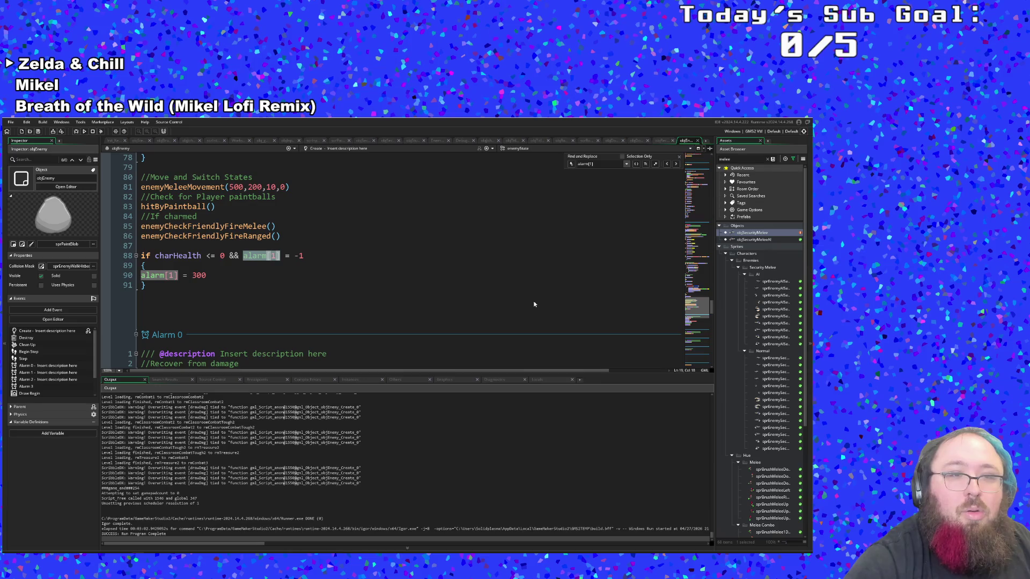
{"action": "scroll", "coordinate": [445, 271], "scroll_direction": "up", "scroll_amount": 4}
{"action": "scroll", "coordinate": [322, 284], "scroll_direction": "down", "scroll_amount": 4}
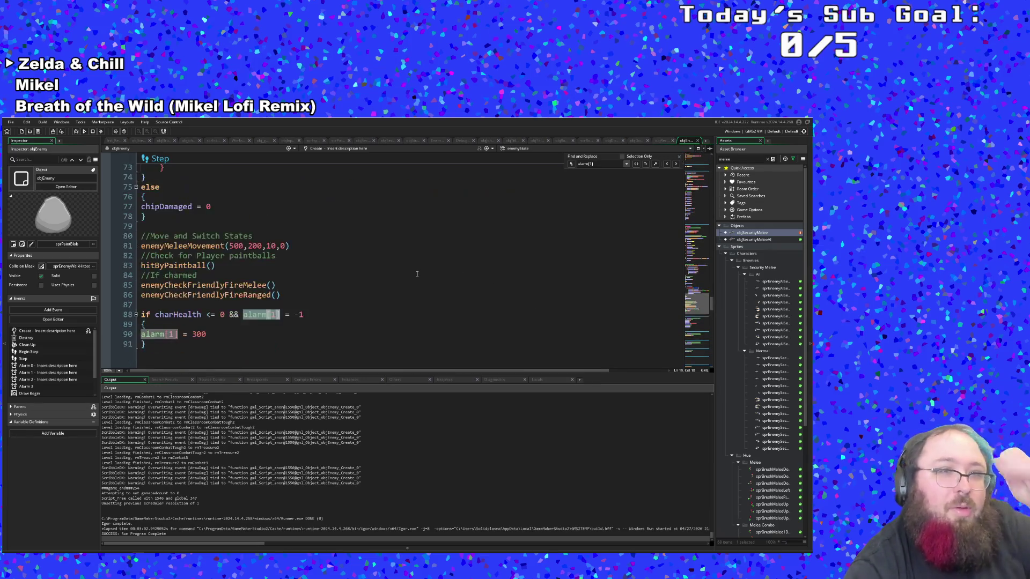
{"action": "left_click", "coordinate": [293, 286]}
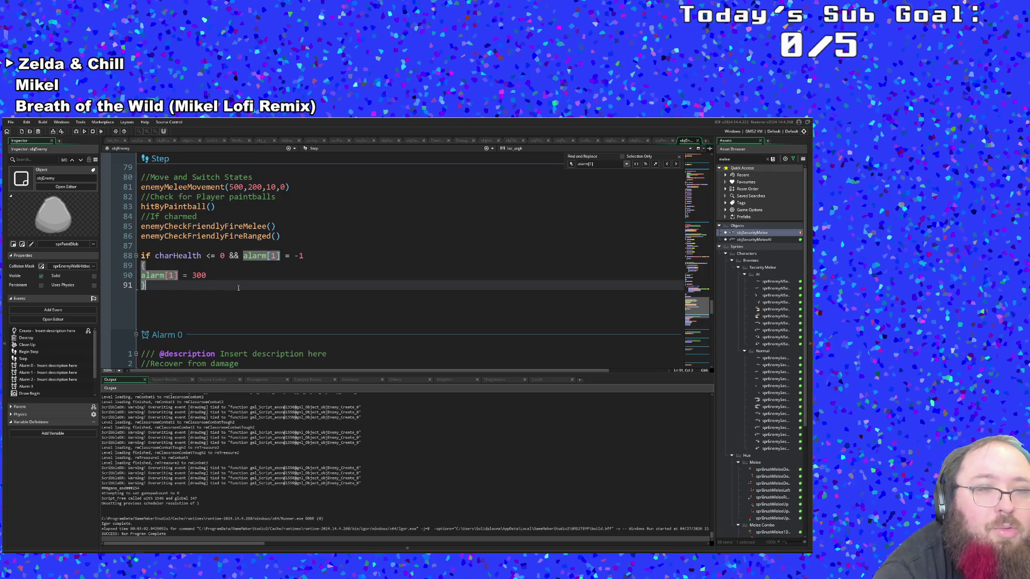
{"action": "left_click", "coordinate": [675, 164]}
{"action": "left_click", "coordinate": [675, 164]}
{"action": "left_click", "coordinate": [676, 164]}
{"action": "left_click", "coordinate": [675, 164]}
{"action": "left_click", "coordinate": [675, 164]}
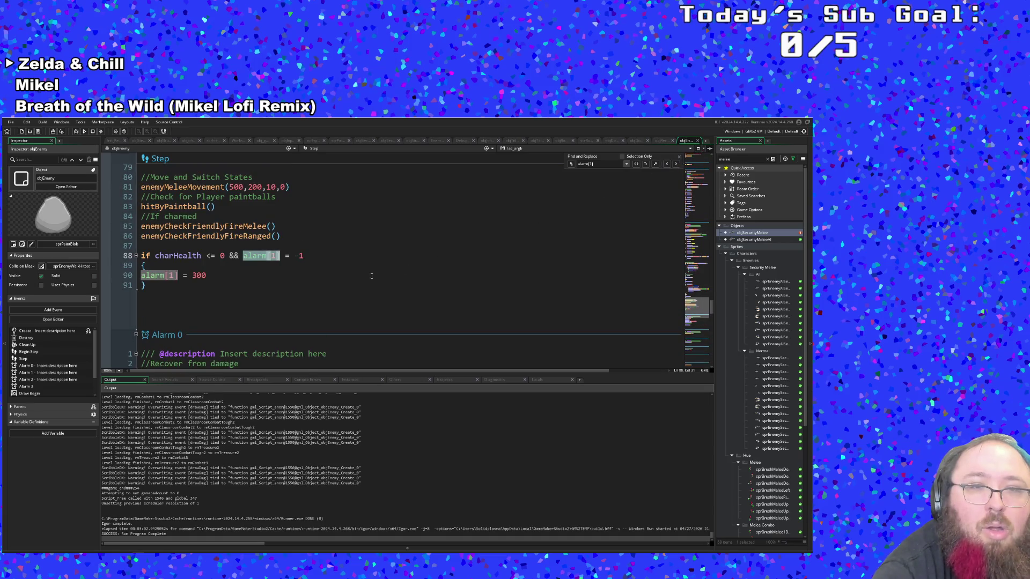
{"action": "left_click", "coordinate": [342, 282]}
{"action": "scroll", "coordinate": [264, 296], "scroll_direction": "down", "scroll_amount": 10}
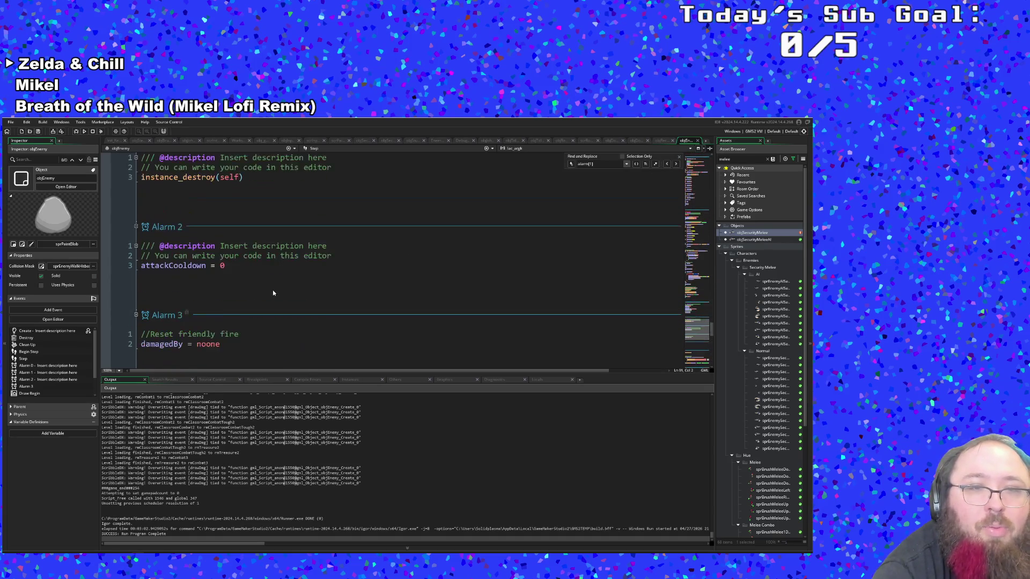
{"action": "scroll", "coordinate": [272, 291], "scroll_direction": "up", "scroll_amount": 15}
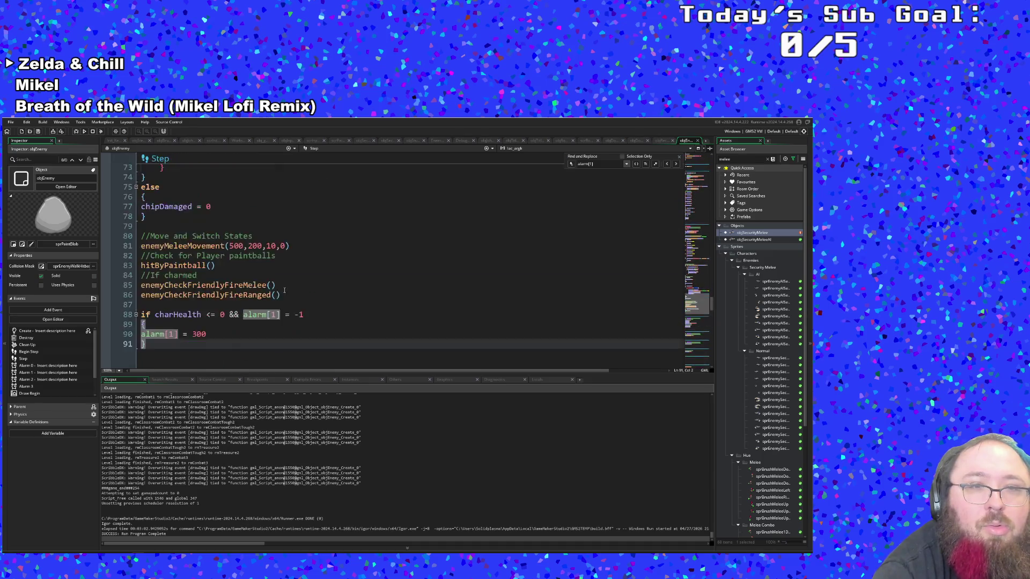
{"action": "scroll", "coordinate": [309, 288], "scroll_direction": "up", "scroll_amount": 8}
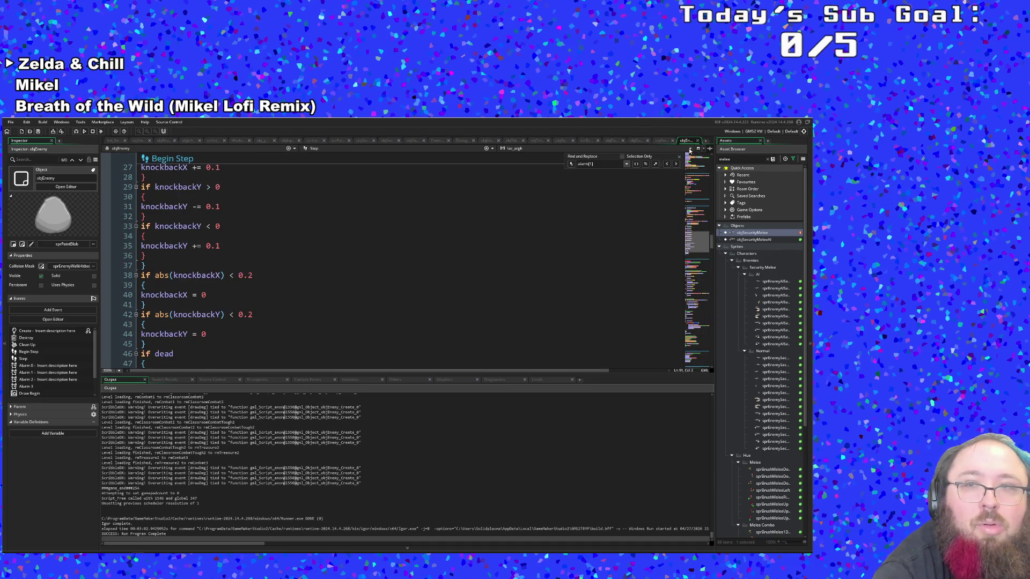
Switch to the objRecruiter tab and scroll to instance_destroy(self) in Animation End
{"action": "left_click", "coordinate": [697, 141]}
{"action": "scroll", "coordinate": [463, 308], "scroll_direction": "down", "scroll_amount": 15}
{"action": "scroll", "coordinate": [463, 308], "scroll_direction": "down", "scroll_amount": 10}
{"action": "left_click", "coordinate": [297, 309]}
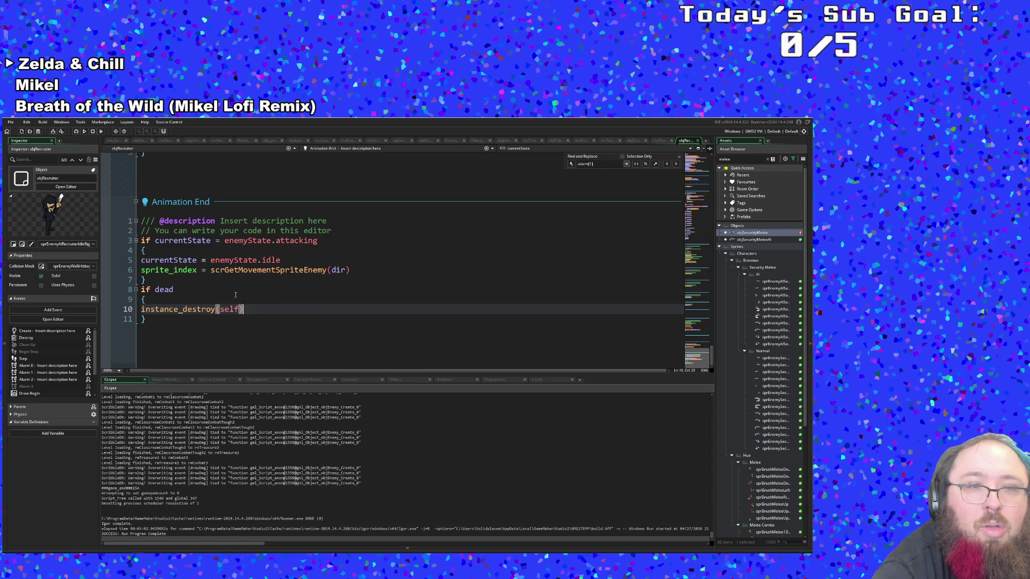
{"action": "left_click", "coordinate": [220, 291]}
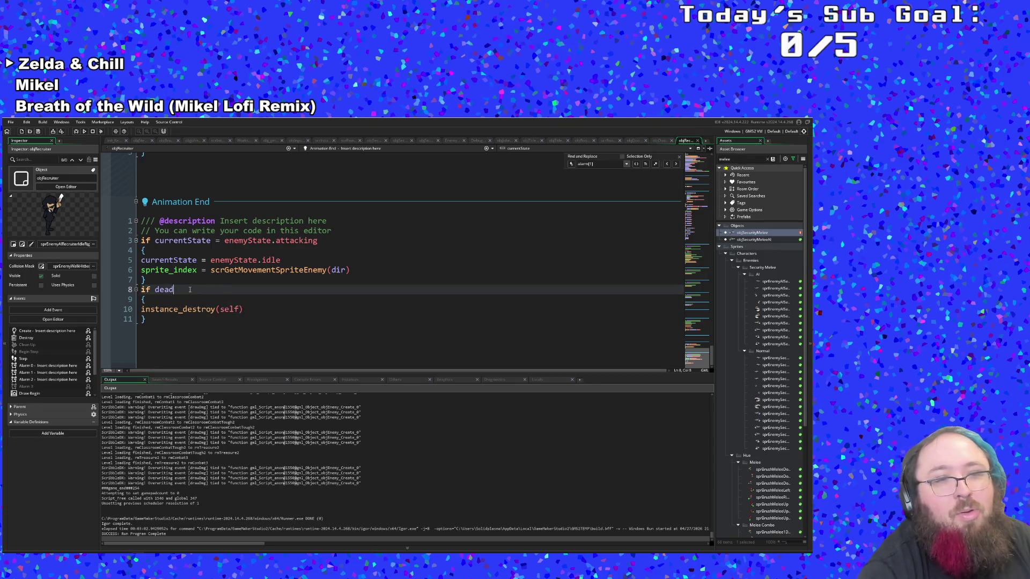
{"action": "left_click_drag", "start_coordinate": [142, 271], "coordinate": [304, 268]}
{"action": "triple_click", "coordinate": [306, 270]}
{"action": "key", "text": "ctrl+c"}
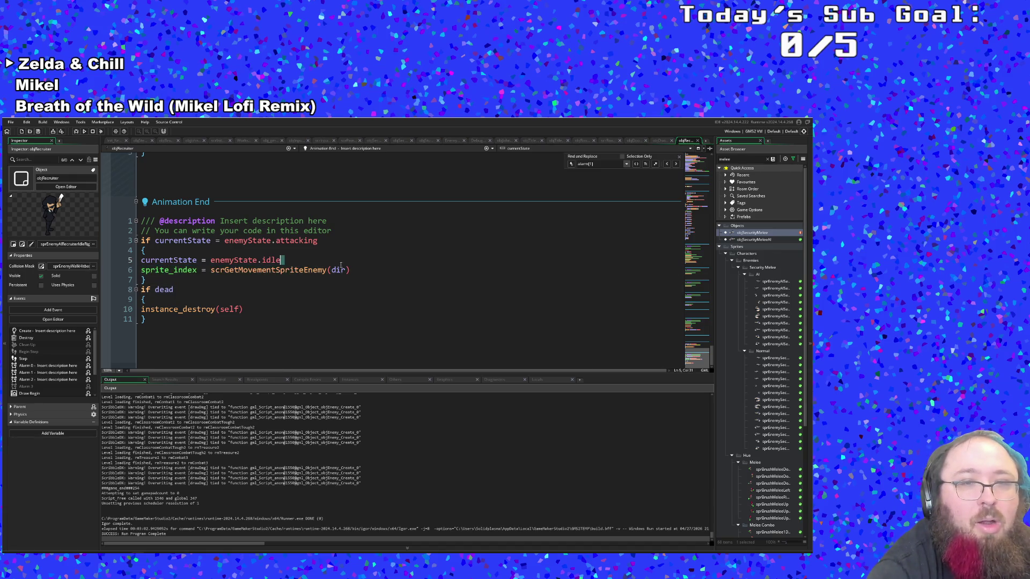
{"action": "right_click", "coordinate": [312, 274]}
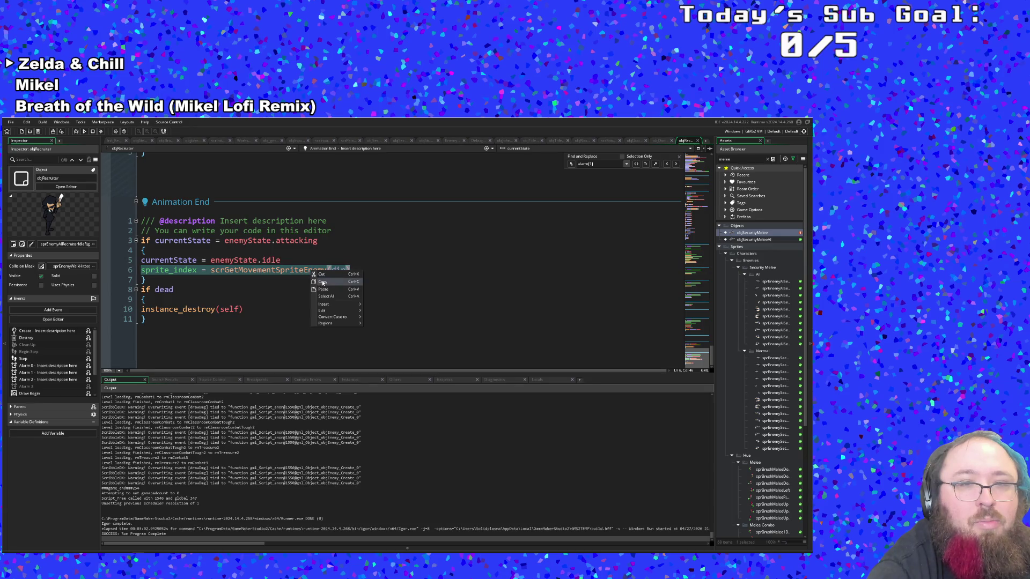
{"action": "left_click", "coordinate": [321, 274]}
{"action": "left_click", "coordinate": [220, 302]}
{"action": "left_click", "coordinate": [208, 279]}
{"action": "left_click", "coordinate": [197, 269]}
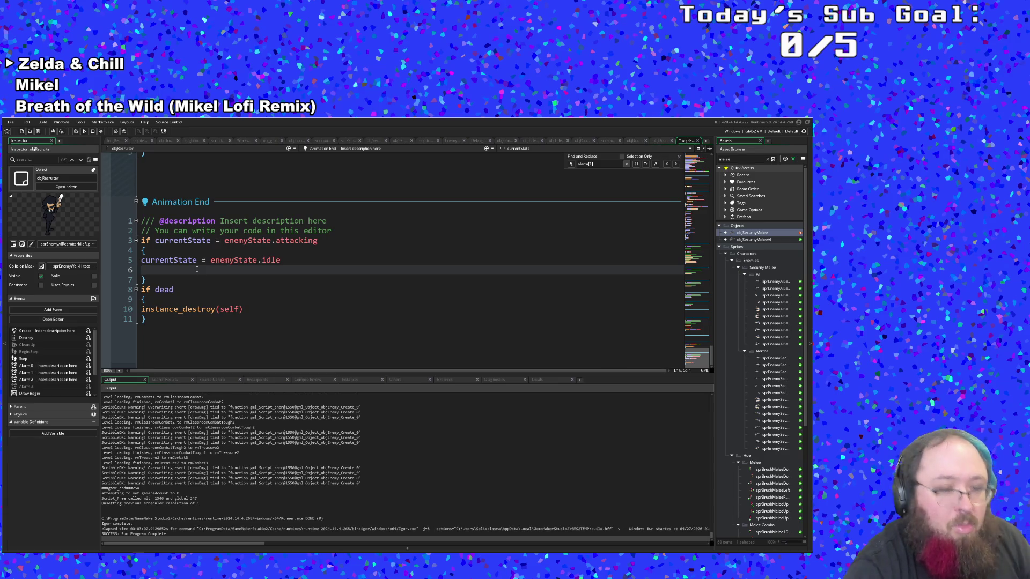
{"action": "key", "text": "ctrl+v"}
{"action": "left_click", "coordinate": [204, 285]}
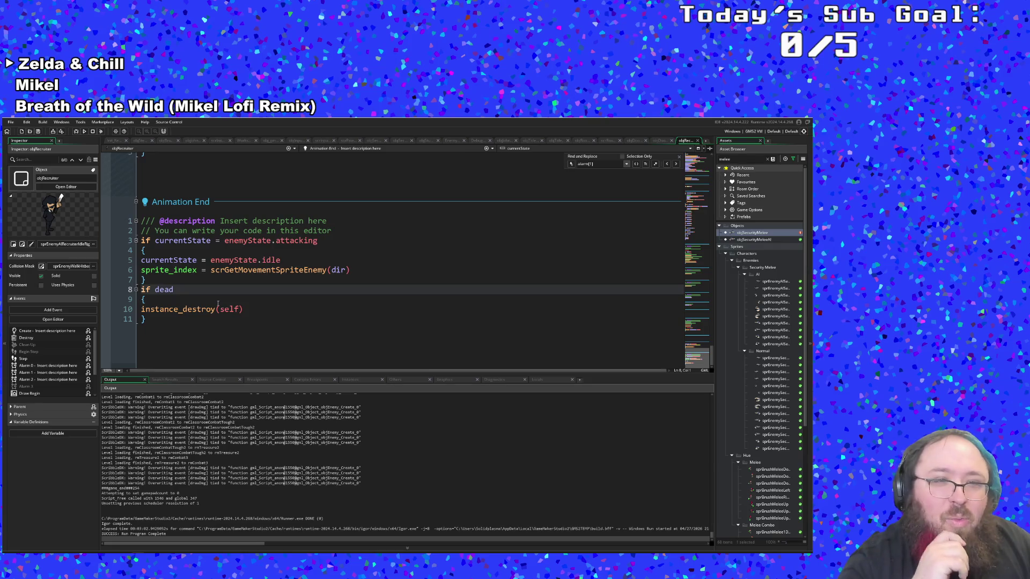
{"action": "type", "text": "else"}
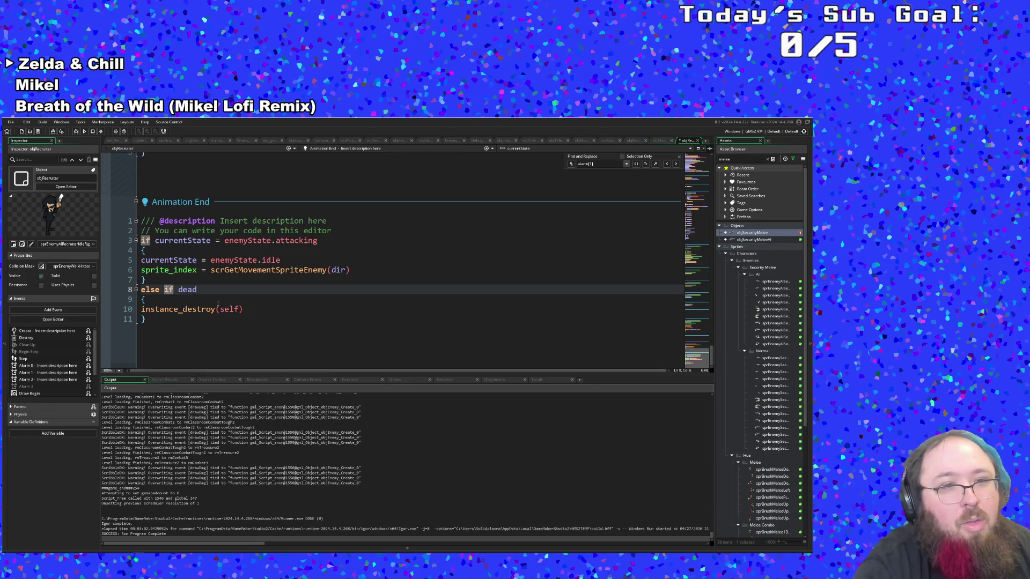
{"action": "left_click", "coordinate": [216, 307]}
{"action": "left_click", "coordinate": [207, 295]}
{"action": "left_click", "coordinate": [209, 291]}
{"action": "scroll", "coordinate": [210, 291], "scroll_direction": "up", "scroll_amount": 2}
{"action": "scroll", "coordinate": [209, 291], "scroll_direction": "down", "scroll_amount": 2}
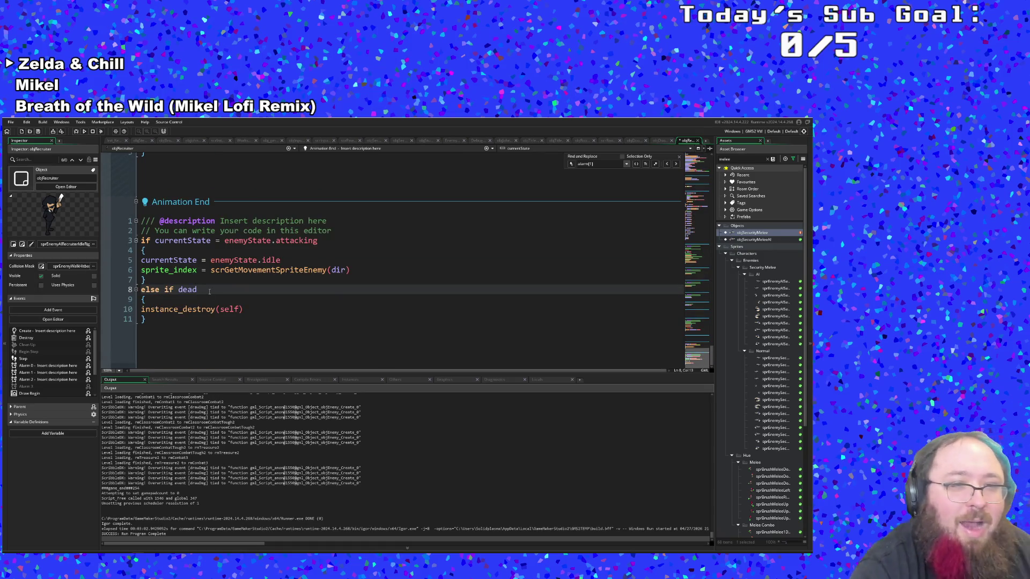
{"action": "key", "text": "Home"}
{"action": "key", "text": "Delete"}
{"action": "key", "text": "Delete"}
{"action": "key", "text": "Delete"}
{"action": "scroll", "coordinate": [231, 292], "scroll_direction": "up", "scroll_amount": 15}
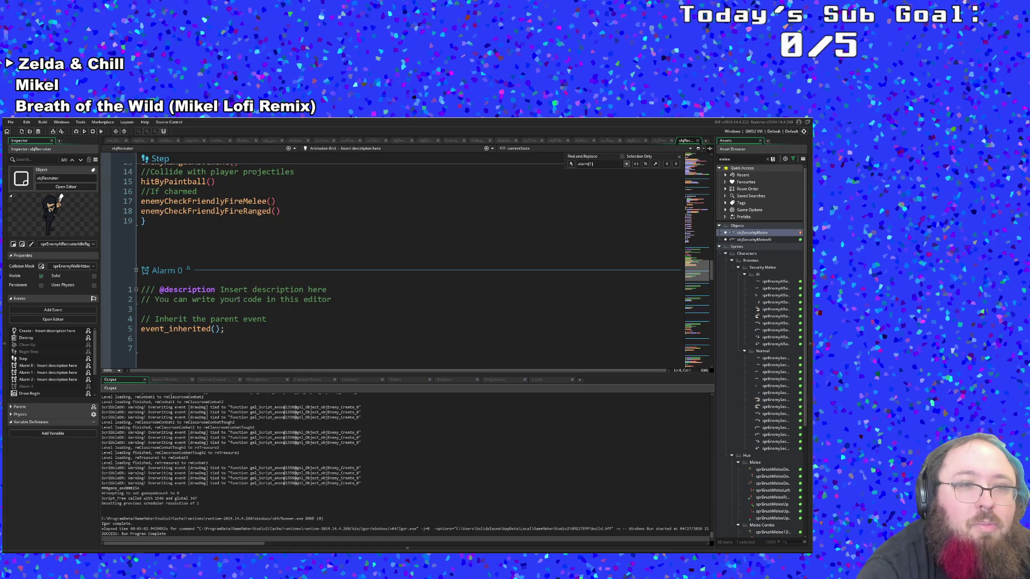
{"action": "scroll", "coordinate": [238, 299], "scroll_direction": "up", "scroll_amount": 15}
{"action": "scroll", "coordinate": [245, 301], "scroll_direction": "up", "scroll_amount": 5}
{"action": "scroll", "coordinate": [244, 301], "scroll_direction": "down", "scroll_amount": 5}
{"action": "left_click", "coordinate": [233, 288]}
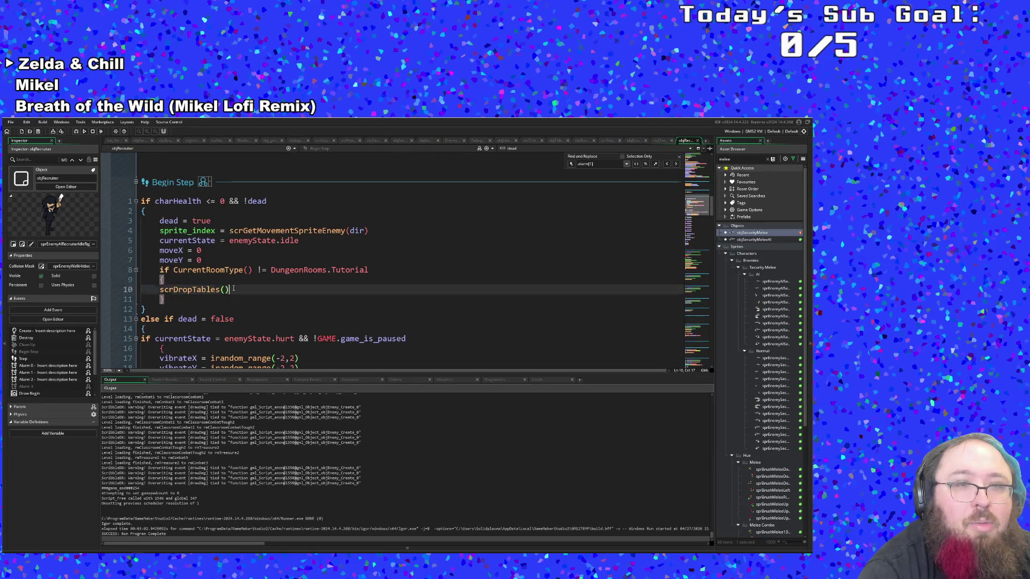
{"action": "key", "text": "Up"}
{"action": "key", "text": "Up"}
{"action": "key", "text": "Up"}
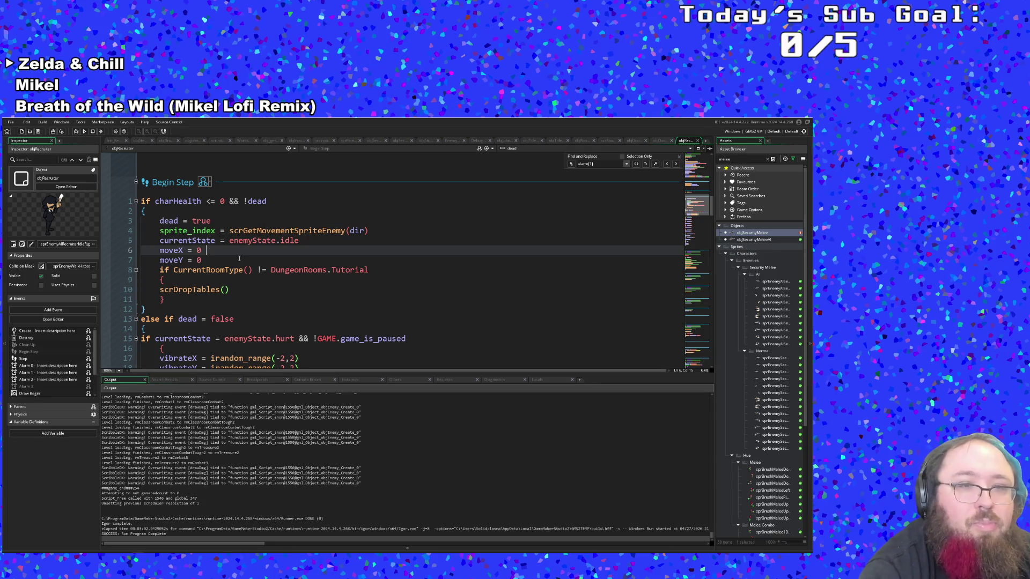
{"action": "scroll", "coordinate": [241, 261], "scroll_direction": "down", "scroll_amount": 20}
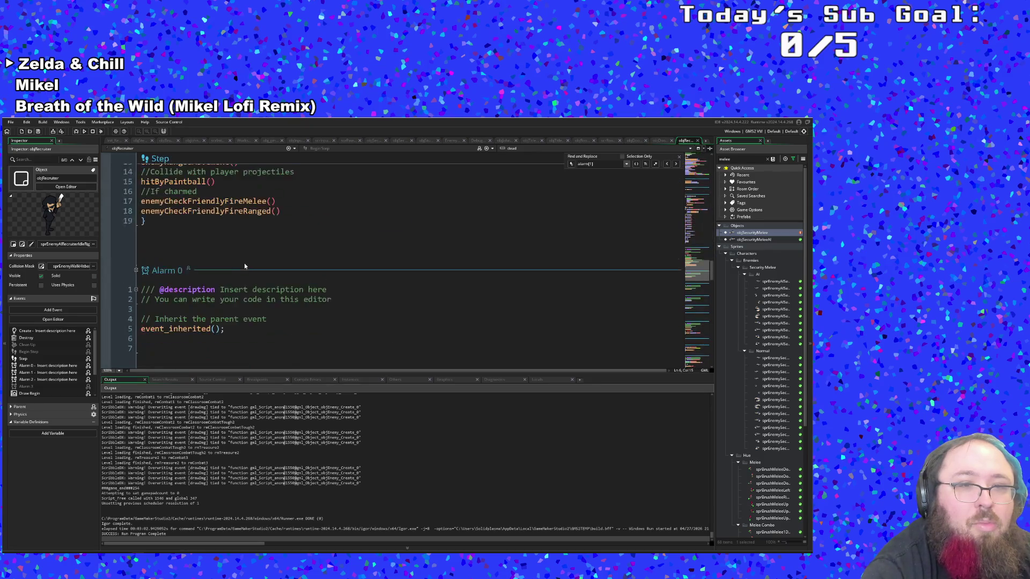
{"action": "scroll", "coordinate": [250, 256], "scroll_direction": "down", "scroll_amount": 10}
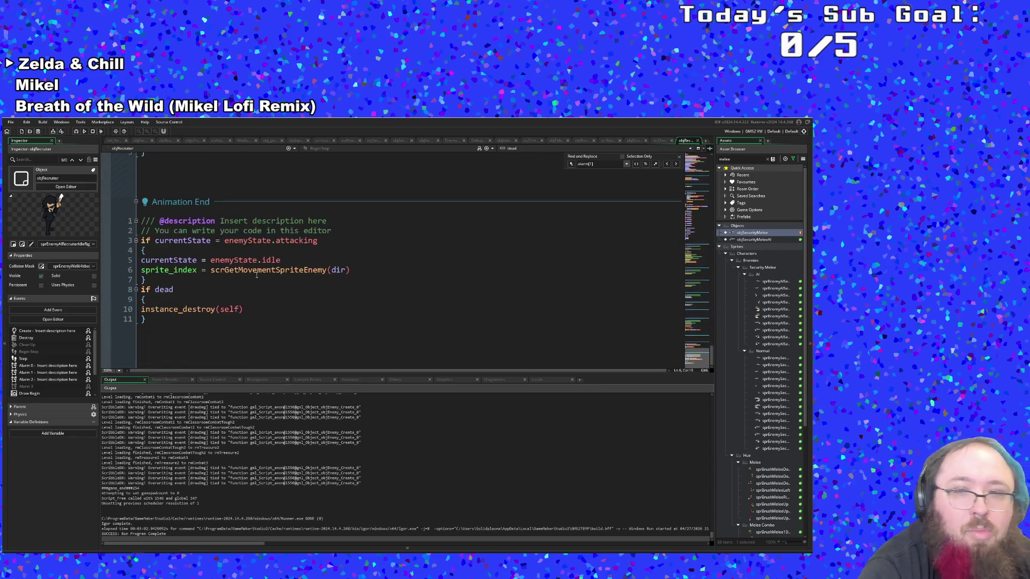
{"action": "left_click", "coordinate": [329, 299]}
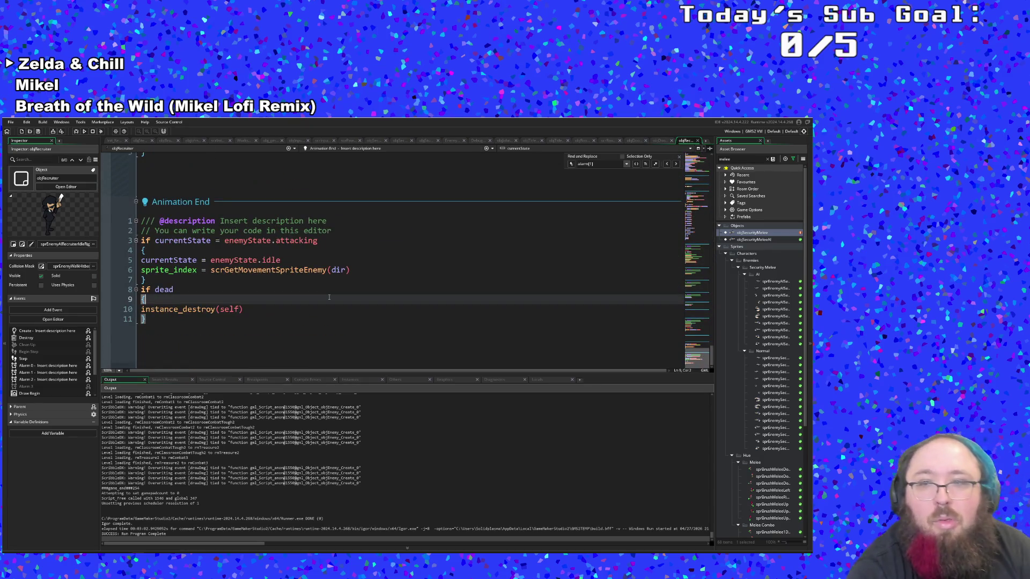
{"action": "double_click", "coordinate": [751, 232]}
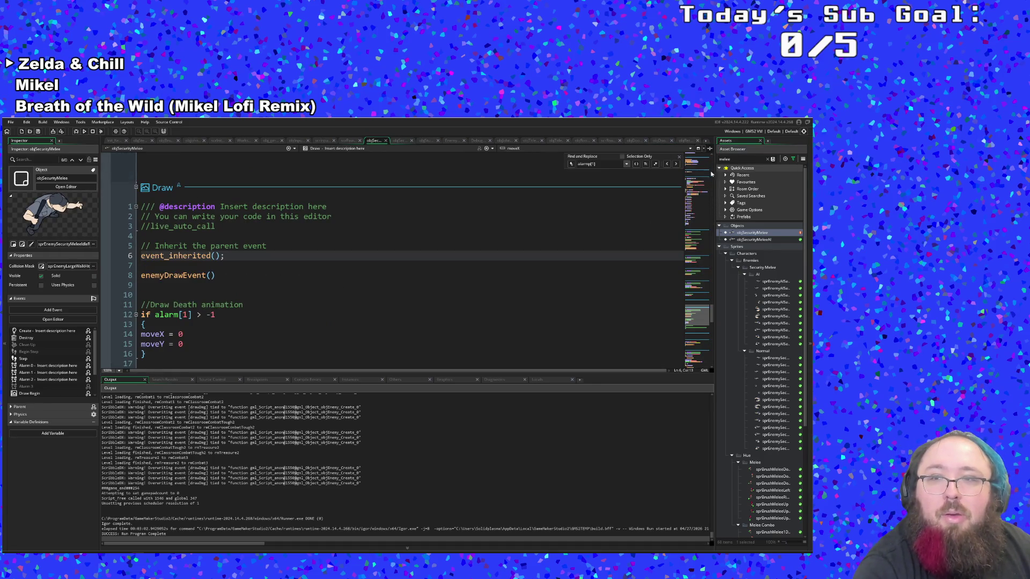
Scroll through objSecurityMelee's Animation End death code
{"action": "scroll", "coordinate": [613, 307], "scroll_direction": "down", "scroll_amount": 15}
{"action": "left_click", "coordinate": [437, 351]}
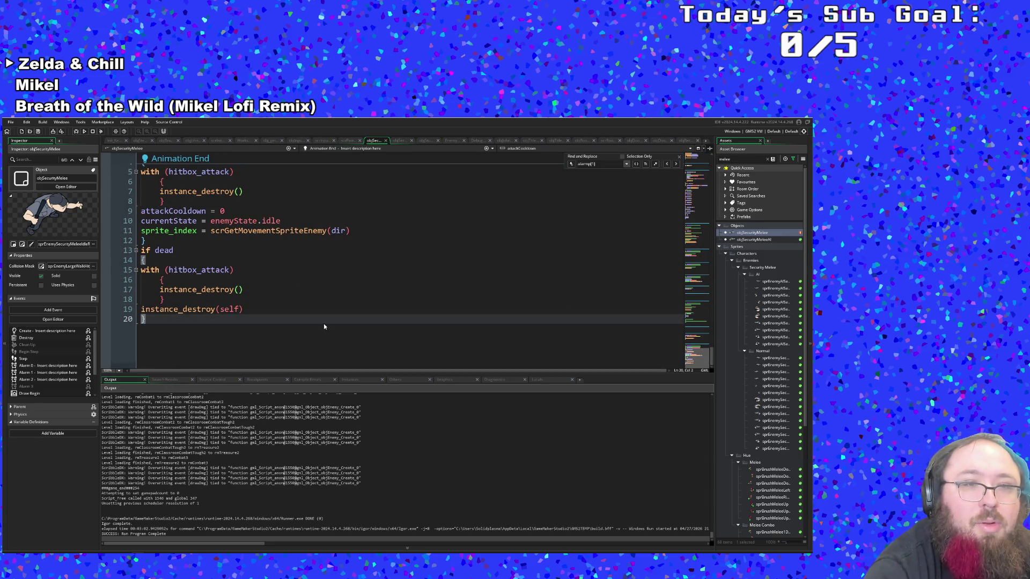
{"action": "scroll", "coordinate": [323, 325], "scroll_direction": "up", "scroll_amount": 2}
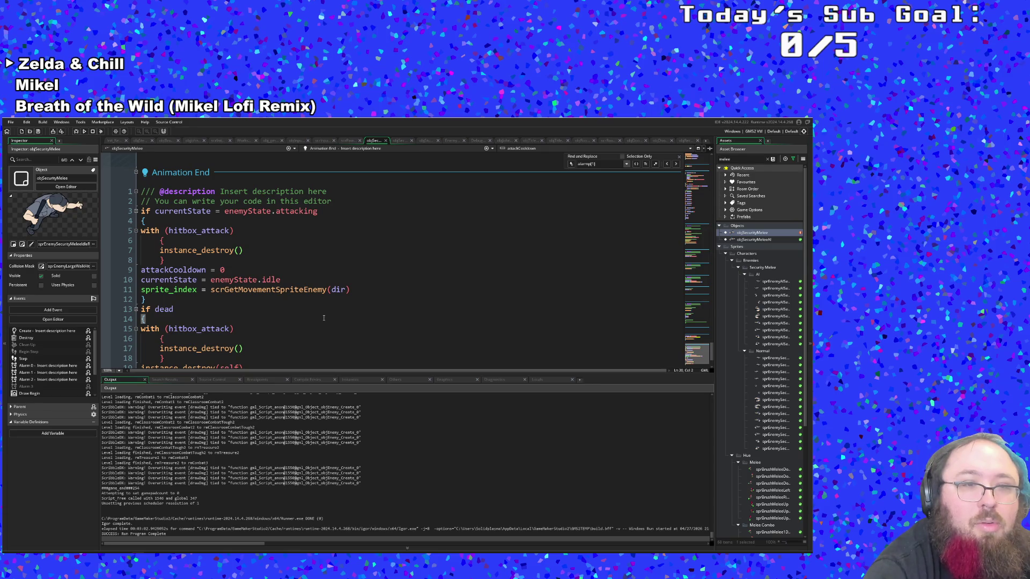
{"action": "scroll", "coordinate": [518, 241], "scroll_direction": "down", "scroll_amount": 2}
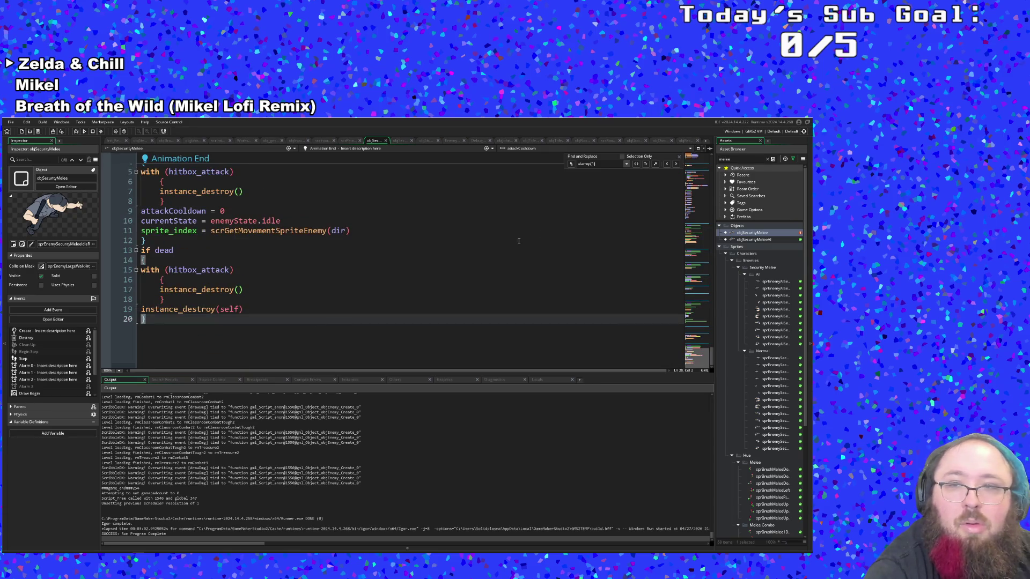
Search the Asset Browser for 'ranged' and open objSecurityRangedAI
{"action": "left_click", "coordinate": [737, 160]}
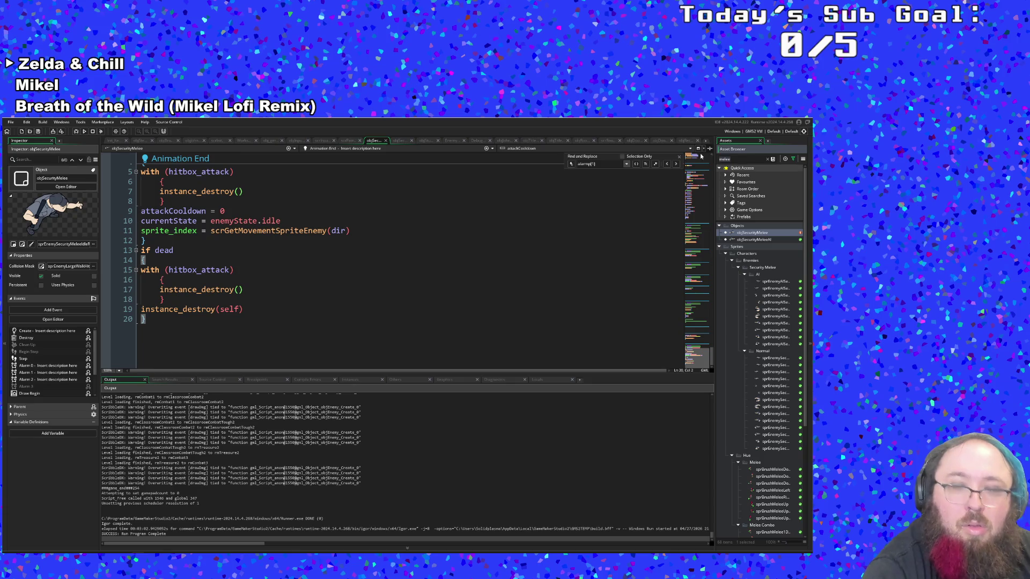
{"action": "key", "text": "BackSpace"}
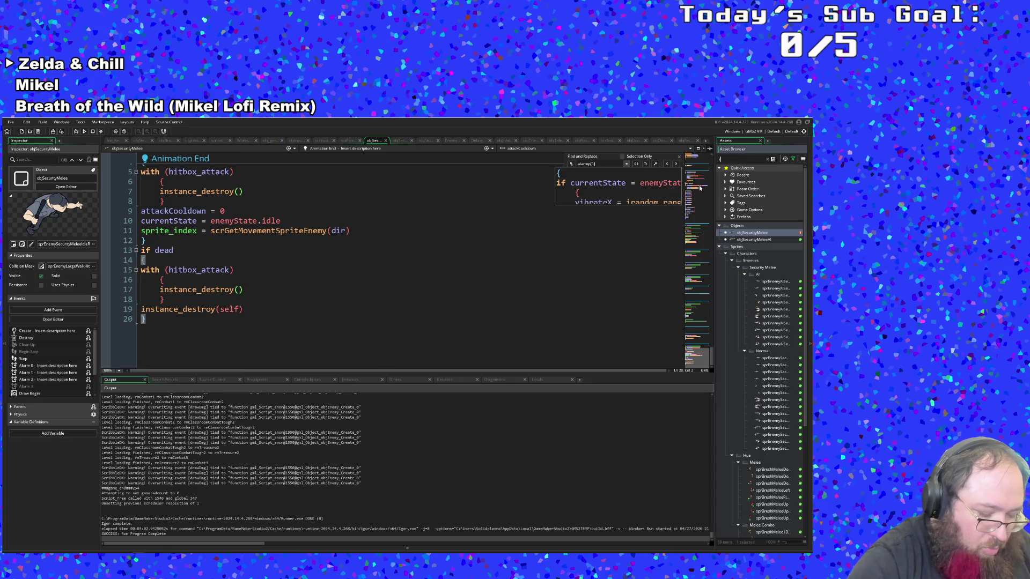
{"action": "type", "text": "ran"}
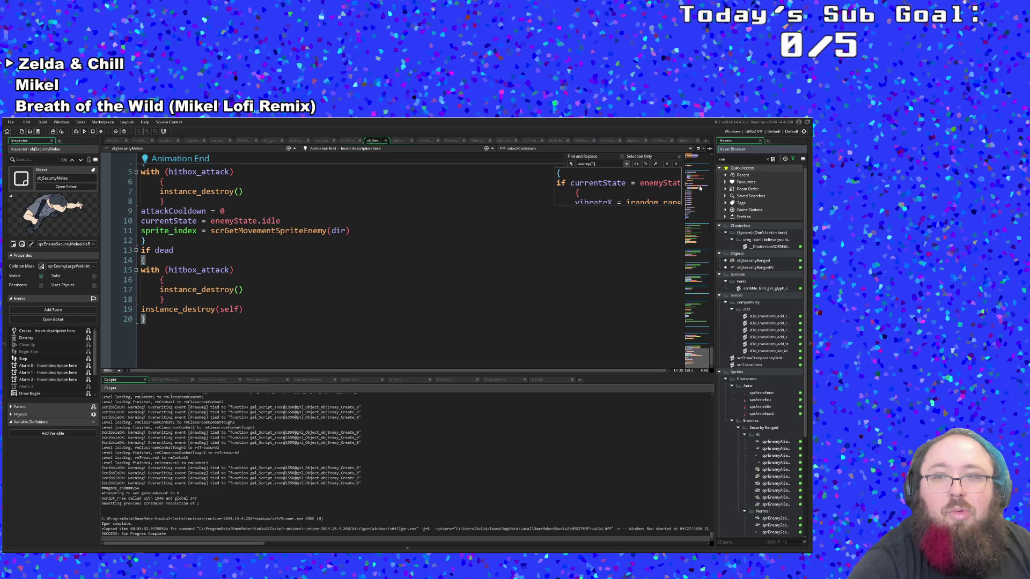
{"action": "type", "text": "ged"}
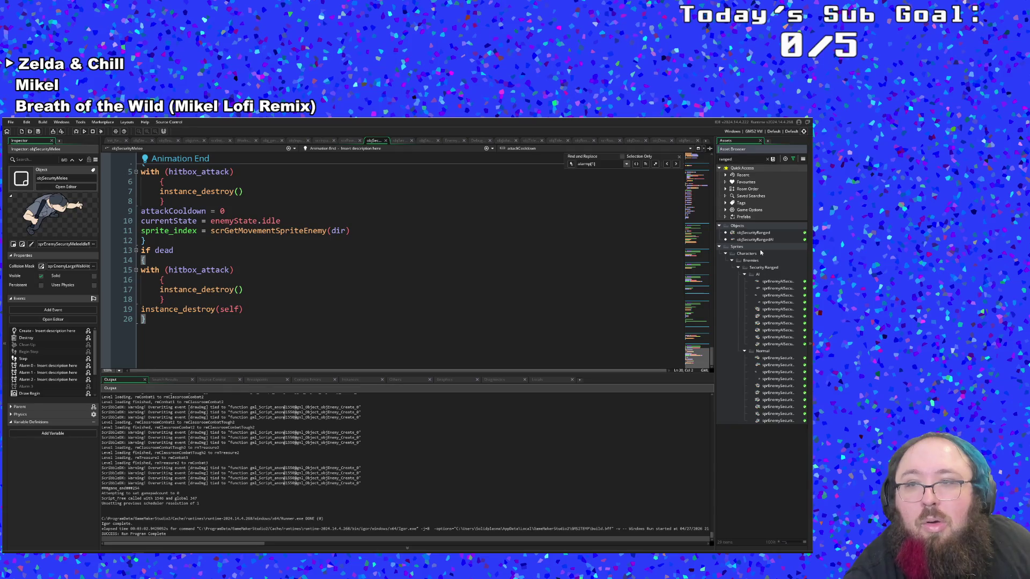
{"action": "left_click", "coordinate": [757, 240]}
{"action": "double_click", "coordinate": [757, 240]}
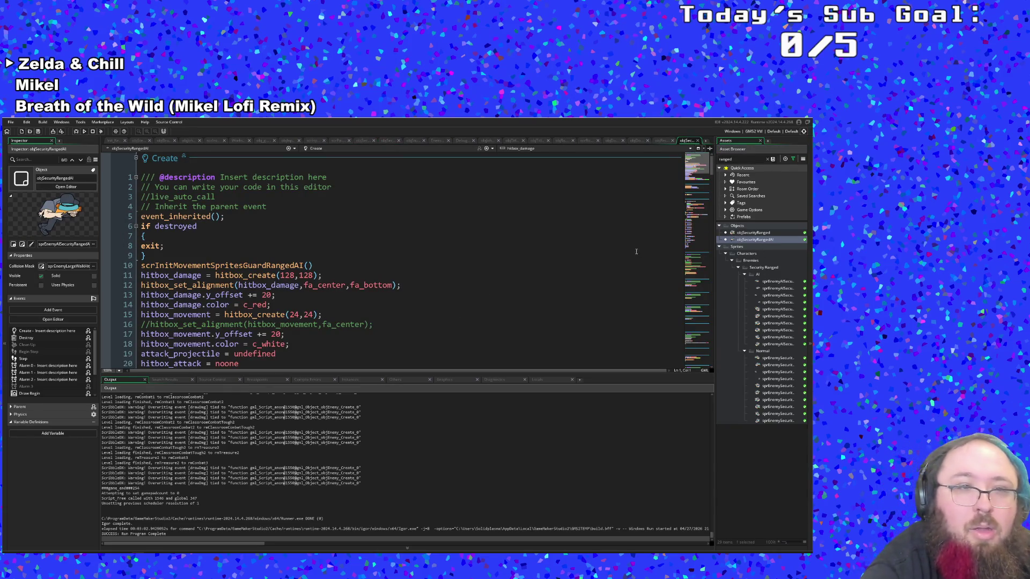
Review objSecurityRangedAI's Animation End if dead block and its instance_destroy(self) line
{"action": "mouse_move", "coordinate": [691, 187]}
{"action": "left_mouse_down"}
{"action": "mouse_move", "coordinate": [692, 301]}
{"action": "mouse_move", "coordinate": [674, 363]}
{"action": "left_mouse_up"}
{"action": "left_click", "coordinate": [524, 336]}
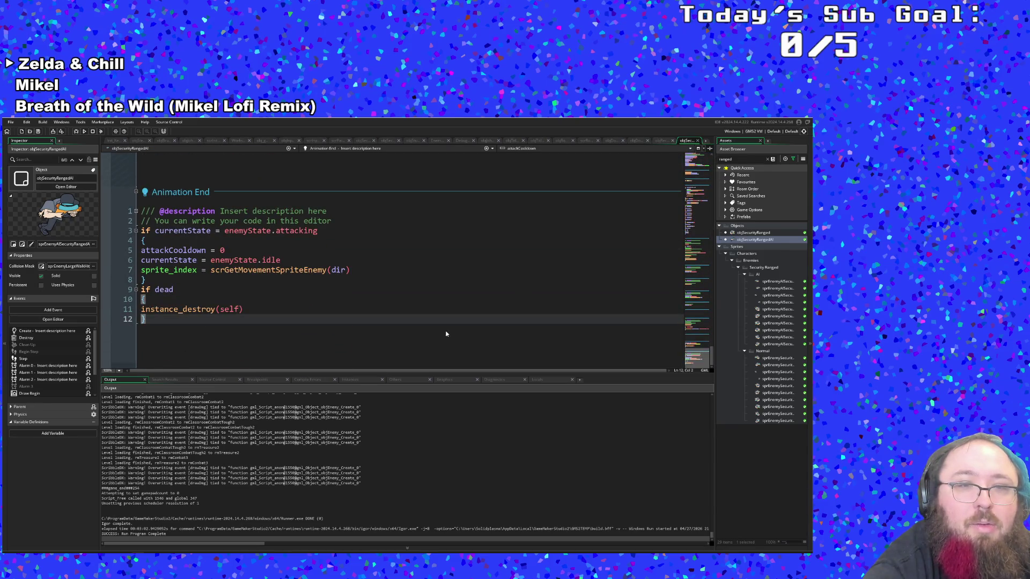
{"action": "left_click", "coordinate": [315, 309]}
{"action": "key", "text": "Left"}
{"action": "left_click", "coordinate": [293, 306]}
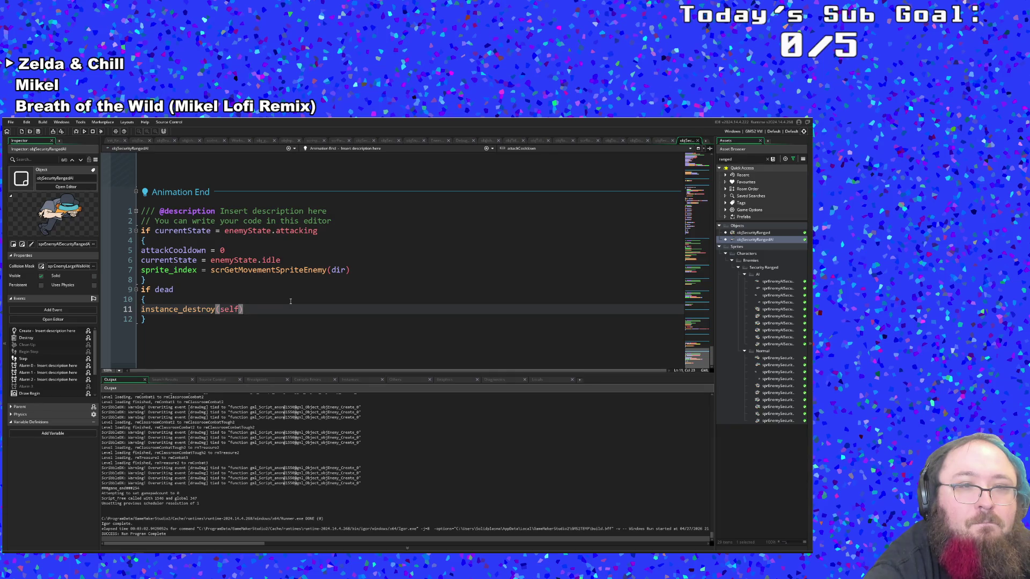
{"action": "left_click", "coordinate": [290, 302]}
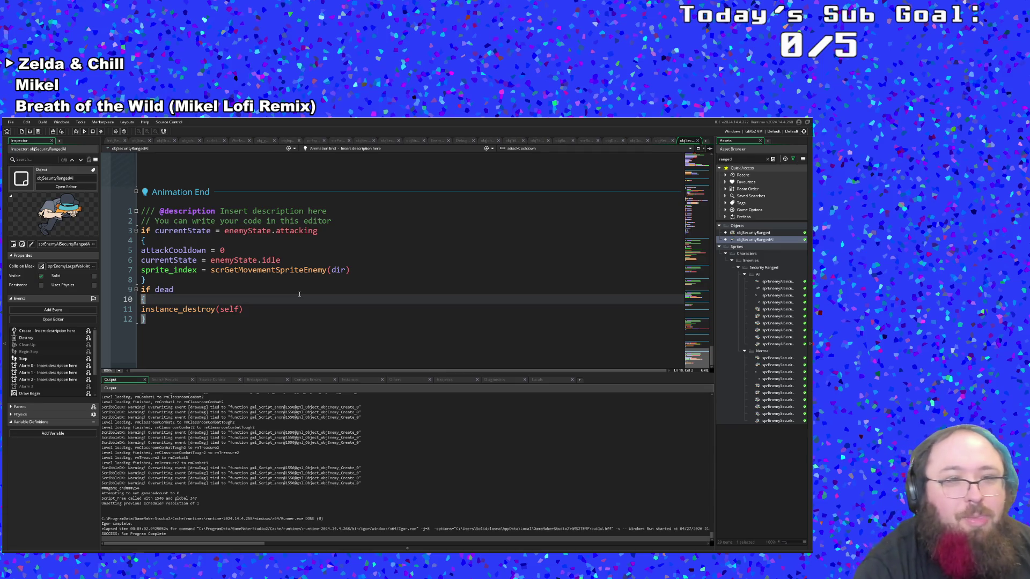
Inspect the death block's moveX = 0 and enemyState uses, then run the game in debug mode
{"action": "scroll", "coordinate": [306, 300], "scroll_direction": "up", "scroll_amount": 15}
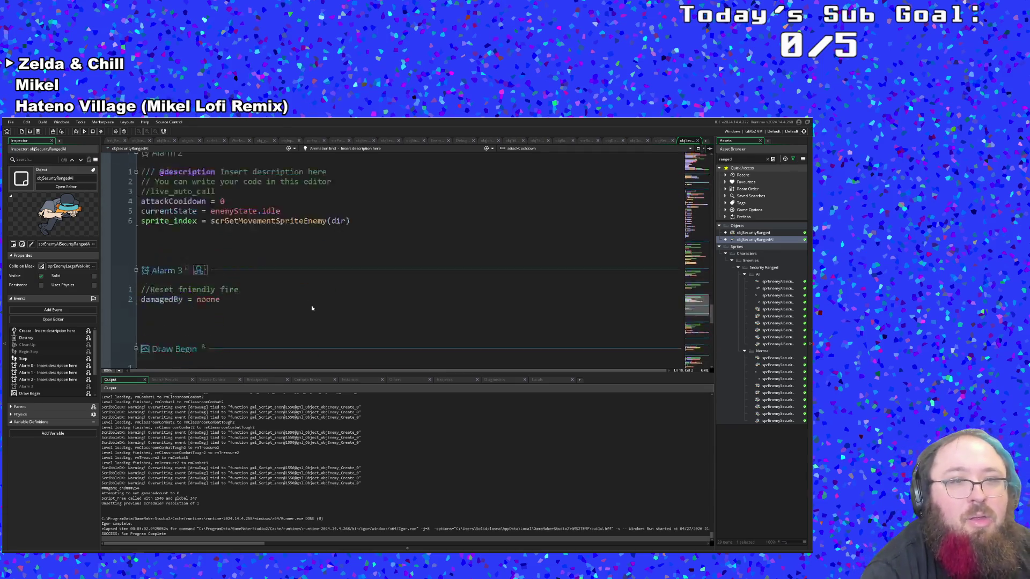
{"action": "scroll", "coordinate": [296, 337], "scroll_direction": "up", "scroll_amount": 15}
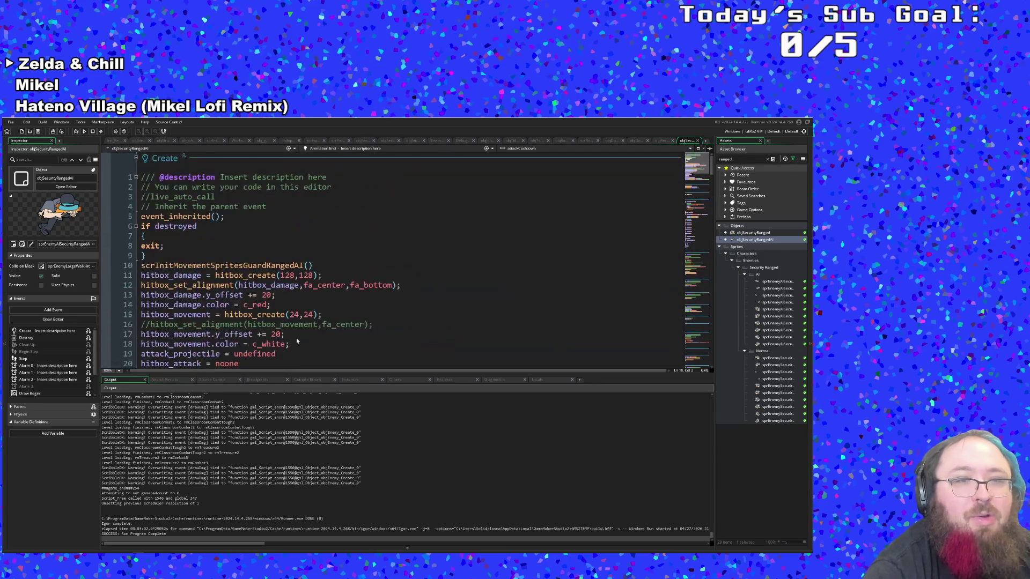
{"action": "scroll", "coordinate": [296, 337], "scroll_direction": "down", "scroll_amount": 12}
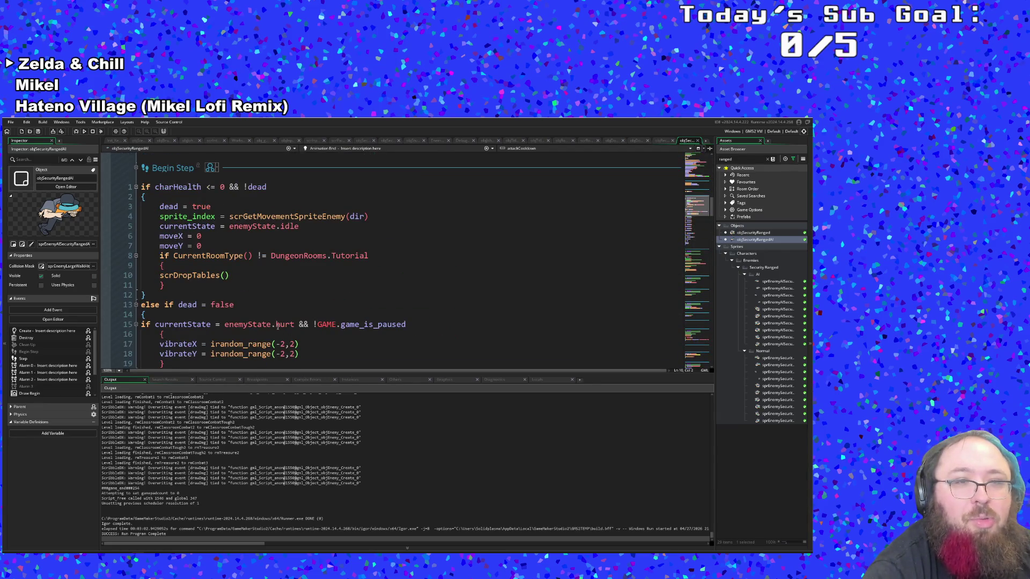
{"action": "left_click", "coordinate": [161, 266]}
{"action": "left_click", "coordinate": [161, 246]}
{"action": "left_click", "coordinate": [247, 234]}
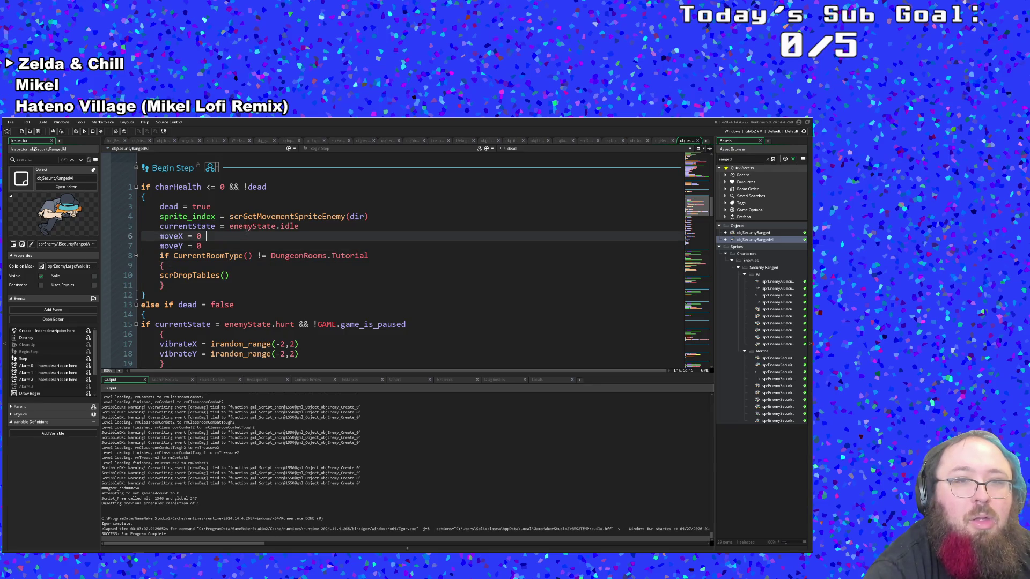
{"action": "left_click", "coordinate": [240, 227]}
{"action": "left_click", "coordinate": [214, 234]}
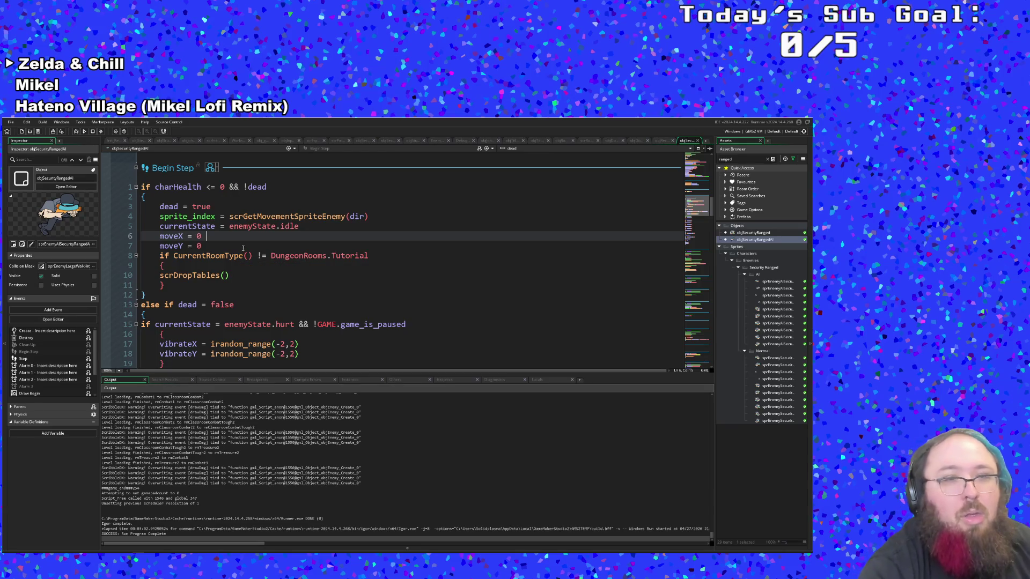
{"action": "left_click", "coordinate": [100, 131]}
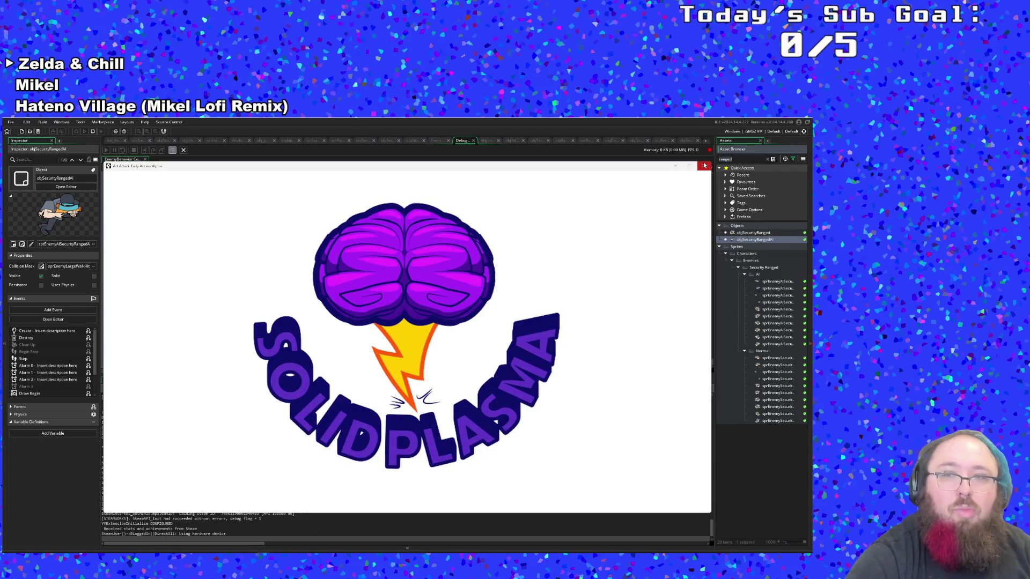
Close the game and open objRecruiterAI from a new Asset Browser search
{"action": "left_click", "coordinate": [704, 166]}
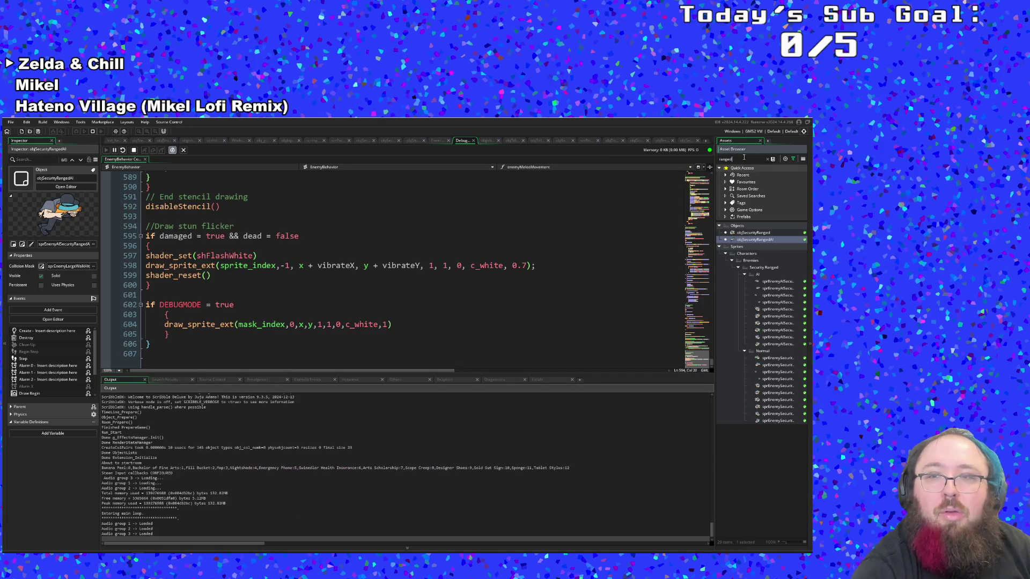
{"action": "double_click", "coordinate": [744, 157]}
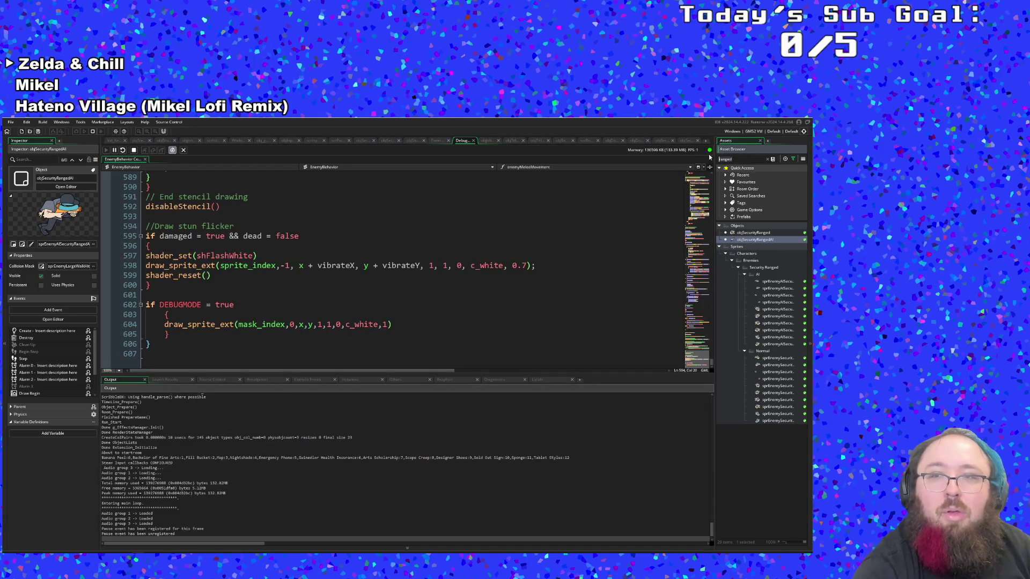
{"action": "key", "text": "BackSpace"}
{"action": "type", "text": "recr"}
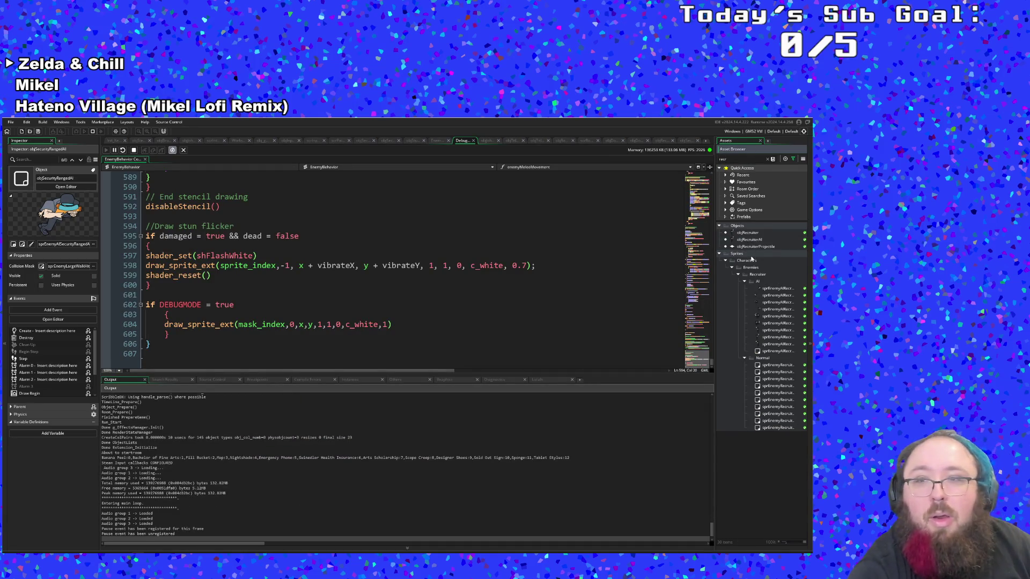
{"action": "left_click", "coordinate": [755, 241]}
{"action": "double_click", "coordinate": [755, 240]}
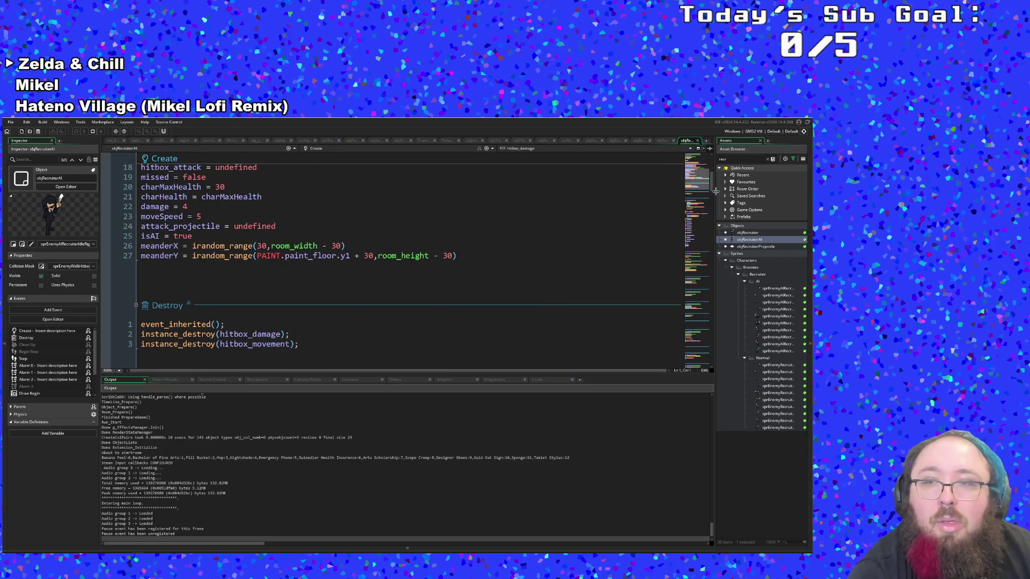
Review objRecruiterAI's Animation End destroy code, the tutorial-room check before scrDropTables, and moveX = 0
{"action": "scroll", "coordinate": [713, 320], "scroll_direction": "down", "scroll_amount": 10}
{"action": "left_click", "coordinate": [502, 357]}
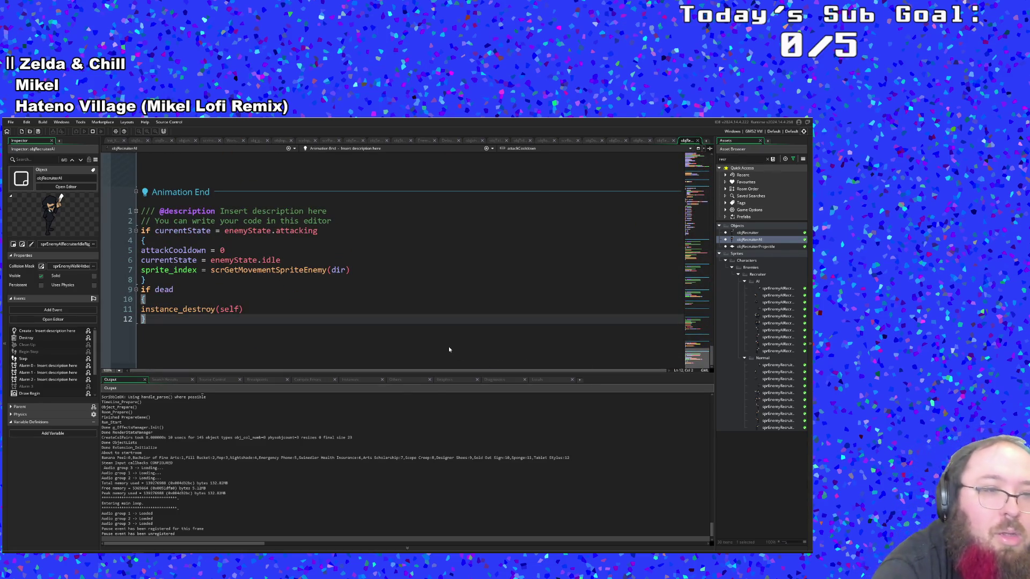
{"action": "scroll", "coordinate": [449, 349], "scroll_direction": "down", "scroll_amount": 5}
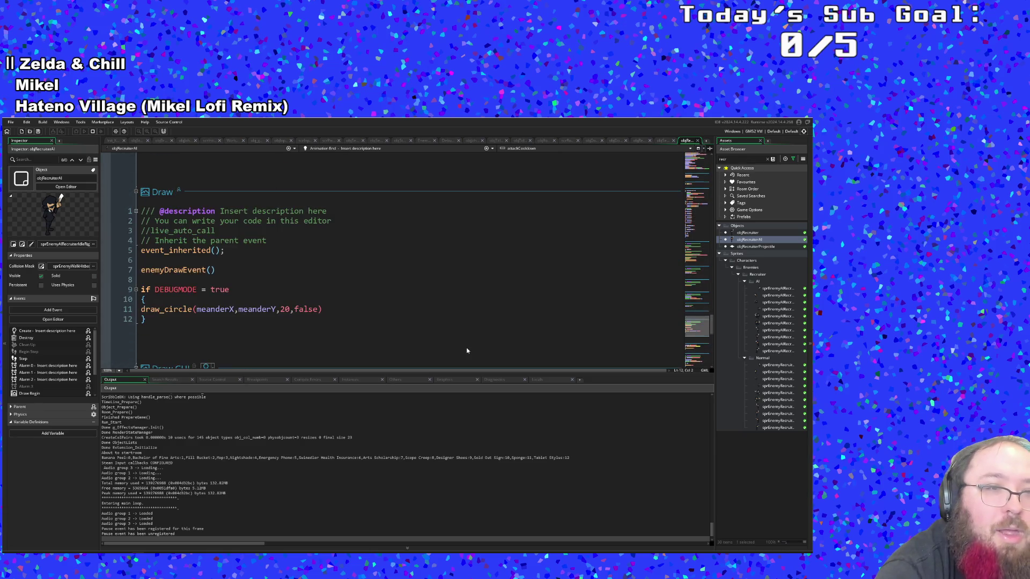
{"action": "scroll", "coordinate": [466, 351], "scroll_direction": "up", "scroll_amount": 10}
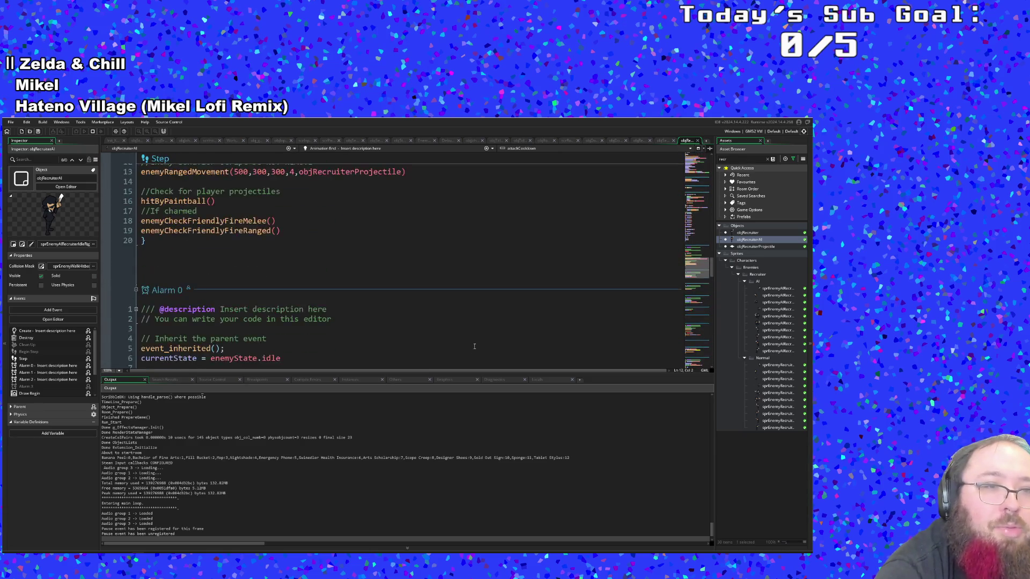
{"action": "scroll", "coordinate": [473, 348], "scroll_direction": "down", "scroll_amount": 3}
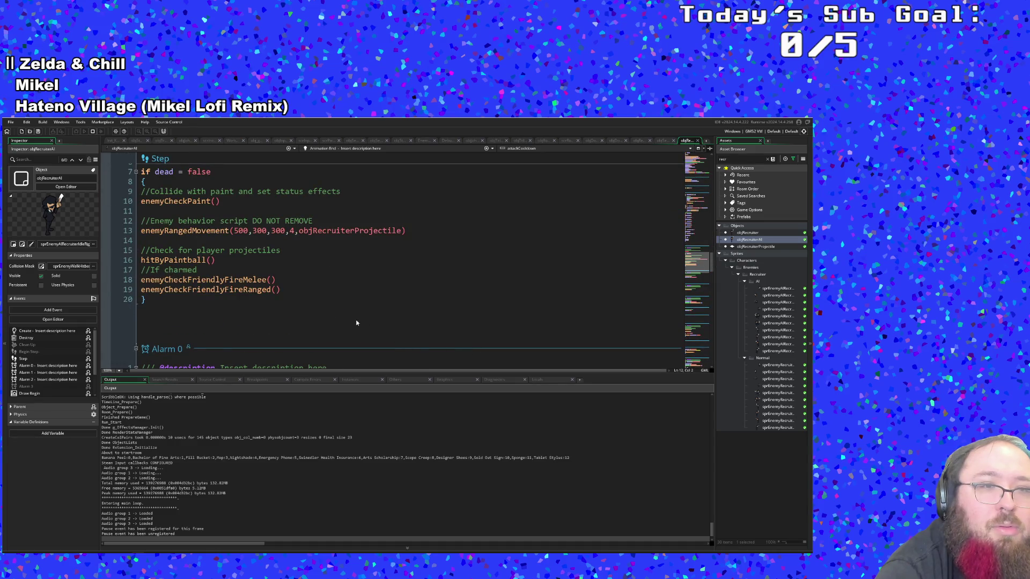
{"action": "scroll", "coordinate": [356, 320], "scroll_direction": "up", "scroll_amount": 3}
{"action": "scroll", "coordinate": [356, 320], "scroll_direction": "down", "scroll_amount": 2}
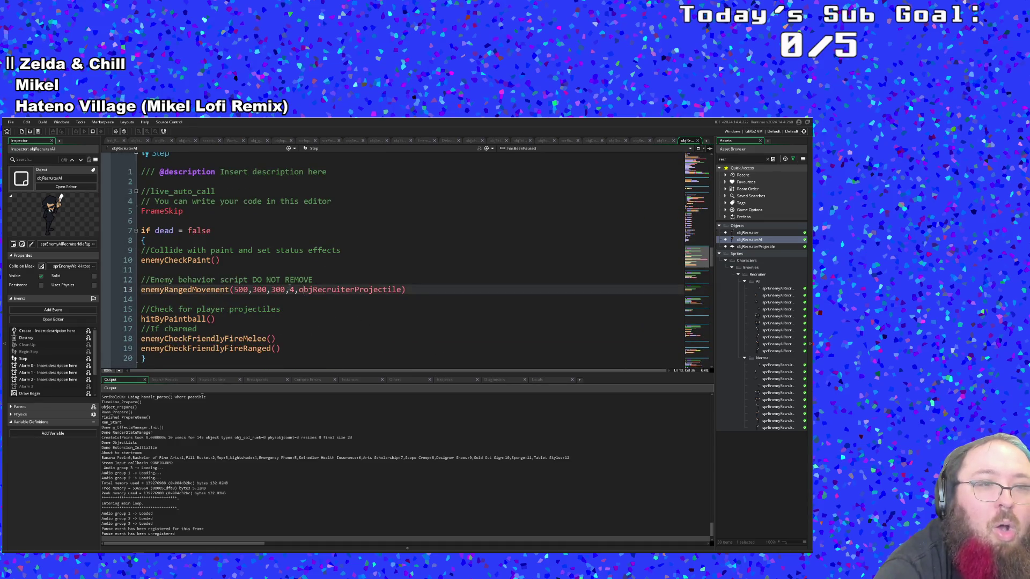
{"action": "scroll", "coordinate": [261, 274], "scroll_direction": "up", "scroll_amount": 4}
{"action": "scroll", "coordinate": [262, 270], "scroll_direction": "up", "scroll_amount": 12}
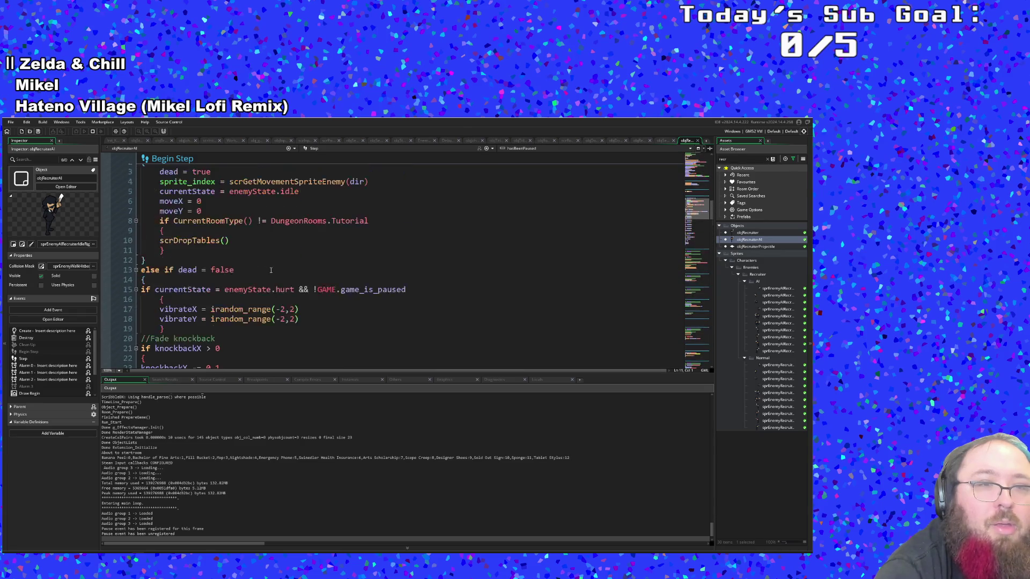
{"action": "scroll", "coordinate": [272, 272], "scroll_direction": "up", "scroll_amount": 2}
{"action": "scroll", "coordinate": [268, 274], "scroll_direction": "down", "scroll_amount": 2}
{"action": "scroll", "coordinate": [262, 274], "scroll_direction": "up", "scroll_amount": 2}
{"action": "left_click", "coordinate": [258, 280]}
{"action": "left_click", "coordinate": [241, 261]}
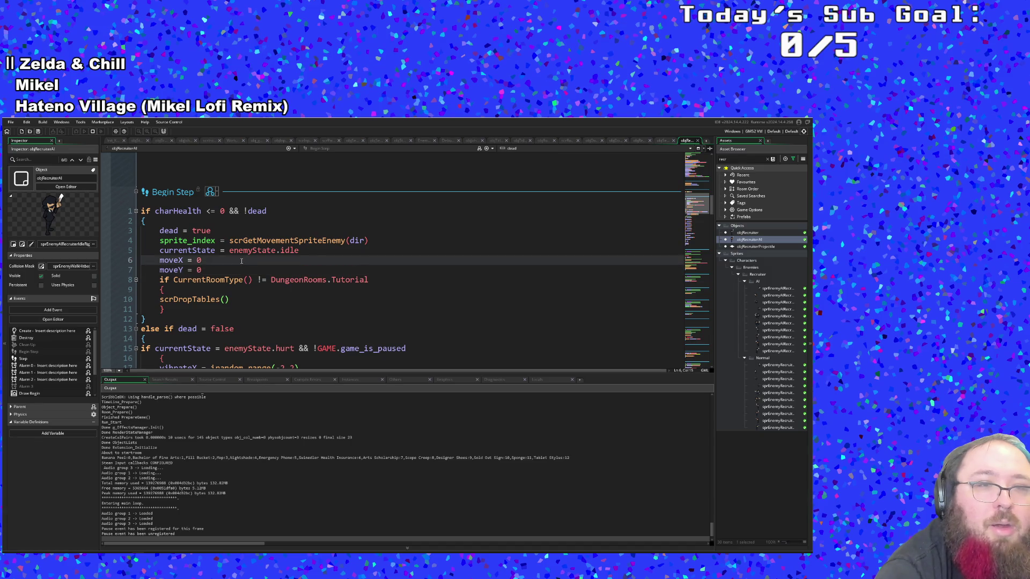
{"action": "scroll", "coordinate": [253, 265], "scroll_direction": "down", "scroll_amount": 2}
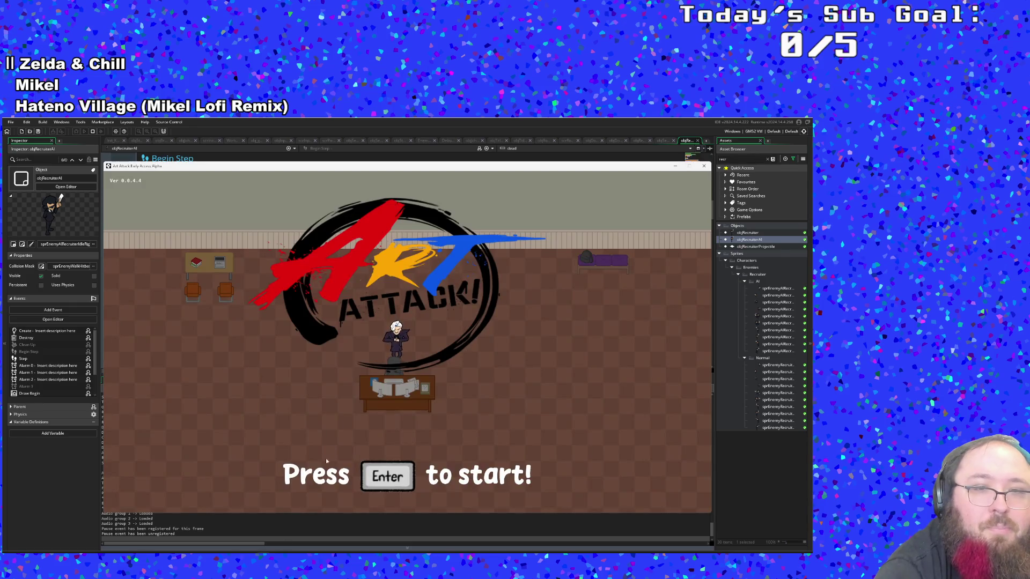
Select enemyState in objRecruiterAI, then open objRecruiter's code and scroll through it for comparison
{"action": "left_click", "coordinate": [89, 476]}
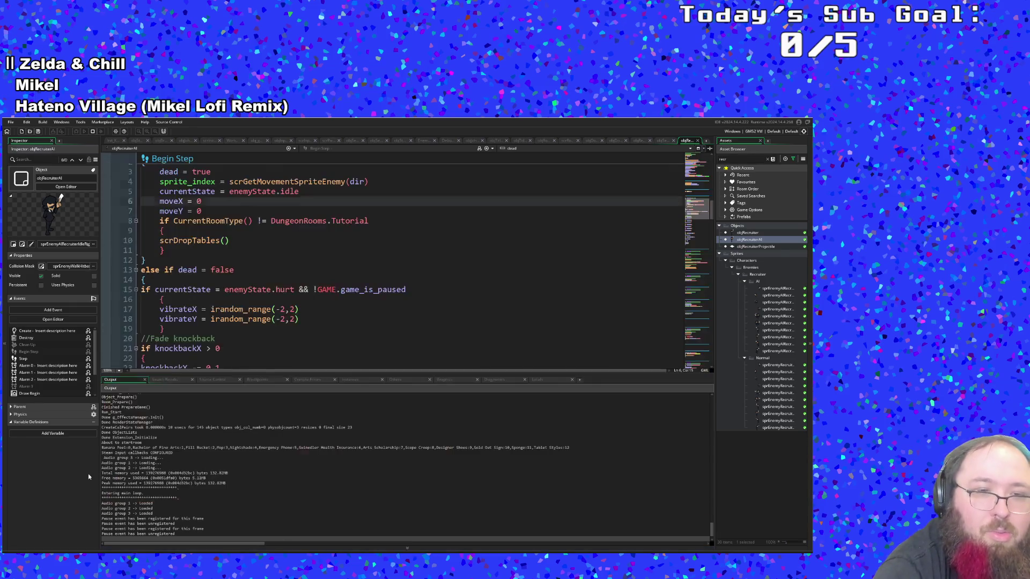
{"action": "scroll", "coordinate": [322, 269], "scroll_direction": "up", "scroll_amount": 4}
{"action": "double_click", "coordinate": [252, 309]}
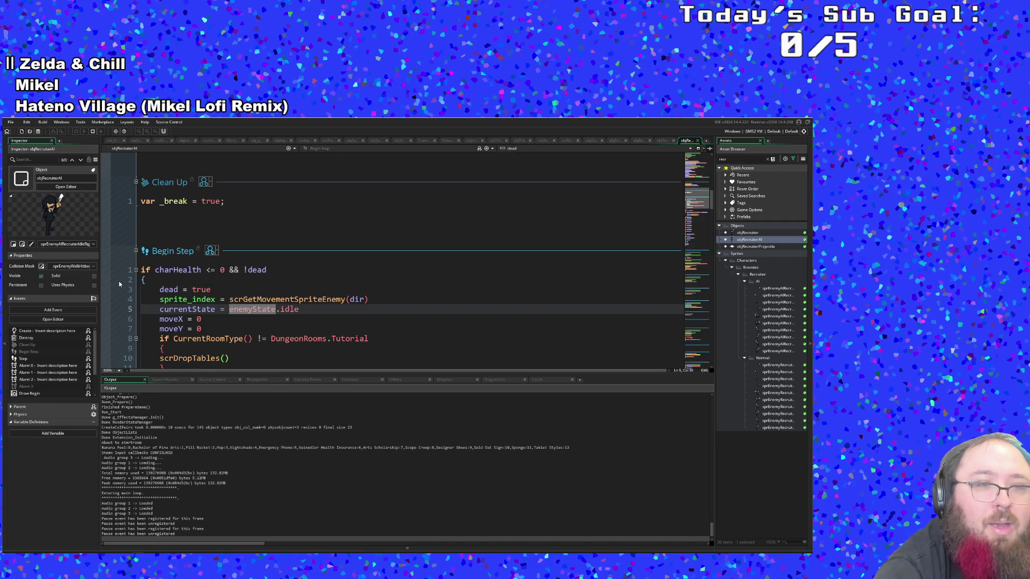
{"action": "double_click", "coordinate": [756, 232]}
{"action": "scroll", "coordinate": [365, 329], "scroll_direction": "up", "scroll_amount": 15}
{"action": "scroll", "coordinate": [369, 315], "scroll_direction": "down", "scroll_amount": 5}
{"action": "scroll", "coordinate": [367, 316], "scroll_direction": "up", "scroll_amount": 4}
{"action": "scroll", "coordinate": [357, 319], "scroll_direction": "down", "scroll_amount": 6}
{"action": "scroll", "coordinate": [340, 324], "scroll_direction": "up", "scroll_amount": 6}
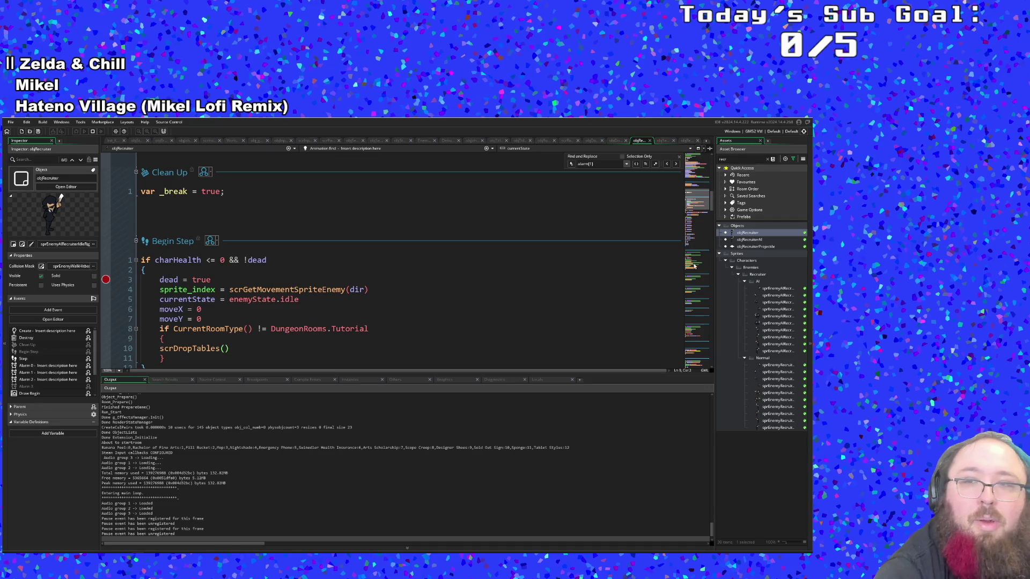
Return to objRecruiterAI's Begin Step scrGetMovementSpriteEnemy call, then bring the running game forward
{"action": "double_click", "coordinate": [755, 240]}
{"action": "left_click", "coordinate": [335, 299]}
{"action": "scroll", "coordinate": [247, 305], "scroll_direction": "down", "scroll_amount": 2}
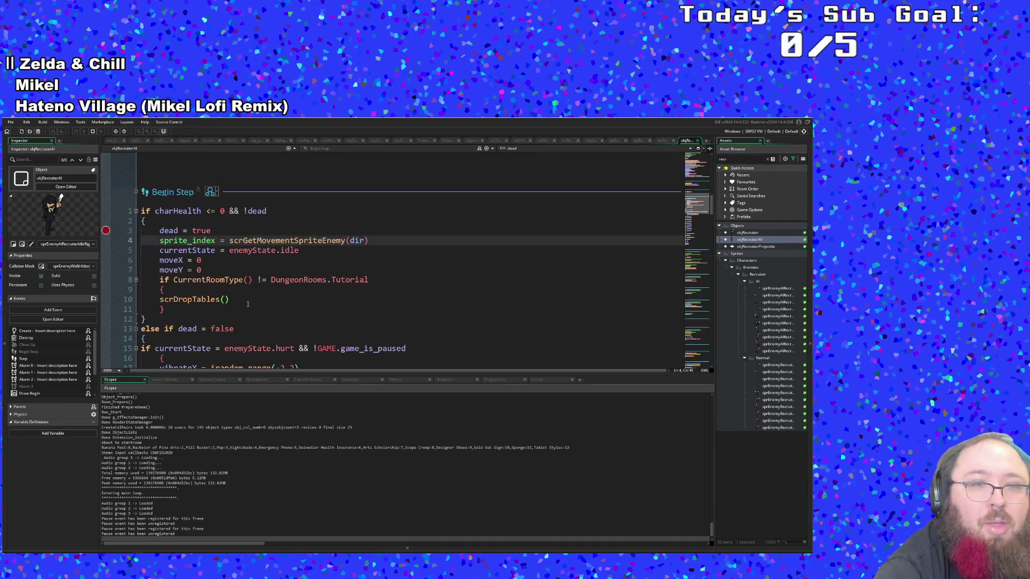
{"action": "key", "text": "alt+Tab"}
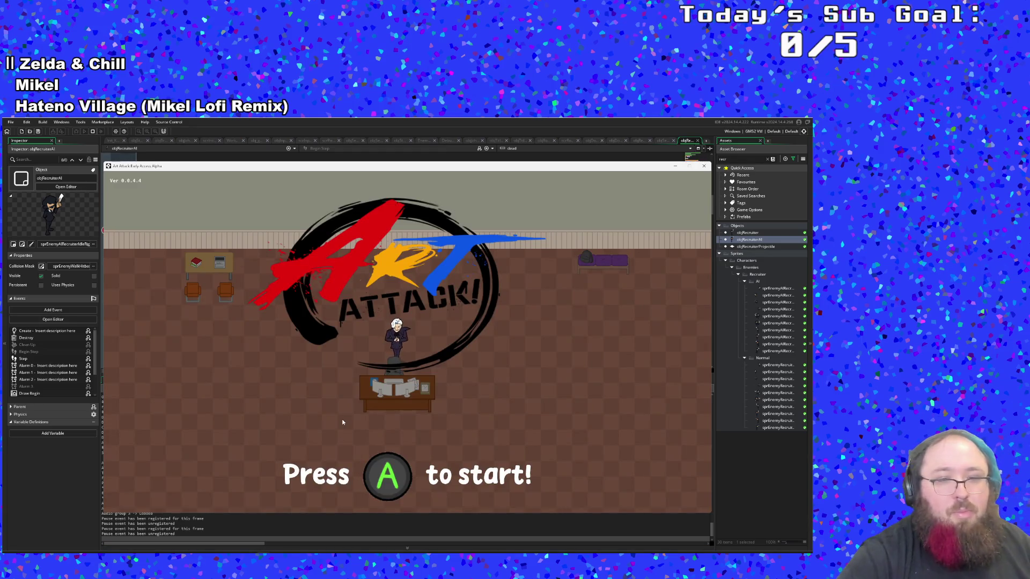
Start the game from the title screen and run through the tutorial room past the paint bucket
{"action": "key", "text": "Return"}
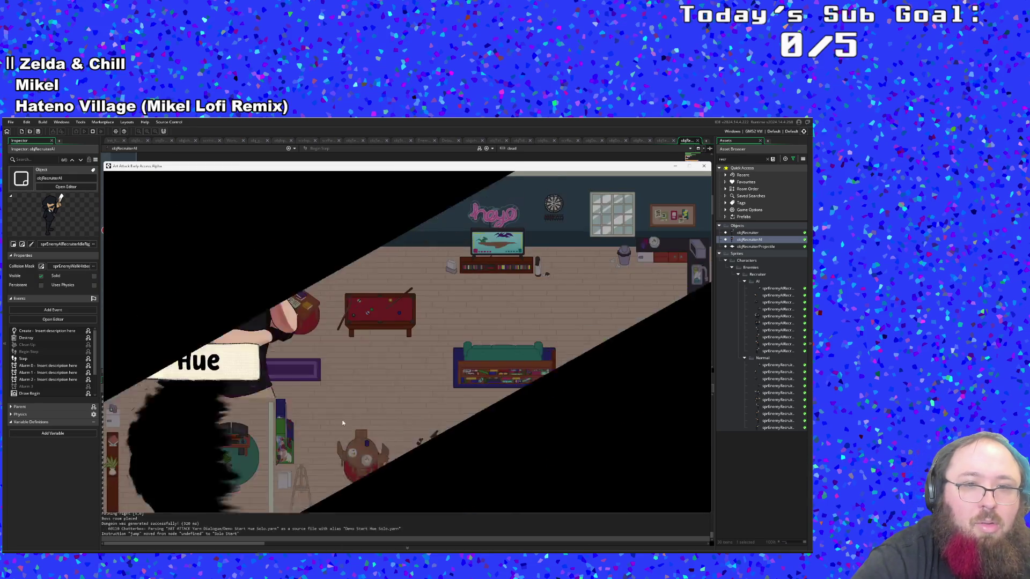
{"action": "key", "text": "d"}
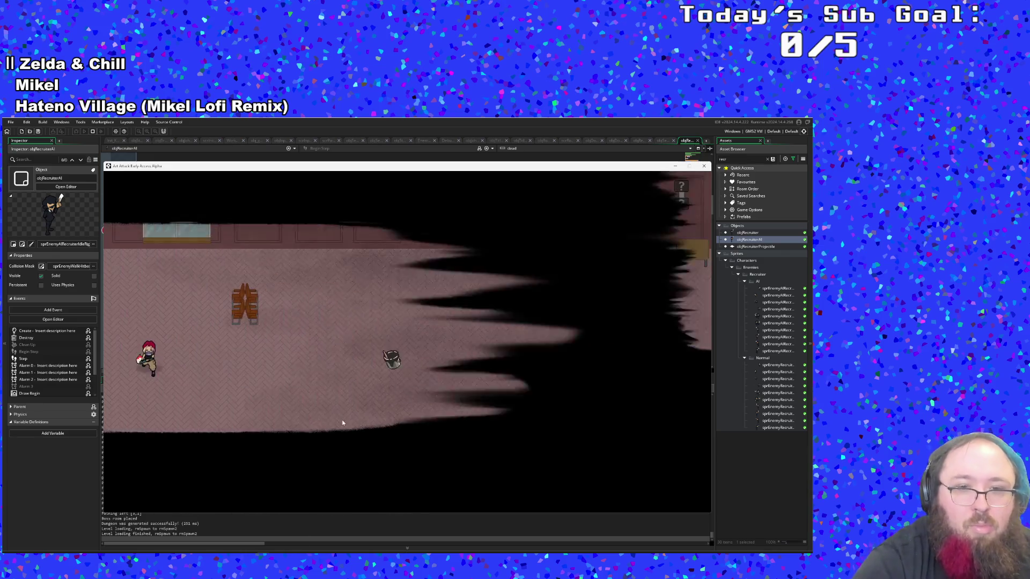
{"action": "key", "text": "d"}
{"action": "key", "text": "w"}
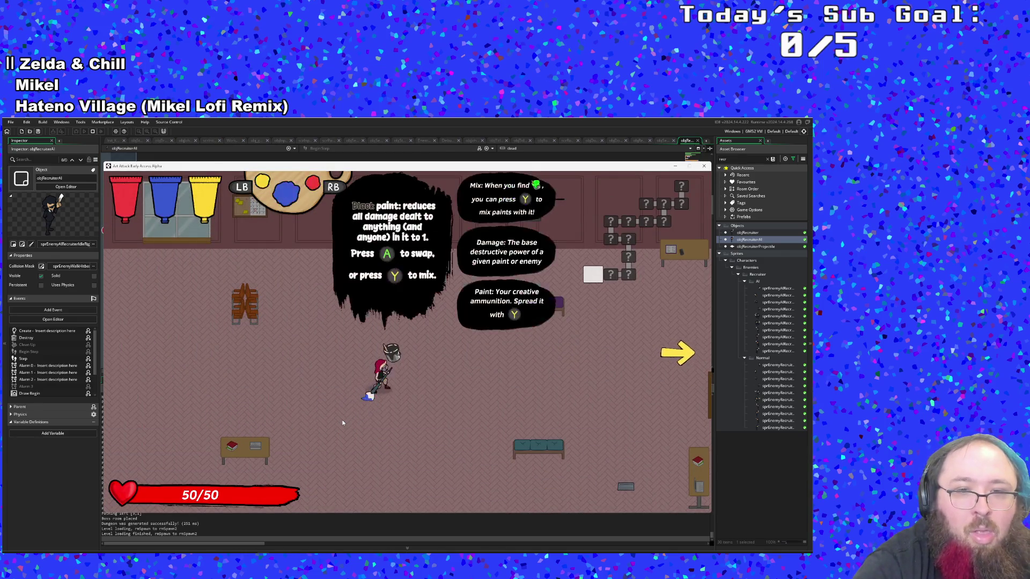
{"action": "key", "text": "d"}
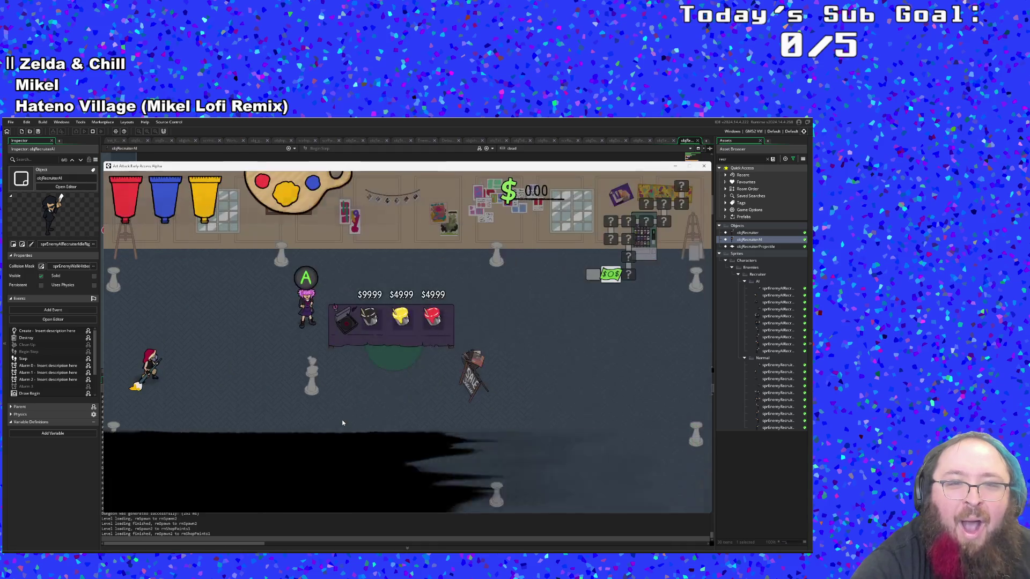
Cross the shop, collect the money, and exit right into the enemy classroom
{"action": "key", "text": "s"}
{"action": "key", "text": "d"}
{"action": "key", "text": "d"}
{"action": "key", "text": "w"}
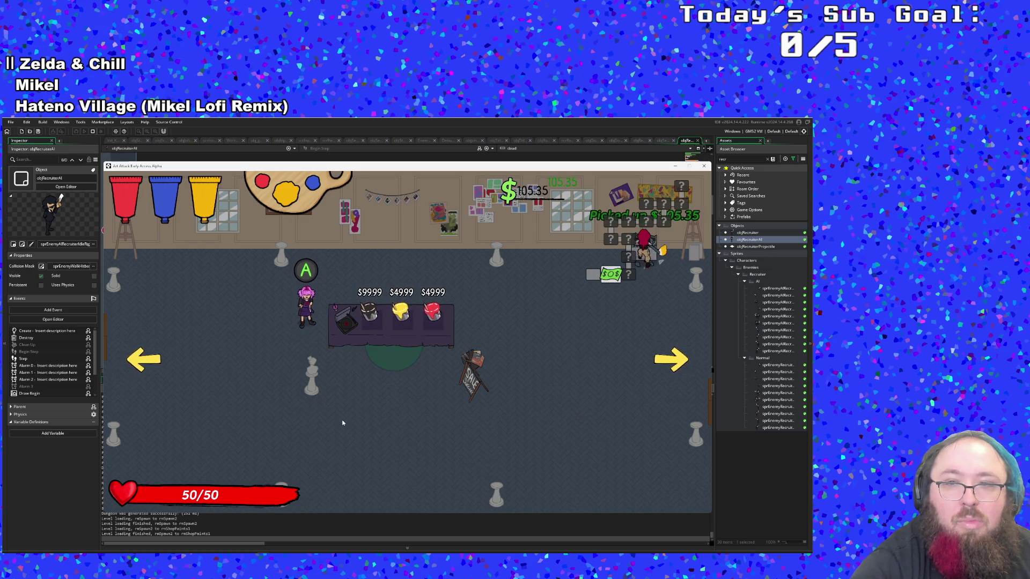
{"action": "key", "text": "s"}
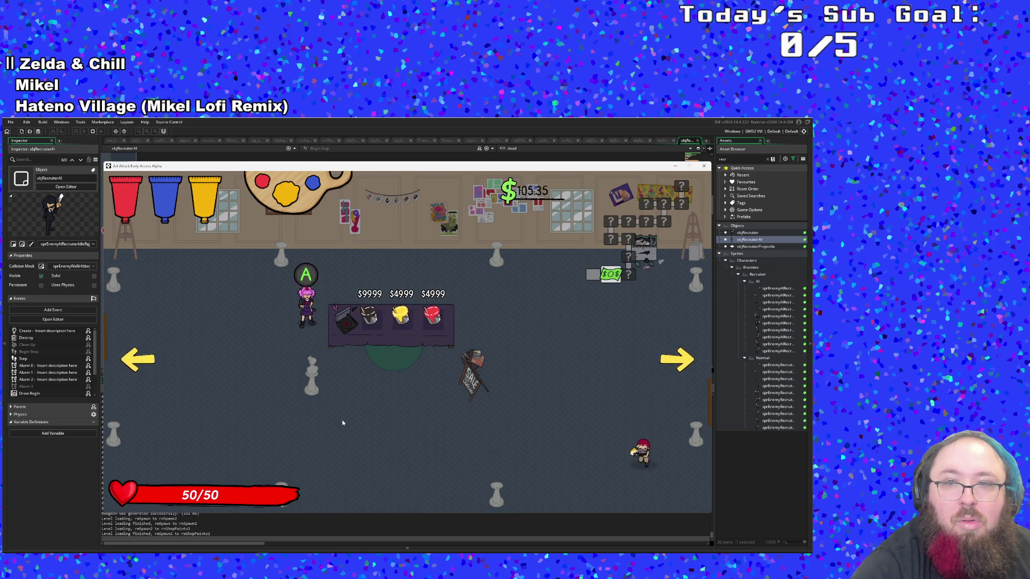
{"action": "key", "text": "w"}
{"action": "key", "text": "d"}
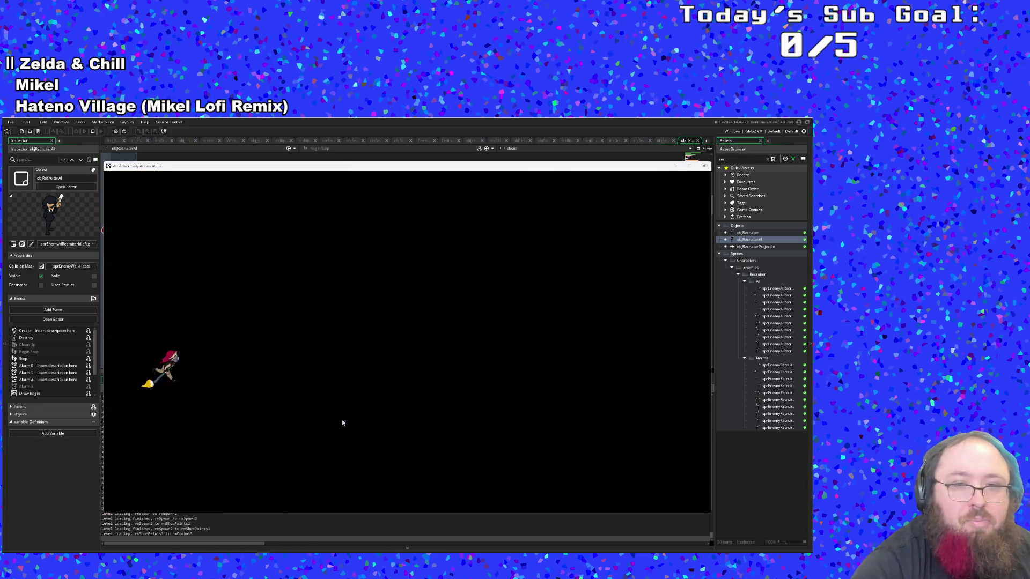
{"action": "key", "text": "d"}
Attack the nearby enemies with paint
{"action": "left_click", "coordinate": [342, 423]}
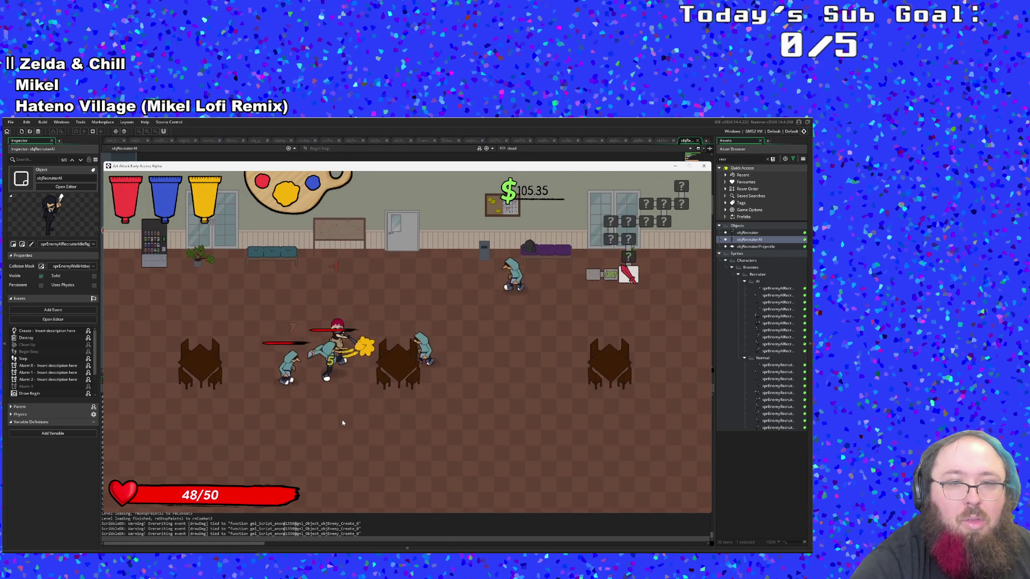
{"action": "left_click", "coordinate": [342, 424]}
{"action": "left_click", "coordinate": [342, 423]}
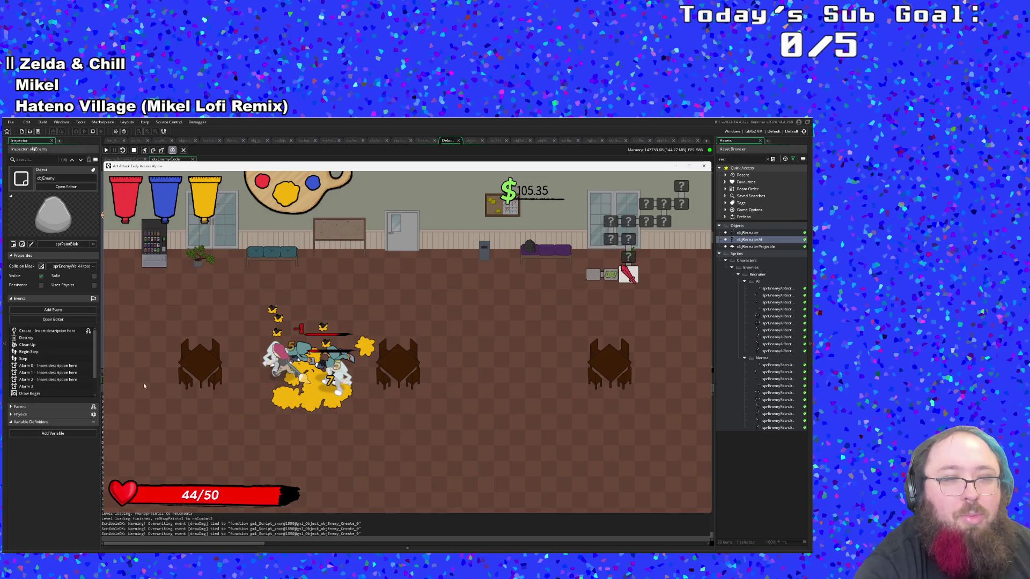
Step Into the paused death code through scrGetMovementSpriteEnemy, then Continue the game
{"action": "left_click", "coordinate": [44, 469]}
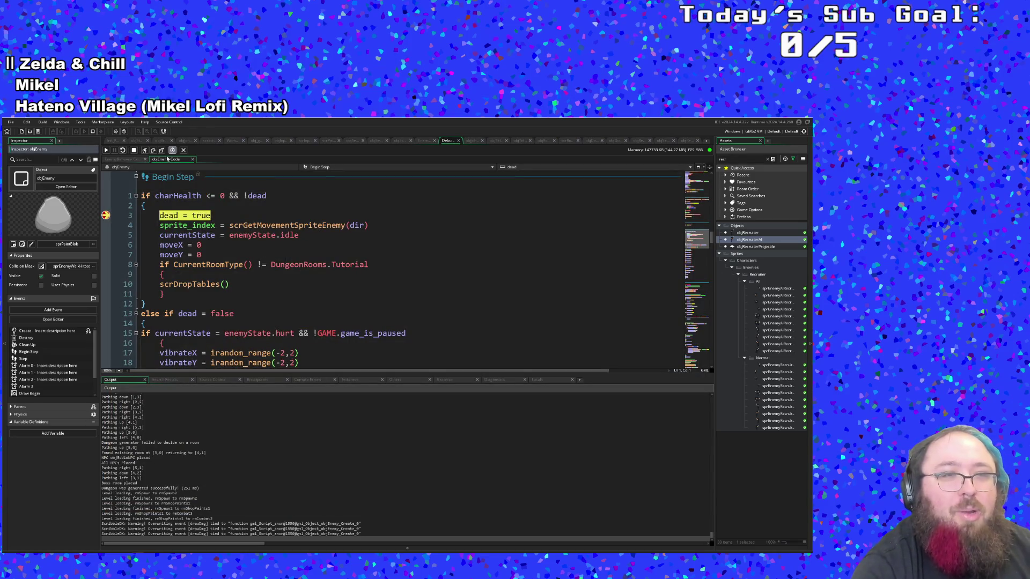
{"action": "left_click", "coordinate": [145, 150]}
{"action": "left_click", "coordinate": [146, 151]}
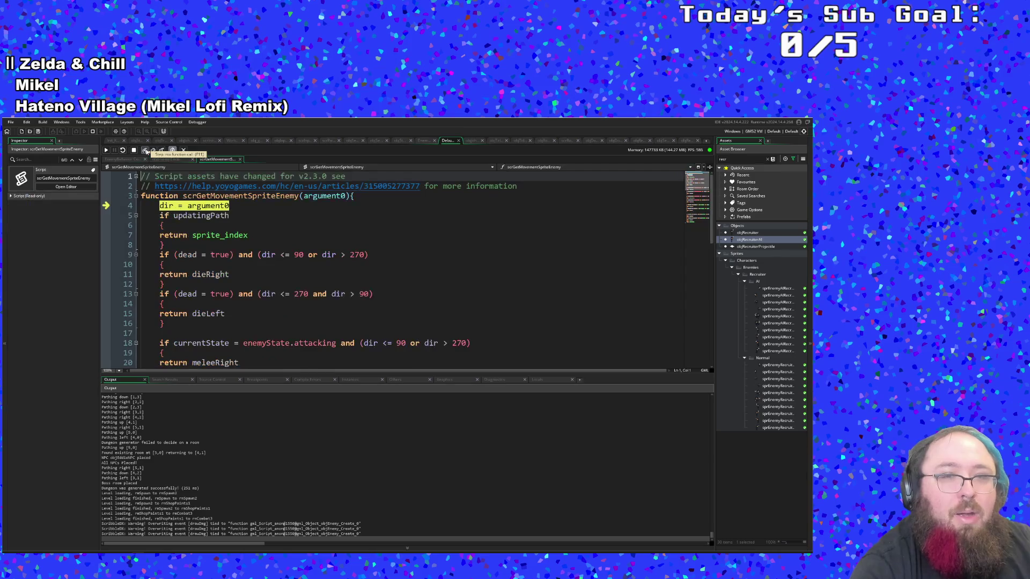
{"action": "left_click", "coordinate": [145, 150]}
{"action": "left_click", "coordinate": [145, 150]}
{"action": "left_click", "coordinate": [106, 150]}
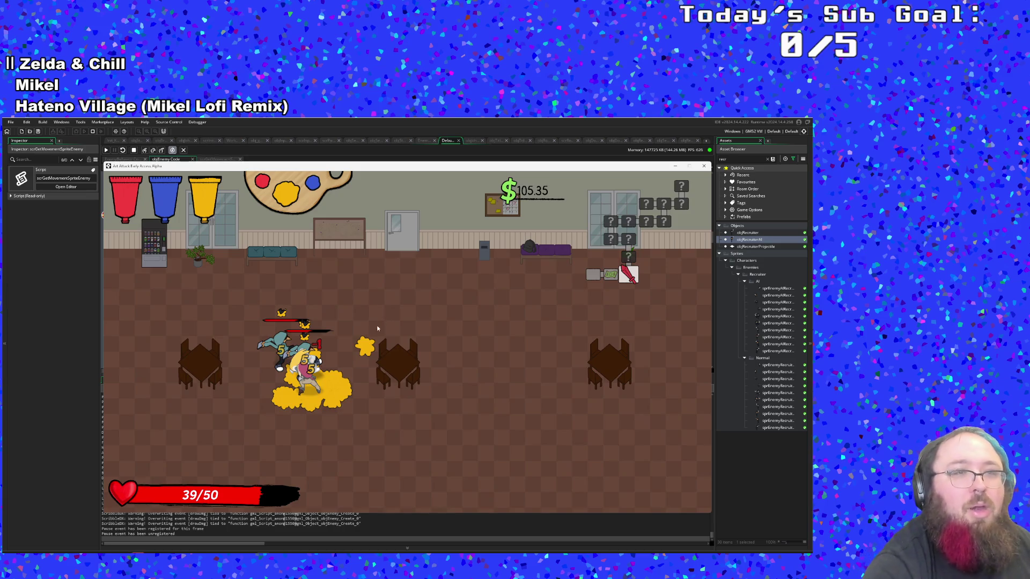
Resume the game from the breakpoint and advance through the dialogue
{"action": "left_click", "coordinate": [106, 150]}
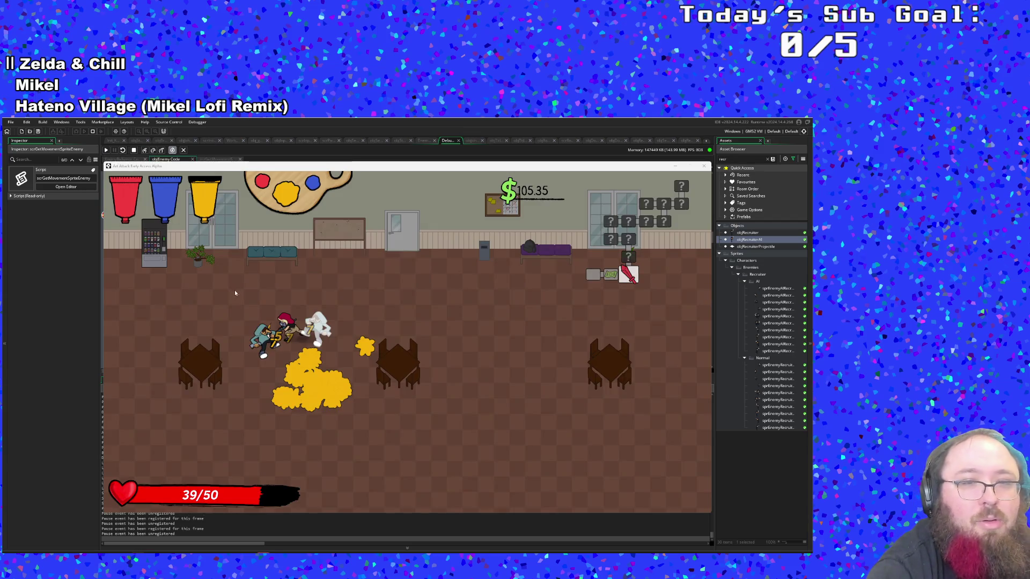
{"action": "left_click", "coordinate": [106, 151]}
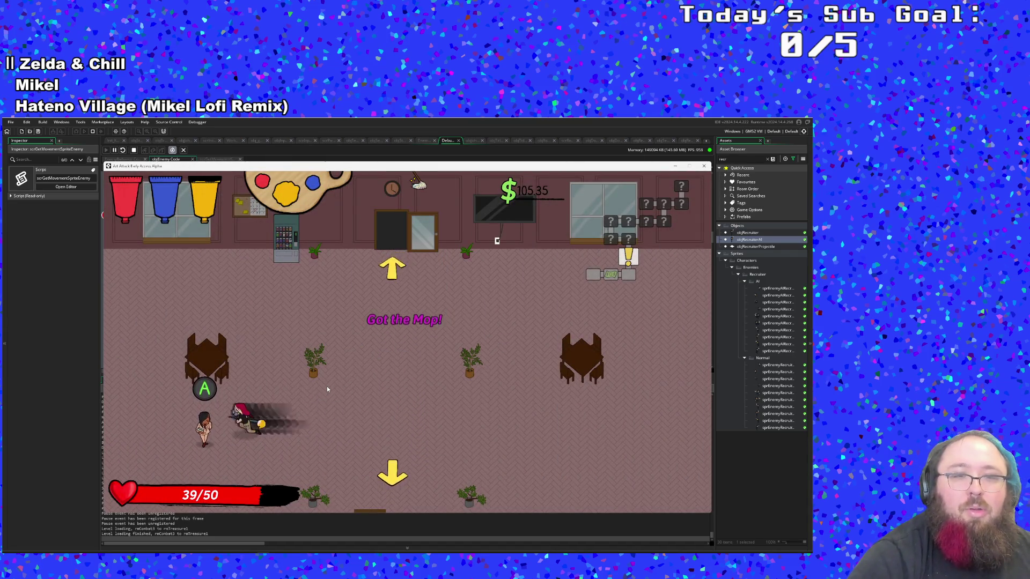
{"action": "key", "text": "space"}
{"action": "key", "text": "space"}
{"action": "key", "text": "space"}
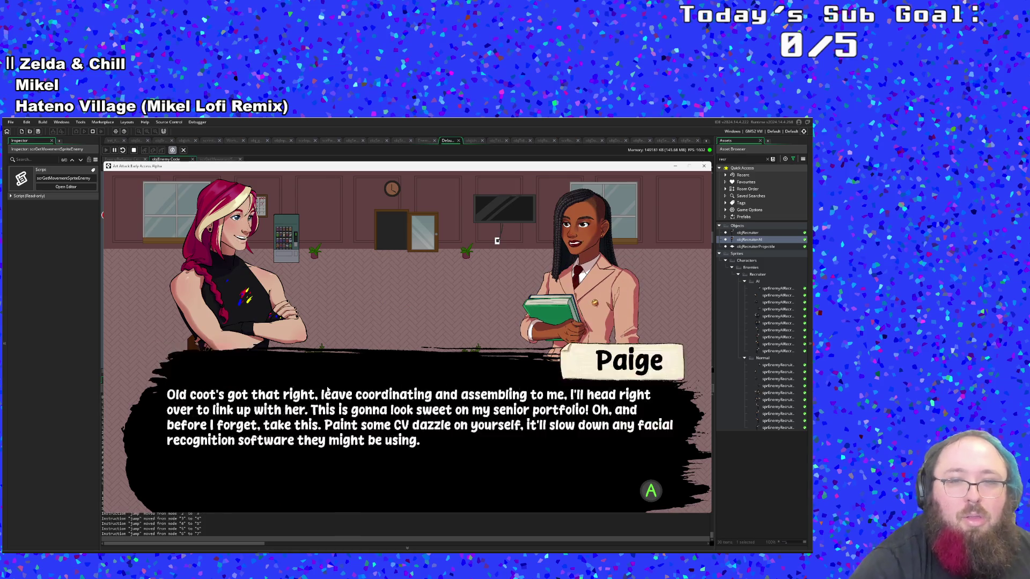
Restore health at the vending machine, refill paint, and walk onto the exit arrow
{"action": "key", "text": "w"}
{"action": "key", "text": "d"}
{"action": "key", "text": "a"}
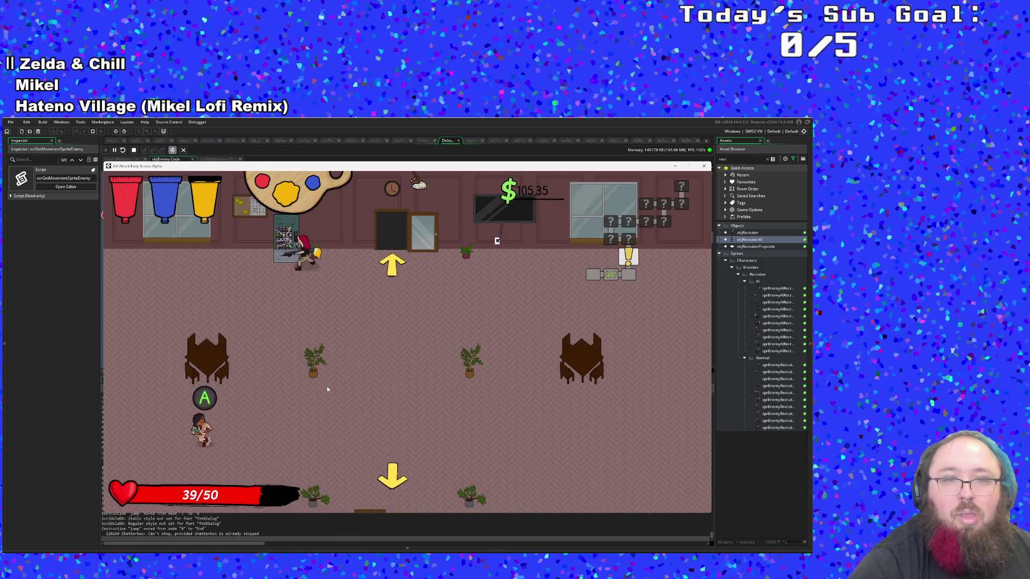
{"action": "key", "text": "e"}
{"action": "key", "text": "a"}
{"action": "key", "text": "s"}
{"action": "key", "text": "d"}
{"action": "key", "text": "d"}
{"action": "key", "text": "w"}
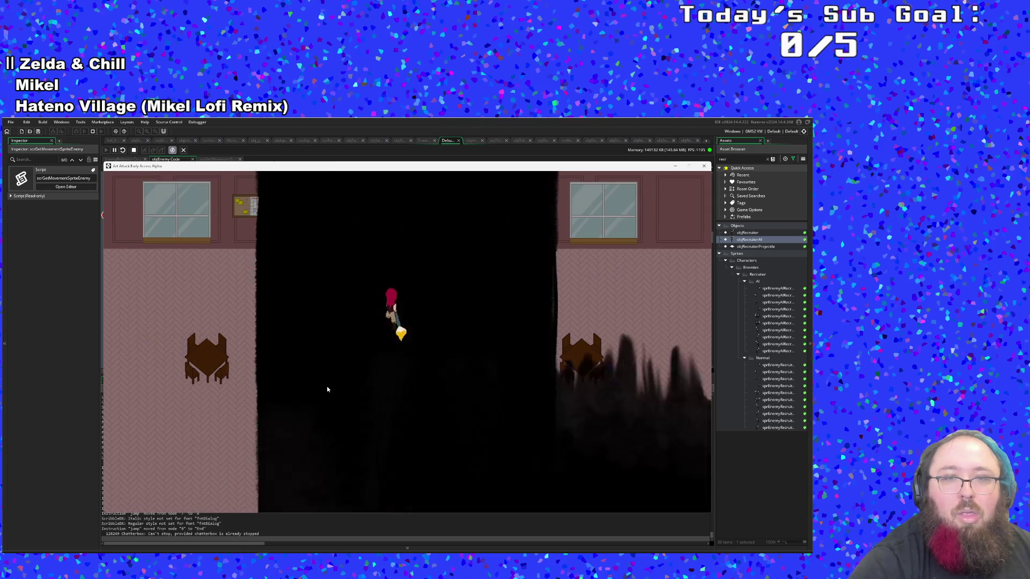
In the combat plaza, turn on the F1 debug overlay and trigger Destroy All Enemies
{"action": "key", "text": "a"}
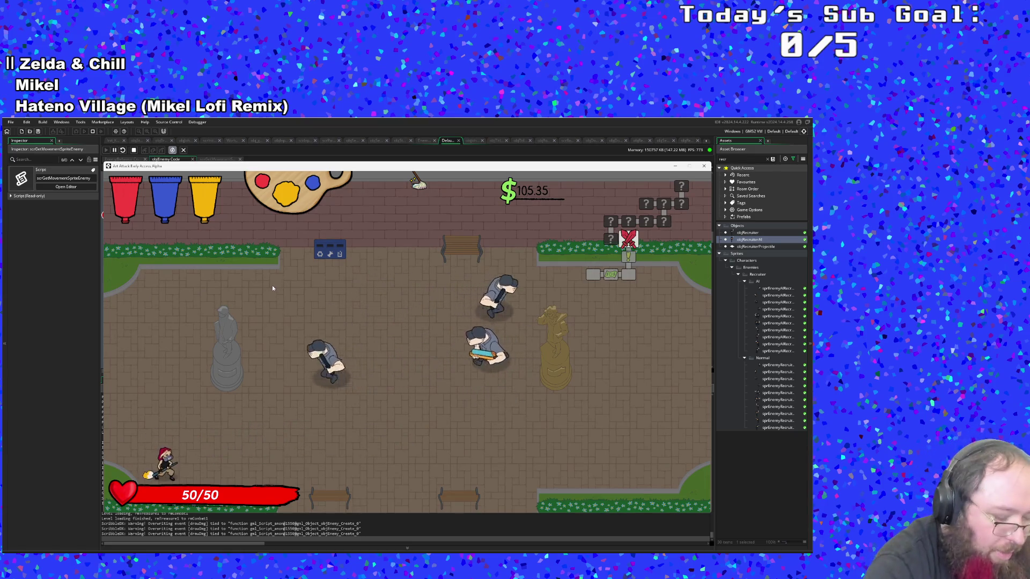
{"action": "key", "text": "F1"}
{"action": "key", "text": "w"}
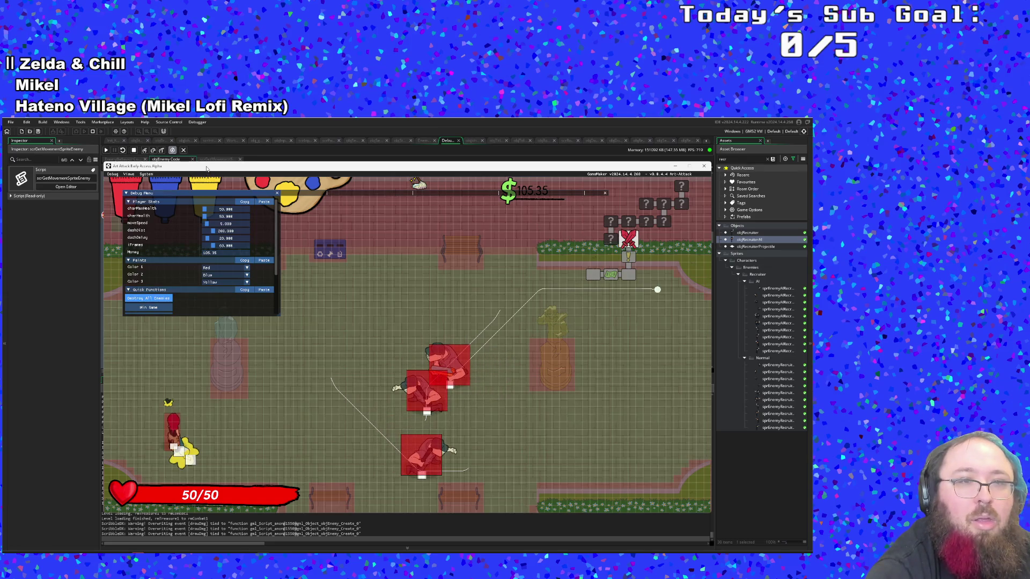
{"action": "left_click", "coordinate": [149, 298]}
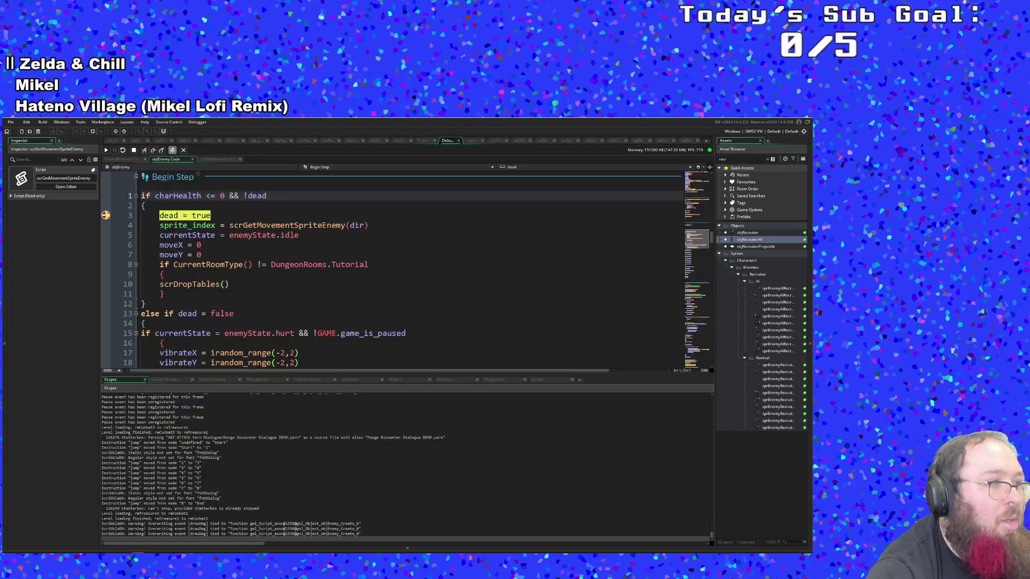
Step Into scrGetMovementSpriteEnemy, return to the death code, and Continue past the breakpoint
{"action": "left_click", "coordinate": [143, 154]}
{"action": "left_click", "coordinate": [144, 155]}
{"action": "left_click", "coordinate": [143, 155]}
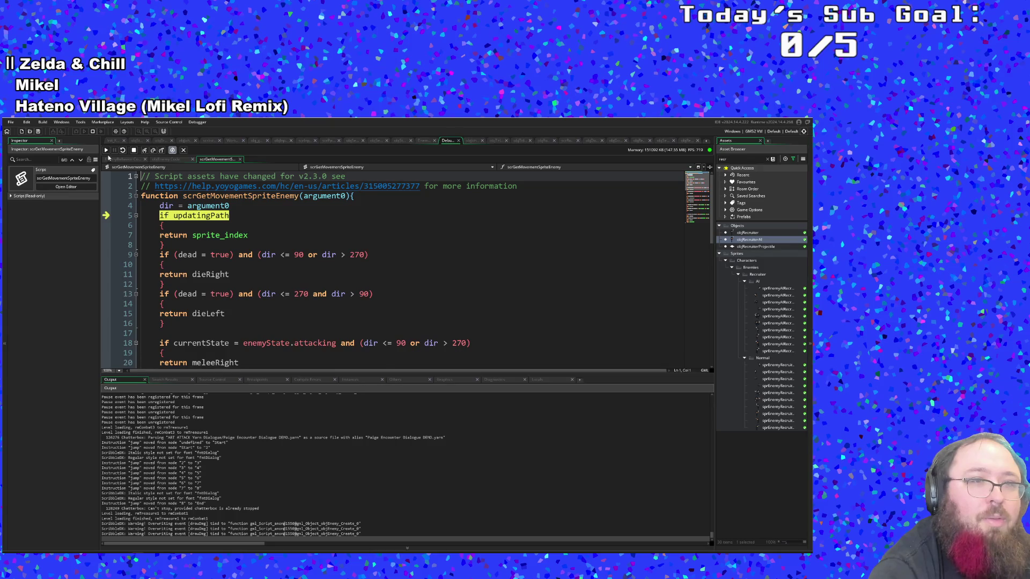
{"action": "left_click", "coordinate": [107, 150]}
{"action": "left_click", "coordinate": [107, 151]}
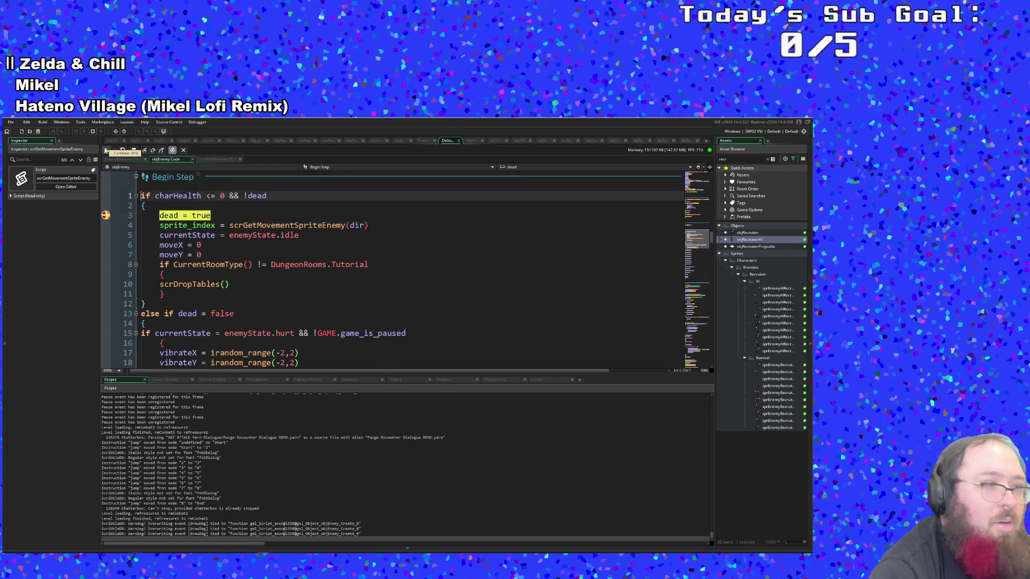
{"action": "left_click", "coordinate": [106, 151]}
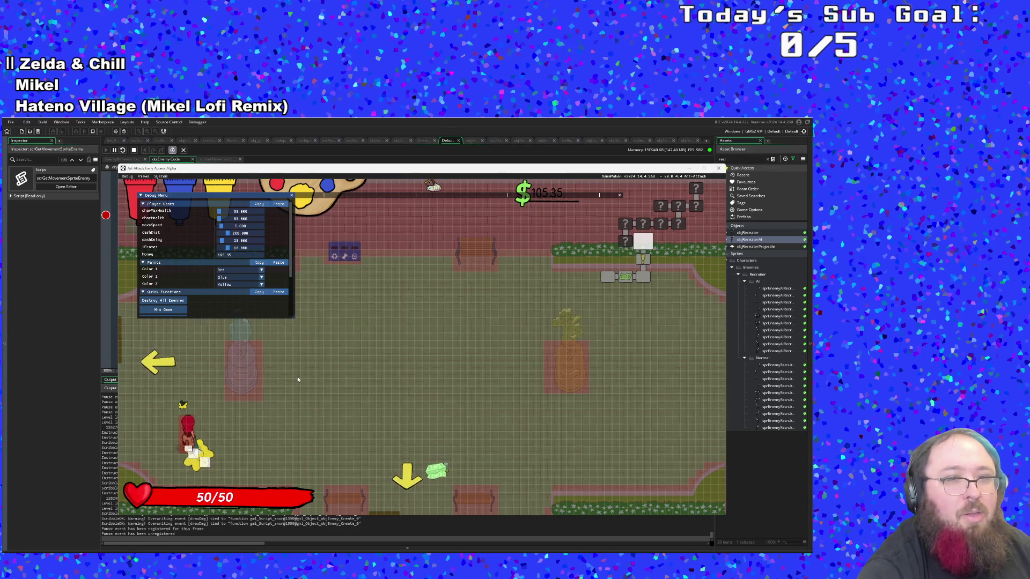
Collect the $144.41 cash pickup and walk left through the exit into the next rooms
{"action": "key", "text": "d"}
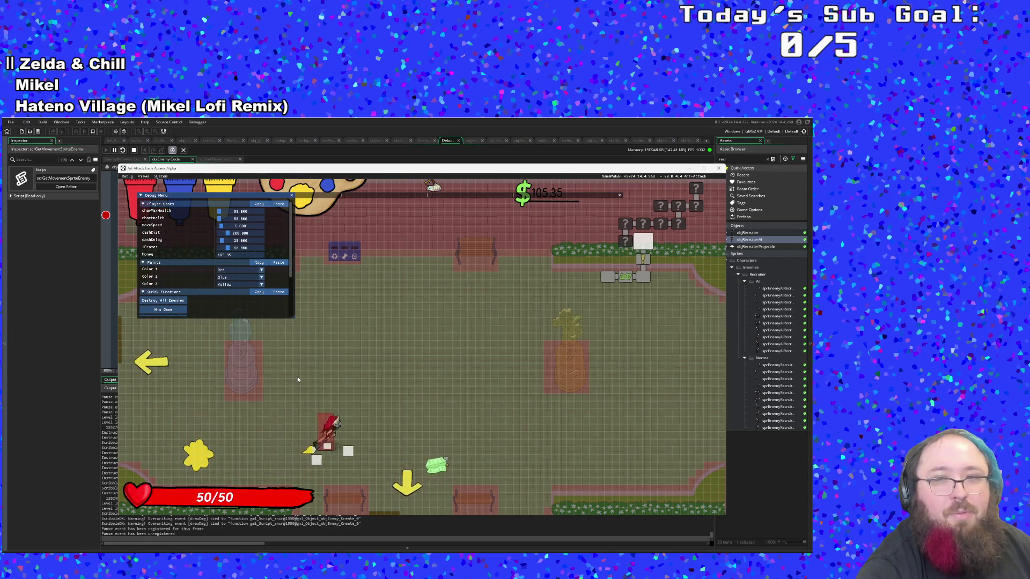
{"action": "key", "text": "a"}
{"action": "key", "text": "w"}
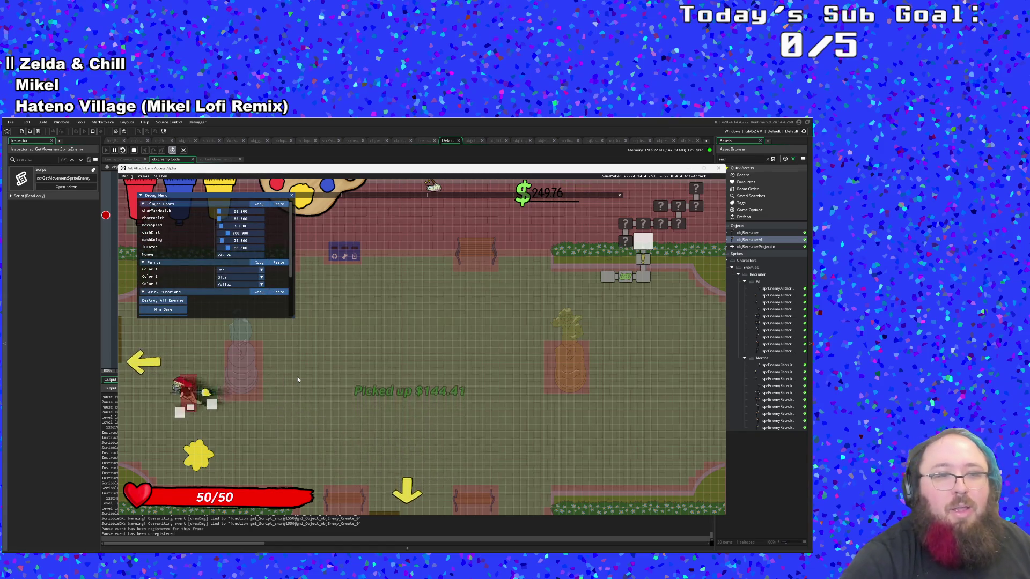
{"action": "key", "text": "a"}
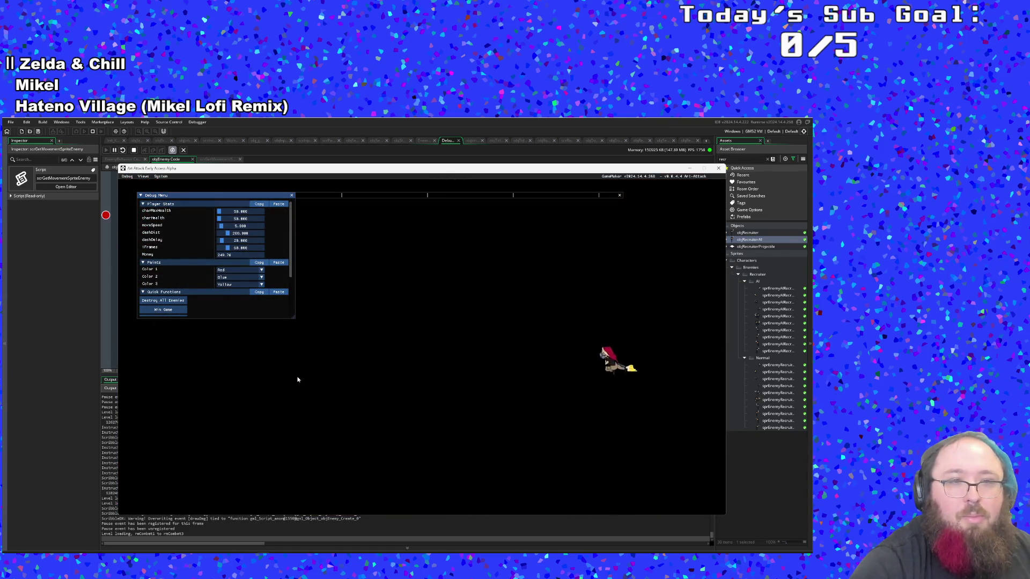
{"action": "key", "text": "a"}
{"action": "scroll", "coordinate": [171, 281], "scroll_direction": "up", "scroll_amount": 3}
{"action": "key", "text": "a"}
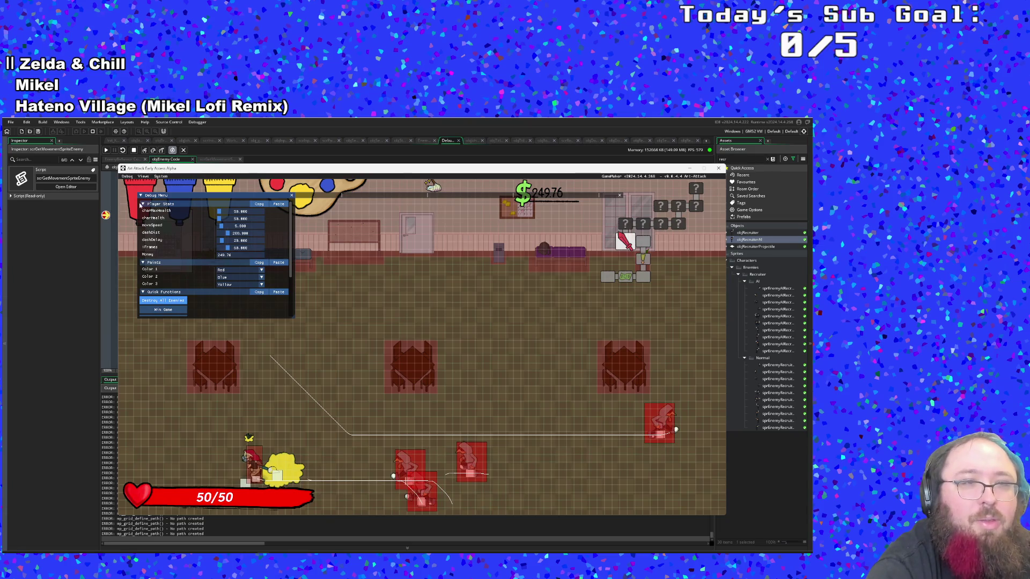
Continue past the death breakpoint, pick up the dropped cash, and head through the top door
{"action": "left_click", "coordinate": [106, 152]}
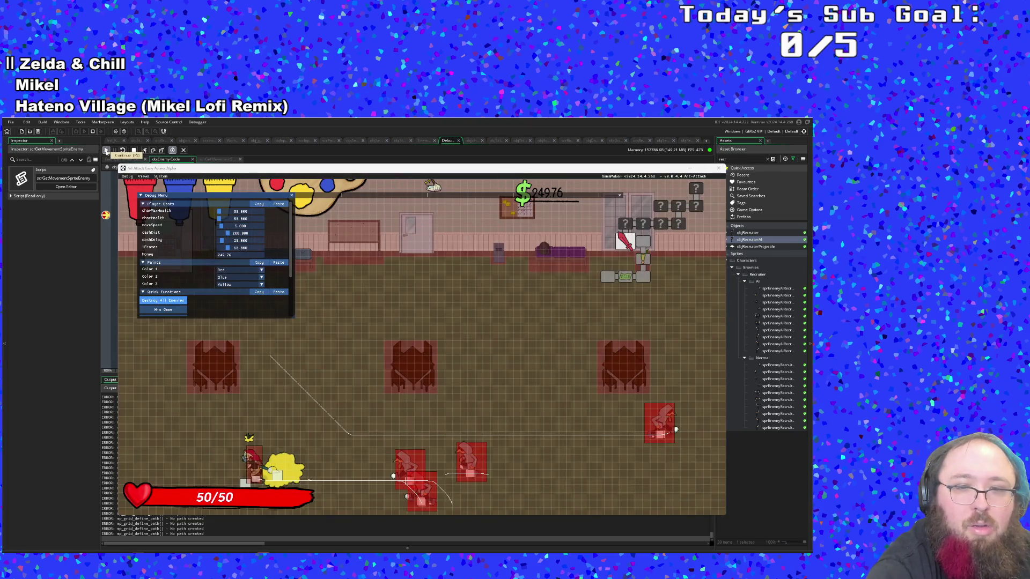
{"action": "left_click", "coordinate": [106, 151]}
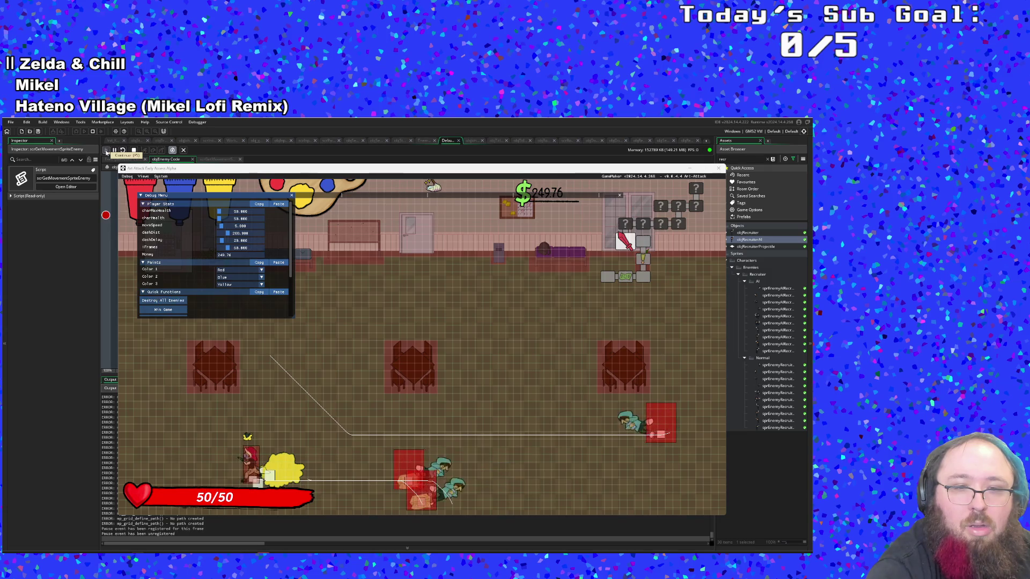
{"action": "key", "text": "d"}
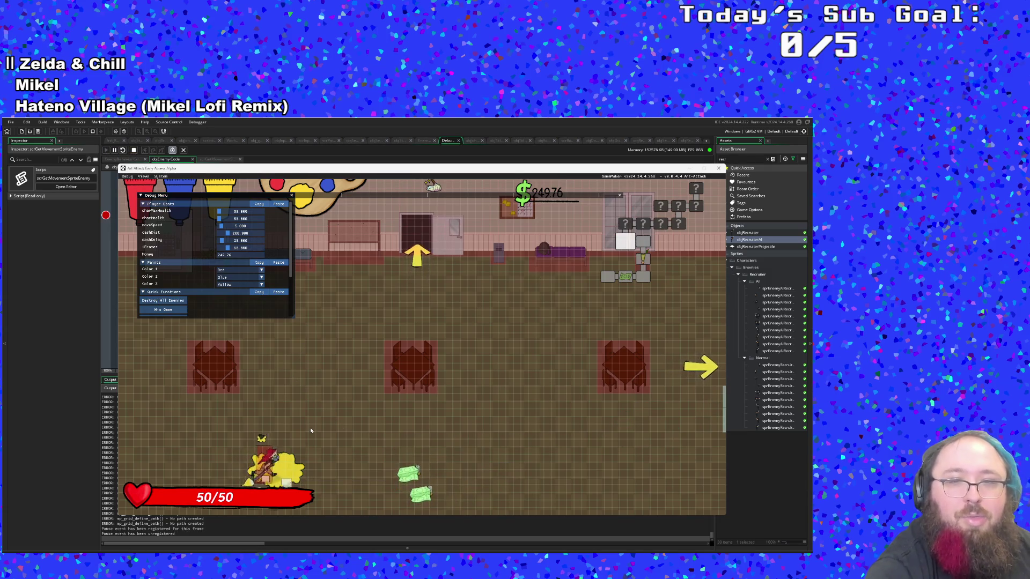
{"action": "key", "text": "w"}
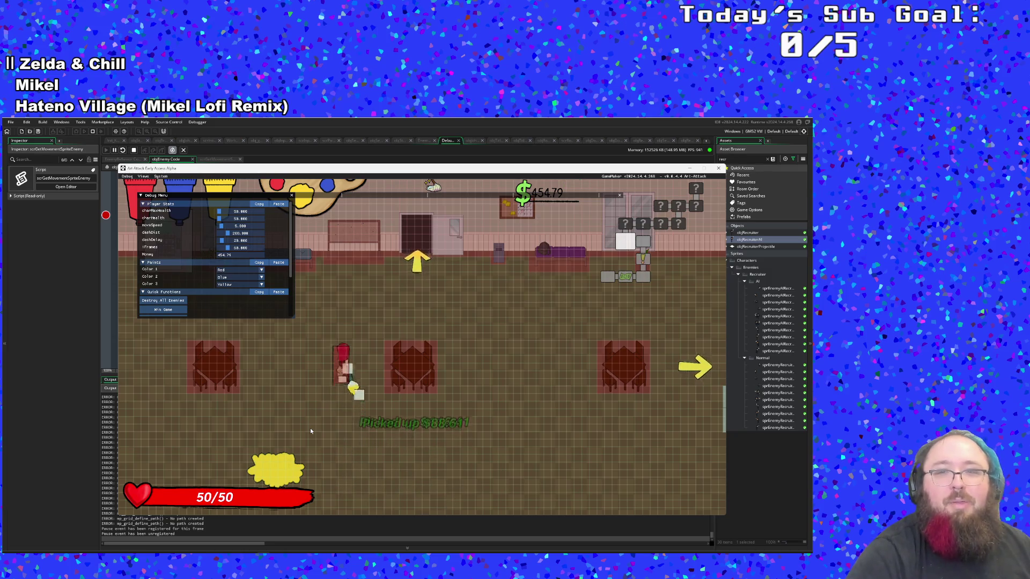
{"action": "key", "text": "a"}
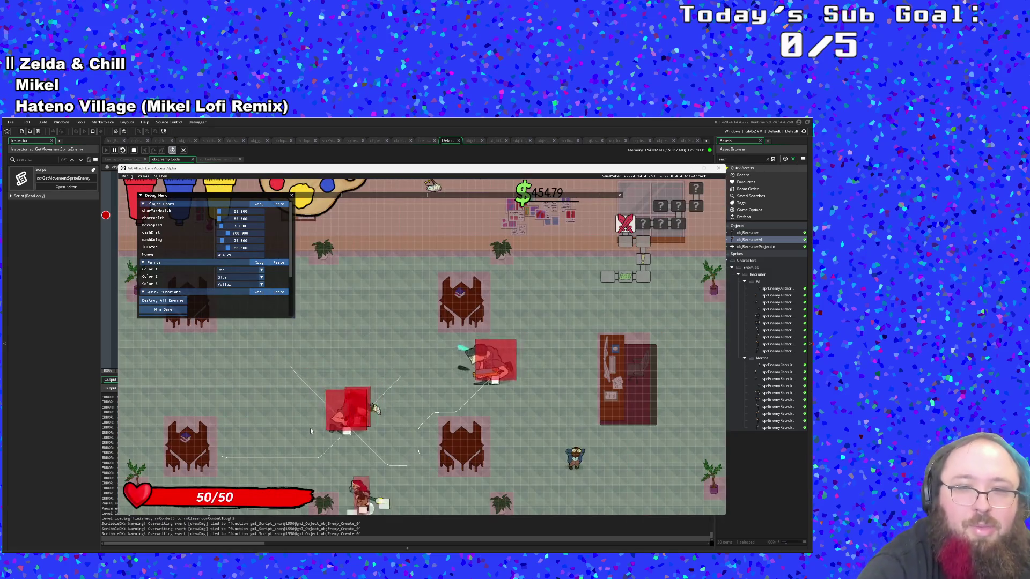
{"action": "key", "text": "w"}
{"action": "key", "text": "s"}
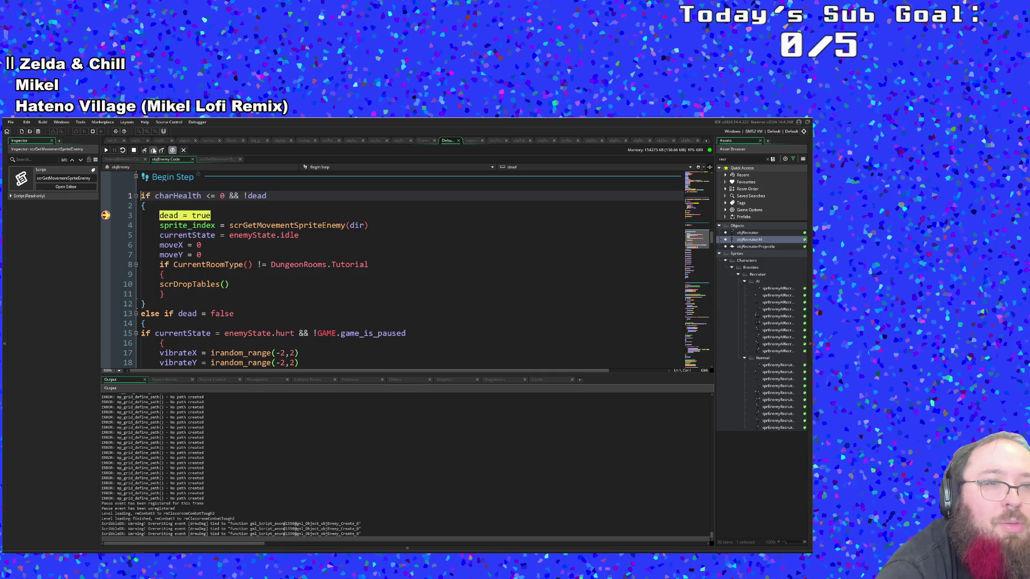
Step Over objEnemy's Begin Step lines, past drop-table and knockback checks, into the if dead block
{"action": "left_click", "coordinate": [154, 151]}
{"action": "left_click", "coordinate": [153, 151]}
{"action": "left_click", "coordinate": [153, 151]}
{"action": "left_click", "coordinate": [153, 151]}
{"action": "left_click", "coordinate": [154, 151]}
{"action": "left_click", "coordinate": [153, 150]}
{"action": "left_click", "coordinate": [153, 151]}
{"action": "left_click", "coordinate": [154, 150]}
{"action": "left_click", "coordinate": [153, 150]}
{"action": "left_click", "coordinate": [154, 150]}
{"action": "left_click", "coordinate": [154, 151]}
{"action": "left_click", "coordinate": [153, 150]}
{"action": "left_click", "coordinate": [154, 151]}
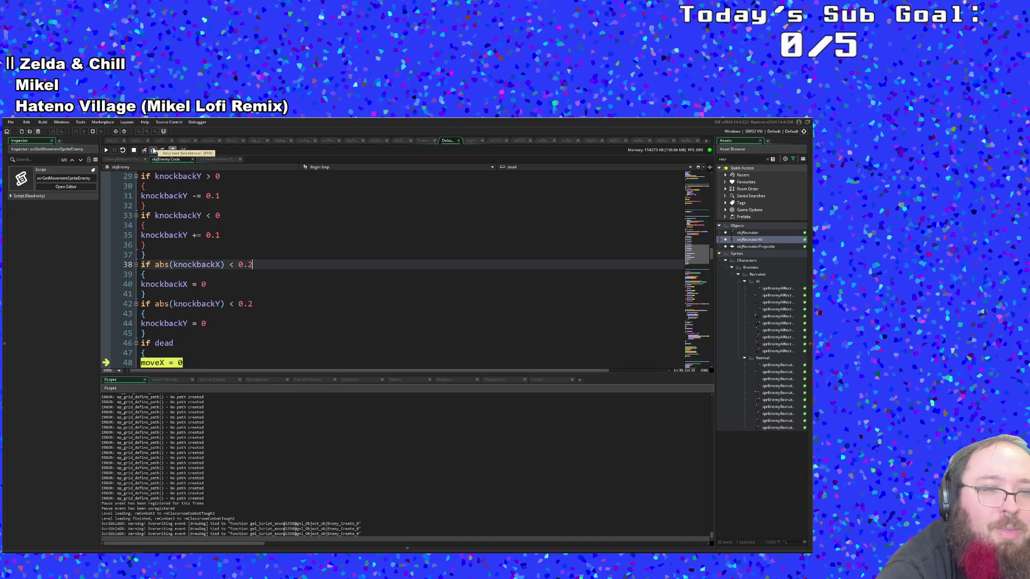
{"action": "scroll", "coordinate": [226, 310], "scroll_direction": "down", "scroll_amount": 4}
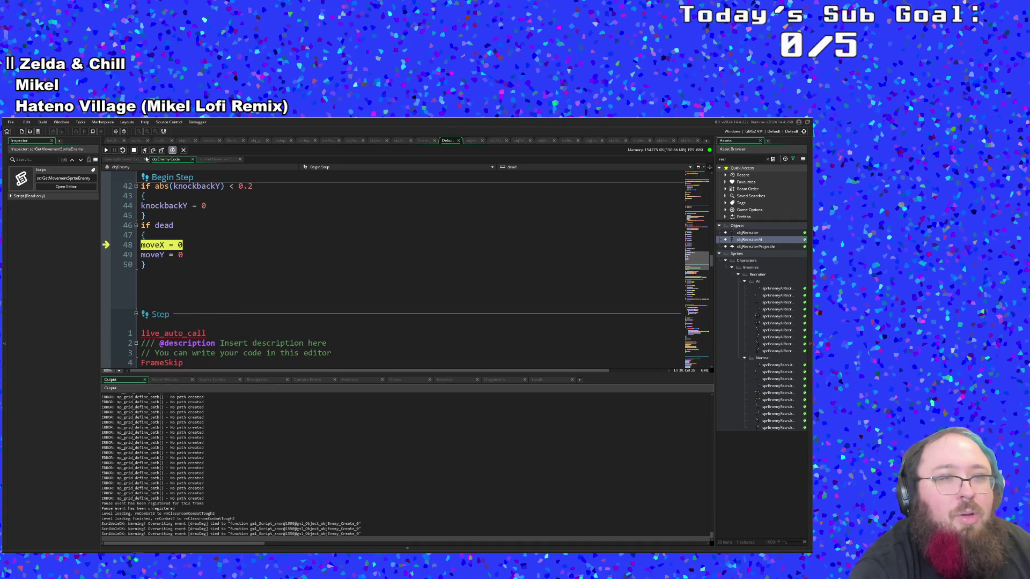
Step past Begin Step through objRoomManager, then resume the game
{"action": "left_click", "coordinate": [145, 150]}
{"action": "left_click", "coordinate": [144, 151]}
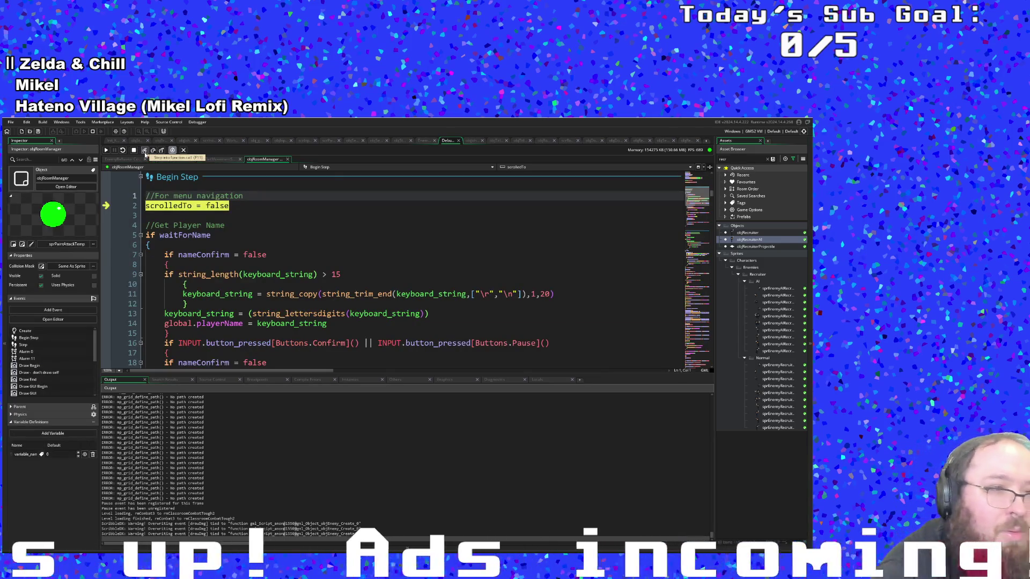
{"action": "left_click", "coordinate": [144, 151]}
{"action": "left_click", "coordinate": [106, 151]}
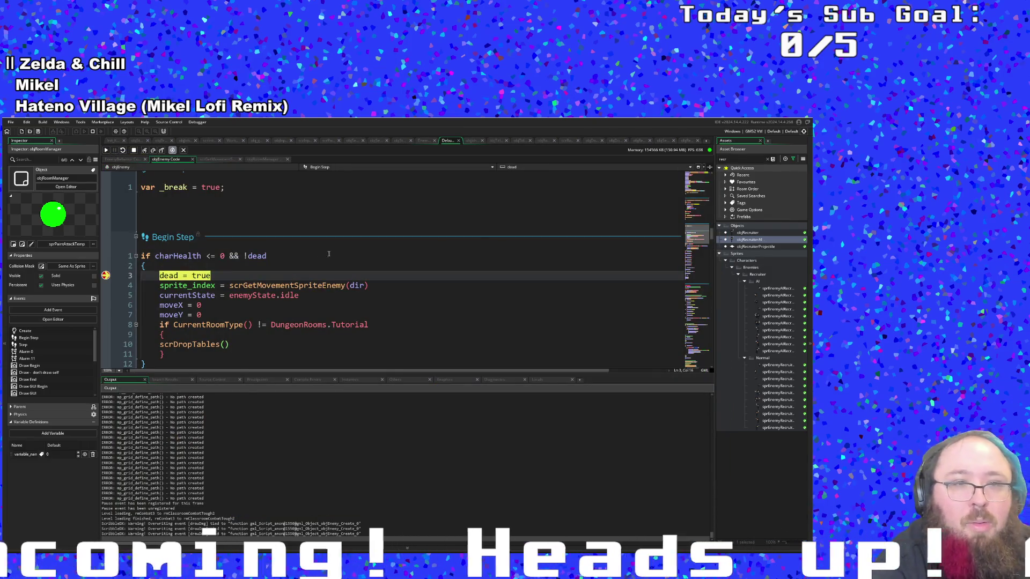
Step Into scrGetMovementSpriteEnemy until it returns dieRight to the death code
{"action": "left_click", "coordinate": [146, 151]}
{"action": "left_click", "coordinate": [145, 151]}
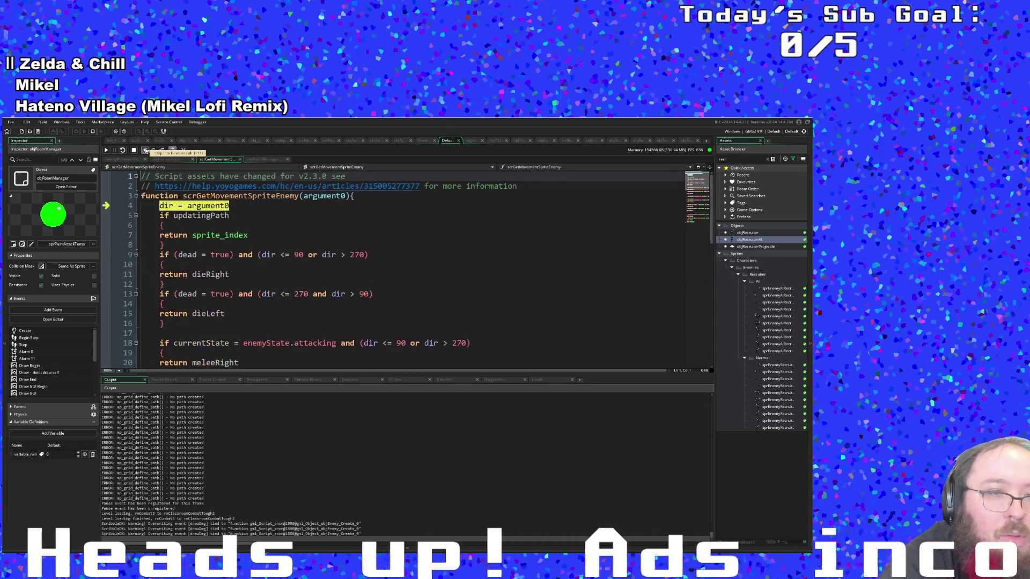
{"action": "left_click", "coordinate": [145, 151]}
{"action": "left_click", "coordinate": [145, 151]}
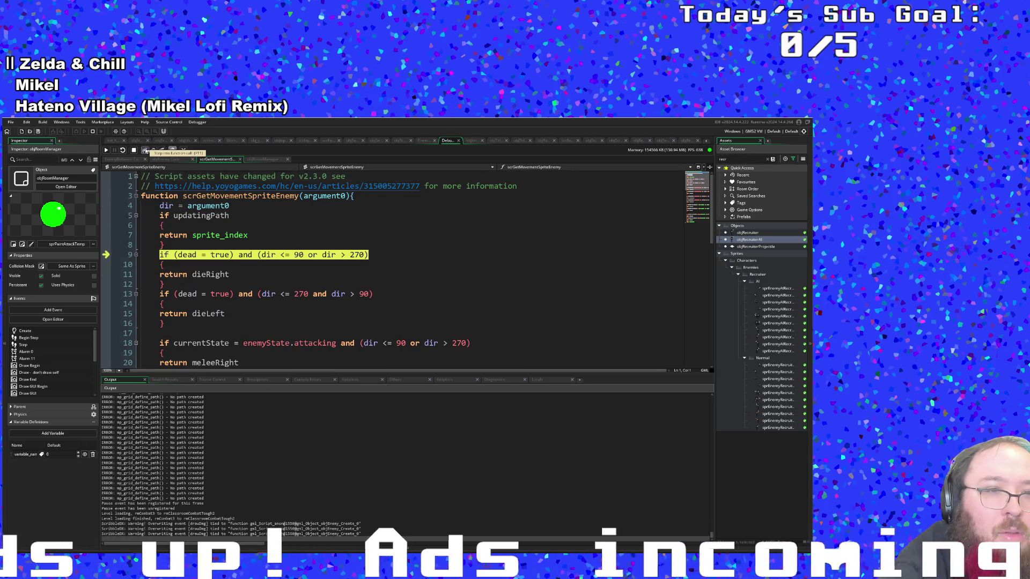
{"action": "left_click", "coordinate": [145, 150]}
{"action": "left_click", "coordinate": [146, 151]}
Step through the remaining death assignments into CurrentRoomType
{"action": "left_click", "coordinate": [145, 150]}
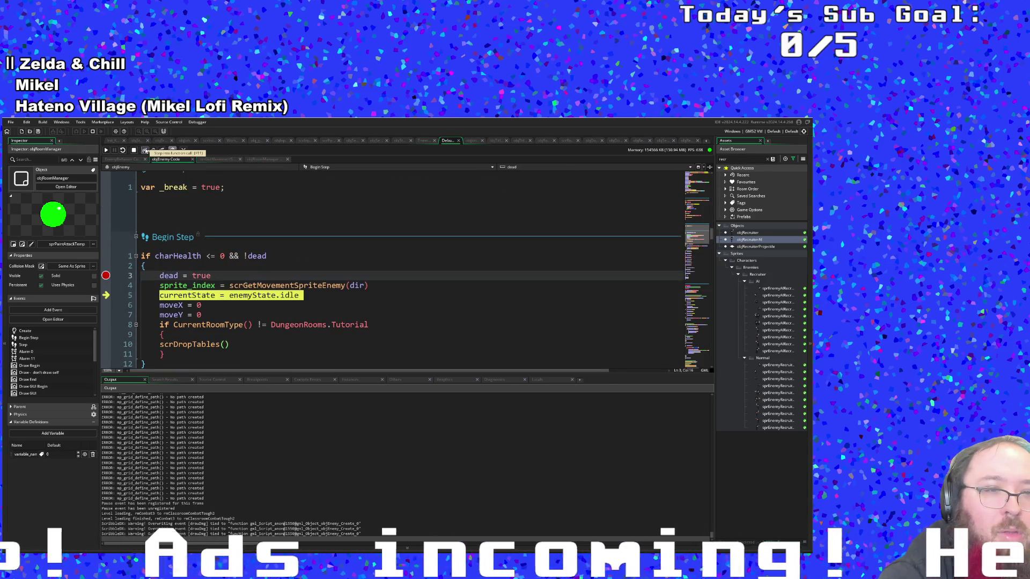
{"action": "left_click", "coordinate": [146, 151]}
{"action": "left_click", "coordinate": [145, 150]}
{"action": "left_click", "coordinate": [145, 151]}
{"action": "left_click", "coordinate": [145, 151]}
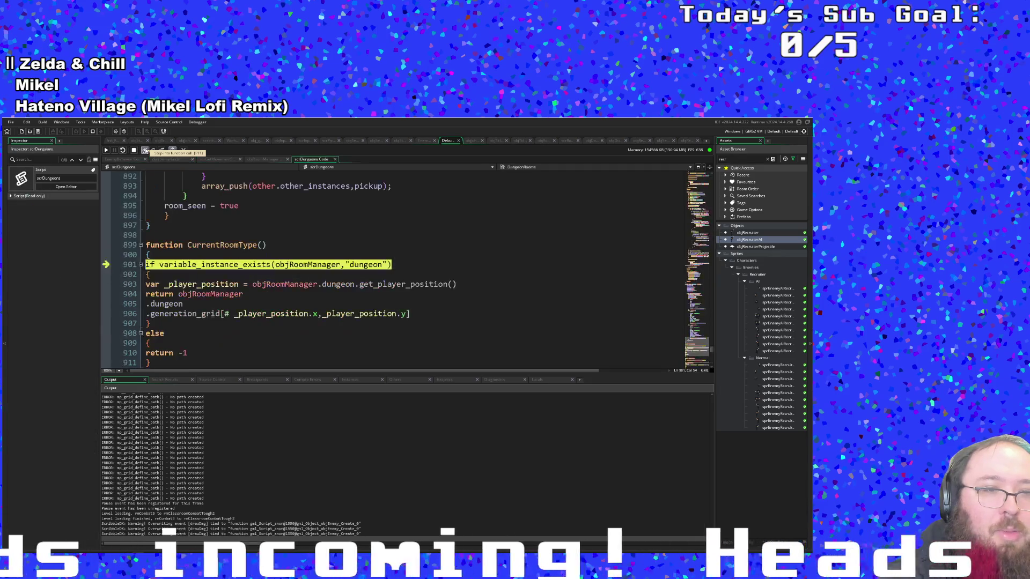
Step through CurrentRoomType and get_player_position onward into scrDropTables
{"action": "left_click", "coordinate": [146, 151]}
{"action": "left_click", "coordinate": [145, 150]}
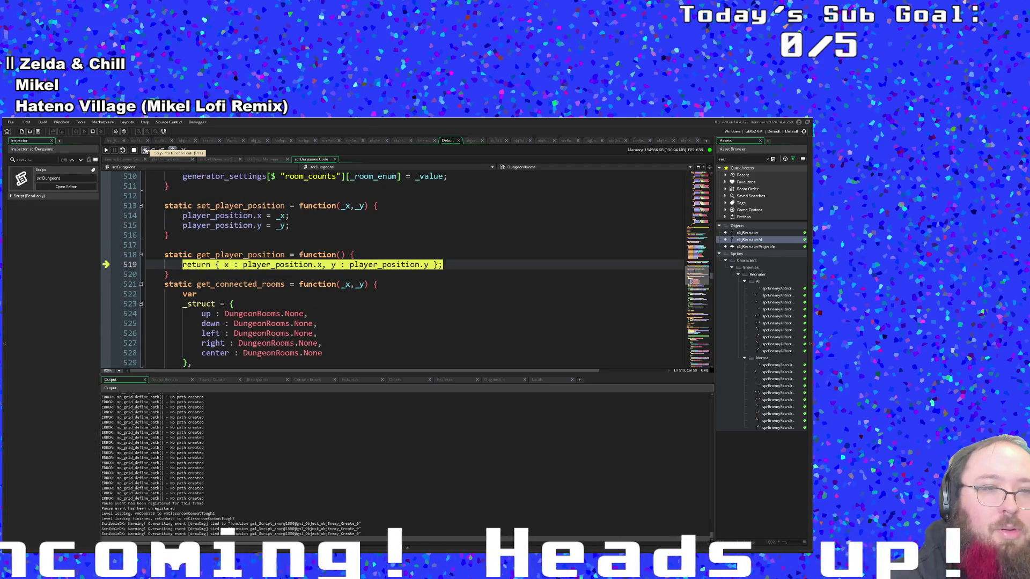
{"action": "left_click", "coordinate": [146, 151]}
{"action": "left_click", "coordinate": [145, 150]}
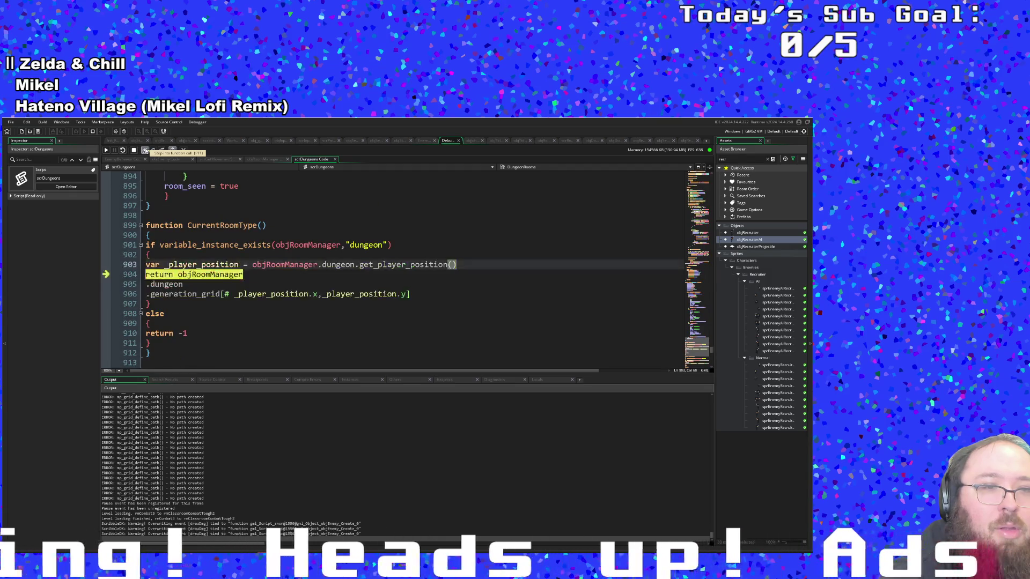
{"action": "left_click", "coordinate": [146, 151]}
{"action": "left_click", "coordinate": [145, 150]}
{"action": "left_click", "coordinate": [145, 151]}
Step through scrDropTables' colour checks past the Lime case and back out to objEnemy
{"action": "left_click", "coordinate": [146, 151]}
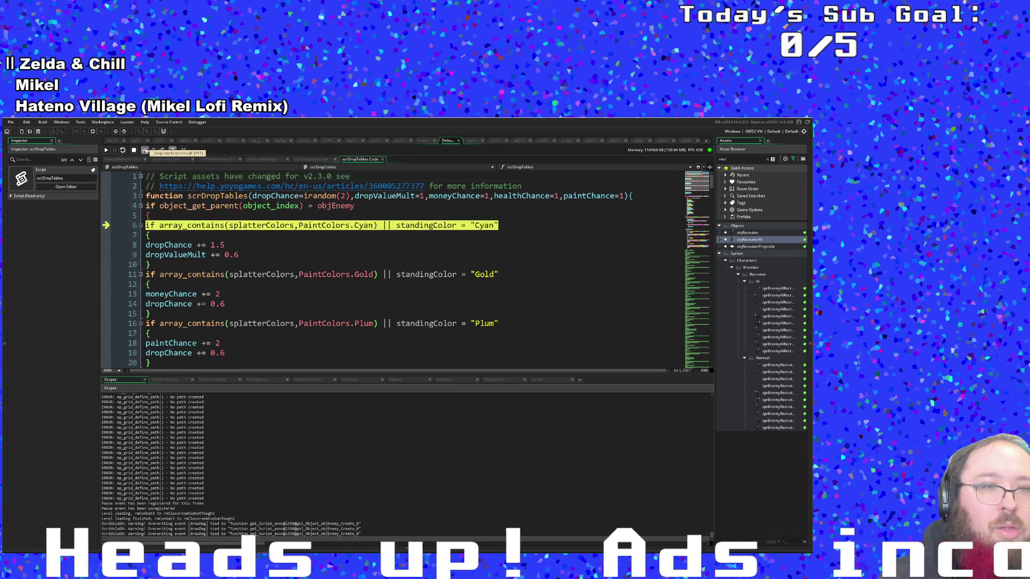
{"action": "left_click", "coordinate": [145, 151]}
{"action": "left_click", "coordinate": [146, 150]}
{"action": "left_click", "coordinate": [146, 150]}
{"action": "left_click", "coordinate": [145, 151]}
{"action": "left_click", "coordinate": [145, 150]}
{"action": "left_click", "coordinate": [146, 150]}
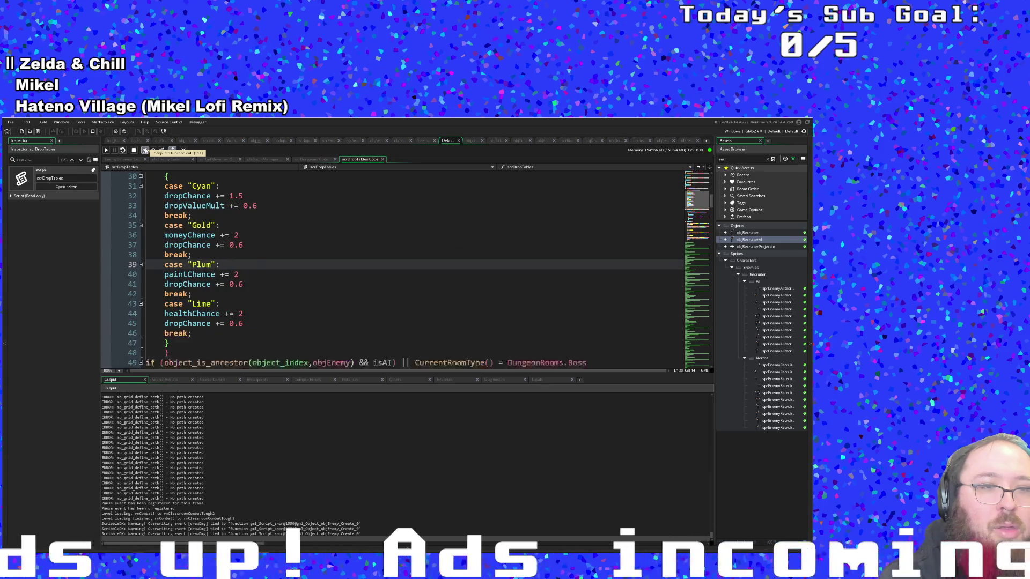
{"action": "left_click", "coordinate": [145, 151]}
{"action": "left_click", "coordinate": [146, 151]}
{"action": "left_click", "coordinate": [146, 151]}
{"action": "left_click", "coordinate": [145, 151]}
{"action": "left_click", "coordinate": [145, 150]}
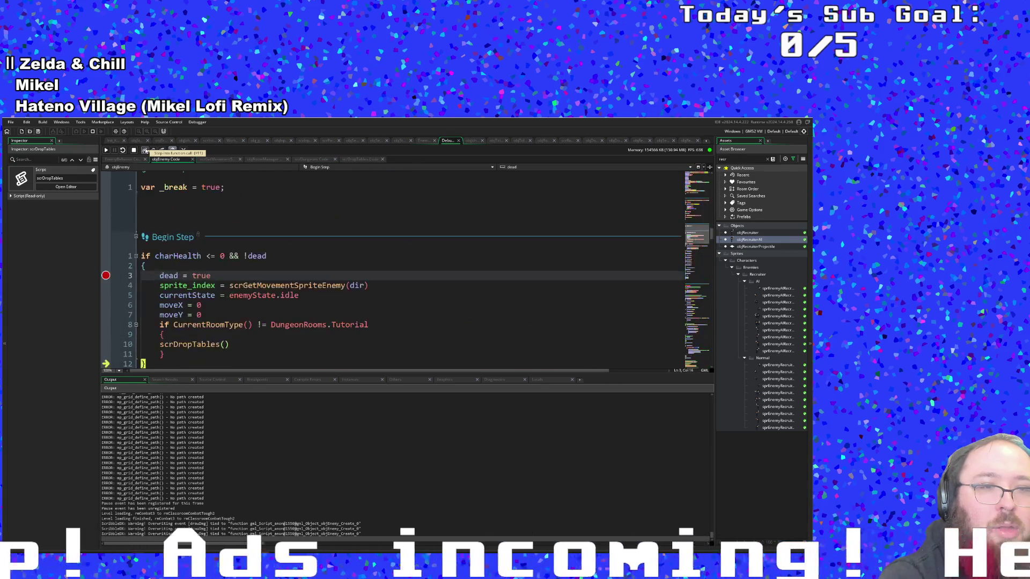
{"action": "left_click", "coordinate": [145, 150]}
Step through the knockback resets and dead = true into scrGetMovementSpriteEnemy and back
{"action": "left_click", "coordinate": [145, 151]}
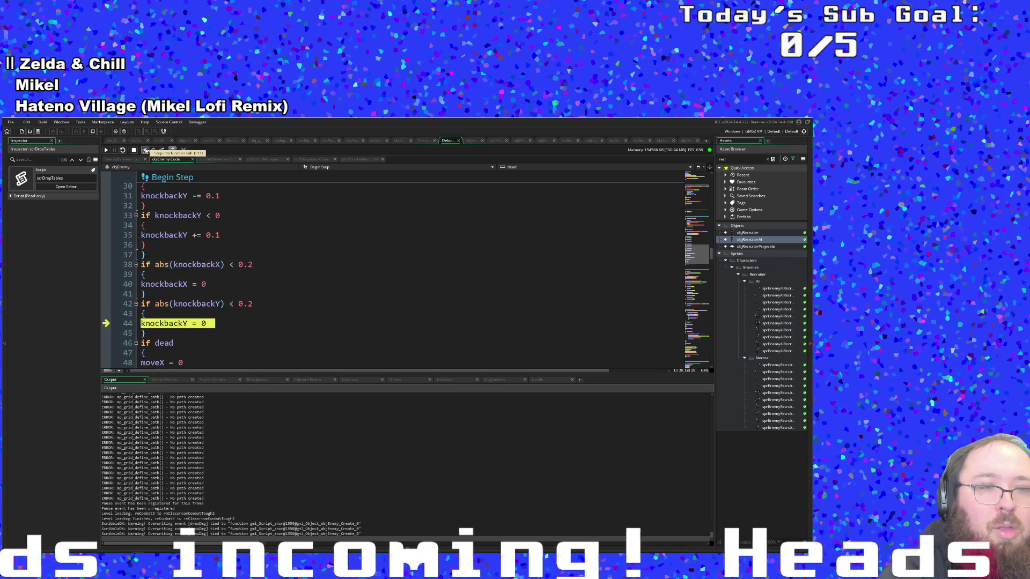
{"action": "left_click", "coordinate": [145, 150]}
{"action": "left_click", "coordinate": [146, 151]}
{"action": "left_click", "coordinate": [146, 150]}
{"action": "left_click", "coordinate": [145, 150]}
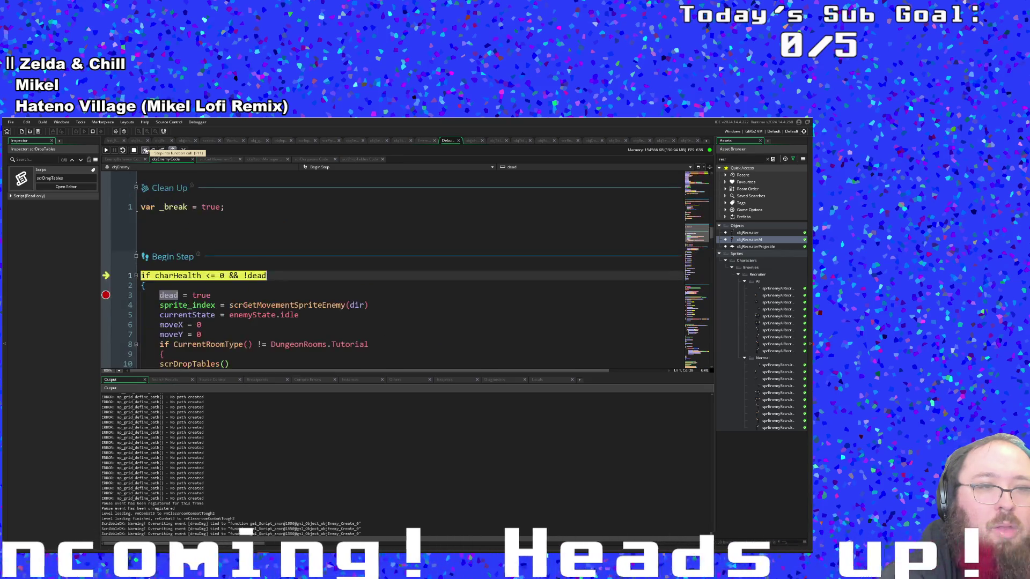
{"action": "left_click", "coordinate": [146, 151]}
{"action": "left_click", "coordinate": [146, 151]}
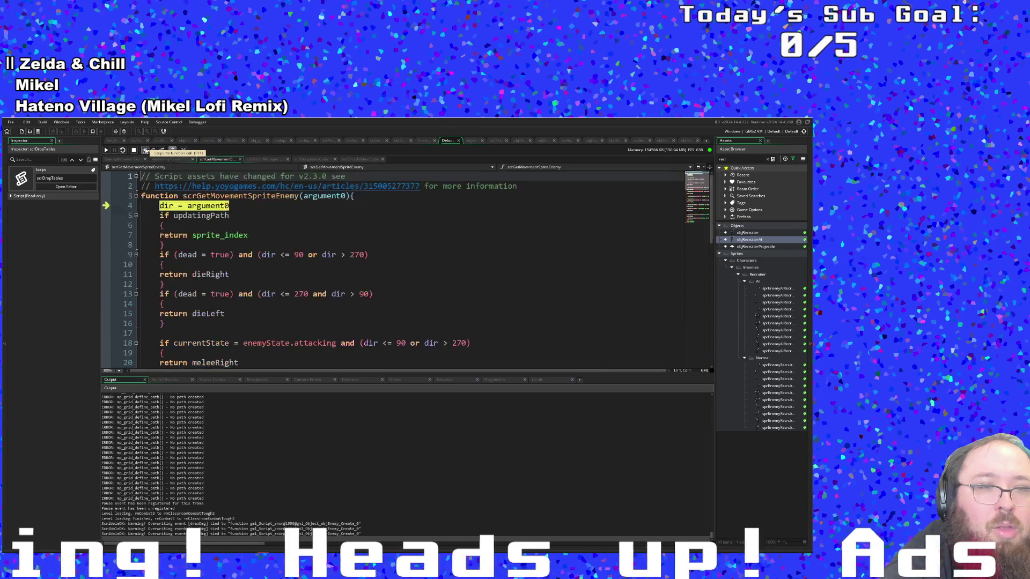
{"action": "left_click", "coordinate": [146, 151]}
{"action": "left_click", "coordinate": [145, 150]}
{"action": "left_click", "coordinate": [145, 151]}
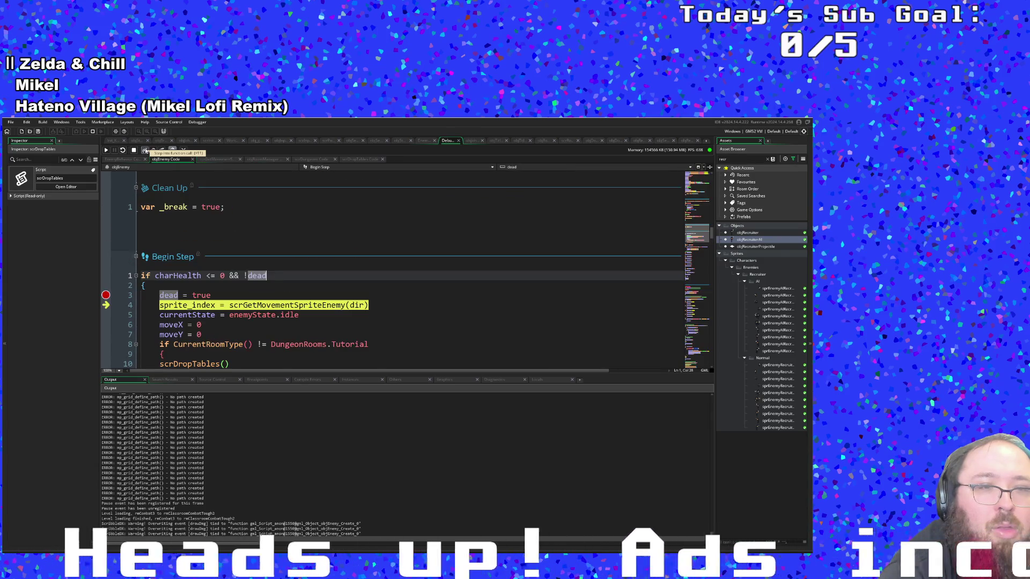
{"action": "left_click", "coordinate": [145, 150]}
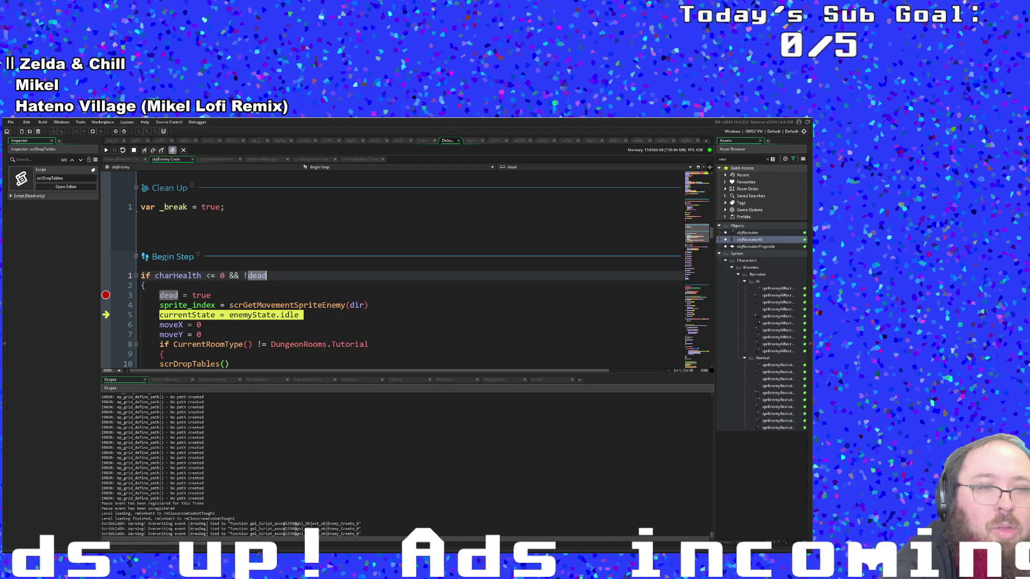
Step through the moveX/moveY resets, CurrentRoomType and scrDropTables again, then resume the game
{"action": "left_click", "coordinate": [144, 151]}
{"action": "left_click", "coordinate": [144, 150]}
{"action": "left_click", "coordinate": [143, 151]}
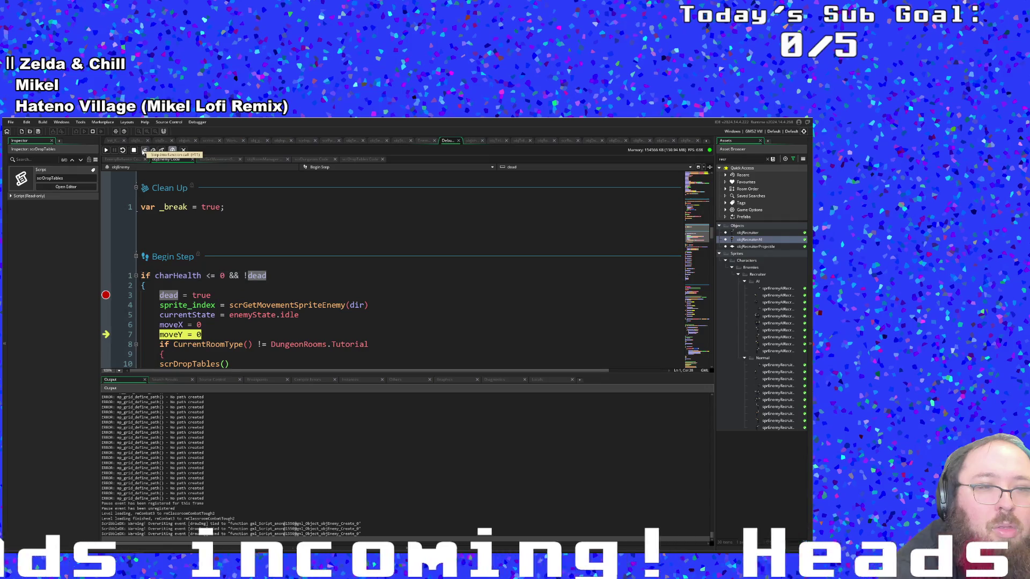
{"action": "left_click", "coordinate": [144, 151]}
{"action": "left_click", "coordinate": [143, 151]}
{"action": "left_click", "coordinate": [144, 151]}
{"action": "left_click", "coordinate": [144, 150]}
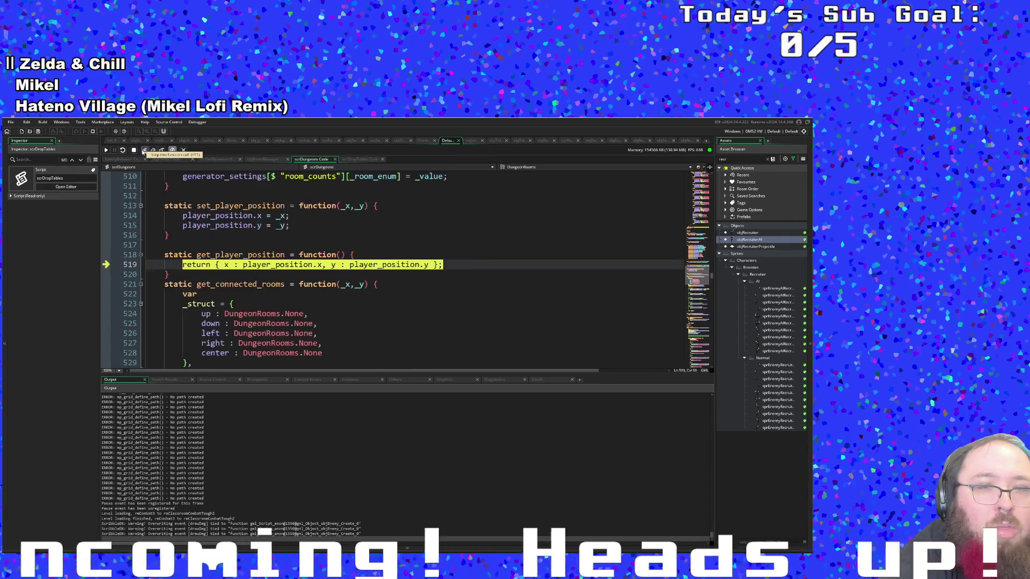
{"action": "left_click", "coordinate": [144, 151]}
{"action": "left_click", "coordinate": [144, 151]}
{"action": "left_click", "coordinate": [143, 150]}
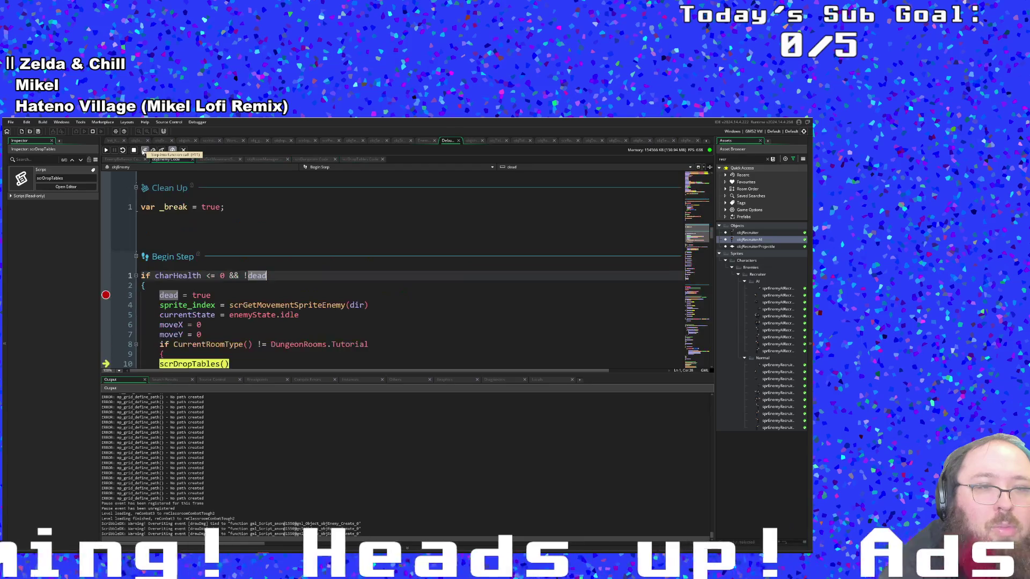
{"action": "left_click", "coordinate": [143, 151]}
{"action": "left_click", "coordinate": [108, 152]}
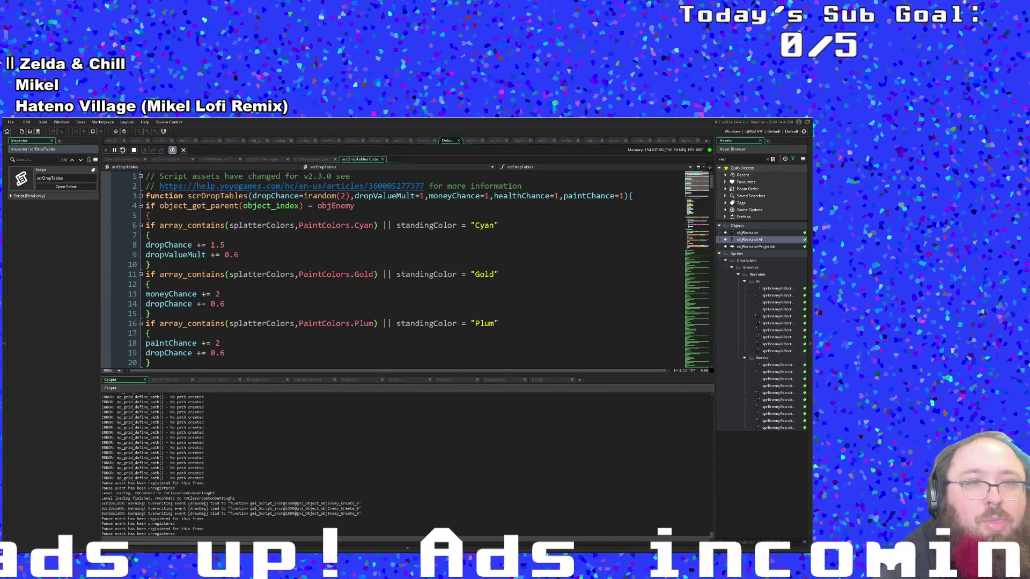
Inspect scrDropTables' Cyan block and its 1.5 dropChance uses, then open objRecruiter's events
{"action": "left_click", "coordinate": [204, 252]}
{"action": "left_click", "coordinate": [209, 245]}
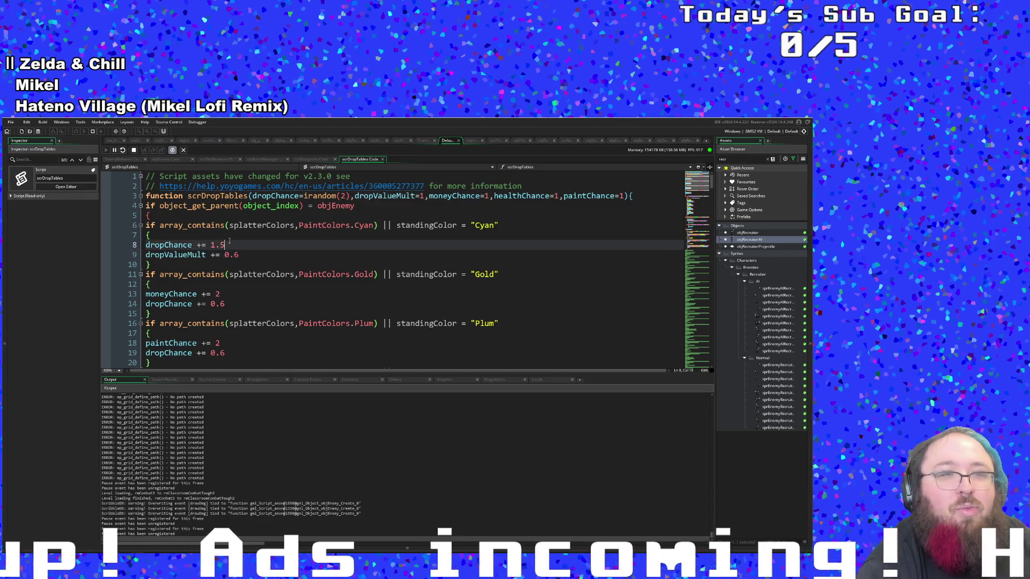
{"action": "left_click", "coordinate": [213, 237]}
{"action": "left_click", "coordinate": [180, 245]}
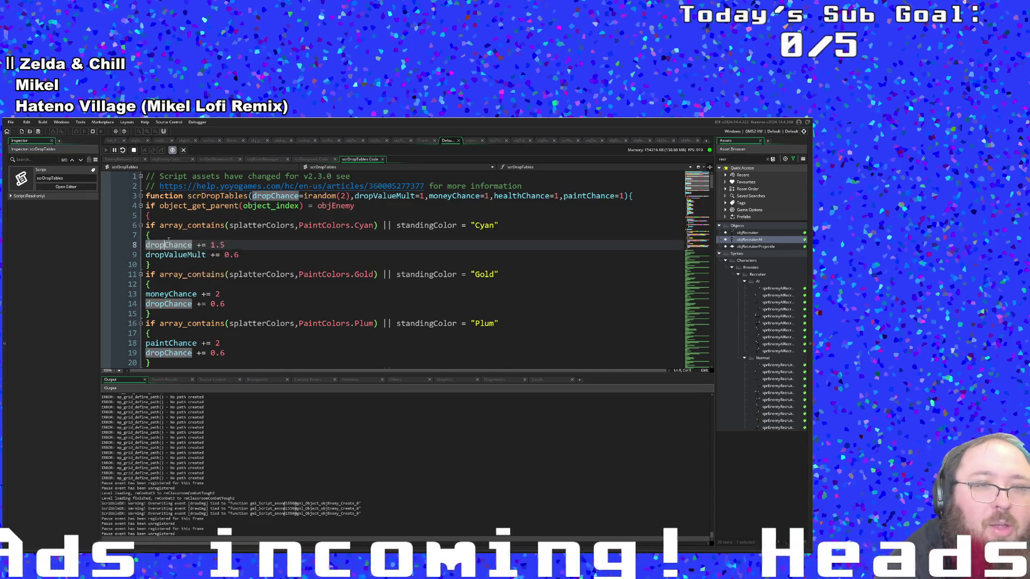
{"action": "scroll", "coordinate": [180, 242], "scroll_direction": "down", "scroll_amount": 4}
{"action": "scroll", "coordinate": [180, 241], "scroll_direction": "up", "scroll_amount": 4}
{"action": "left_click", "coordinate": [371, 234]}
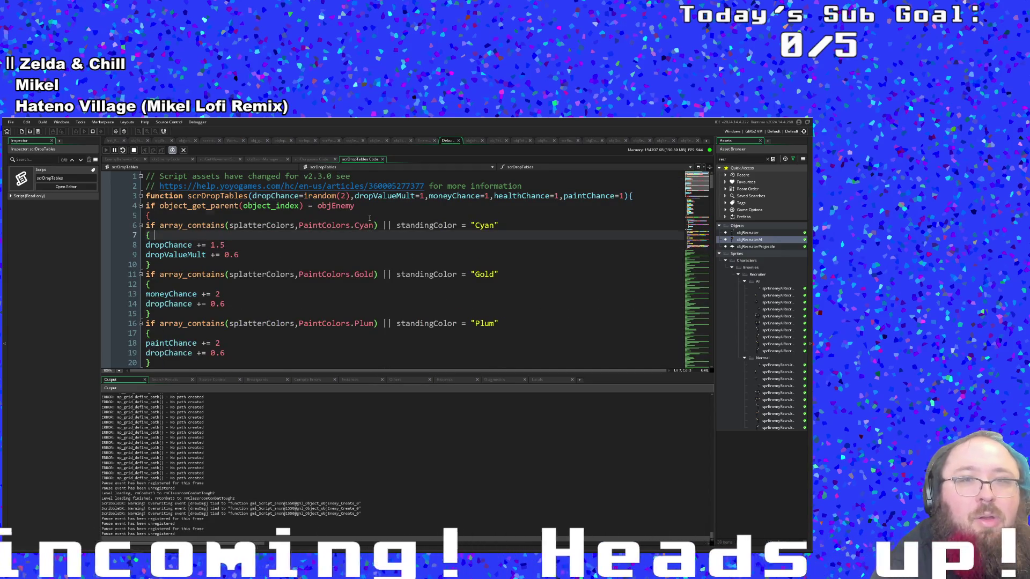
{"action": "left_click", "coordinate": [352, 216]}
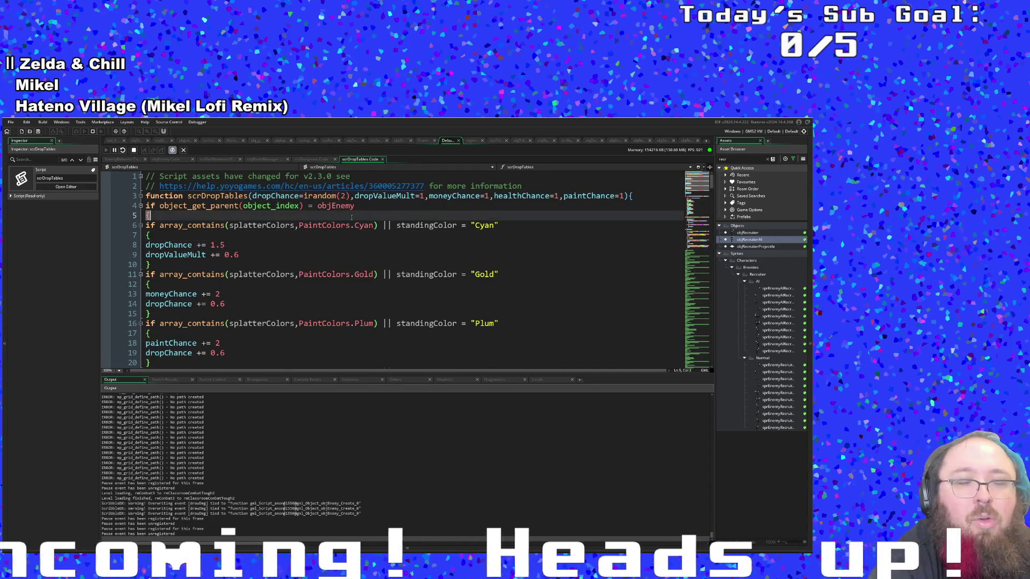
{"action": "left_click", "coordinate": [283, 248]}
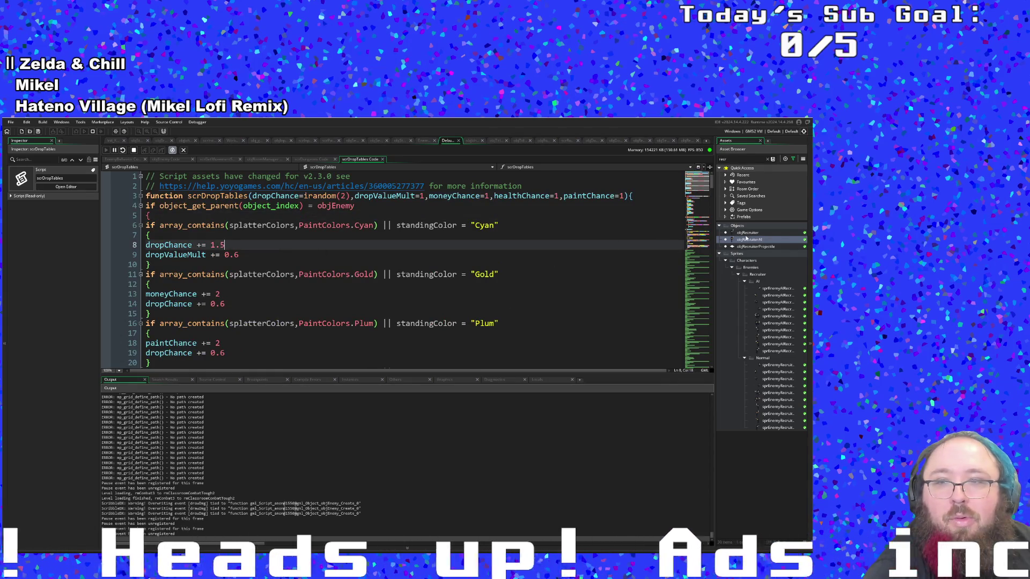
{"action": "double_click", "coordinate": [747, 233]}
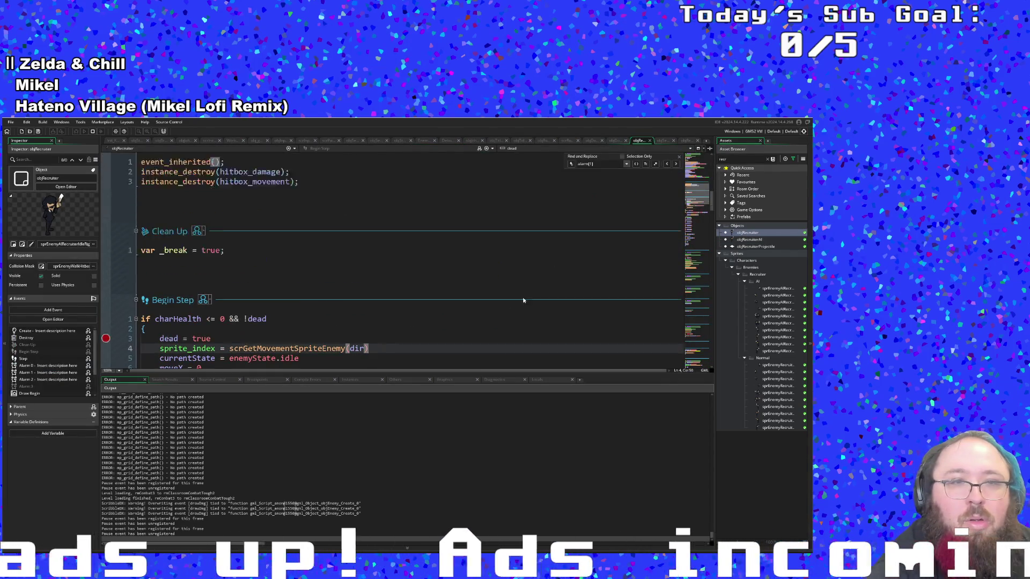
{"action": "scroll", "coordinate": [523, 301], "scroll_direction": "up", "scroll_amount": 5}
{"action": "scroll", "coordinate": [528, 292], "scroll_direction": "down", "scroll_amount": 15}
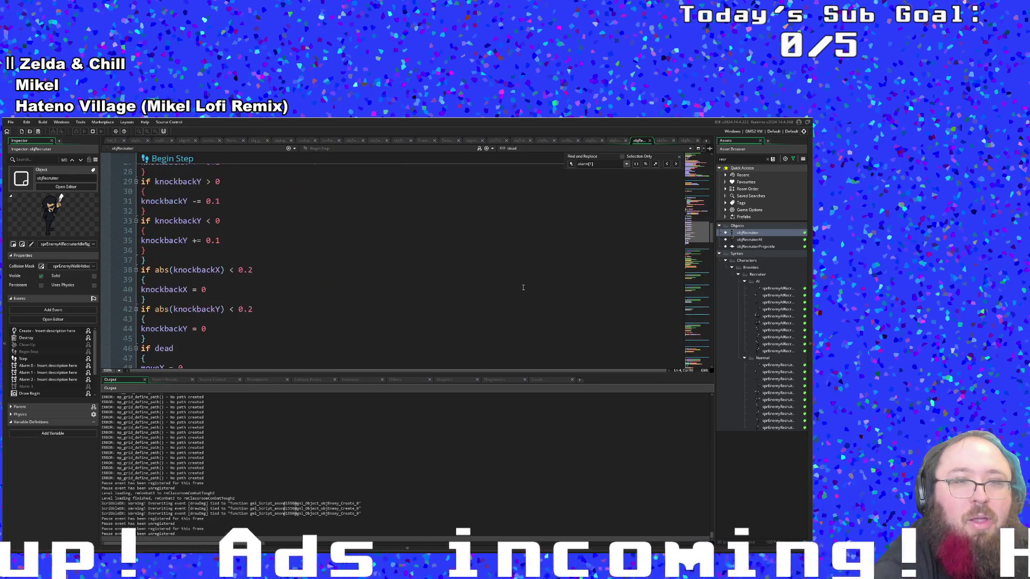
{"action": "scroll", "coordinate": [523, 287], "scroll_direction": "up", "scroll_amount": 8}
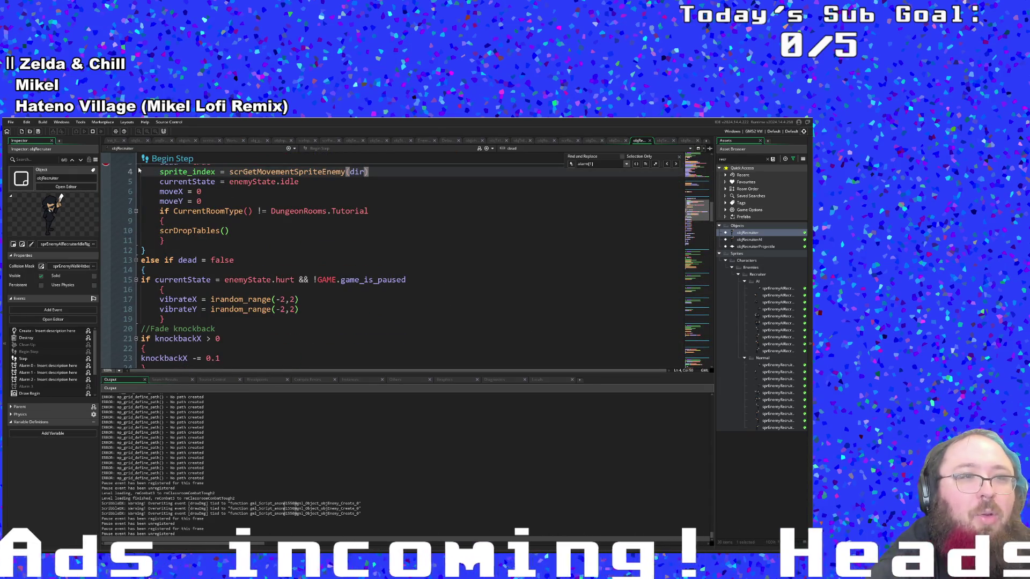
{"action": "scroll", "coordinate": [259, 231], "scroll_direction": "up", "scroll_amount": 10}
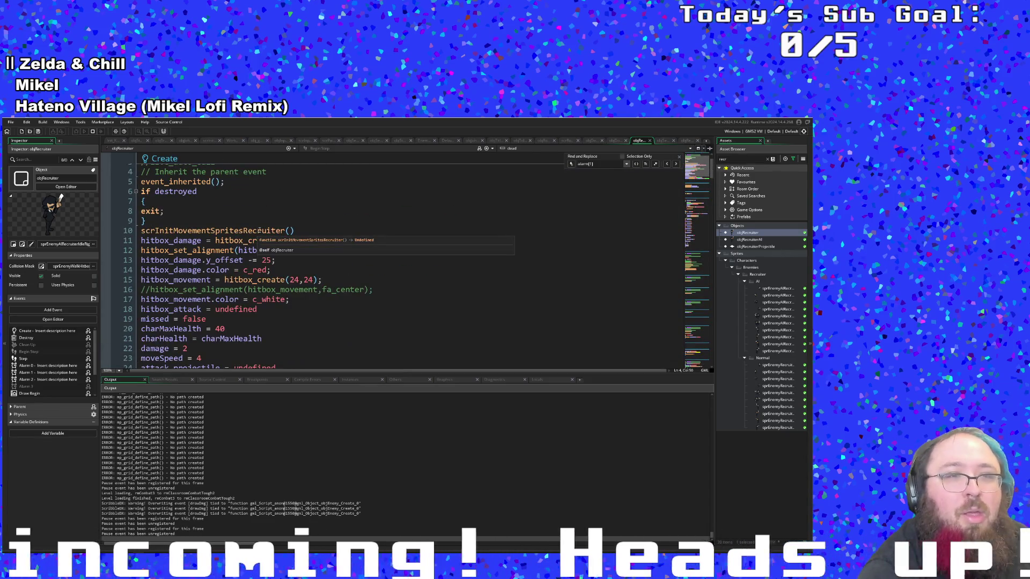
{"action": "scroll", "coordinate": [263, 227], "scroll_direction": "down", "scroll_amount": 9}
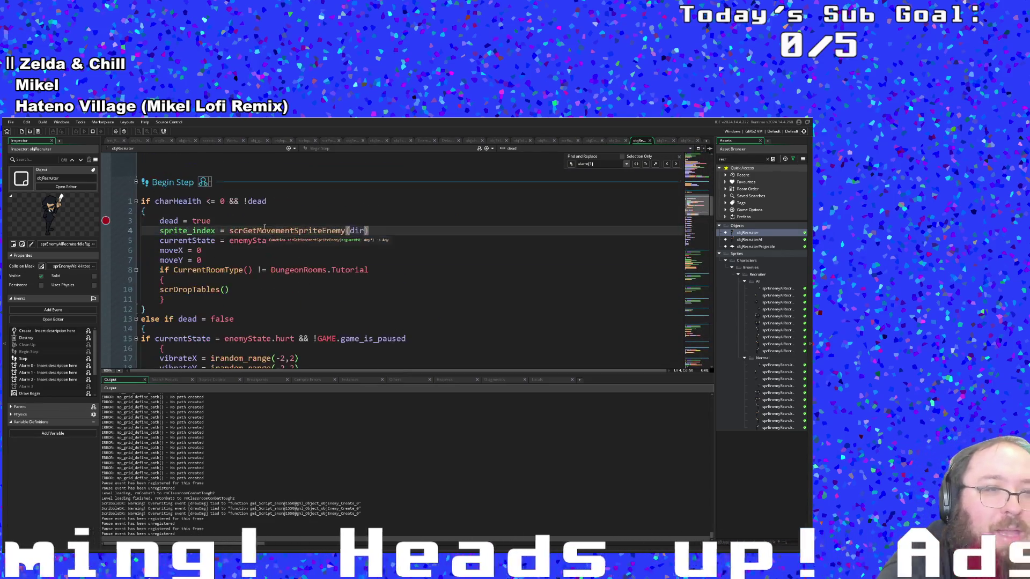
{"action": "scroll", "coordinate": [263, 229], "scroll_direction": "down", "scroll_amount": 10}
{"action": "left_click", "coordinate": [262, 250]}
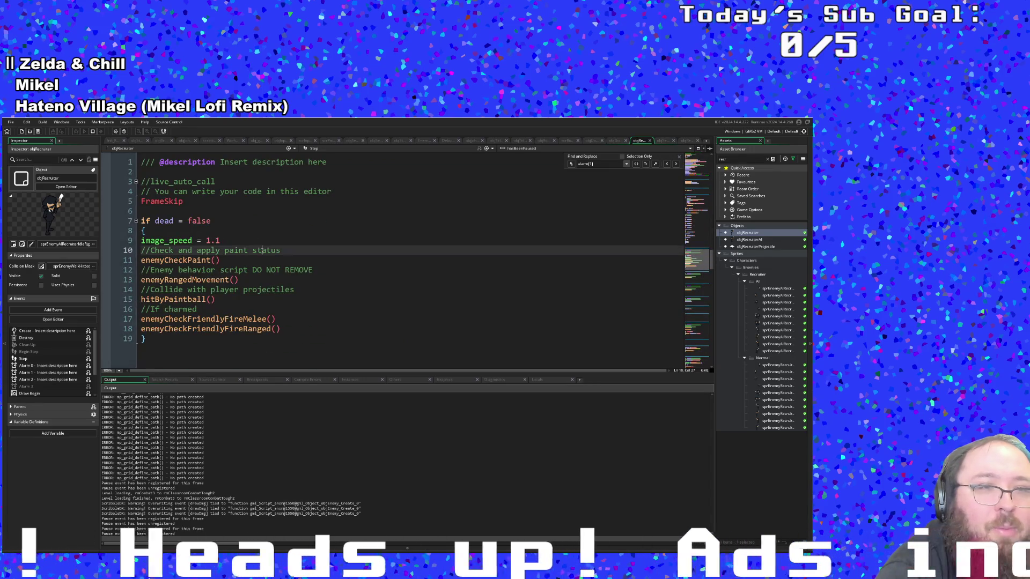
{"action": "scroll", "coordinate": [376, 257], "scroll_direction": "up", "scroll_amount": 2}
{"action": "left_click", "coordinate": [212, 280]}
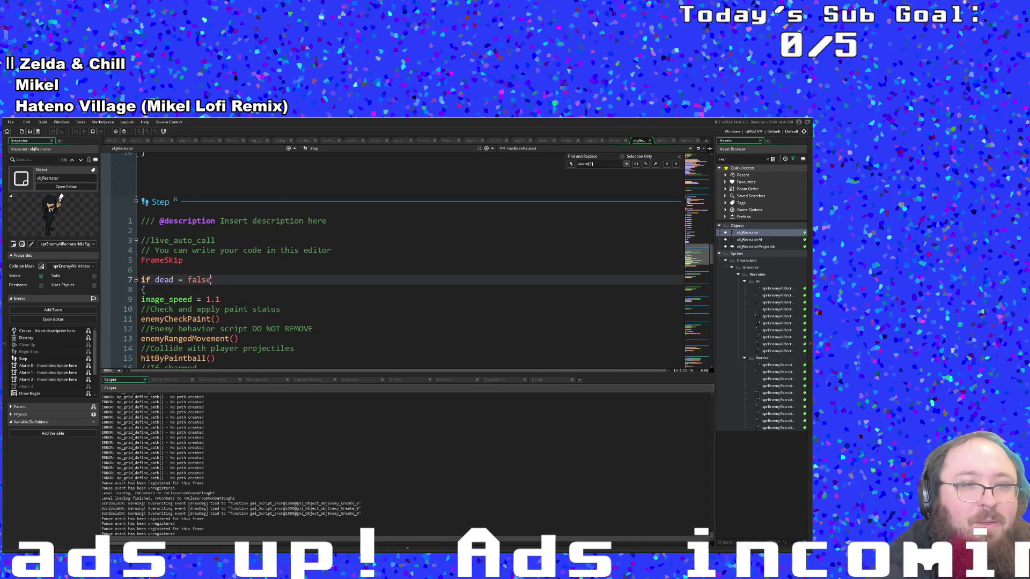
{"action": "scroll", "coordinate": [203, 278], "scroll_direction": "down", "scroll_amount": 2}
{"action": "left_click", "coordinate": [143, 231]}
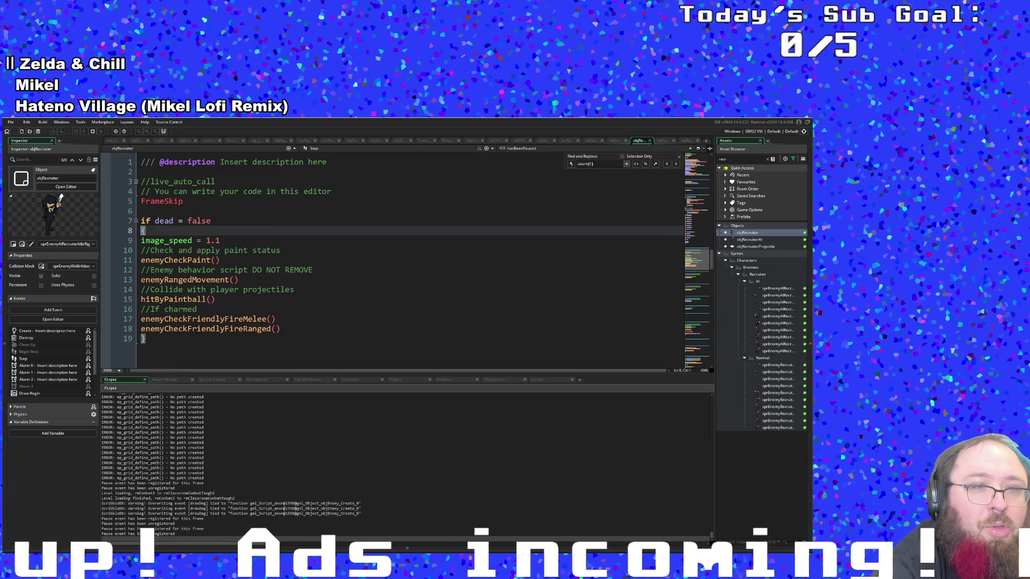
{"action": "mouse_move", "coordinate": [167, 244]}
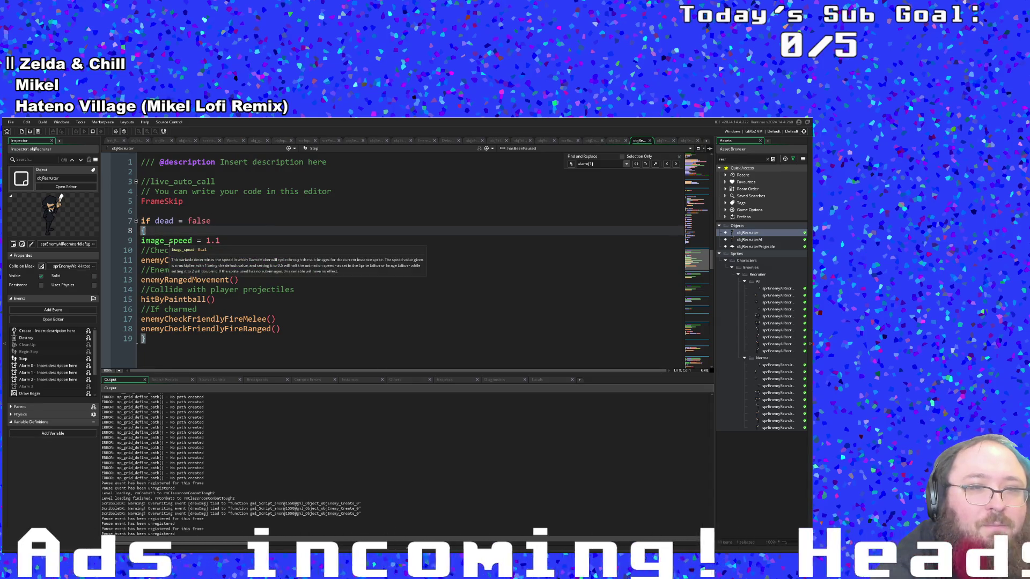
{"action": "scroll", "coordinate": [180, 249], "scroll_direction": "down", "scroll_amount": 2}
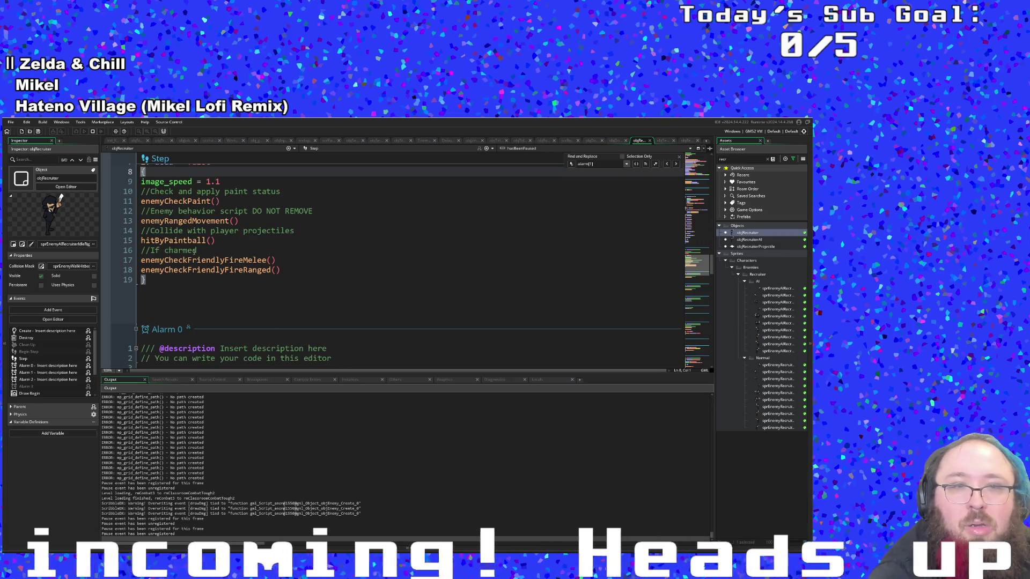
{"action": "scroll", "coordinate": [197, 250], "scroll_direction": "down", "scroll_amount": 4}
{"action": "scroll", "coordinate": [552, 260], "scroll_direction": "up", "scroll_amount": 4}
{"action": "double_click", "coordinate": [749, 240]}
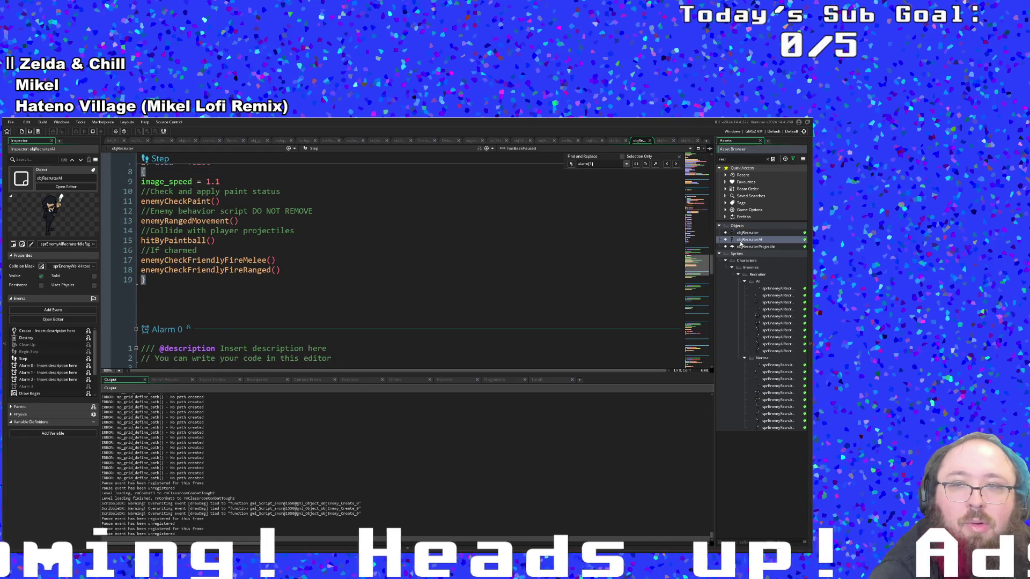
Review the player-projectile check in objRecruiterAI's Step event
{"action": "scroll", "coordinate": [406, 288], "scroll_direction": "down", "scroll_amount": 10}
{"action": "scroll", "coordinate": [405, 284], "scroll_direction": "down", "scroll_amount": 4}
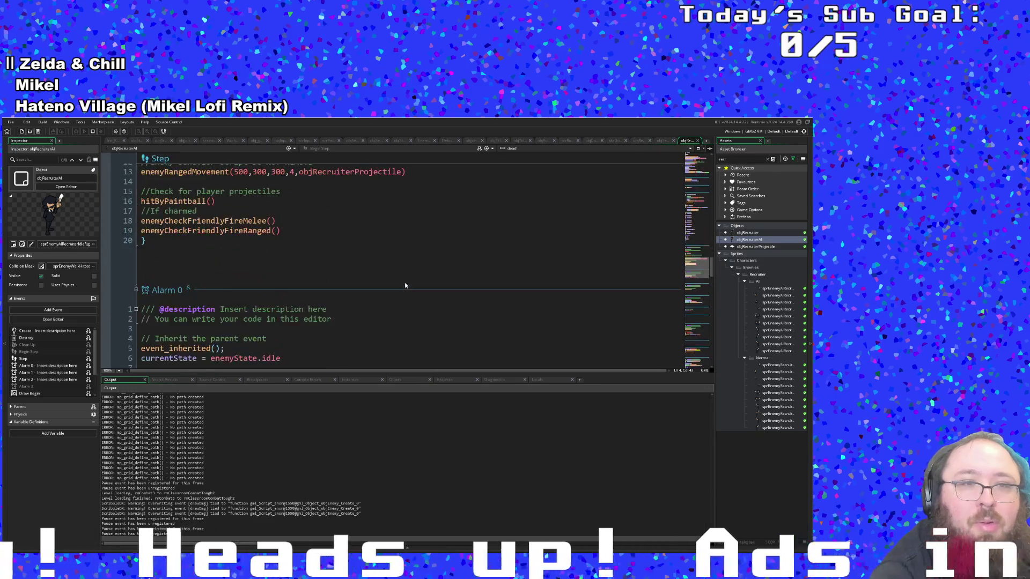
{"action": "scroll", "coordinate": [405, 282], "scroll_direction": "up", "scroll_amount": 4}
{"action": "left_click", "coordinate": [290, 309]}
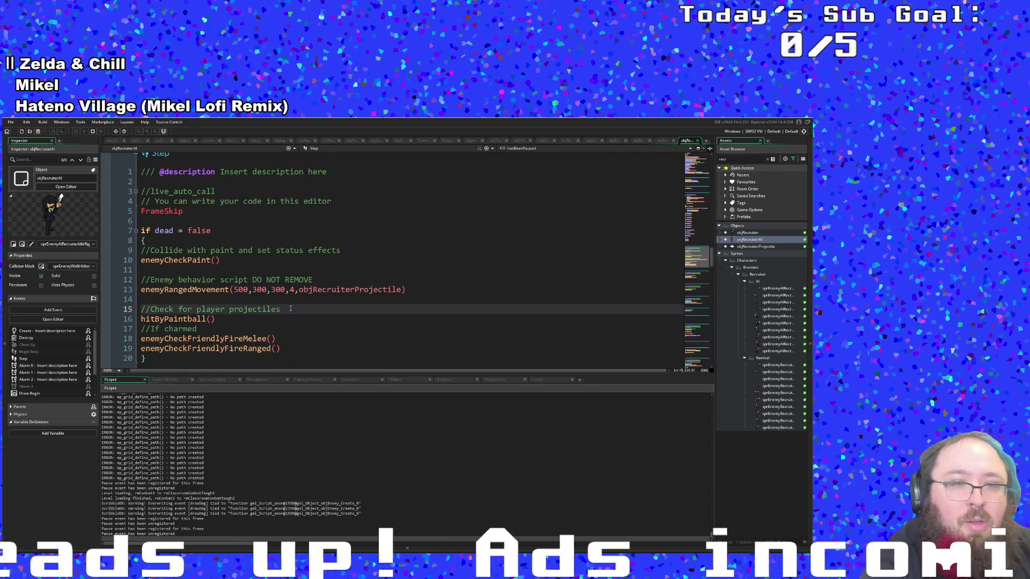
{"action": "scroll", "coordinate": [291, 309], "scroll_direction": "up", "scroll_amount": 2}
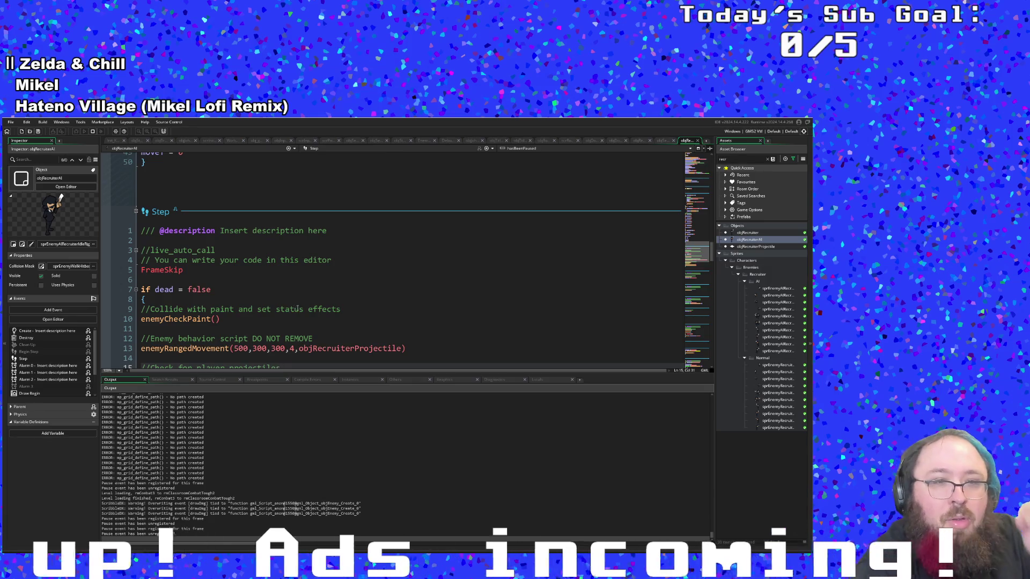
{"action": "scroll", "coordinate": [297, 309], "scroll_direction": "down", "scroll_amount": 4}
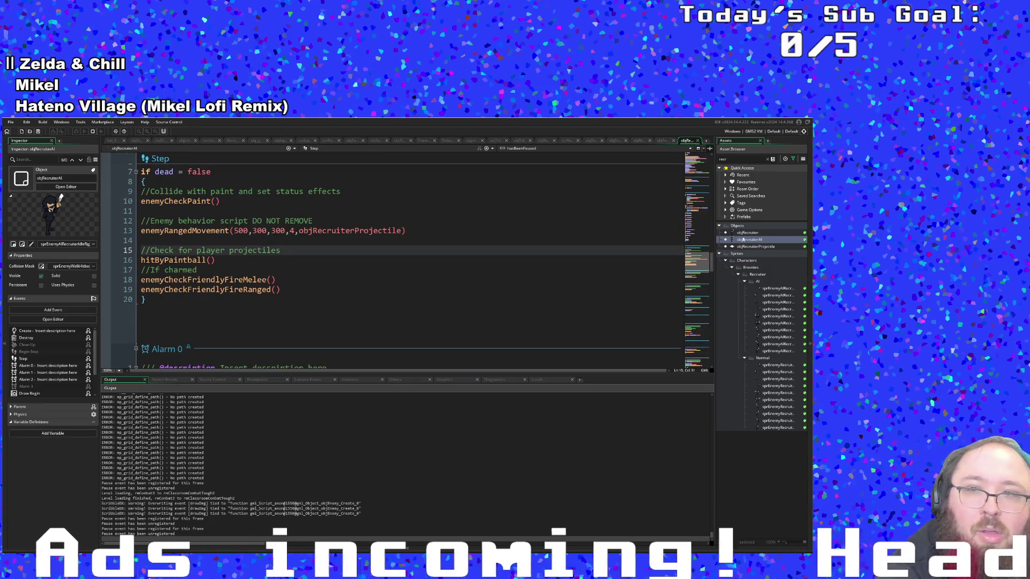
Filter the Asset Browser by replacing the 'recr' search with 'ranged'
{"action": "left_click", "coordinate": [730, 160]}
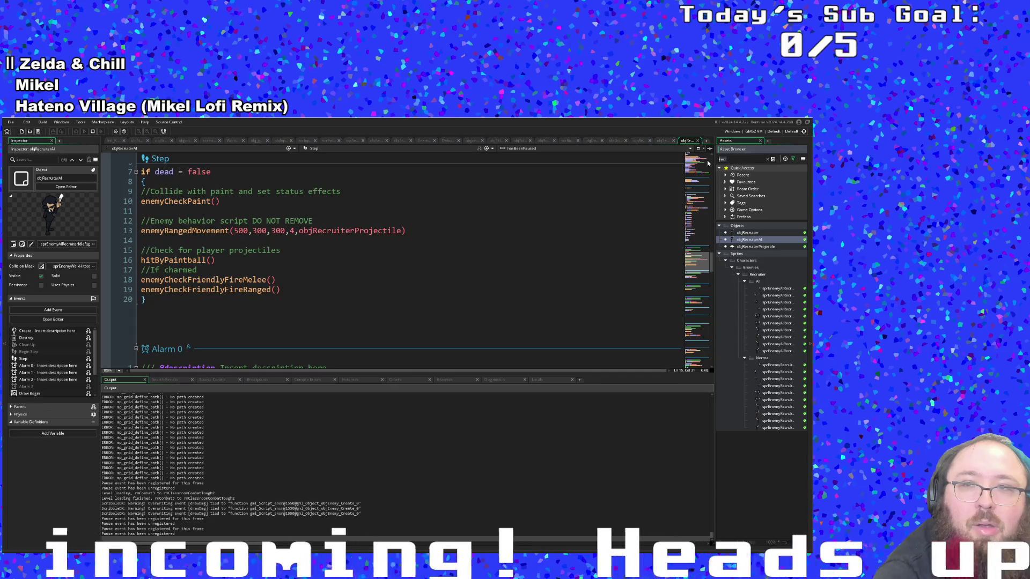
{"action": "key", "text": "BackSpace"}
{"action": "key", "text": "BackSpace"}
{"action": "key", "text": "BackSpace"}
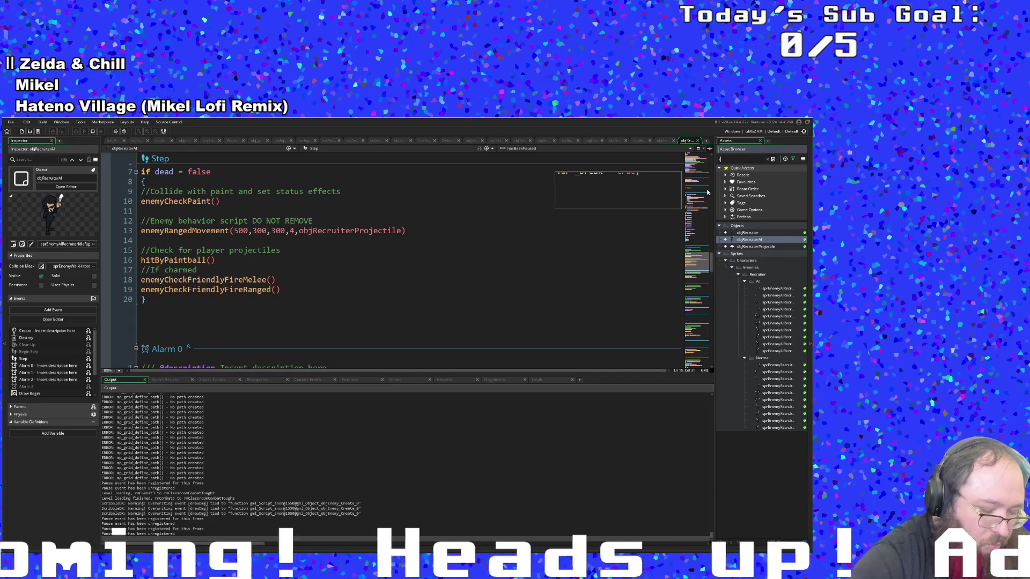
{"action": "type", "text": "ranged"}
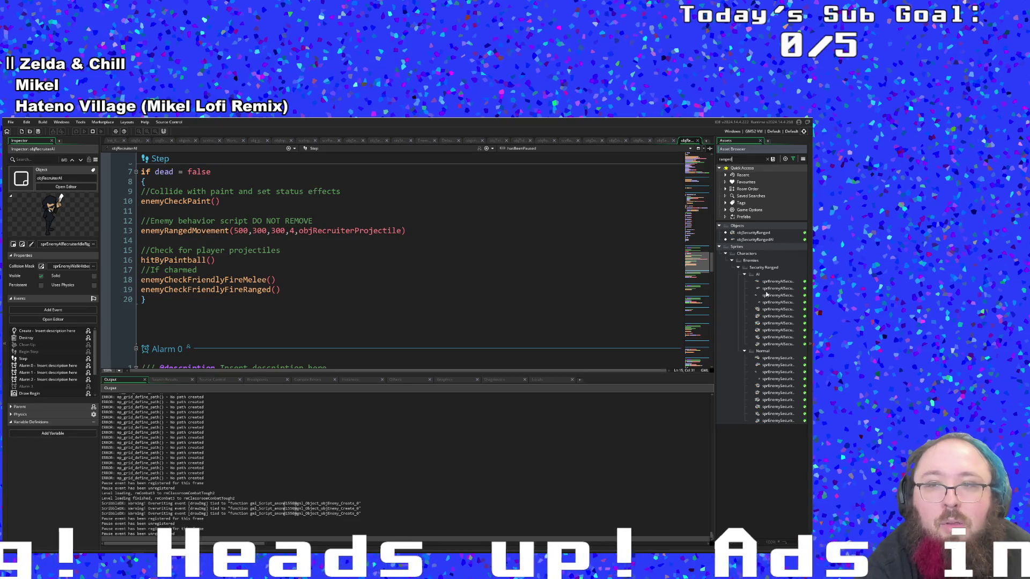
Open objSecurityRanged's code and scroll through its Begin Step, Step, Alarm and Draw events
{"action": "double_click", "coordinate": [753, 233]}
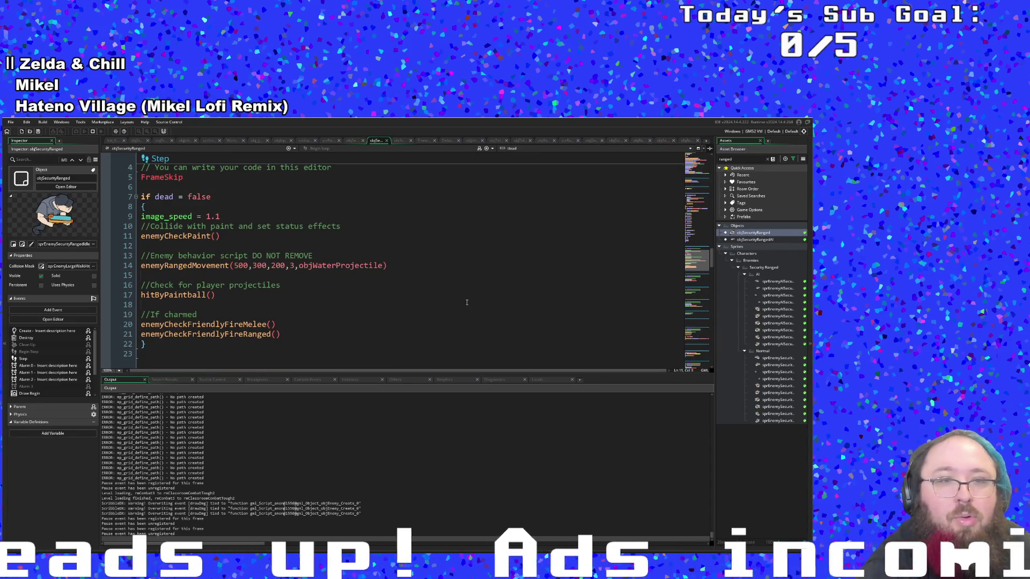
{"action": "scroll", "coordinate": [400, 306], "scroll_direction": "down", "scroll_amount": 2}
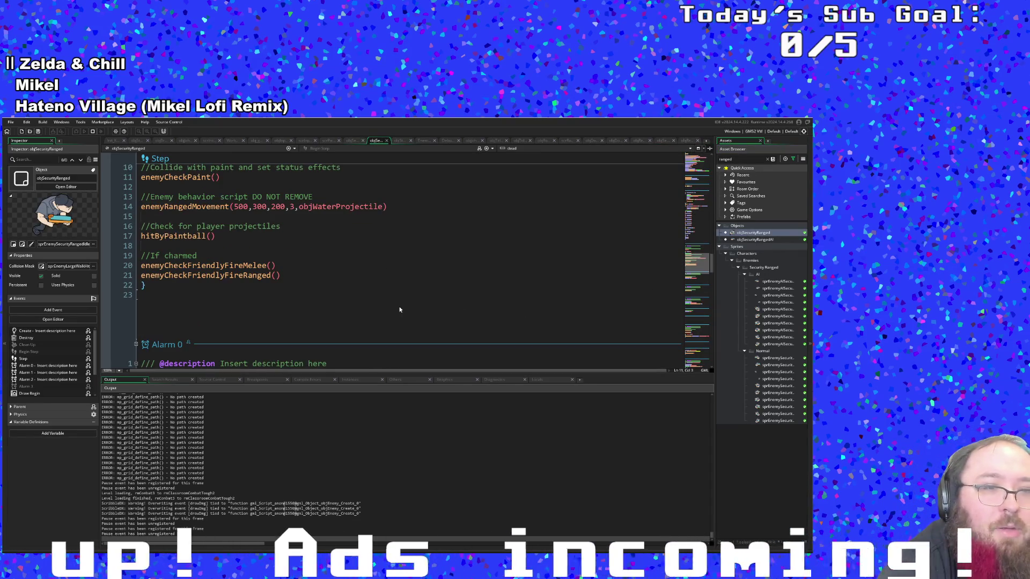
{"action": "scroll", "coordinate": [400, 309], "scroll_direction": "up", "scroll_amount": 6}
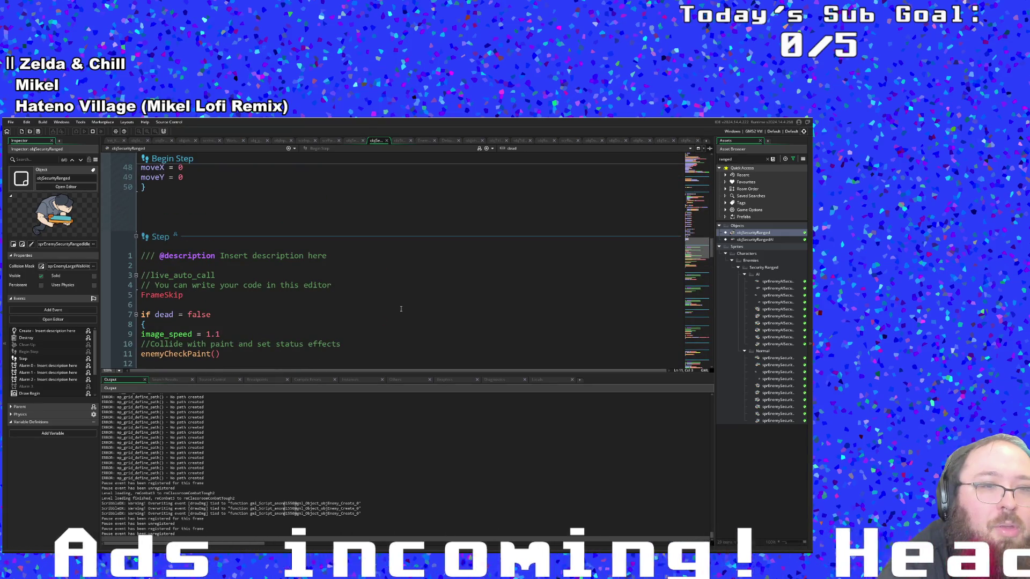
{"action": "scroll", "coordinate": [404, 316], "scroll_direction": "up", "scroll_amount": 16}
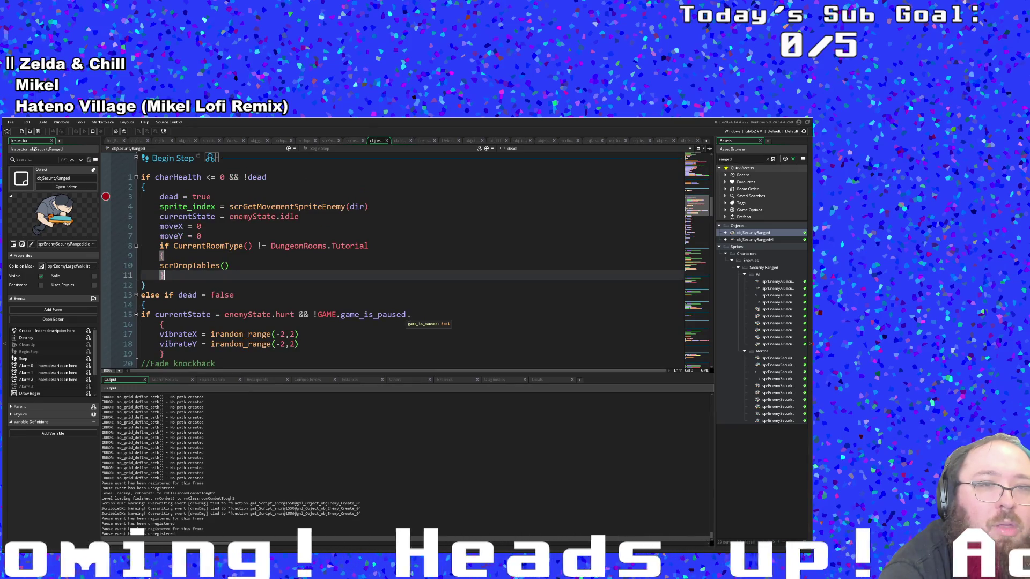
{"action": "scroll", "coordinate": [409, 319], "scroll_direction": "down", "scroll_amount": 15}
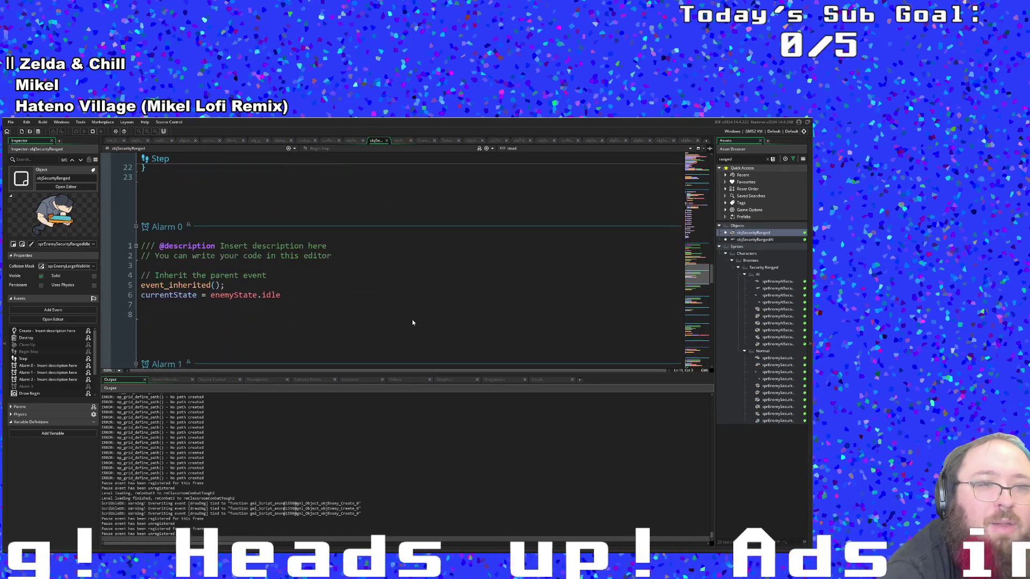
{"action": "scroll", "coordinate": [411, 322], "scroll_direction": "down", "scroll_amount": 2}
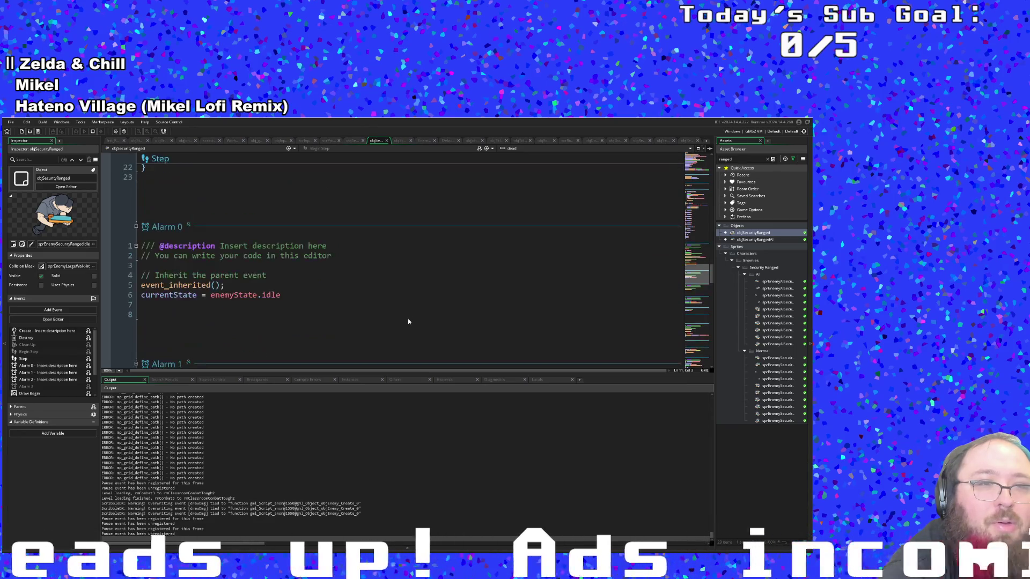
{"action": "scroll", "coordinate": [409, 321], "scroll_direction": "down", "scroll_amount": 8}
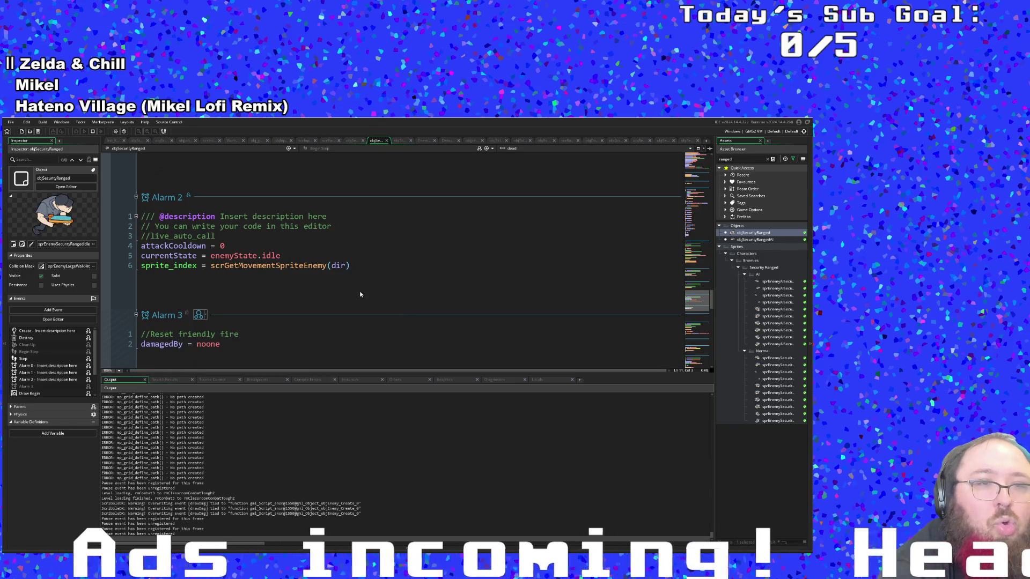
Follow the scrGetMovementSpriteEnemy call in Alarm 2 to its script definition
{"action": "left_click", "coordinate": [330, 293]}
{"action": "left_click", "coordinate": [275, 292]}
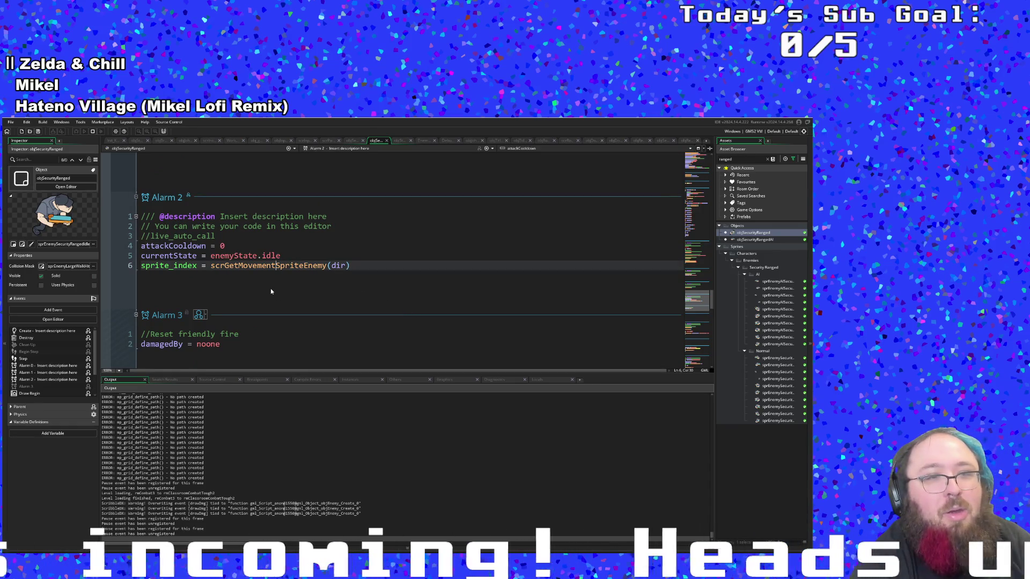
{"action": "key", "text": "Left"}
{"action": "key", "text": "Left"}
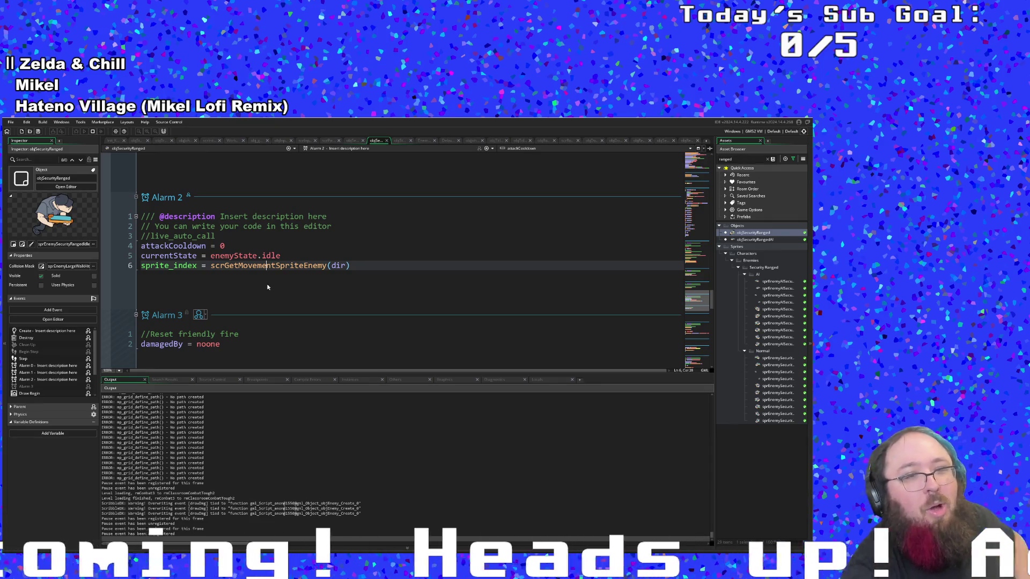
{"action": "scroll", "coordinate": [267, 287], "scroll_direction": "down", "scroll_amount": 2}
{"action": "scroll", "coordinate": [271, 286], "scroll_direction": "up", "scroll_amount": 3}
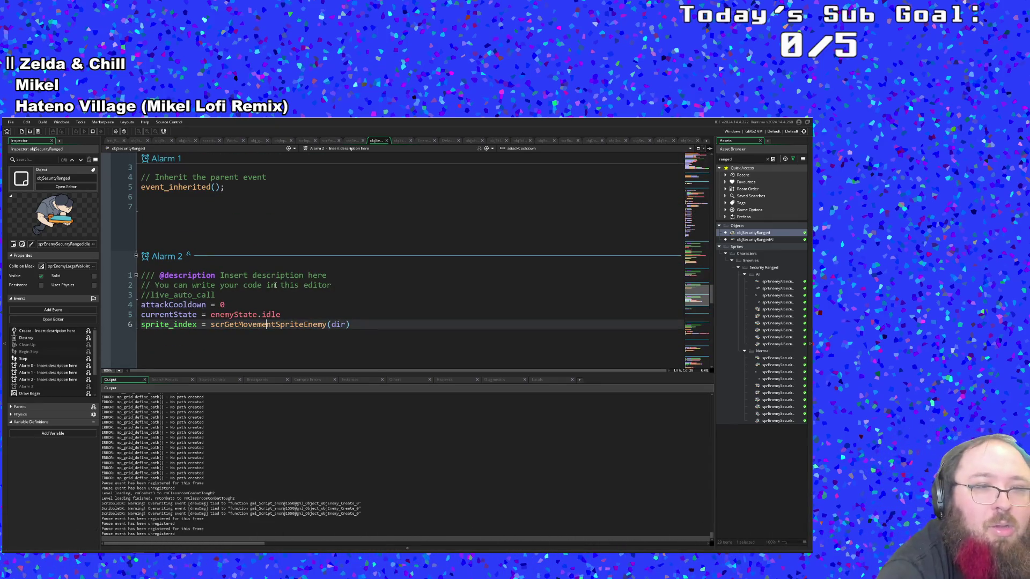
{"action": "scroll", "coordinate": [277, 286], "scroll_direction": "down", "scroll_amount": 6}
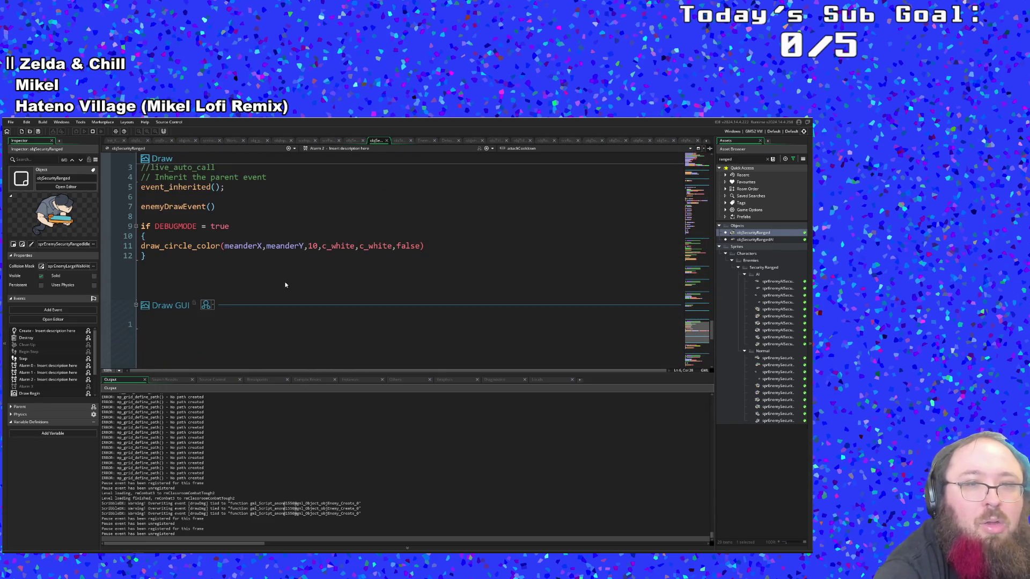
{"action": "scroll", "coordinate": [317, 284], "scroll_direction": "up", "scroll_amount": 3}
{"action": "scroll", "coordinate": [319, 283], "scroll_direction": "down", "scroll_amount": 6}
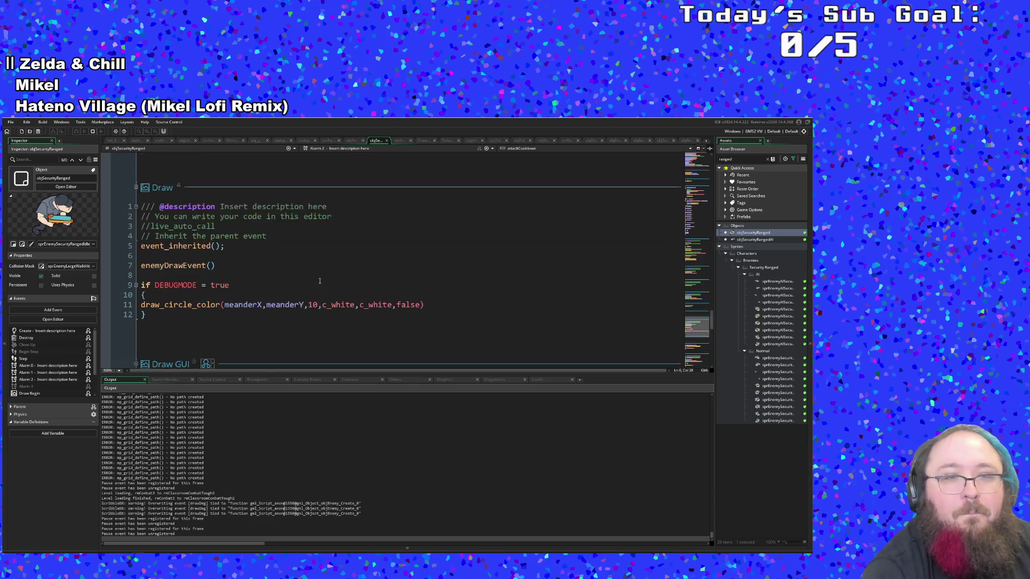
{"action": "scroll", "coordinate": [319, 284], "scroll_direction": "up", "scroll_amount": 4}
{"action": "scroll", "coordinate": [316, 284], "scroll_direction": "up", "scroll_amount": 5}
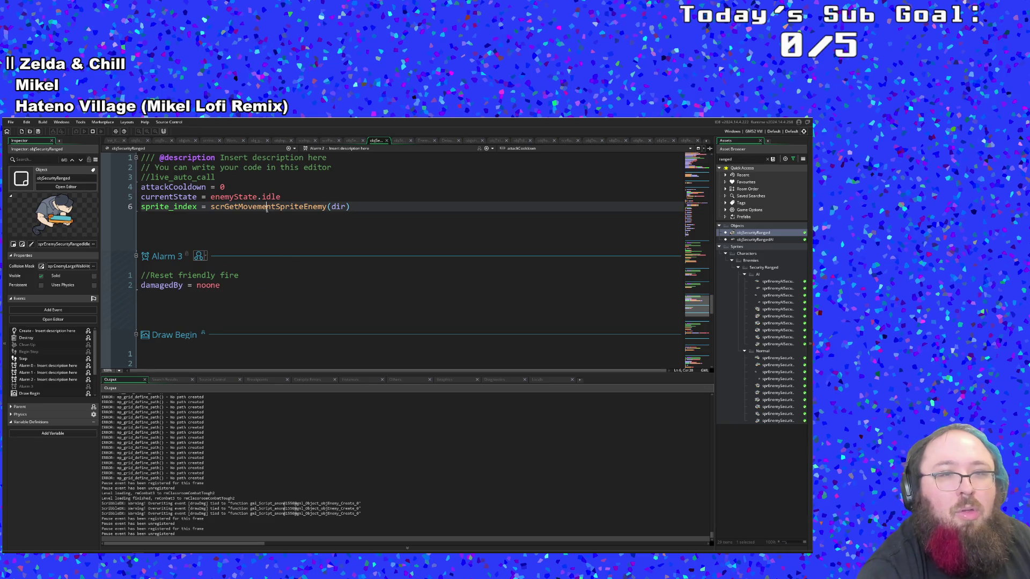
{"action": "middle_click", "coordinate": [267, 208]}
{"action": "left_click", "coordinate": [280, 258]}
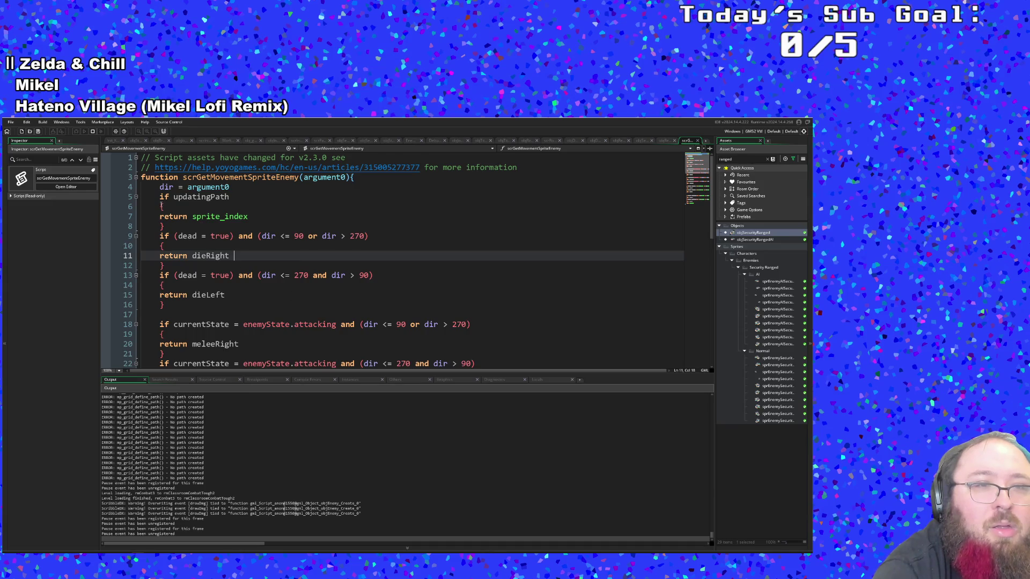
{"action": "left_click", "coordinate": [160, 206]}
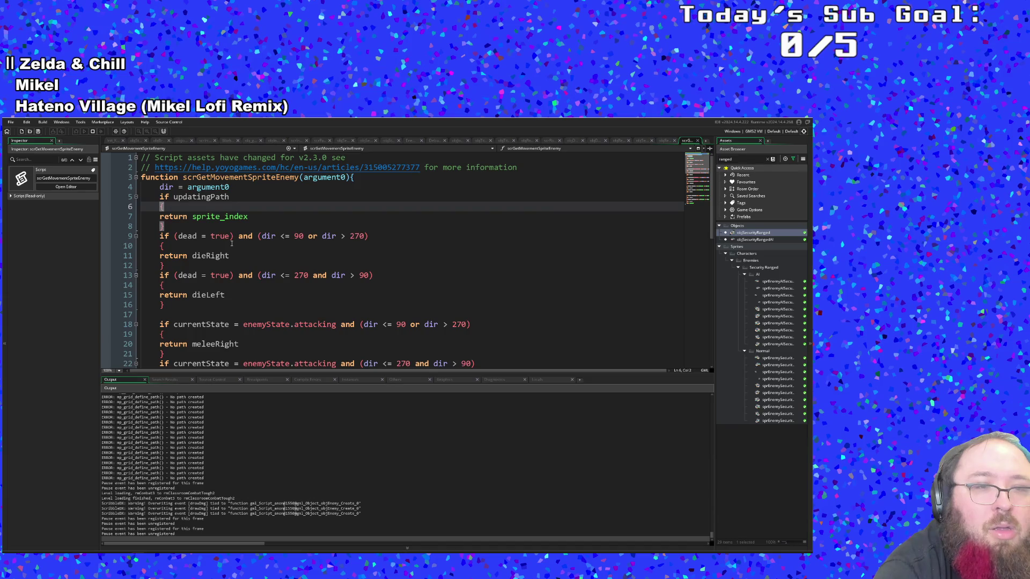
{"action": "scroll", "coordinate": [231, 243], "scroll_direction": "down", "scroll_amount": 6}
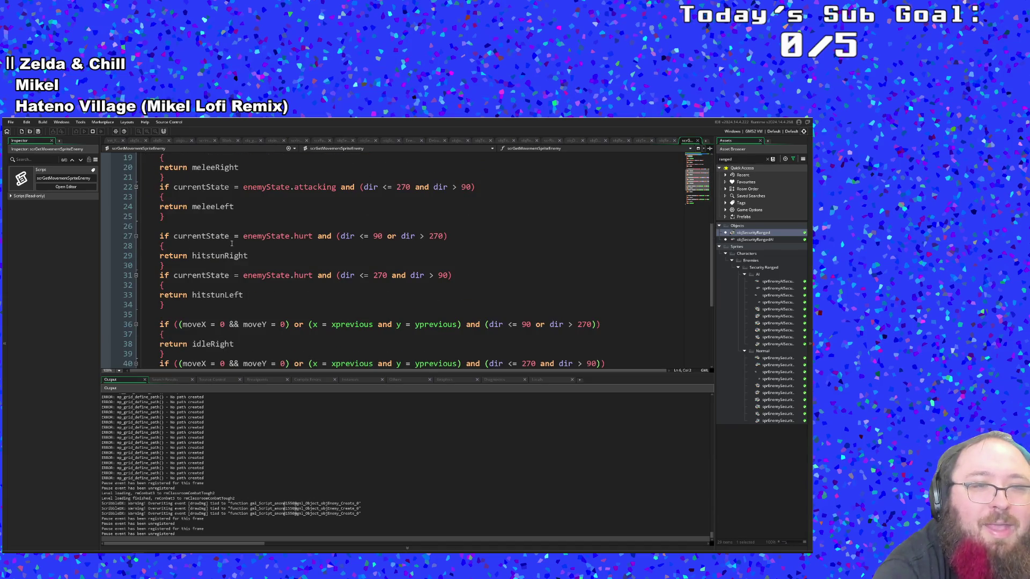
{"action": "scroll", "coordinate": [232, 244], "scroll_direction": "down", "scroll_amount": 5}
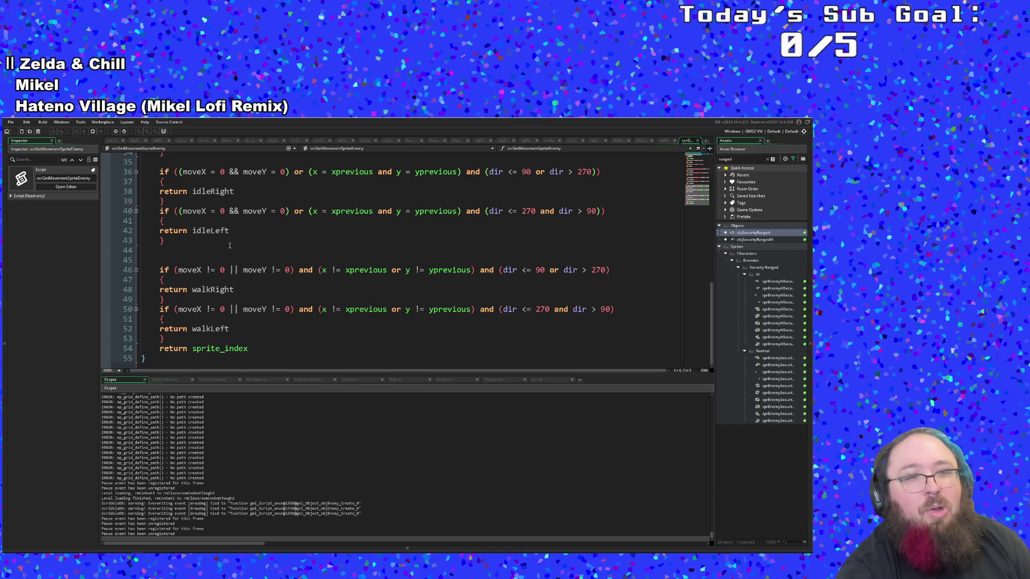
{"action": "scroll", "coordinate": [230, 246], "scroll_direction": "up", "scroll_amount": 11}
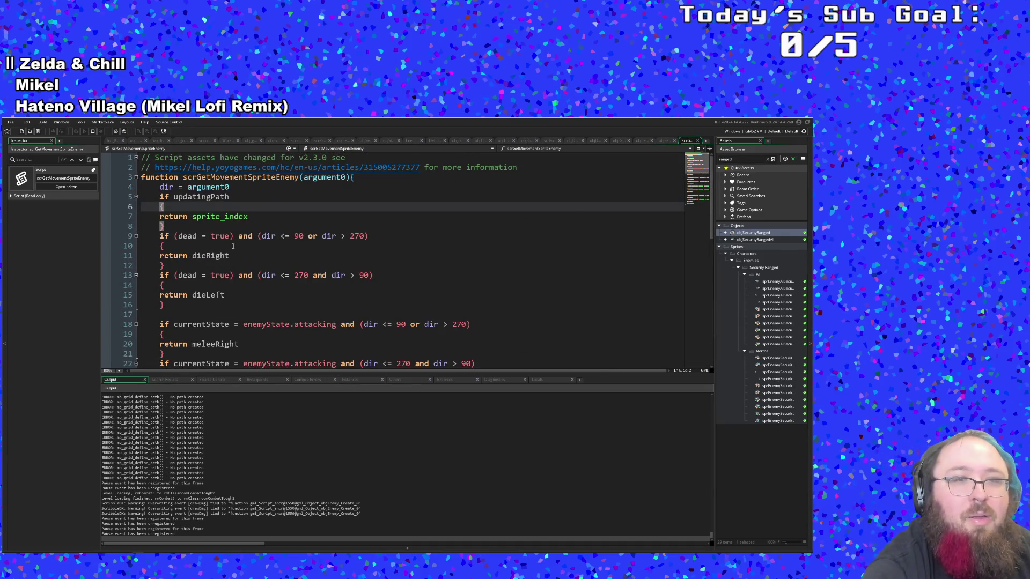
{"action": "scroll", "coordinate": [233, 246], "scroll_direction": "down", "scroll_amount": 4}
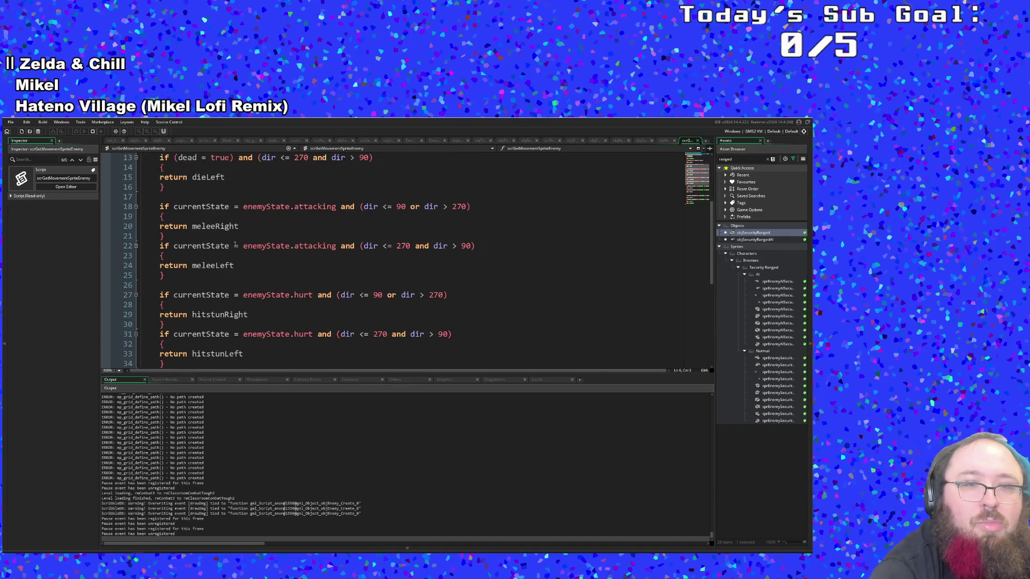
{"action": "scroll", "coordinate": [235, 245], "scroll_direction": "down", "scroll_amount": 2}
{"action": "scroll", "coordinate": [237, 244], "scroll_direction": "up", "scroll_amount": 4}
{"action": "scroll", "coordinate": [237, 245], "scroll_direction": "up", "scroll_amount": 2}
{"action": "left_click", "coordinate": [240, 244]}
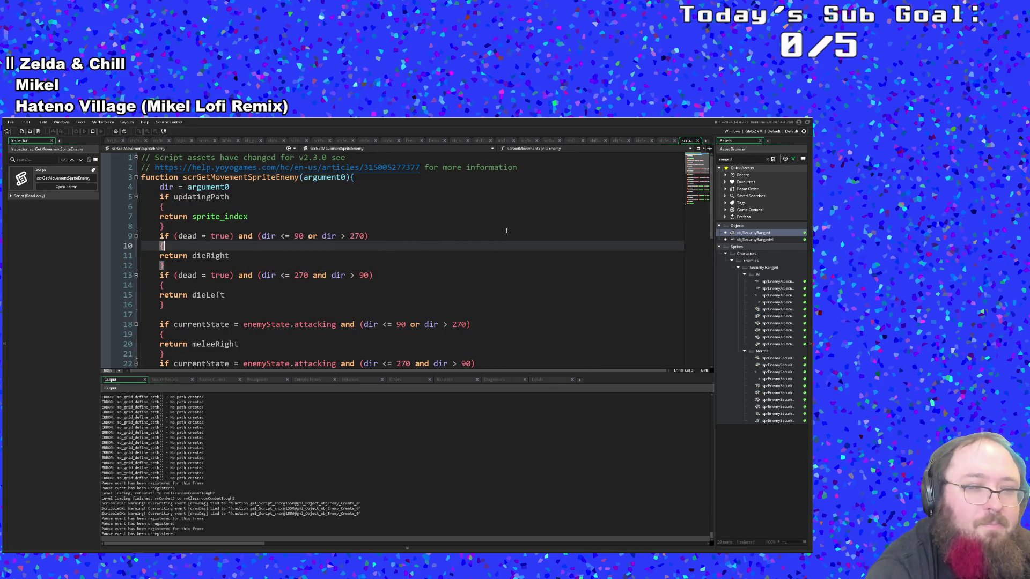
{"action": "left_click", "coordinate": [697, 141]}
{"action": "scroll", "coordinate": [511, 261], "scroll_direction": "down", "scroll_amount": 5}
{"action": "scroll", "coordinate": [511, 261], "scroll_direction": "down", "scroll_amount": 4}
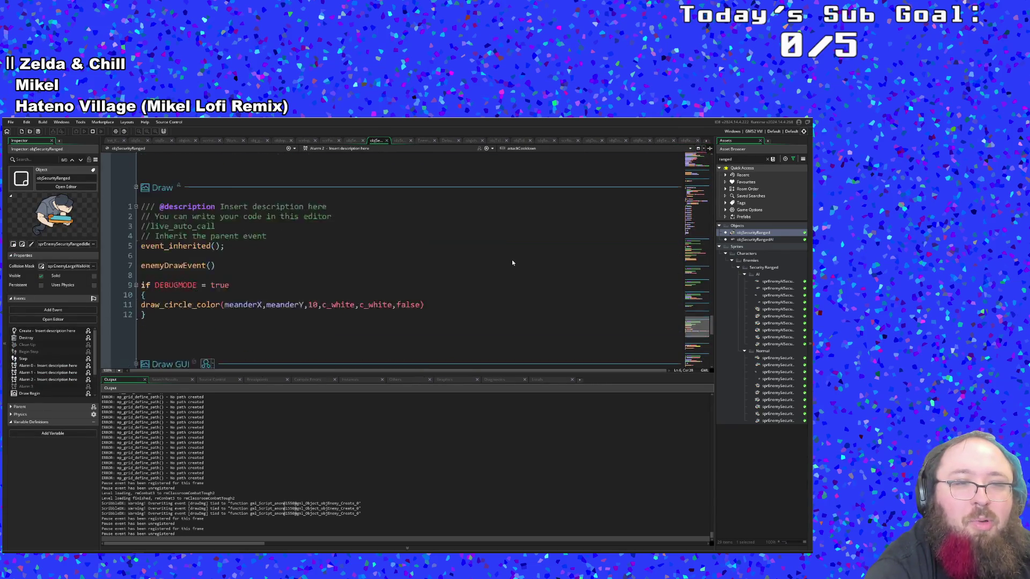